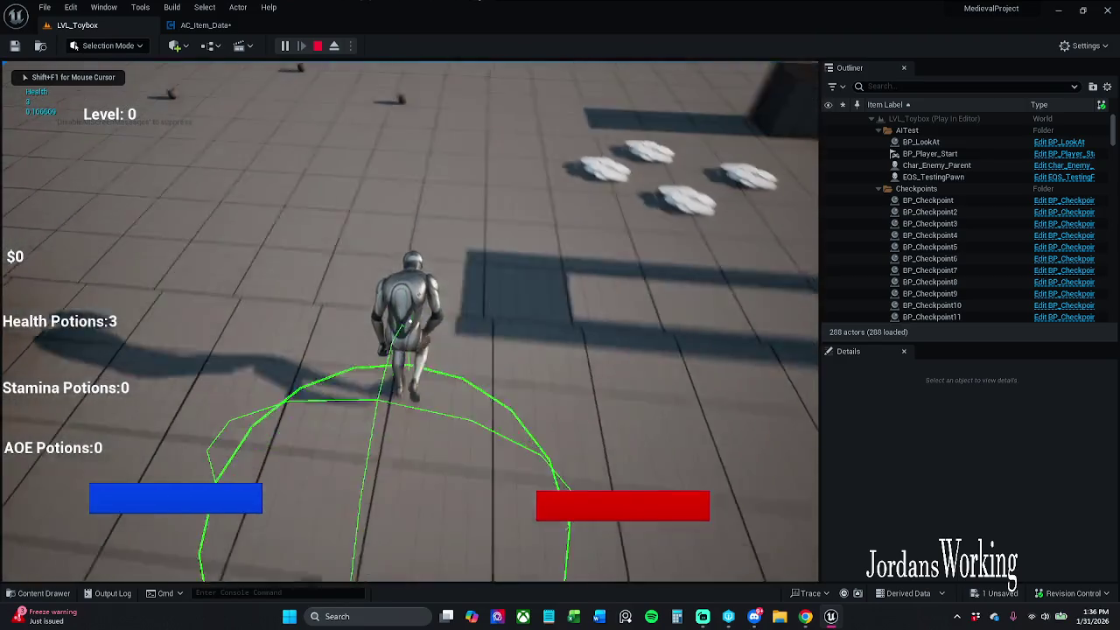
Run forward collecting health potions and money, stop the session and return to LVL_Toybox
{"action": "key", "text": "w"}
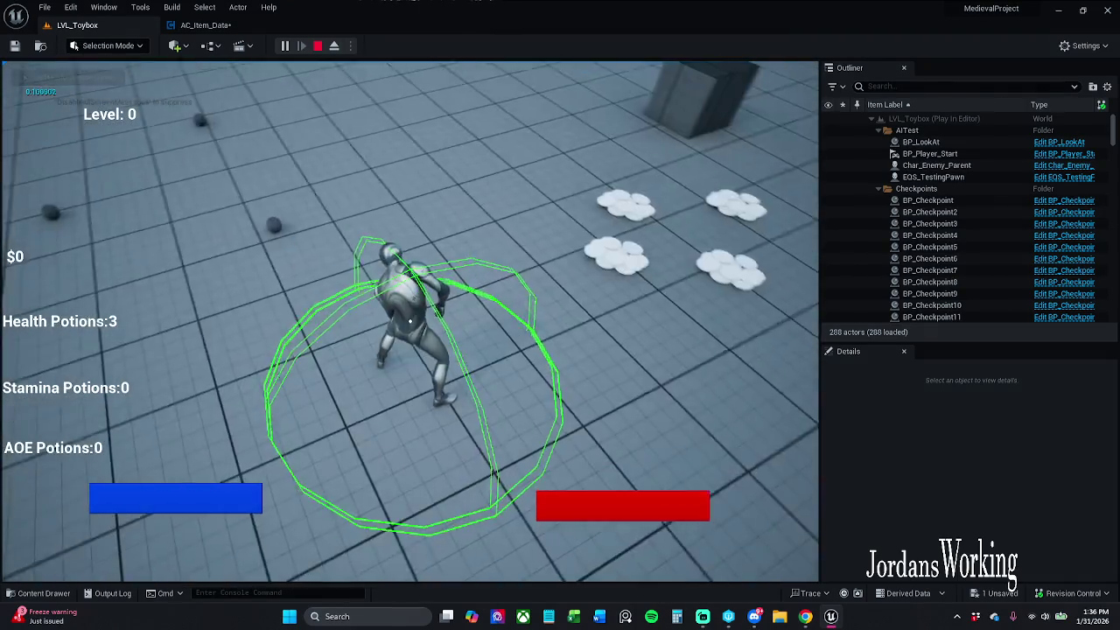
{"action": "key", "text": "w"}
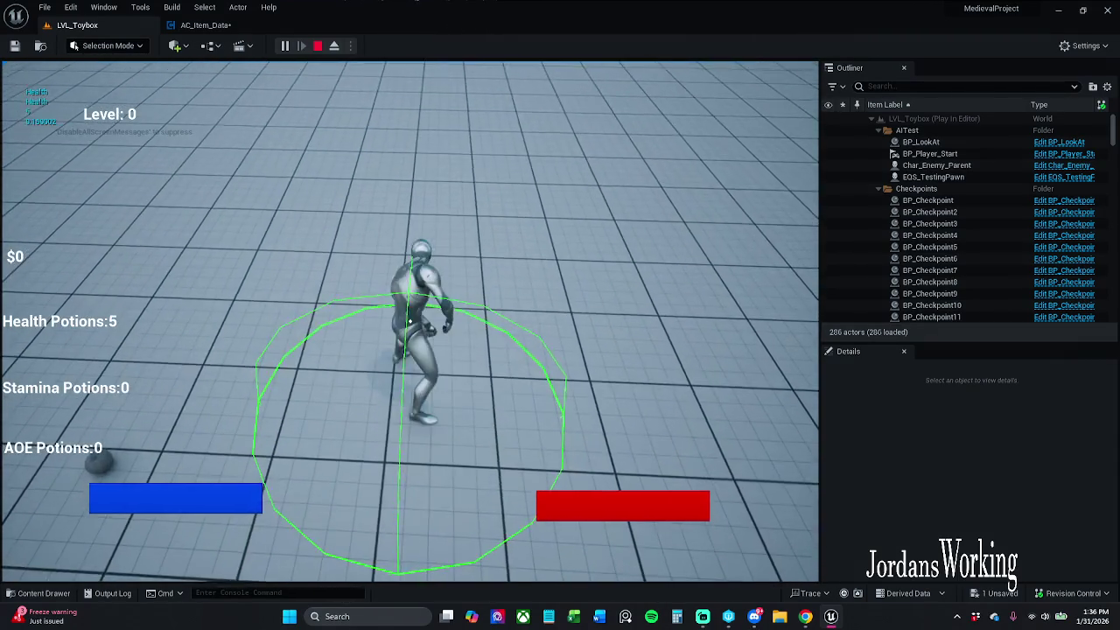
{"action": "key", "text": "w"}
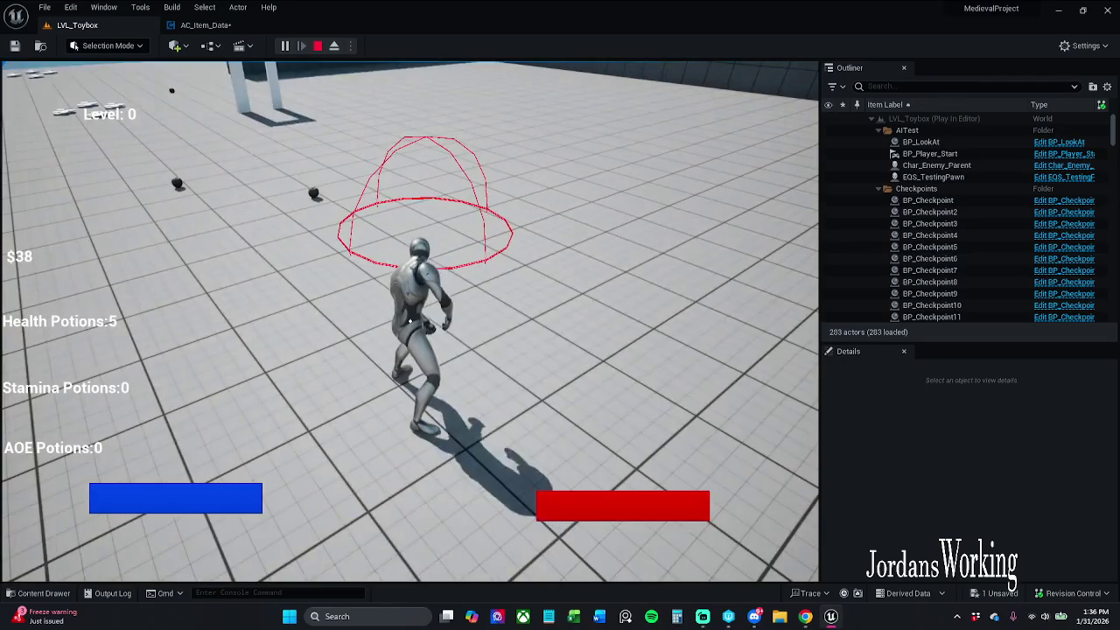
{"action": "key", "text": "Escape"}
{"action": "left_click", "coordinate": [231, 29]}
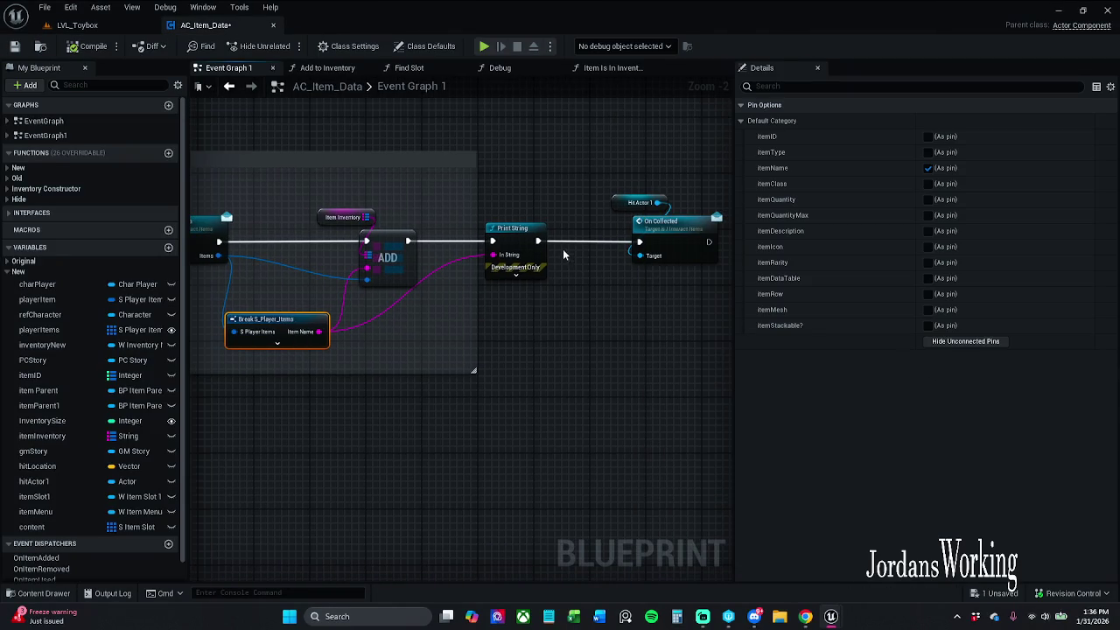
{"action": "left_click", "coordinate": [83, 25]}
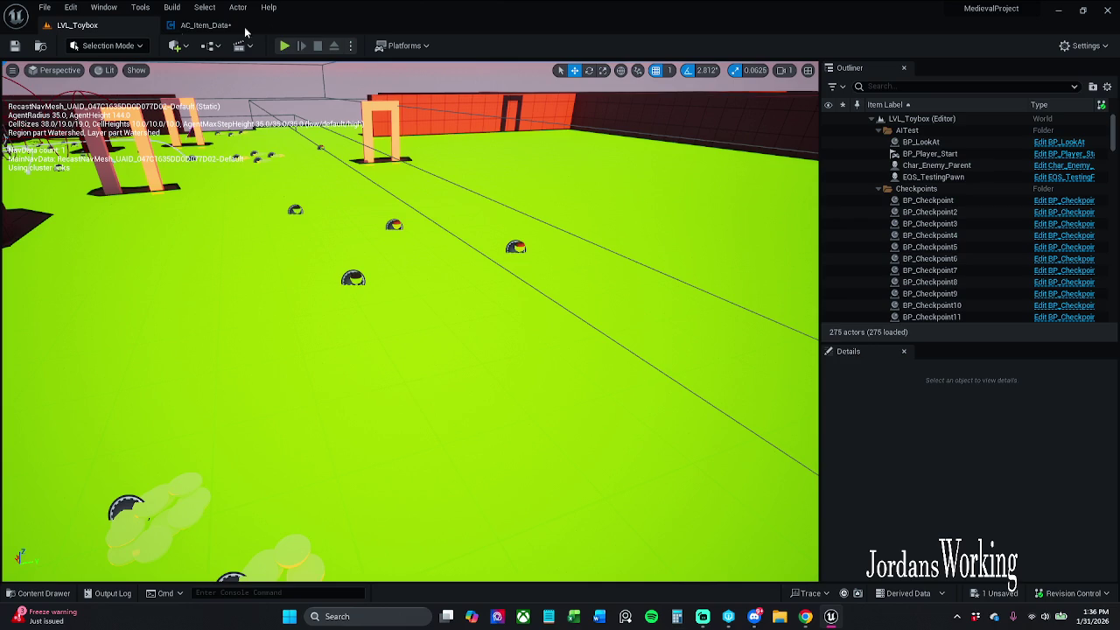
Playtest again, collecting health potions, the AOE potion, axe, helmet and strength item, then end play
{"action": "left_click", "coordinate": [284, 46]}
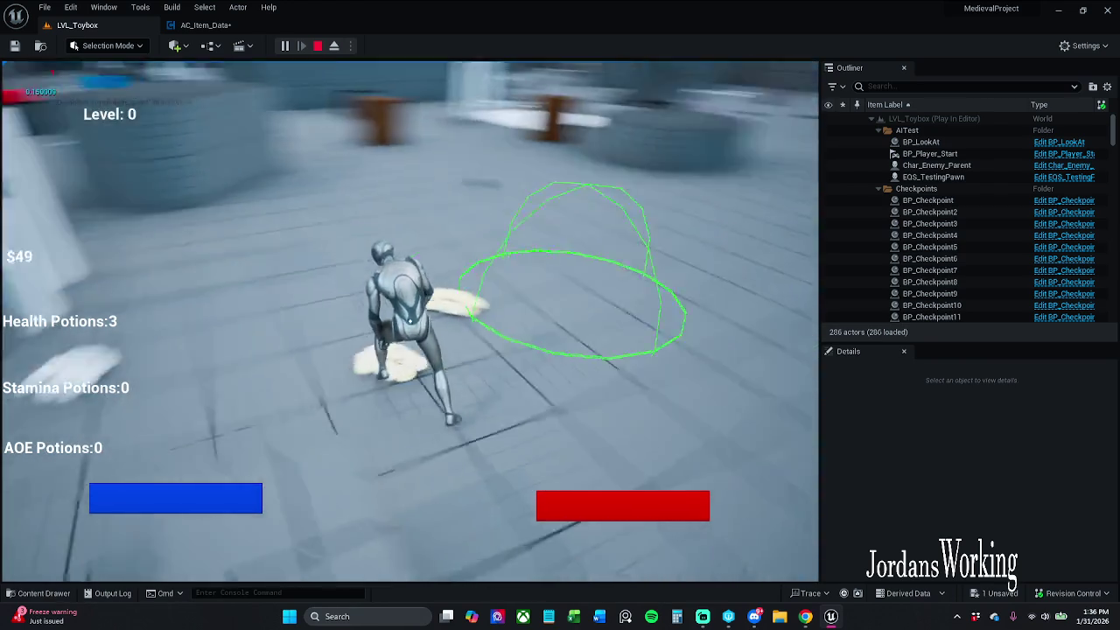
{"action": "key", "text": "e"}
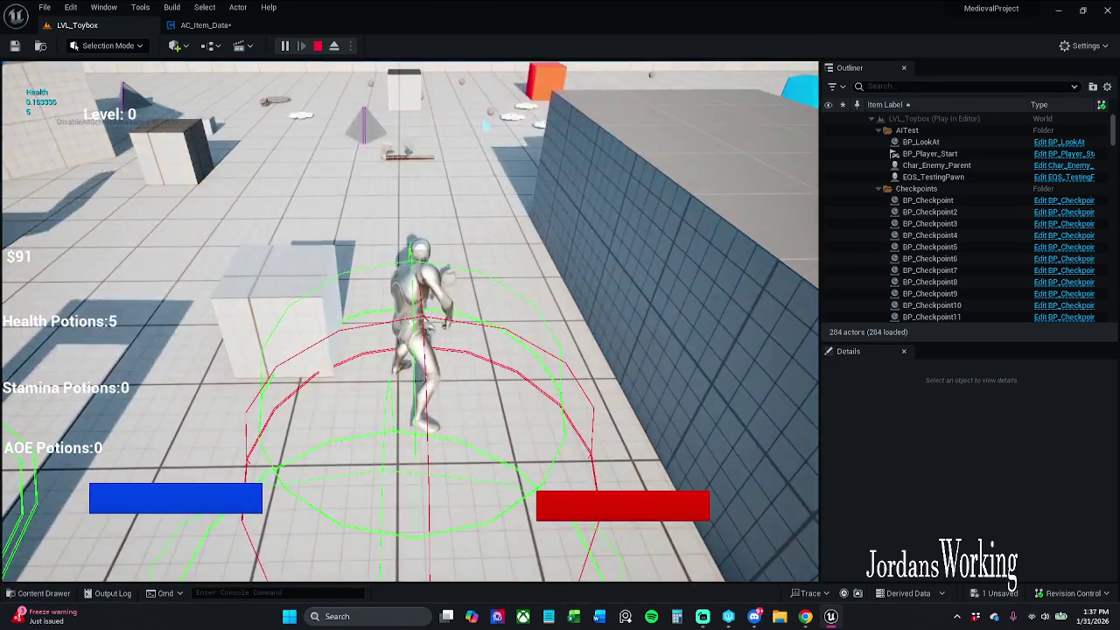
{"action": "key", "text": "w"}
{"action": "key", "text": "e"}
{"action": "key", "text": "e"}
{"action": "key", "text": "w"}
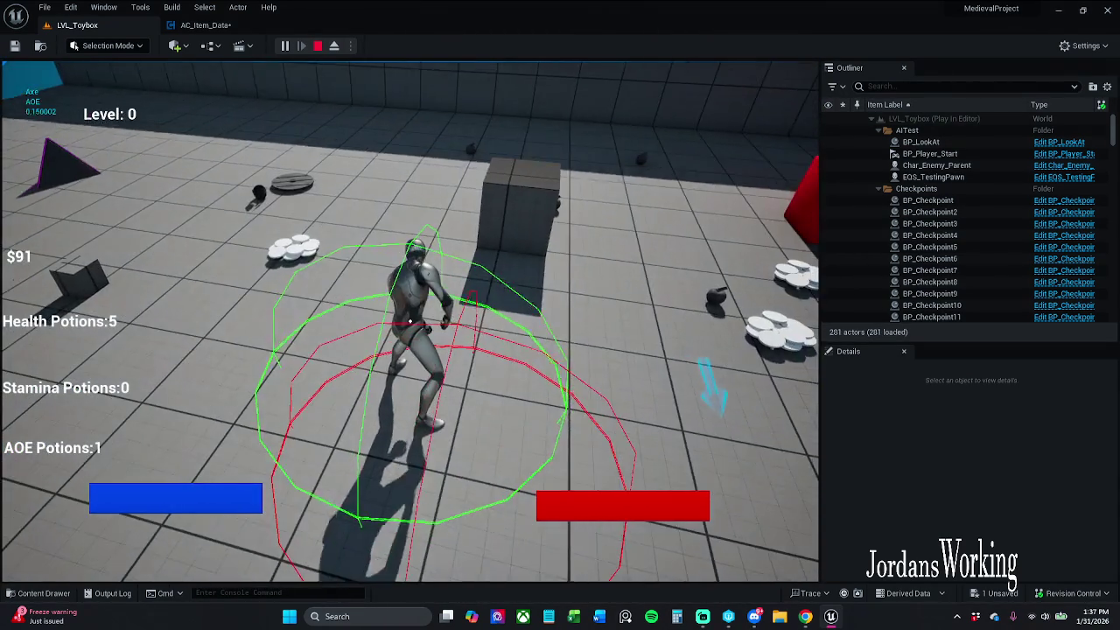
{"action": "key", "text": "w"}
{"action": "key", "text": "e"}
{"action": "key", "text": "e"}
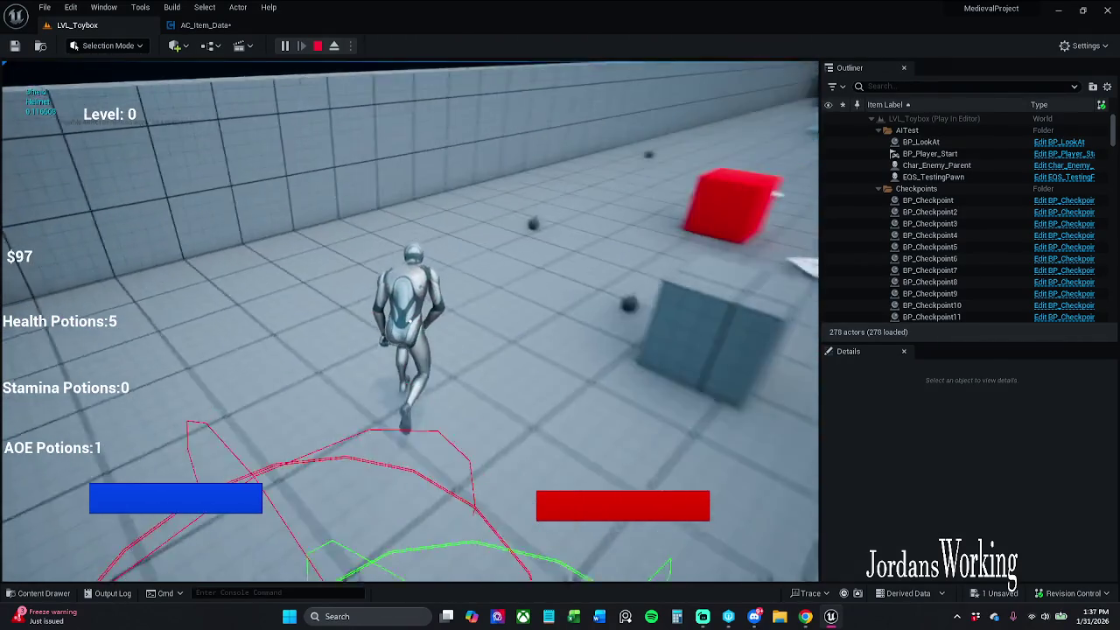
{"action": "key", "text": "w"}
{"action": "key", "text": "e"}
{"action": "key", "text": "w"}
{"action": "key", "text": "e"}
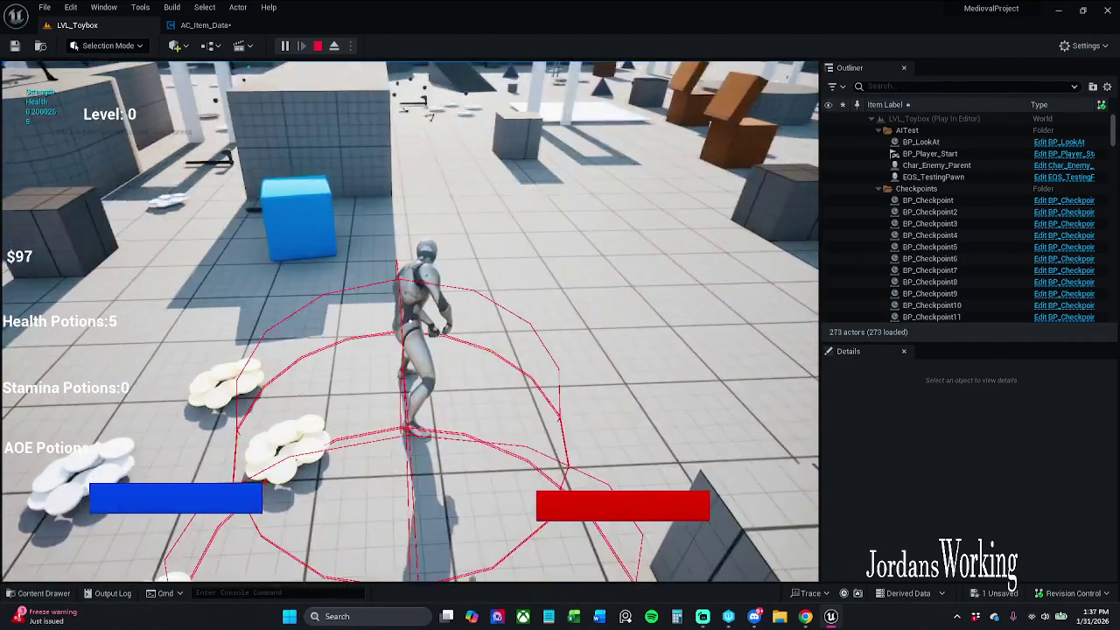
{"action": "key", "text": "shift+F1"}
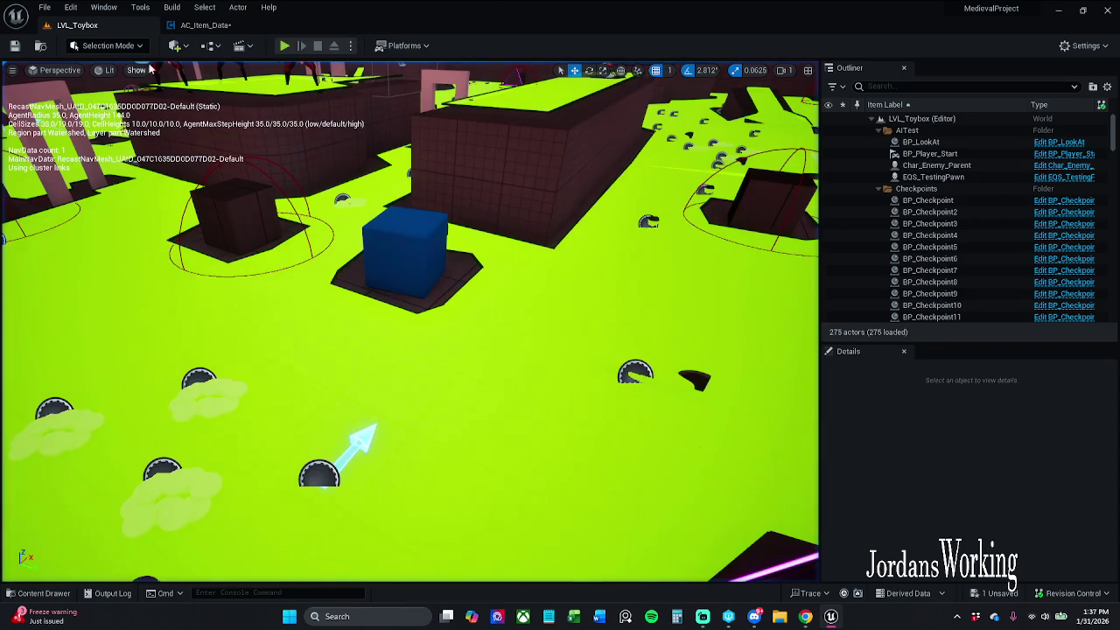
Delete the Print String node from AC_Item_Data's Event Graph 1
{"action": "left_click", "coordinate": [205, 24]}
{"action": "left_click", "coordinate": [574, 210]}
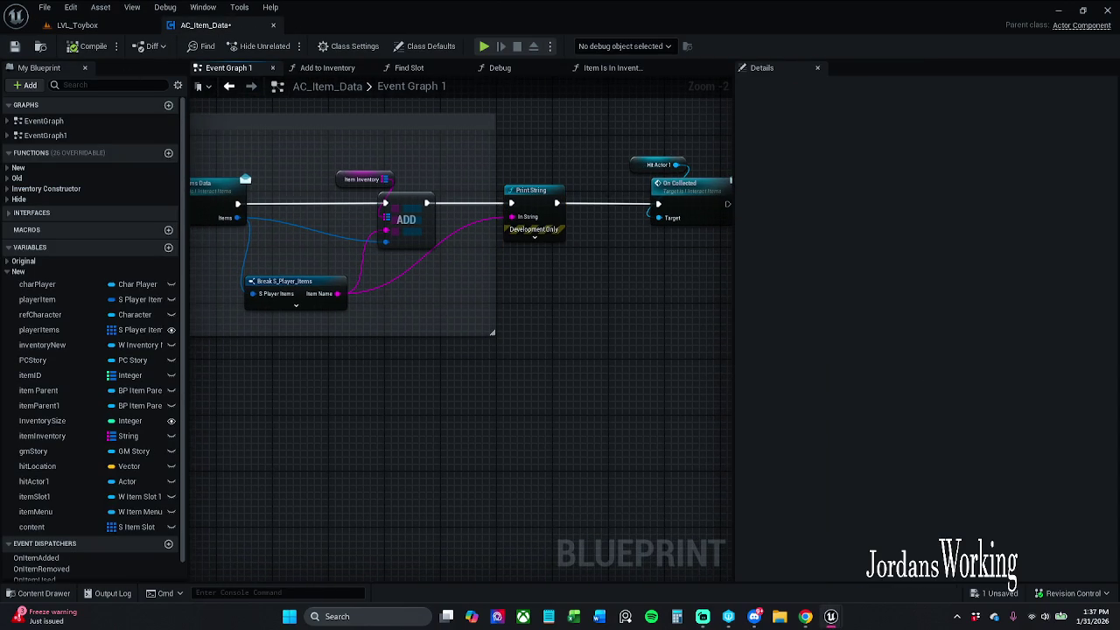
{"action": "left_click", "coordinate": [96, 27]}
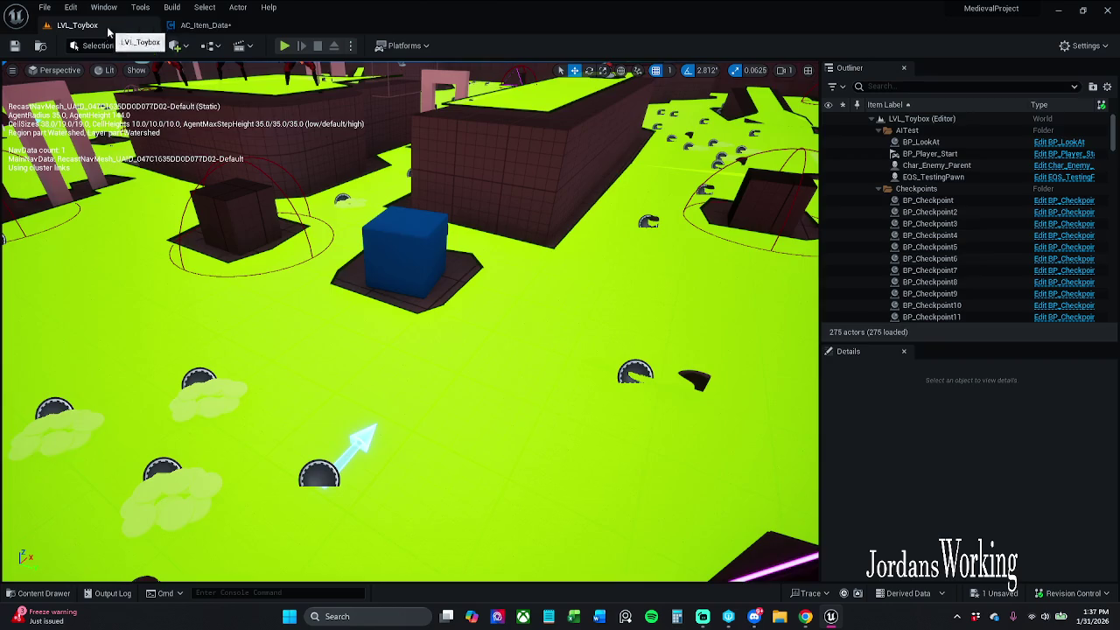
{"action": "left_click", "coordinate": [202, 29]}
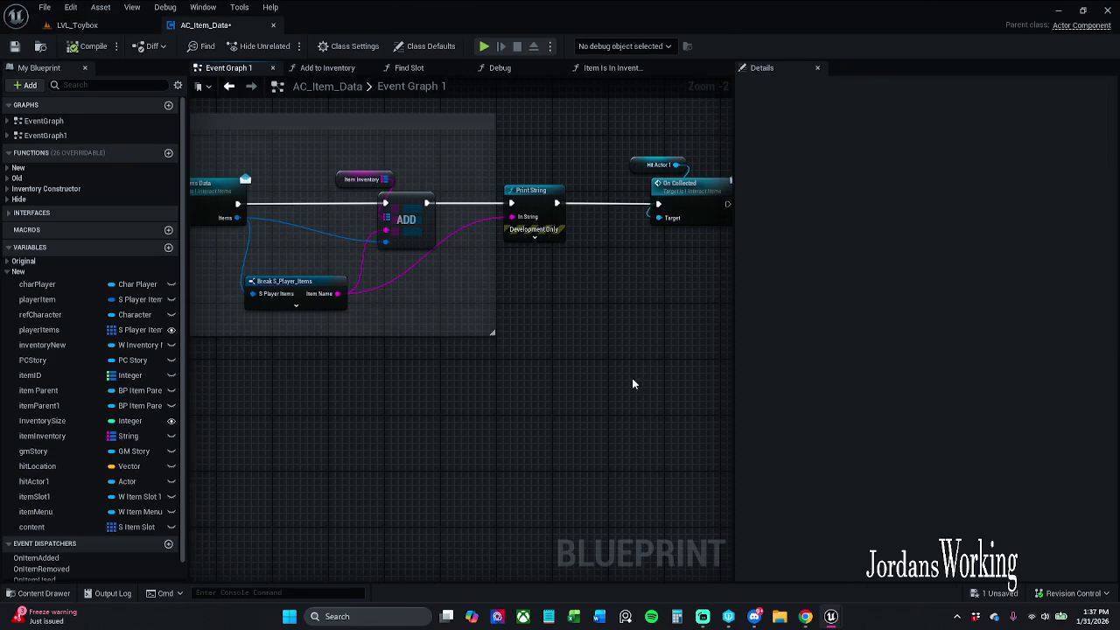
{"action": "key", "text": "ctrl+z"}
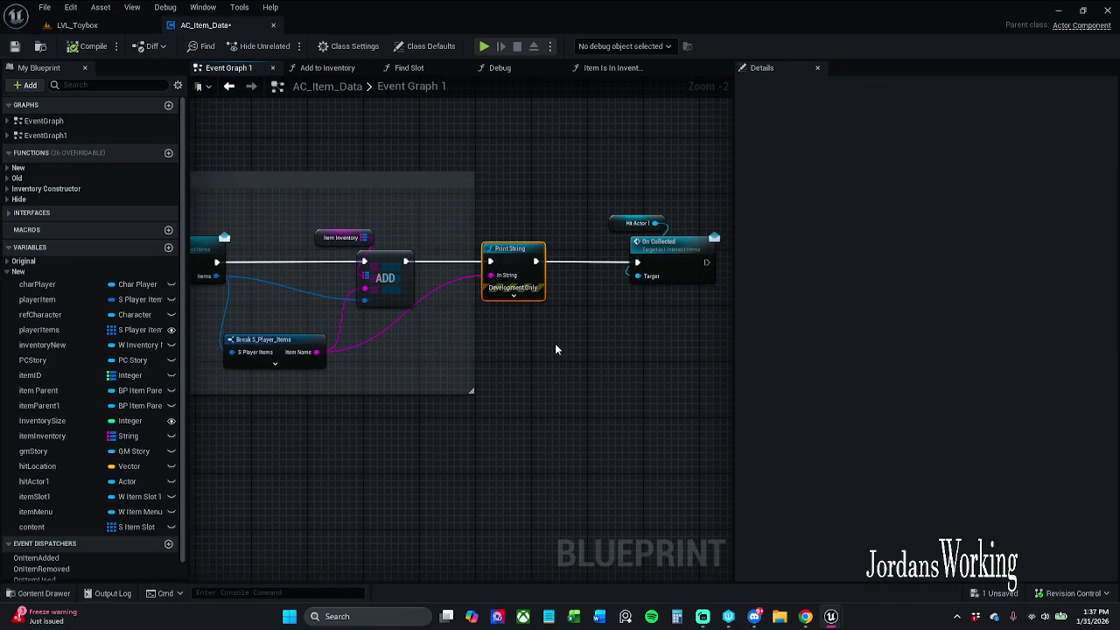
{"action": "key", "text": "Delete"}
Wire ADD's exec output directly to On Collected, tidy the Break node, and save the blueprint
{"action": "mouse_move", "coordinate": [405, 260]}
{"action": "left_mouse_down"}
{"action": "mouse_move", "coordinate": [721, 267]}
{"action": "mouse_move", "coordinate": [632, 269]}
{"action": "left_mouse_up"}
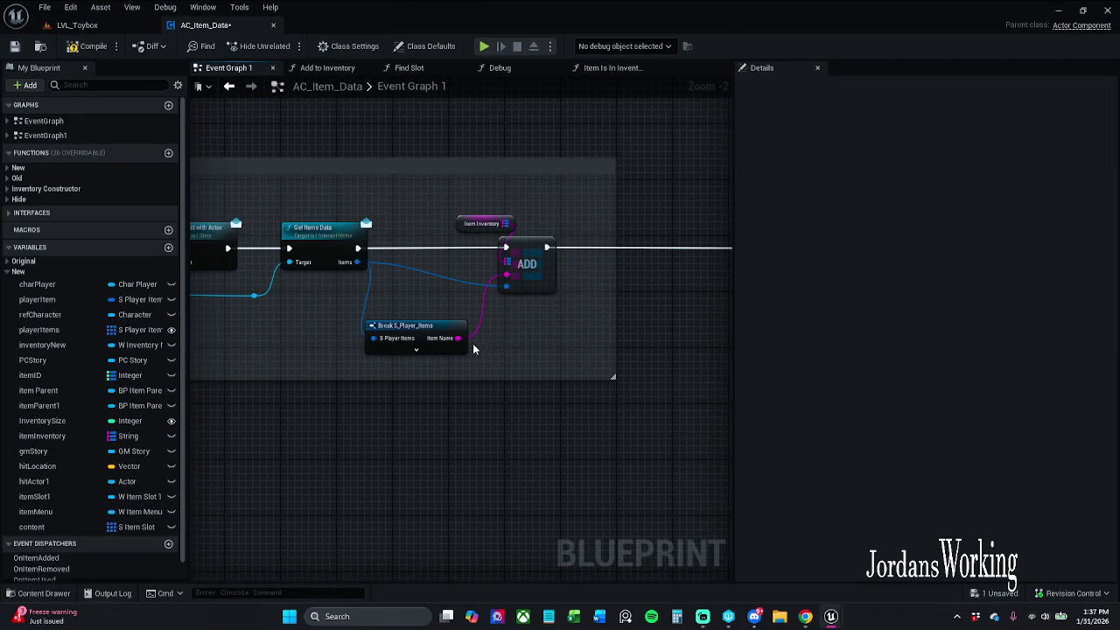
{"action": "left_click_drag", "start_coordinate": [446, 325], "coordinate": [438, 310]}
{"action": "left_click", "coordinate": [452, 199]}
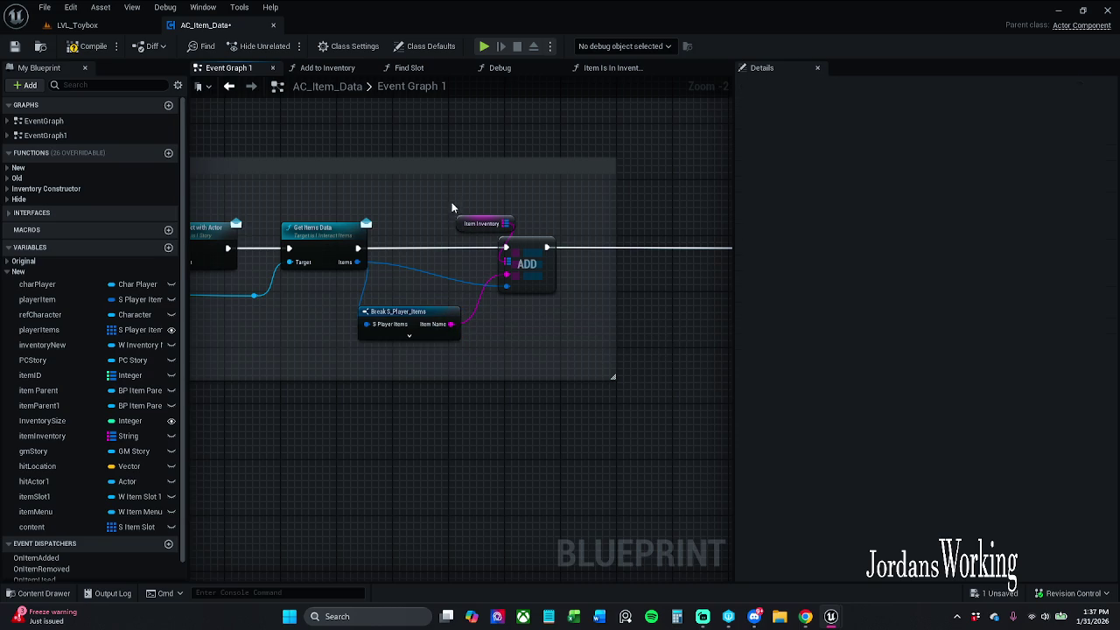
{"action": "scroll", "coordinate": [553, 225], "scroll_direction": "down", "scroll_amount": 1}
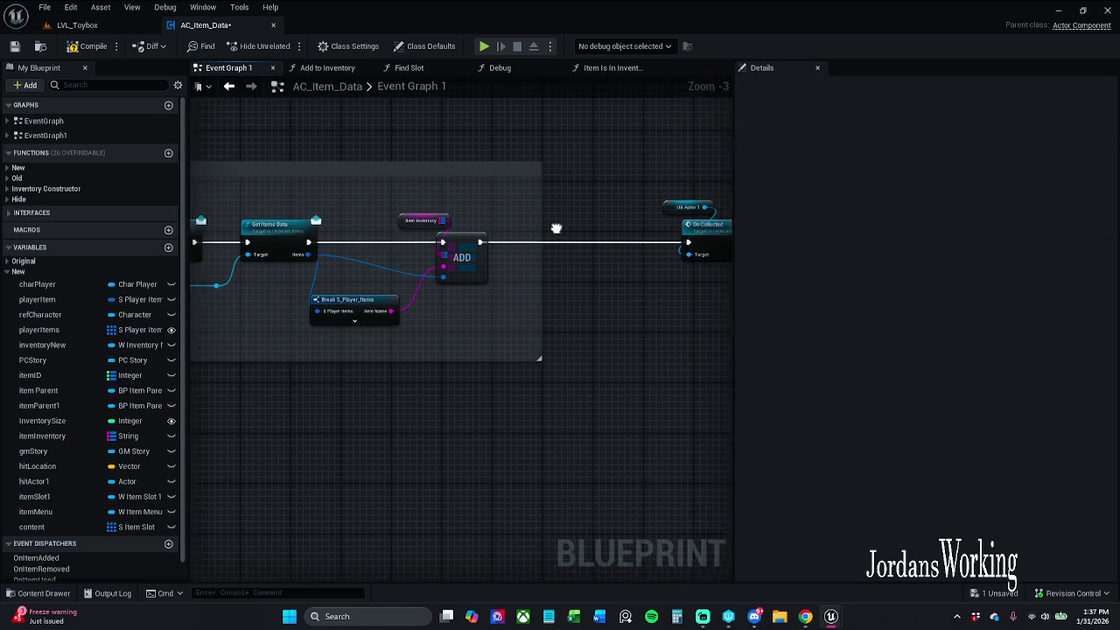
{"action": "left_click", "coordinate": [15, 47]}
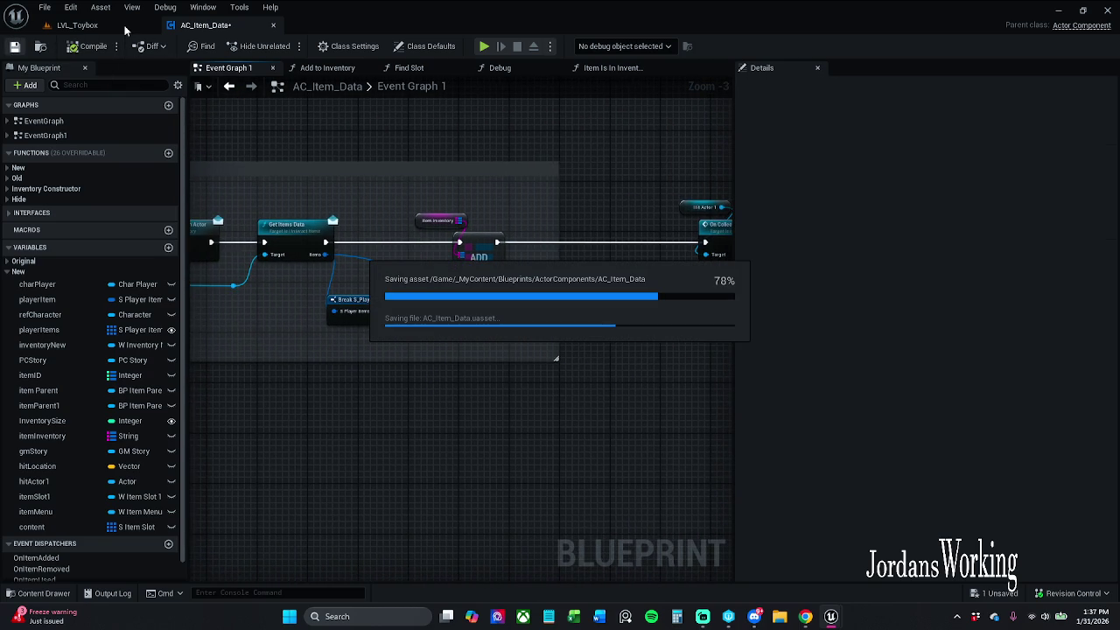
{"action": "left_click", "coordinate": [42, 593]}
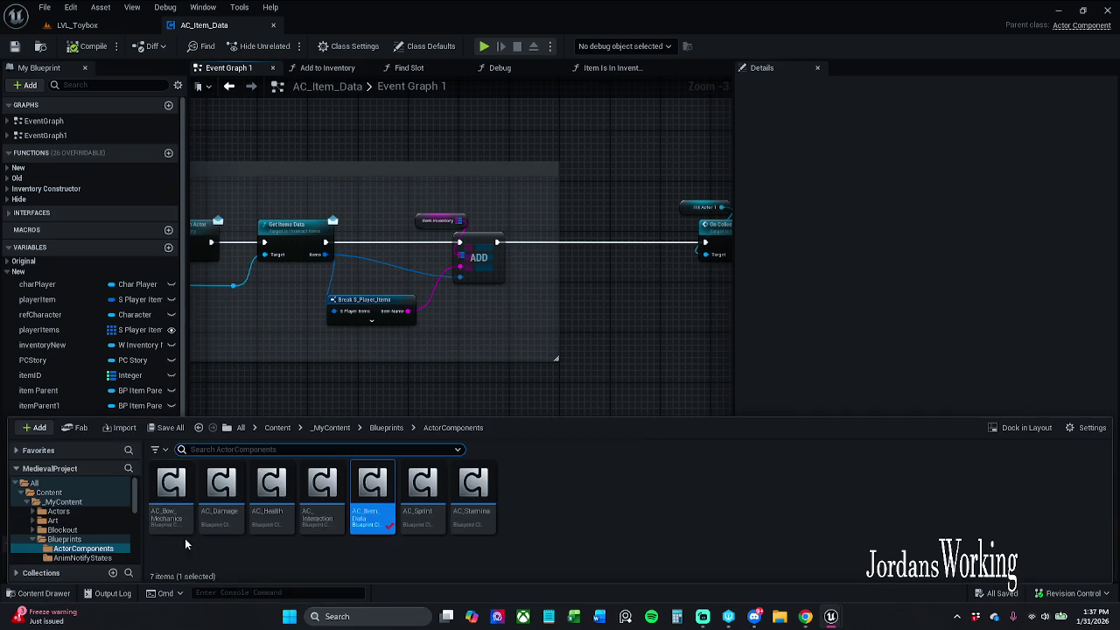
Open W_Item_Slot1 from _MyContent > Art > Widgets > InGameWidgets > Inventory
{"action": "left_click", "coordinate": [330, 428]}
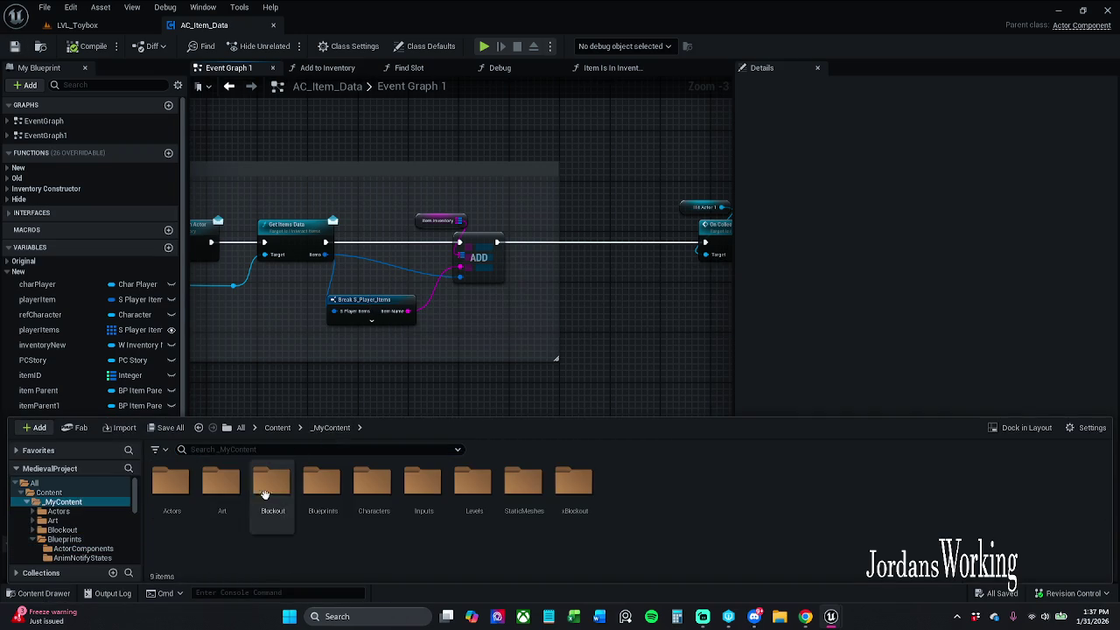
{"action": "double_click", "coordinate": [215, 499]}
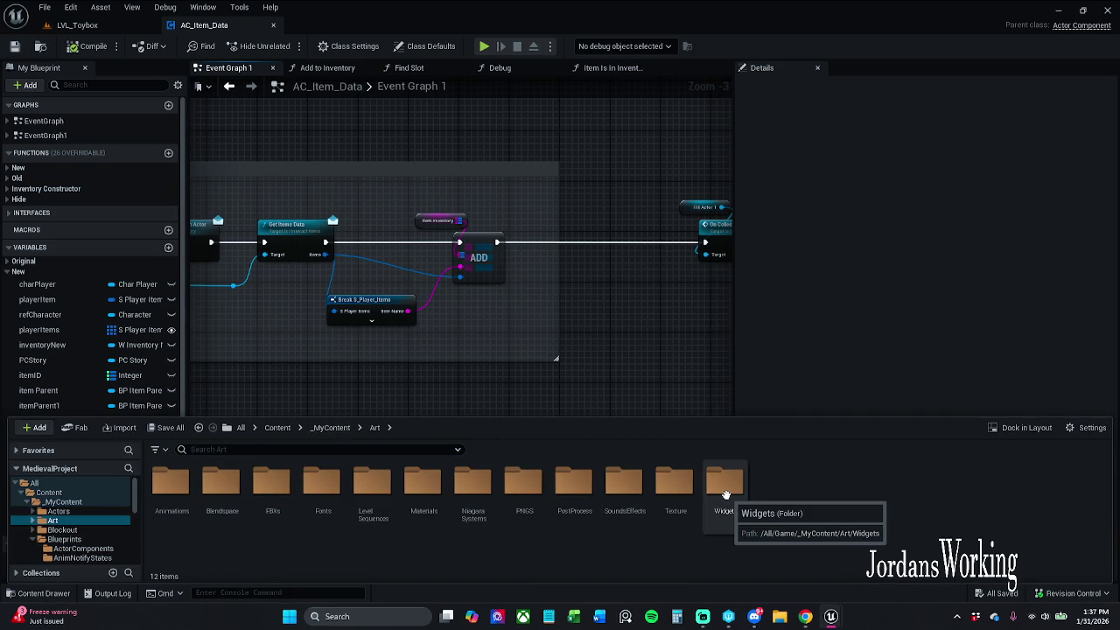
{"action": "double_click", "coordinate": [725, 495]}
{"action": "double_click", "coordinate": [175, 499]}
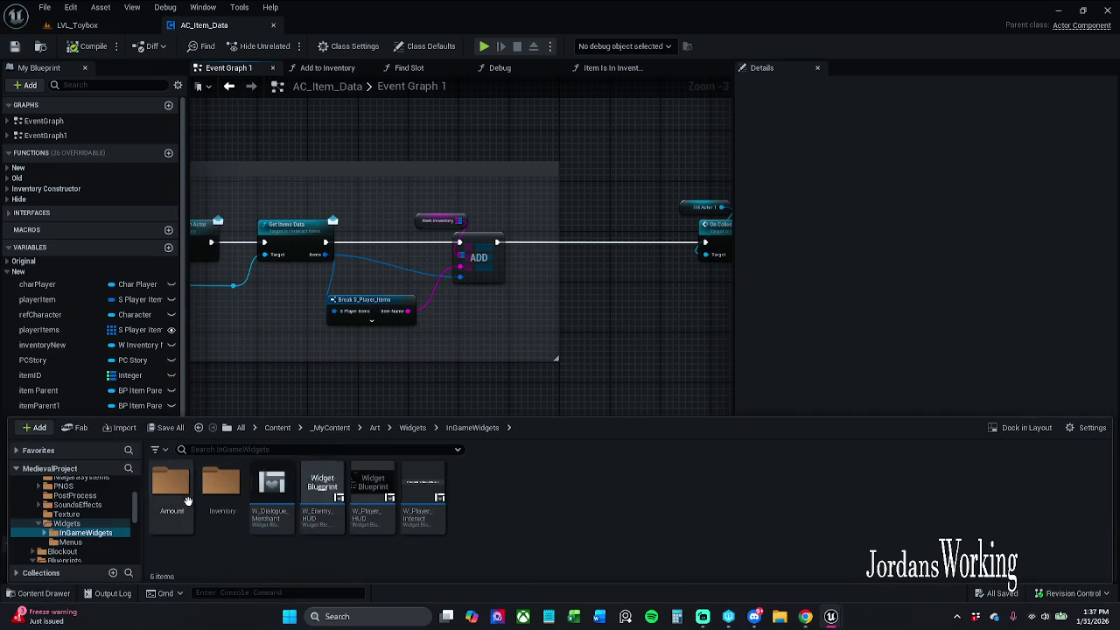
{"action": "double_click", "coordinate": [222, 486]}
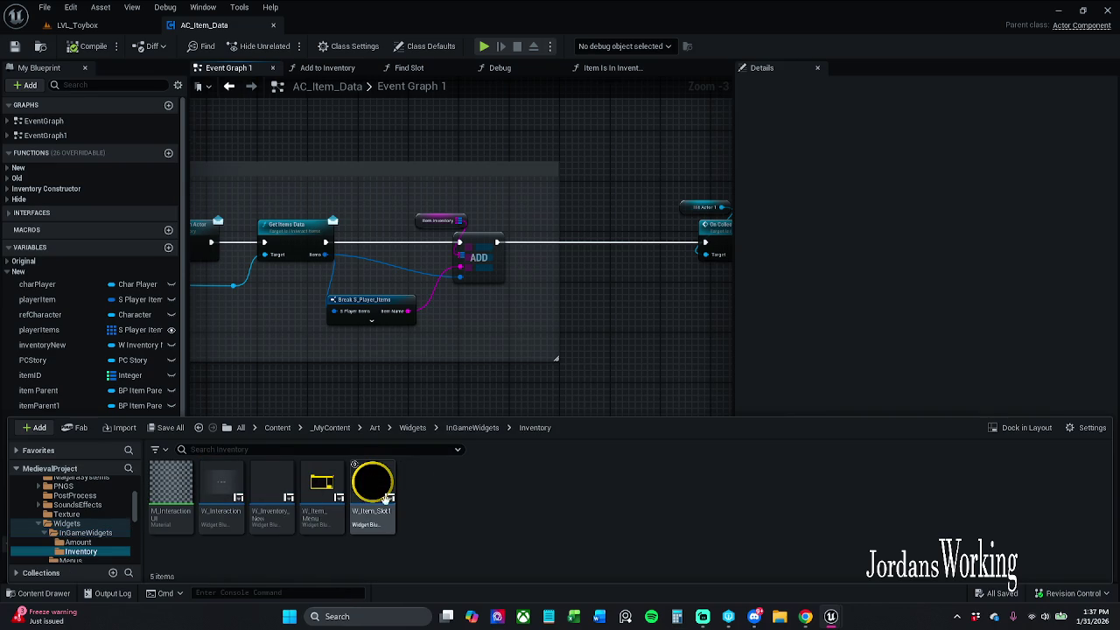
{"action": "double_click", "coordinate": [364, 496]}
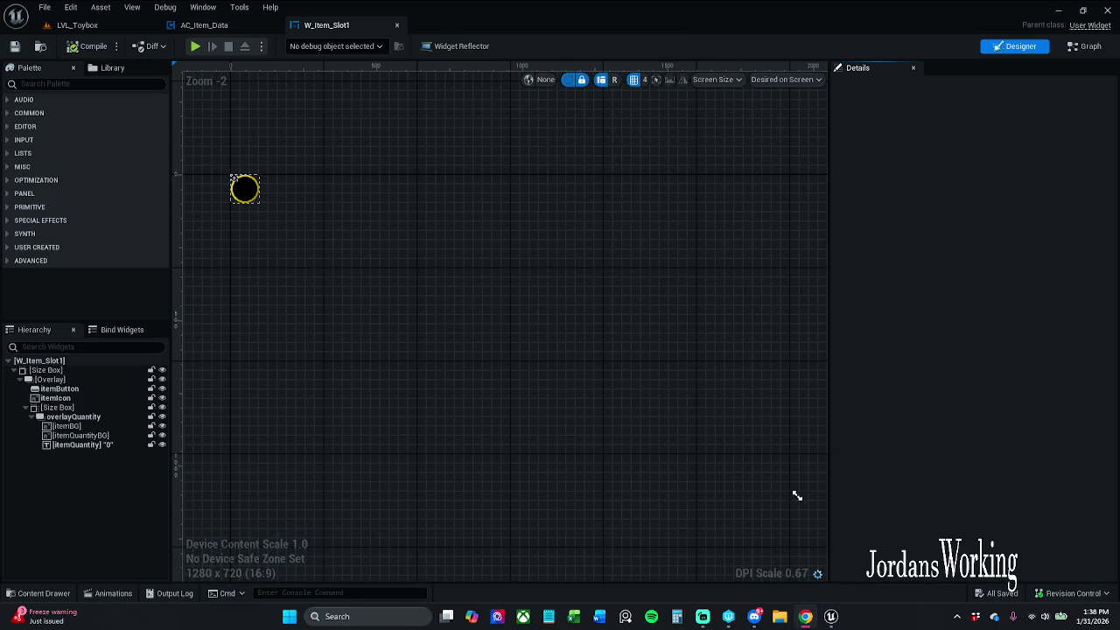
Look over the widget's Event Graph, then return to the Designer layout
{"action": "scroll", "coordinate": [276, 219], "scroll_direction": "up", "scroll_amount": 4}
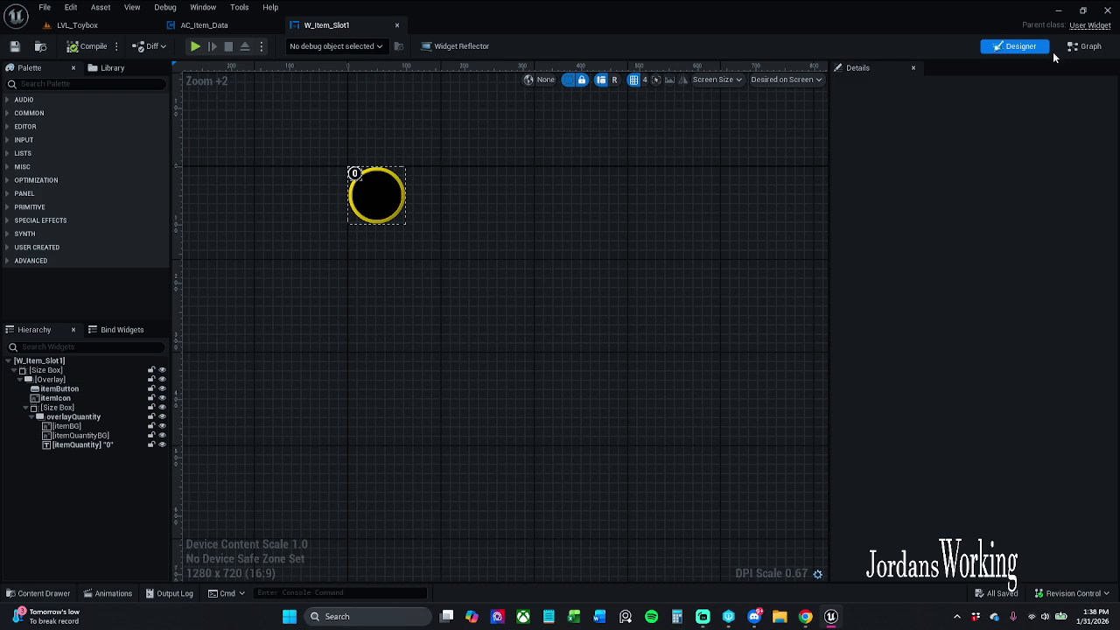
{"action": "left_click", "coordinate": [1085, 46]}
{"action": "scroll", "coordinate": [494, 246], "scroll_direction": "down", "scroll_amount": 1}
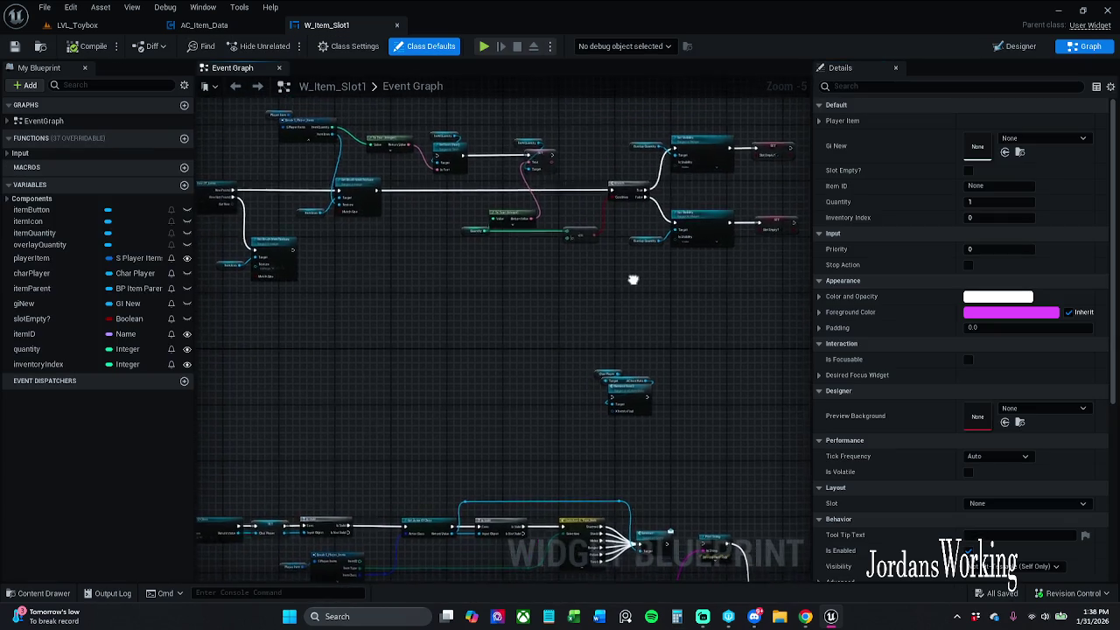
{"action": "mouse_move", "coordinate": [614, 266]}
{"action": "left_mouse_down"}
{"action": "mouse_move", "coordinate": [542, 250]}
{"action": "mouse_move", "coordinate": [660, 290]}
{"action": "left_mouse_up"}
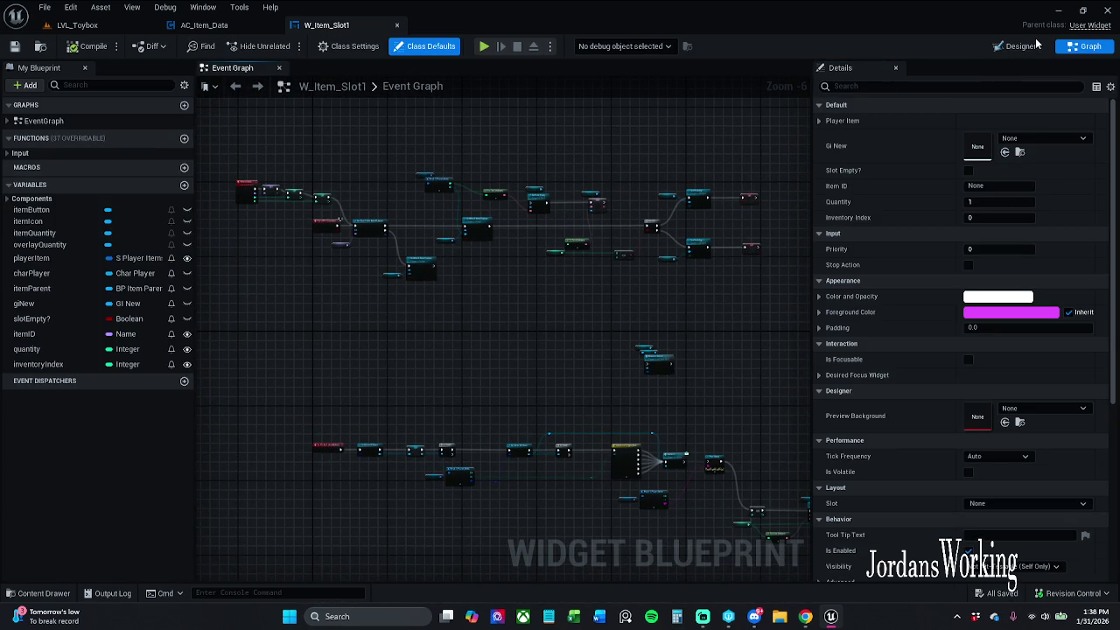
{"action": "left_click", "coordinate": [1015, 46]}
{"action": "scroll", "coordinate": [449, 254], "scroll_direction": "up", "scroll_amount": 5}
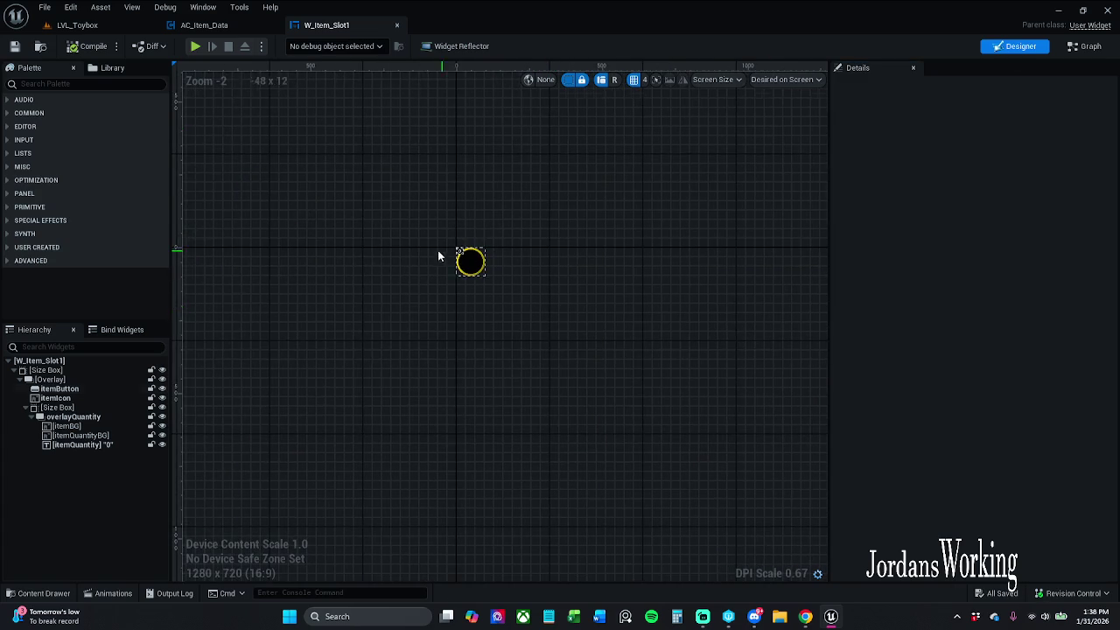
Select itemQuantity and browse its Text Bind submenus: Inventory Component, Char Player and AC Item Data
{"action": "left_click", "coordinate": [473, 237]}
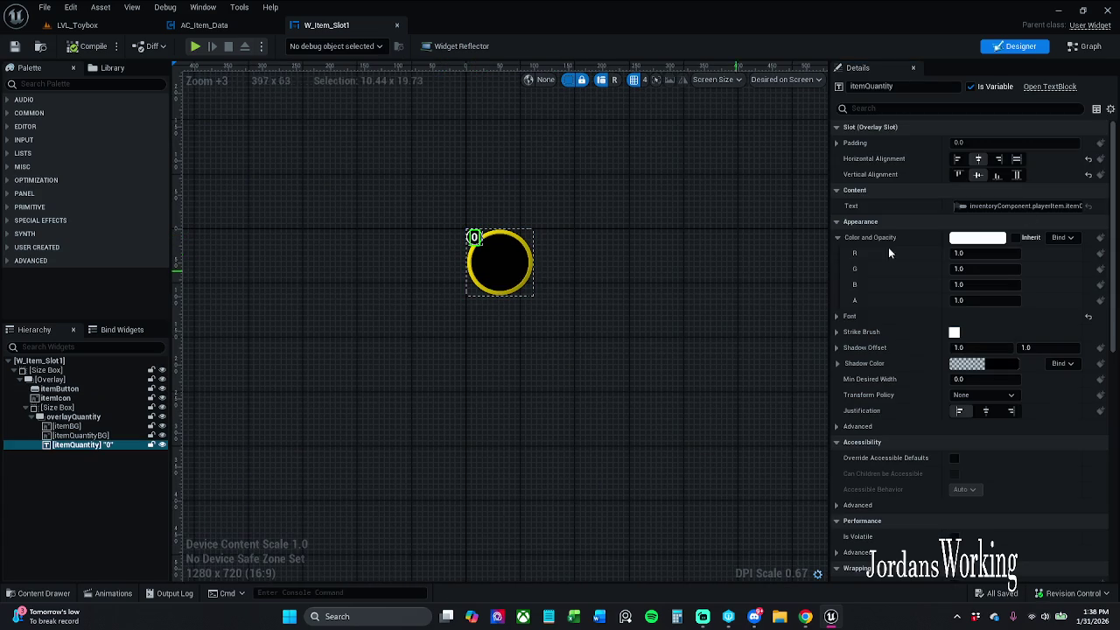
{"action": "left_click", "coordinate": [1059, 208]}
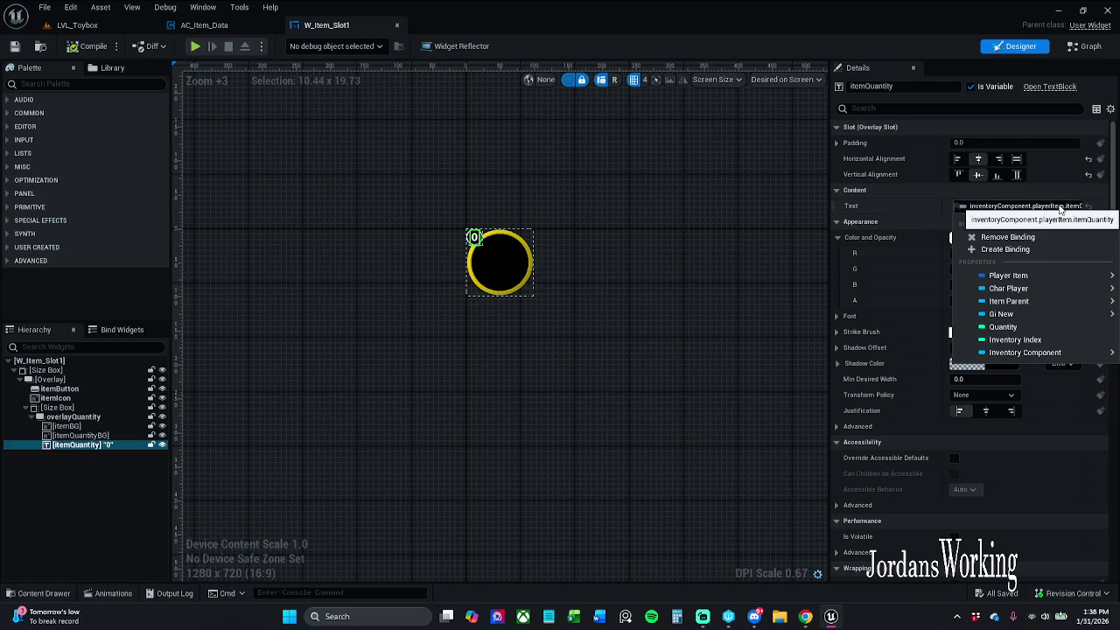
{"action": "mouse_move", "coordinate": [1064, 353]}
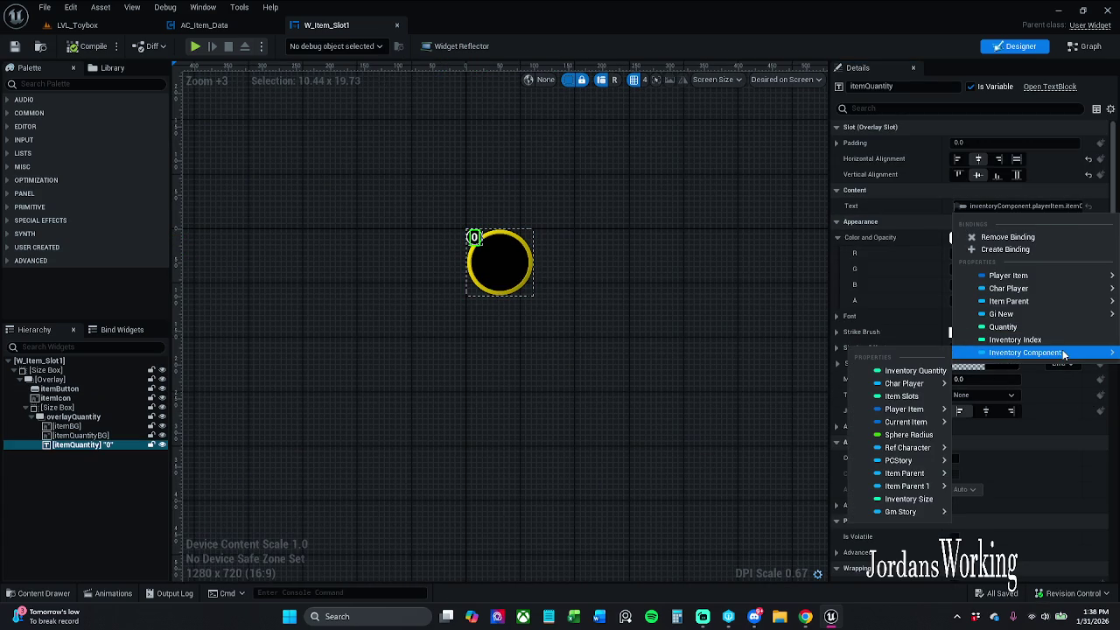
{"action": "mouse_move", "coordinate": [898, 426]}
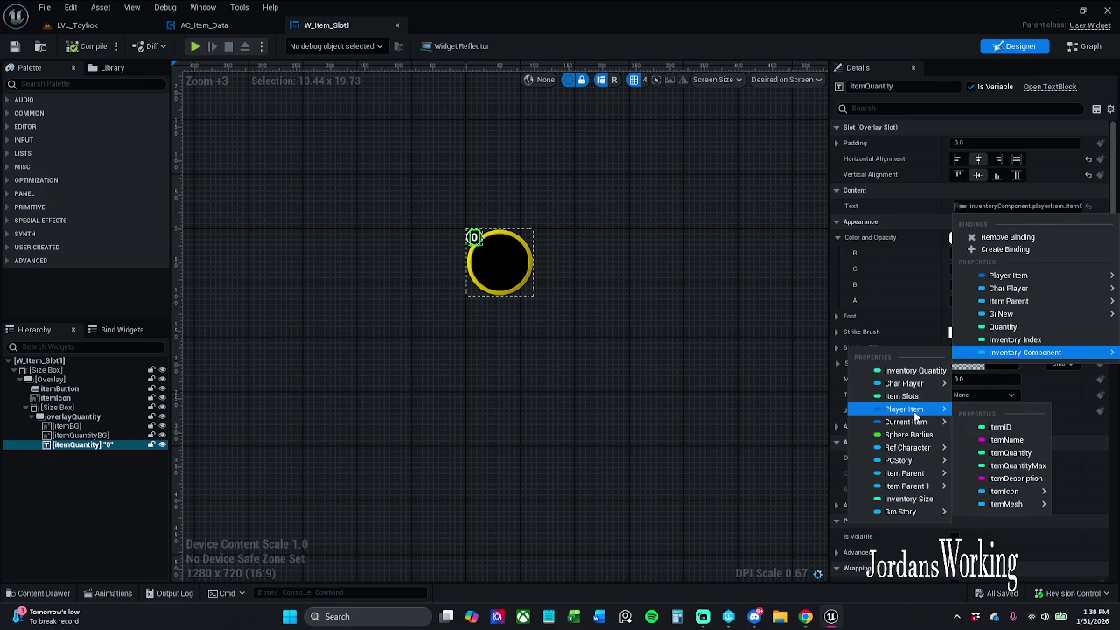
{"action": "mouse_move", "coordinate": [935, 513]}
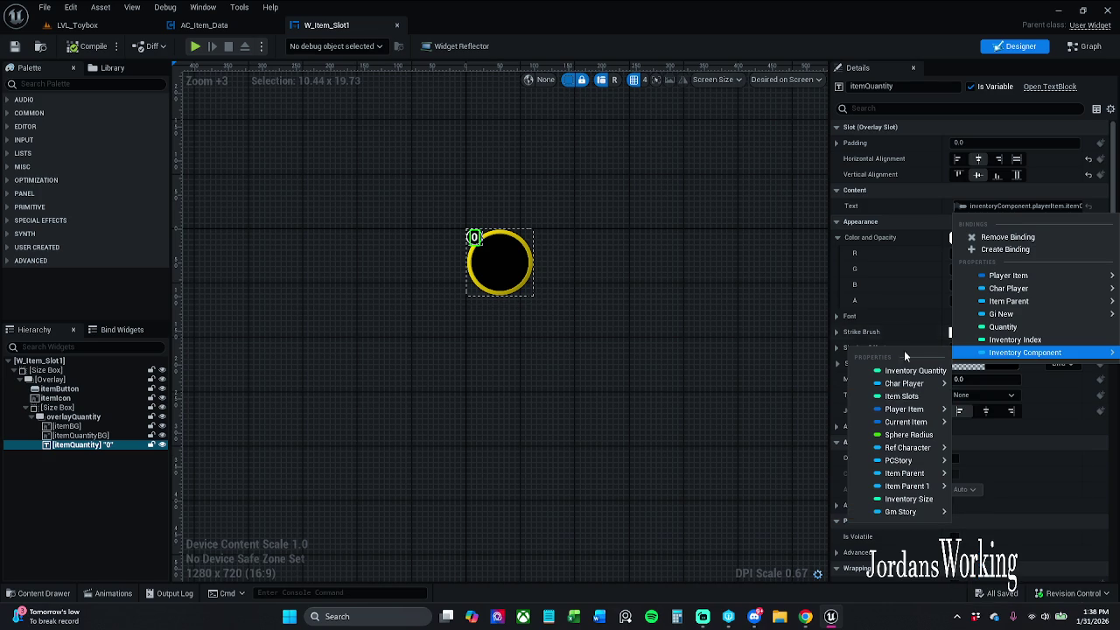
{"action": "mouse_move", "coordinate": [911, 391]}
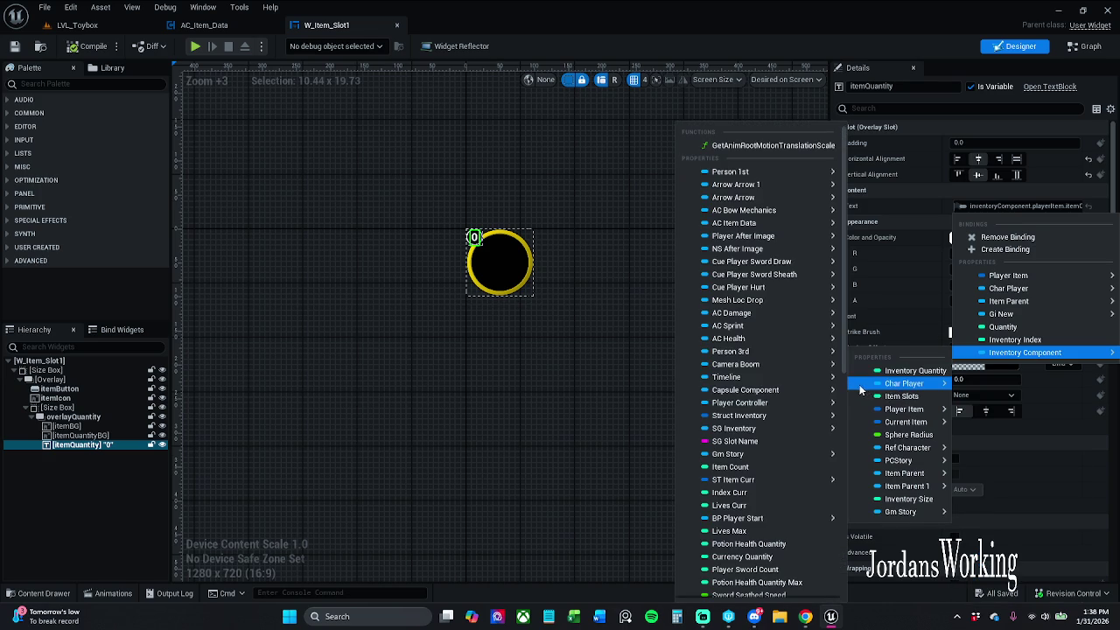
{"action": "mouse_move", "coordinate": [819, 390]}
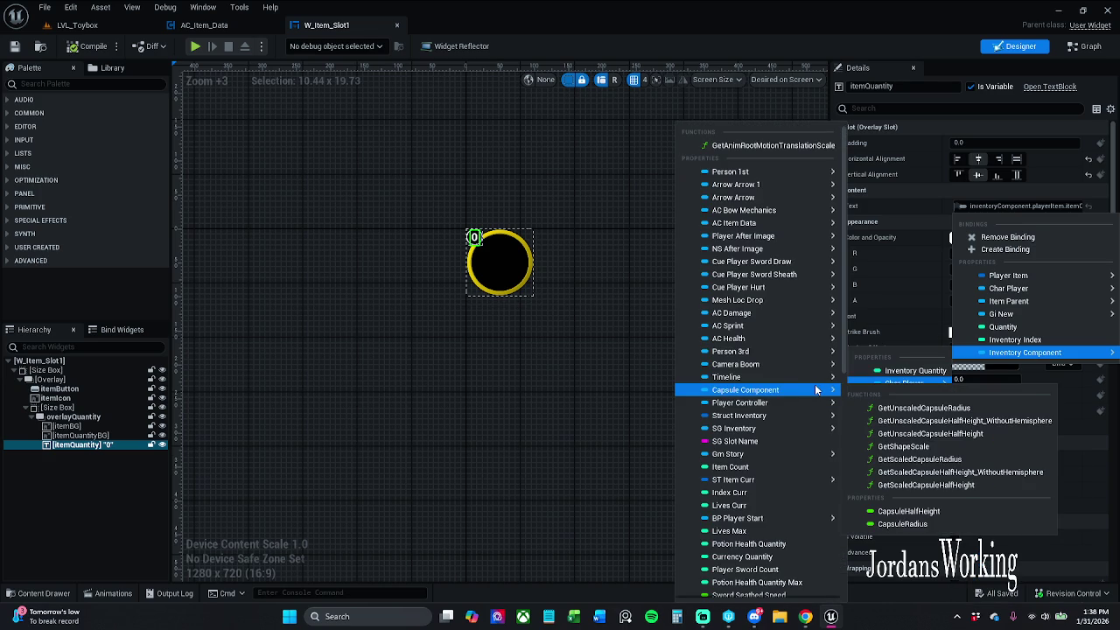
{"action": "mouse_move", "coordinate": [737, 229]}
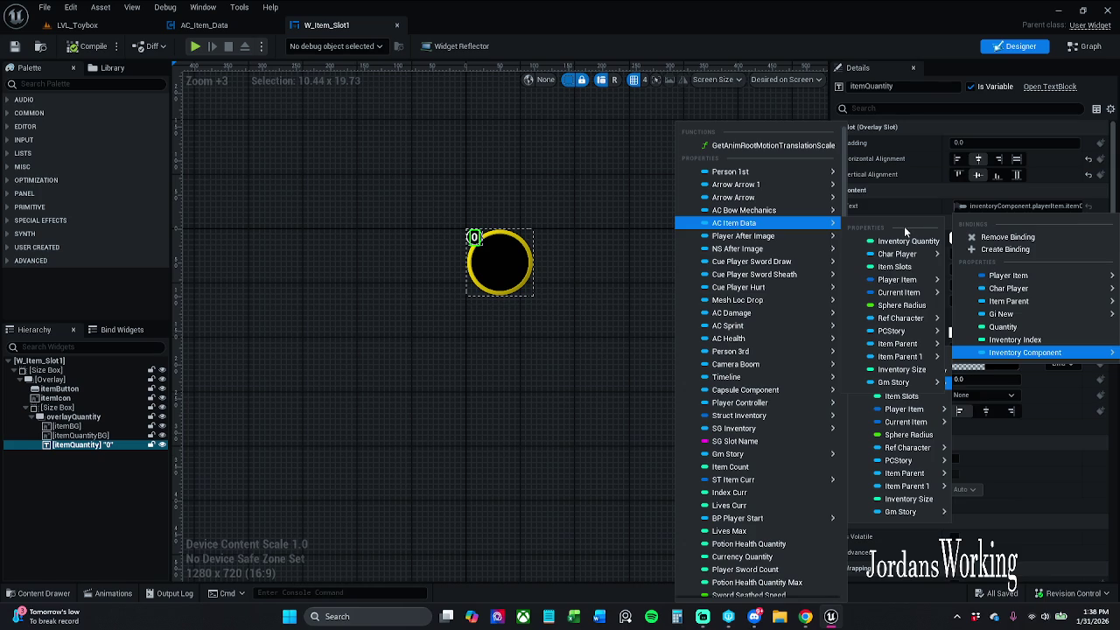
{"action": "left_click", "coordinate": [207, 29]}
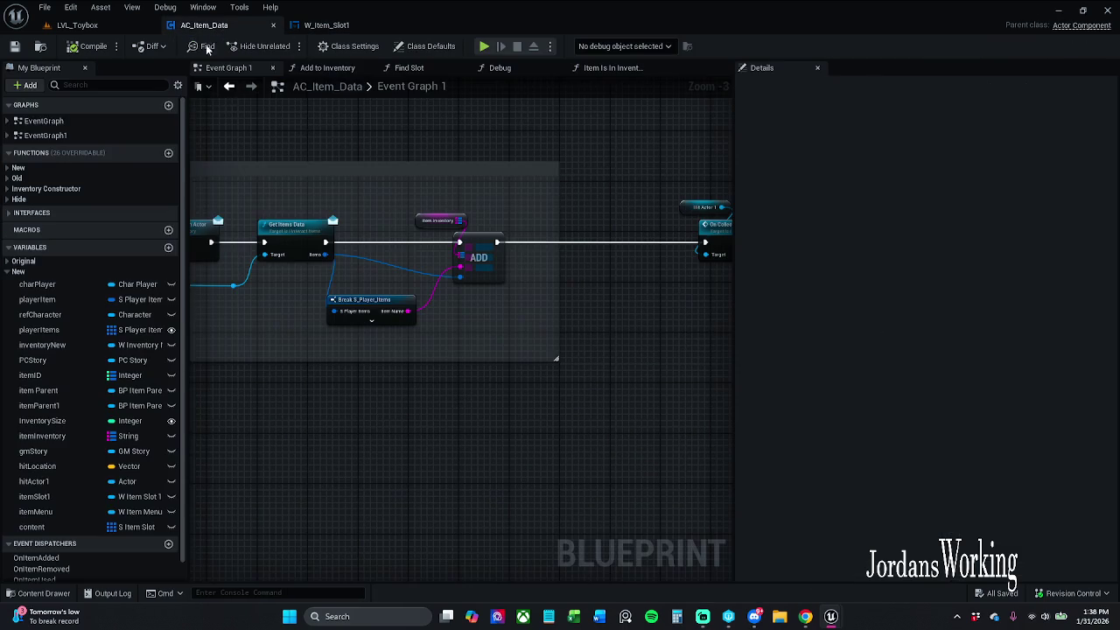
Tick Instance Editable and Expose on Spawn for the itemInventory variable in AC_Item_Data
{"action": "left_click", "coordinate": [438, 219]}
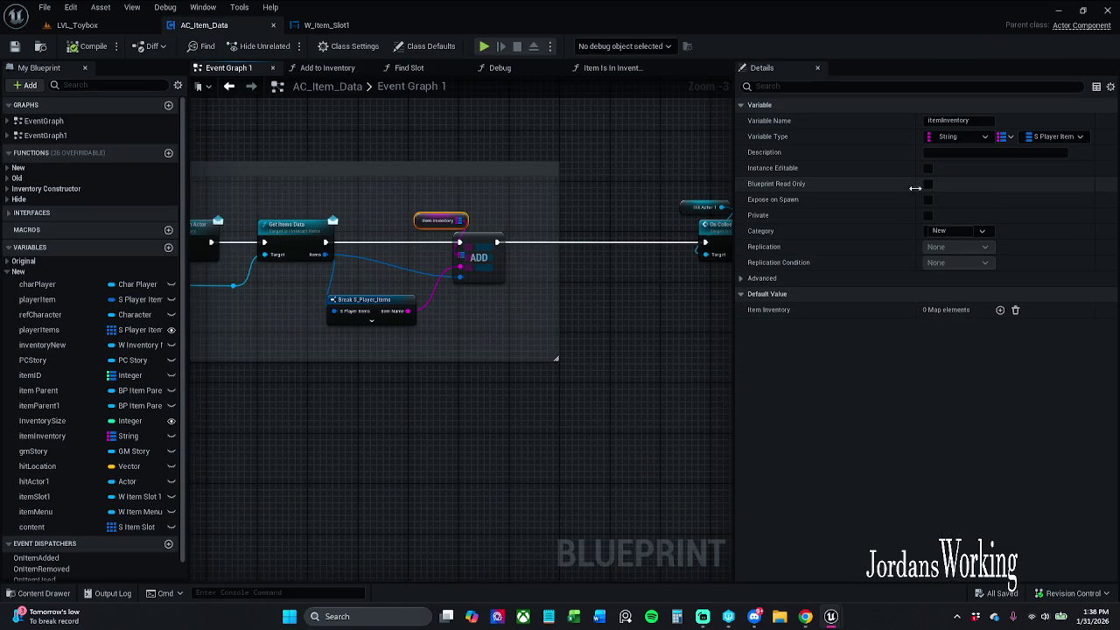
{"action": "left_click", "coordinate": [927, 199]}
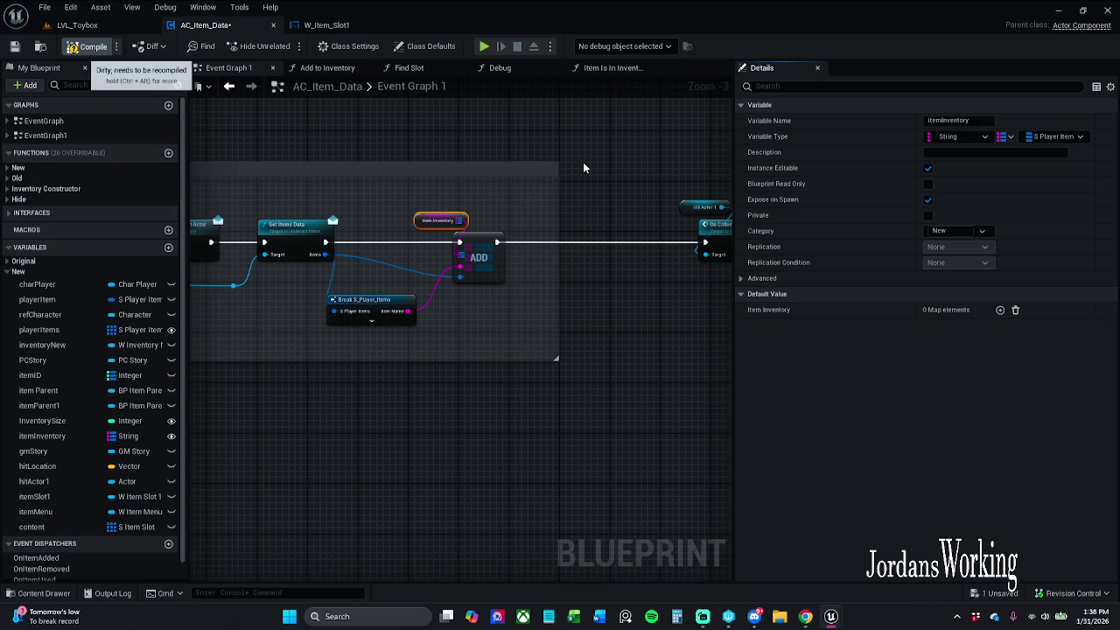
{"action": "mouse_move", "coordinate": [610, 172]}
{"action": "left_mouse_down"}
{"action": "mouse_move", "coordinate": [552, 192]}
{"action": "mouse_move", "coordinate": [512, 184]}
{"action": "mouse_move", "coordinate": [580, 180]}
{"action": "left_mouse_up"}
{"action": "left_click", "coordinate": [326, 25]}
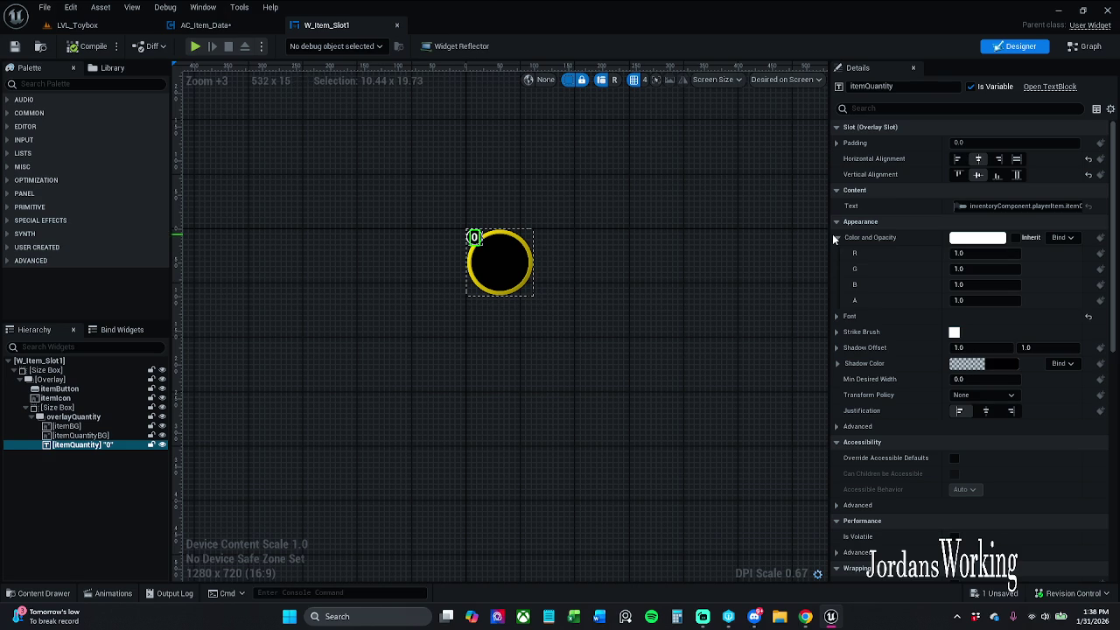
Browse the quantity text's binding options, then save the AC_Item_Data blueprint
{"action": "left_click", "coordinate": [1030, 206]}
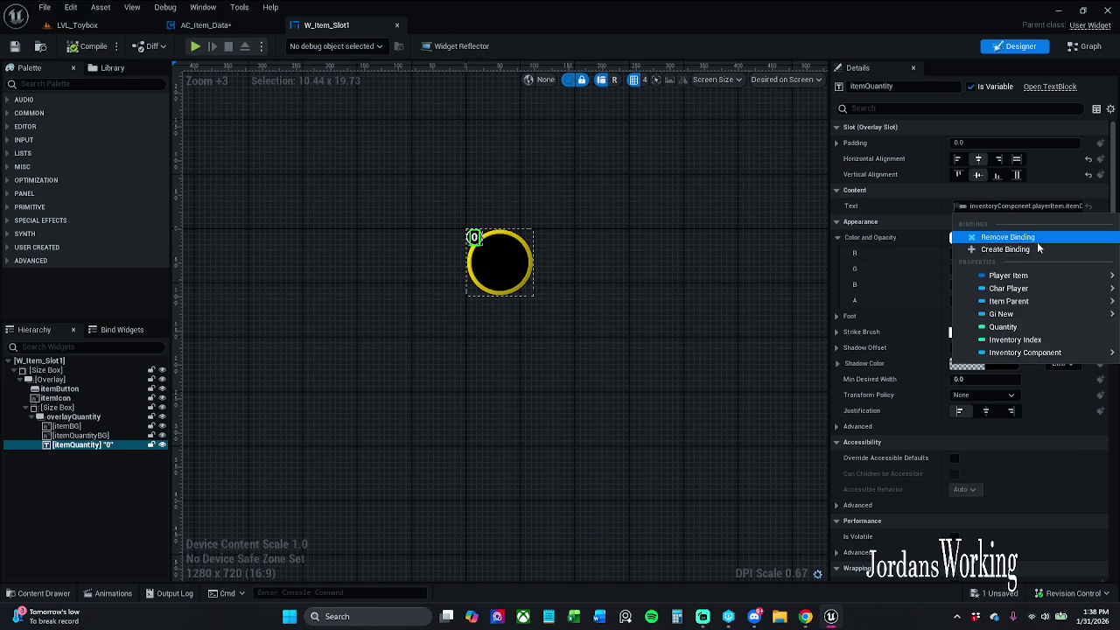
{"action": "mouse_move", "coordinate": [1030, 291]}
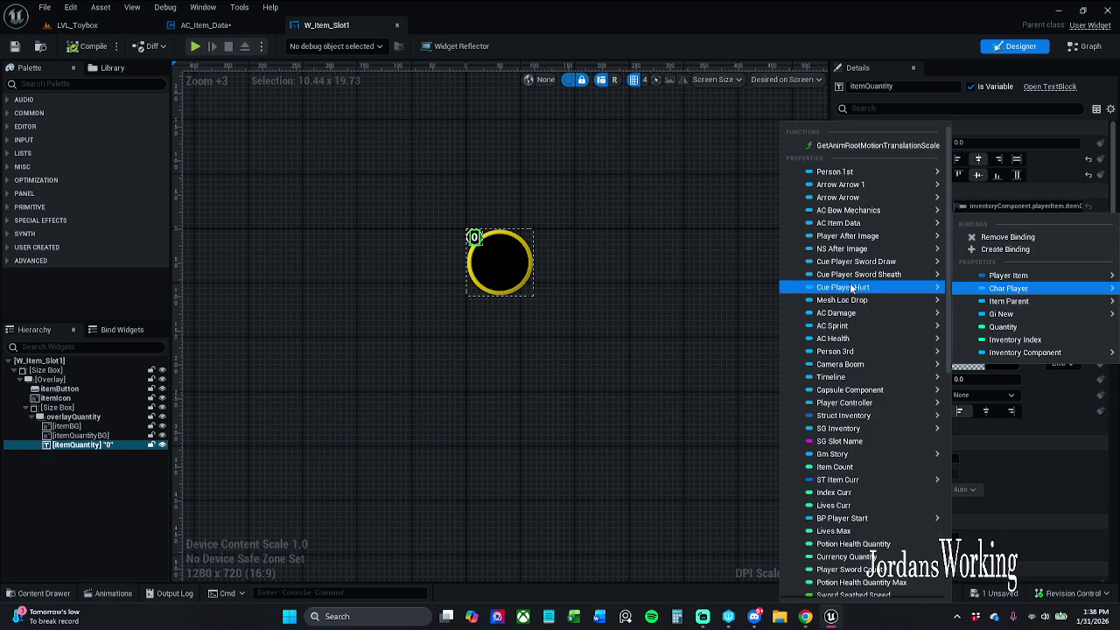
{"action": "mouse_move", "coordinate": [869, 223]}
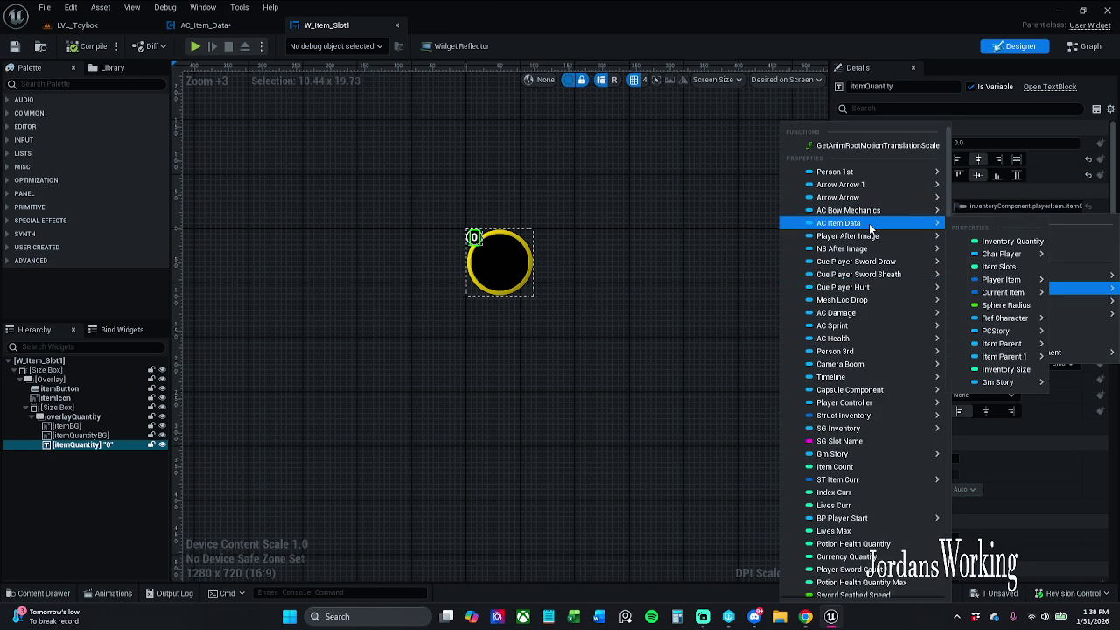
{"action": "mouse_move", "coordinate": [1017, 354]}
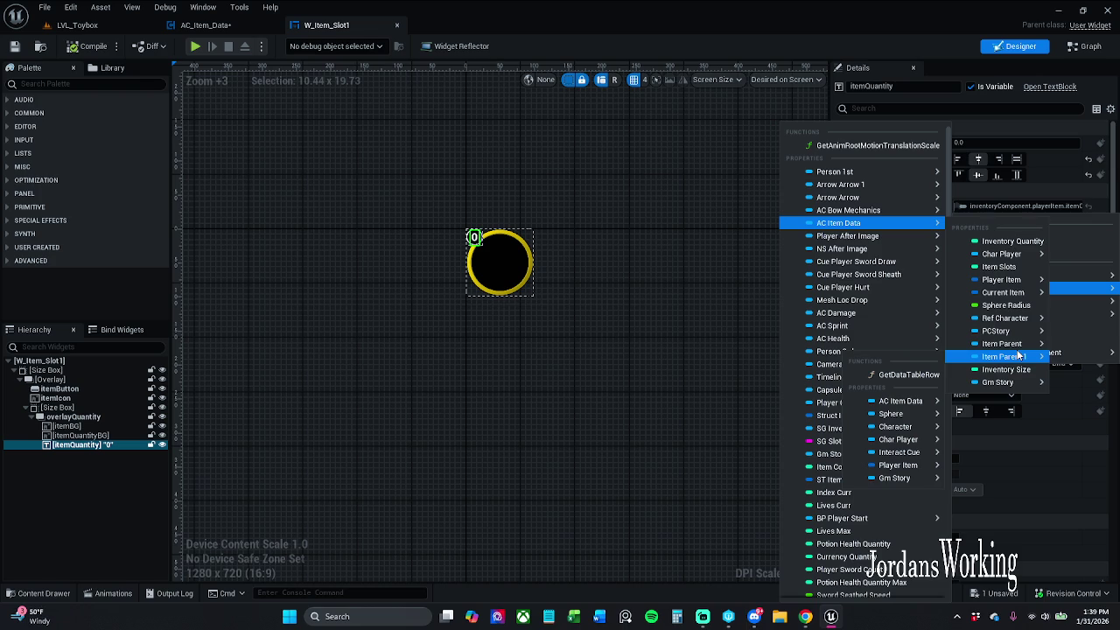
{"action": "left_click", "coordinate": [199, 25]}
{"action": "left_click", "coordinate": [16, 47]}
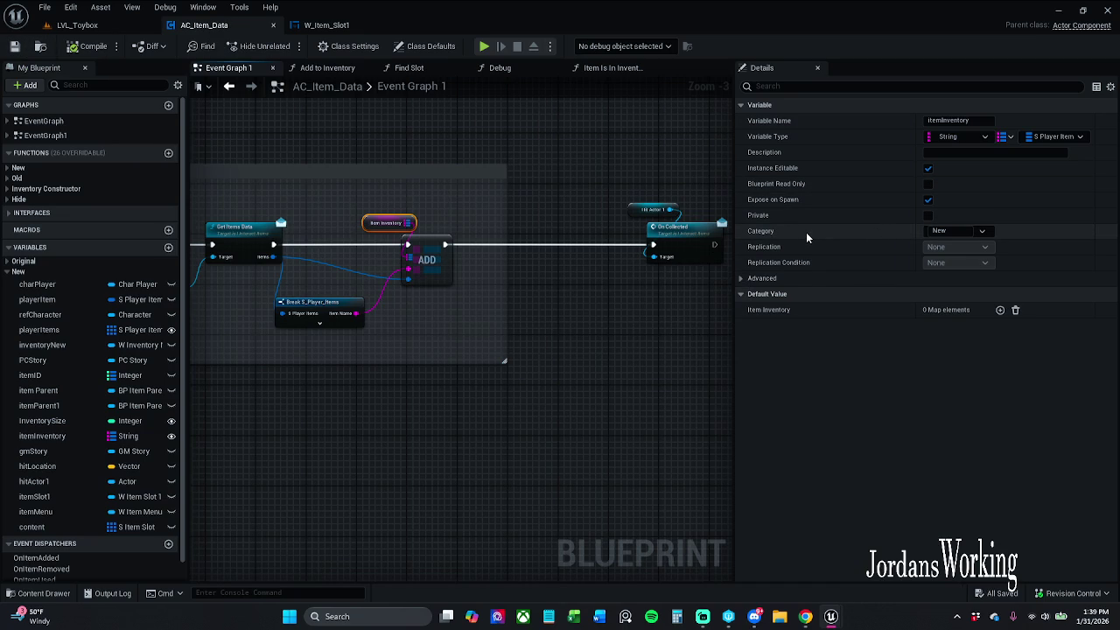
Bind W_Item_Slot1's itemQuantity text to Player Item > itemQuantity and confirm the binding
{"action": "left_click", "coordinate": [328, 24]}
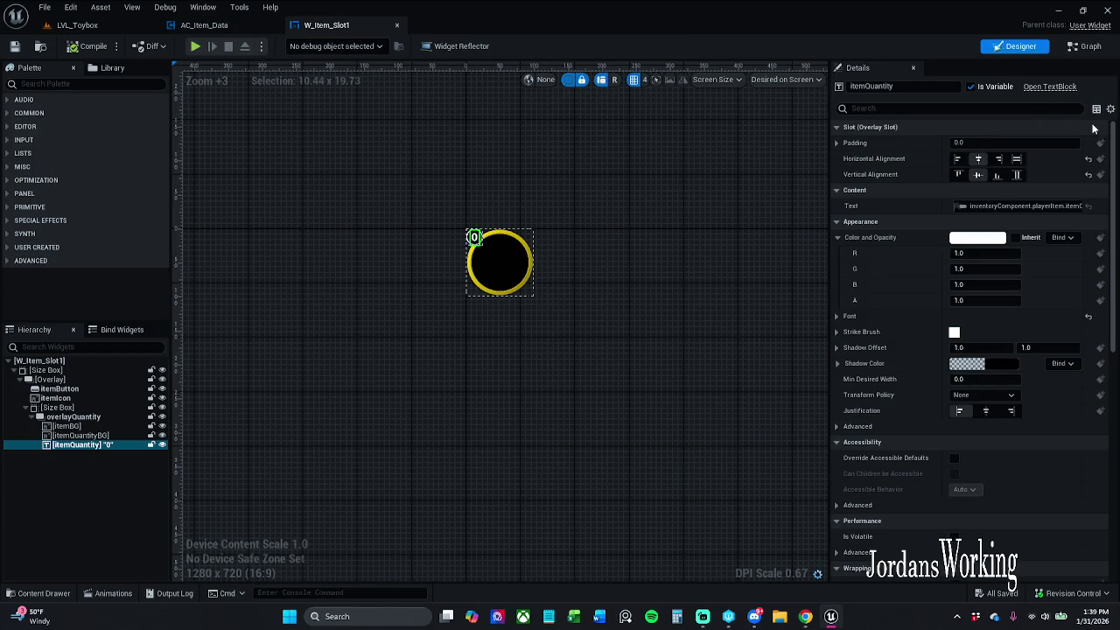
{"action": "left_click", "coordinate": [1053, 207]}
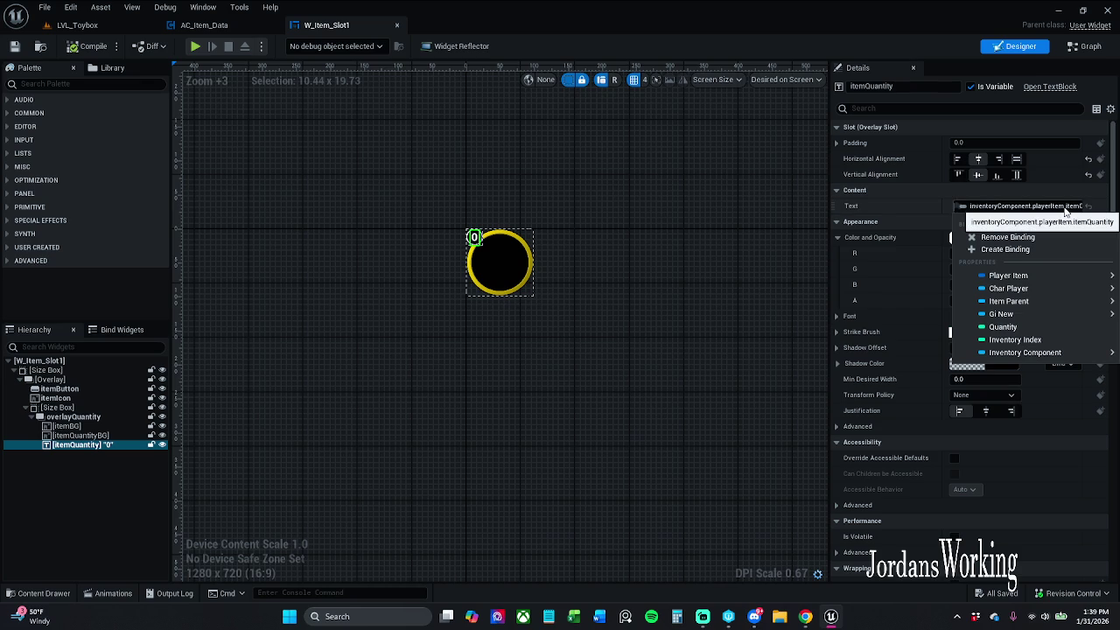
{"action": "mouse_move", "coordinate": [1062, 276]}
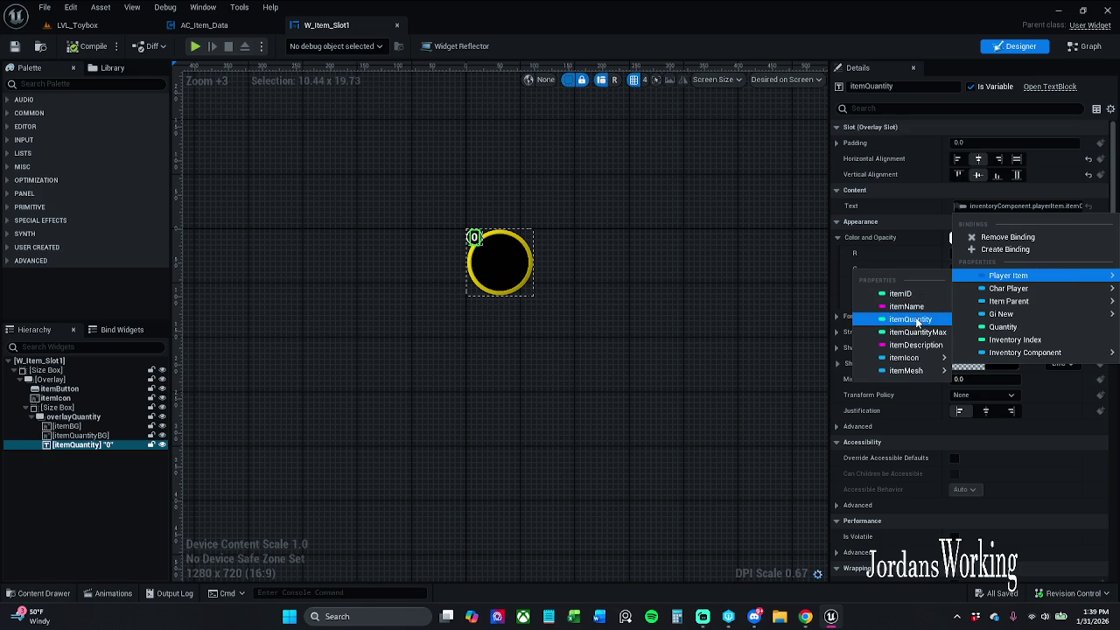
{"action": "left_click", "coordinate": [912, 319]}
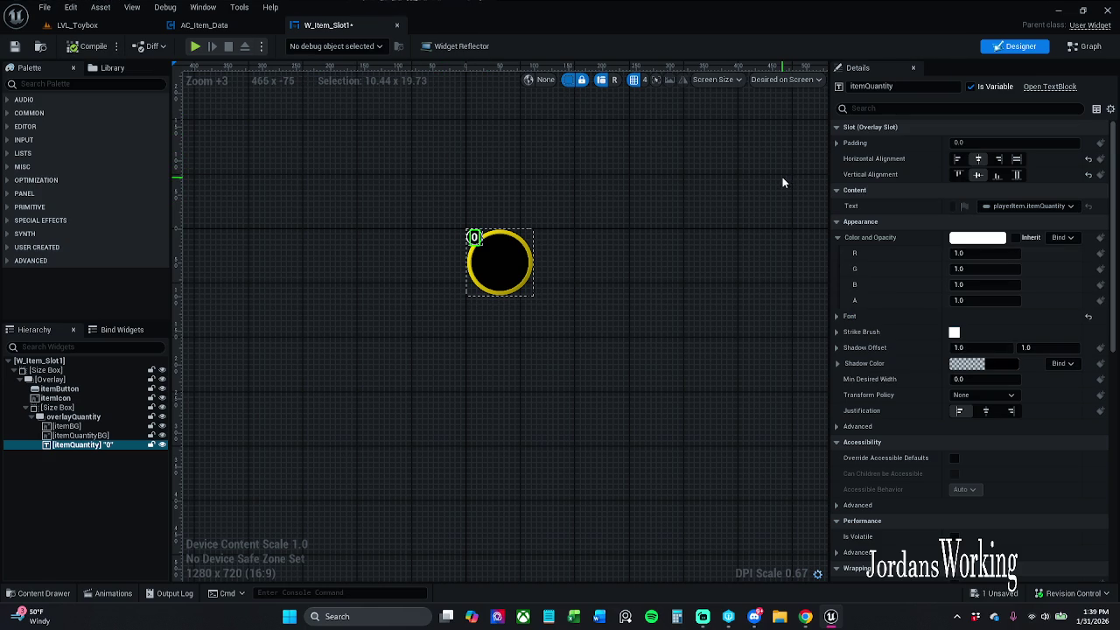
{"action": "left_click", "coordinate": [1006, 206]}
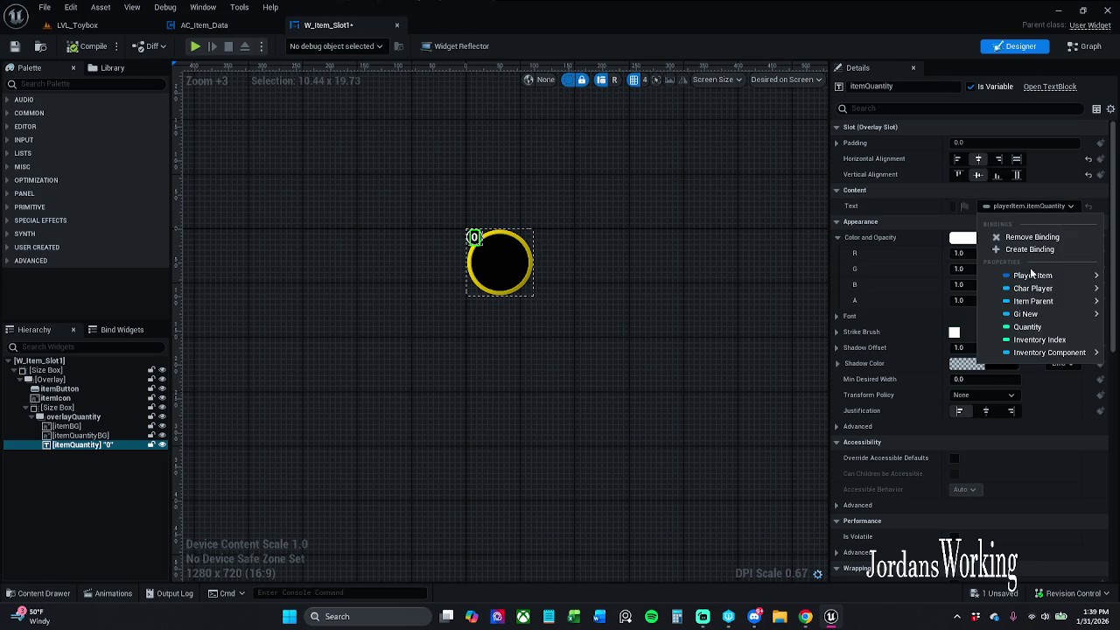
{"action": "mouse_move", "coordinate": [1042, 280]}
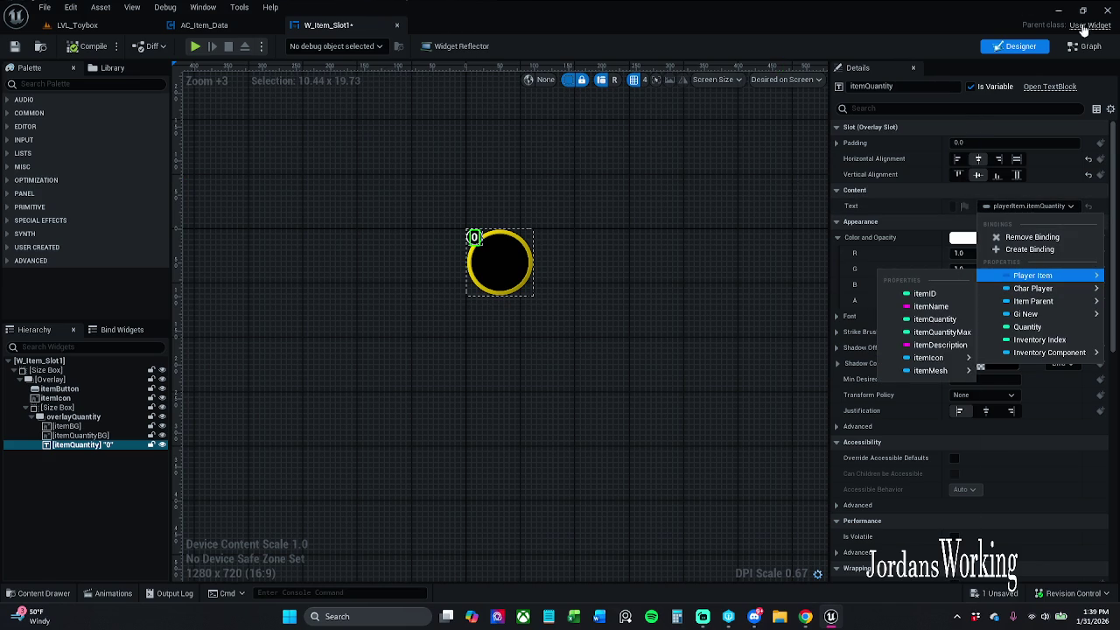
{"action": "left_click", "coordinate": [1085, 46]}
{"action": "left_click", "coordinate": [1084, 46]}
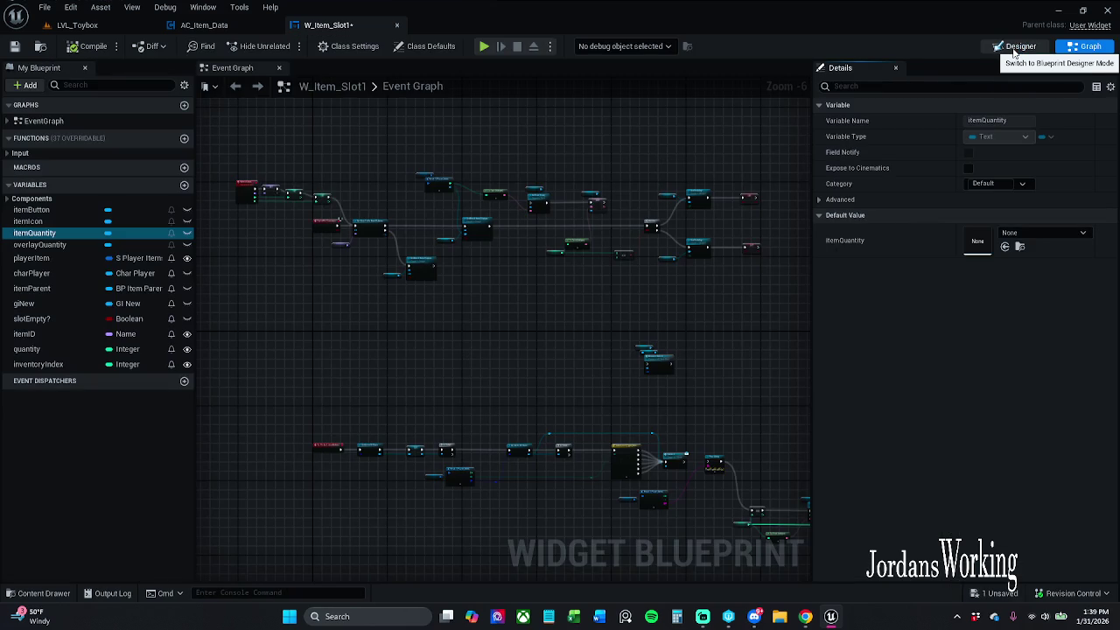
{"action": "left_click", "coordinate": [1015, 49]}
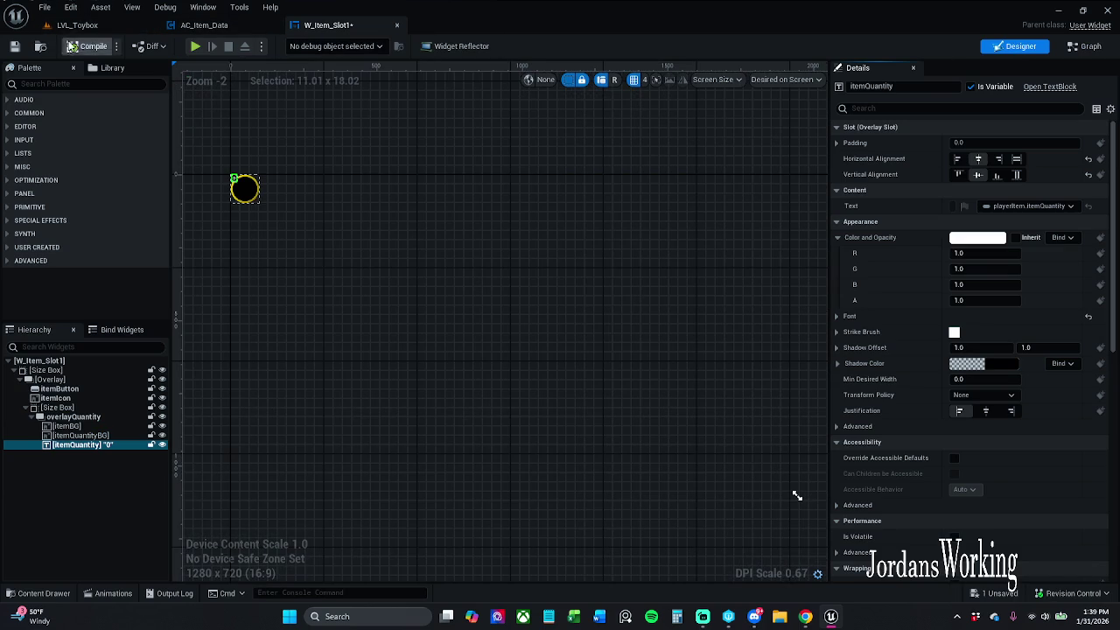
Save W_Item_Slot1, checking out the asset, and start playing LVL_Toybox
{"action": "left_click", "coordinate": [11, 51]}
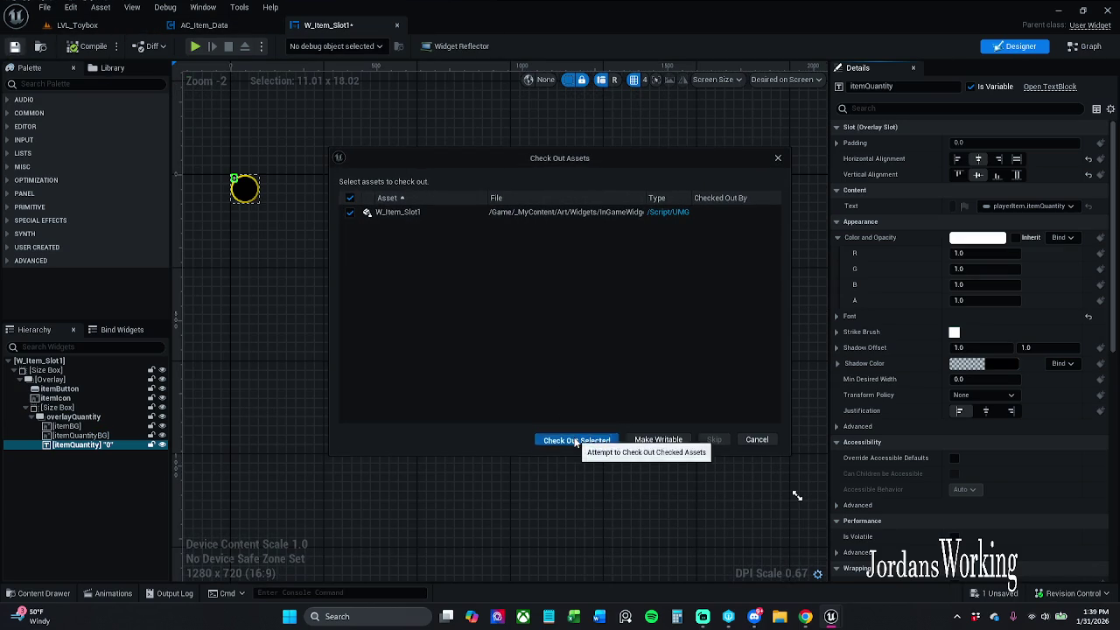
{"action": "left_click", "coordinate": [573, 439]}
{"action": "left_click", "coordinate": [105, 25]}
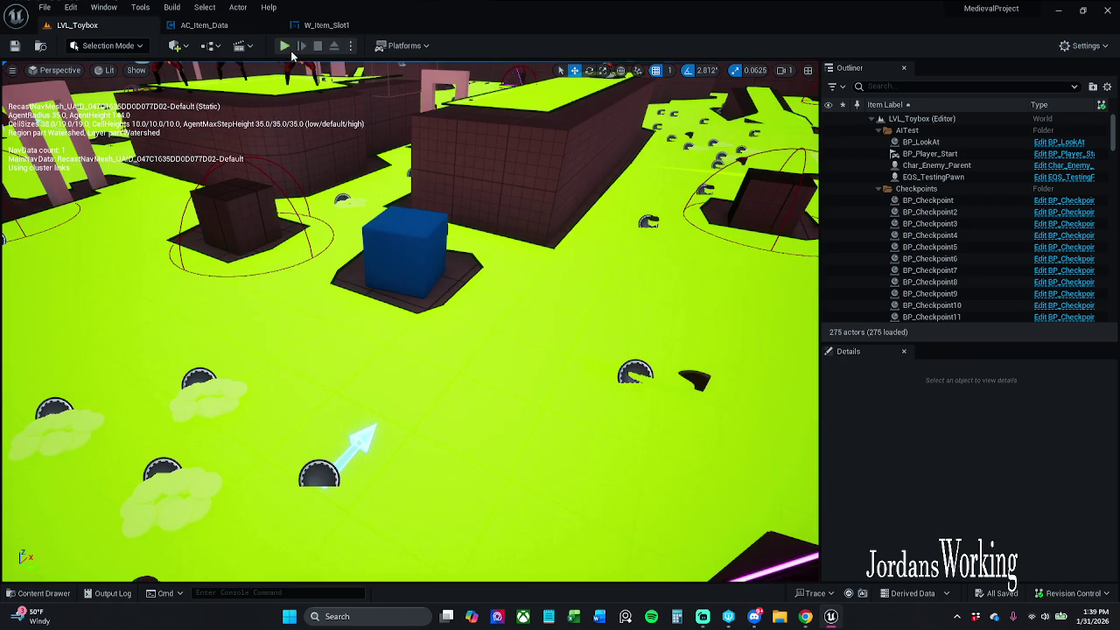
{"action": "left_click", "coordinate": [288, 46]}
Collect health potions, checking the inventory slot quantities after each pickup, then stop playing
{"action": "key", "text": "i"}
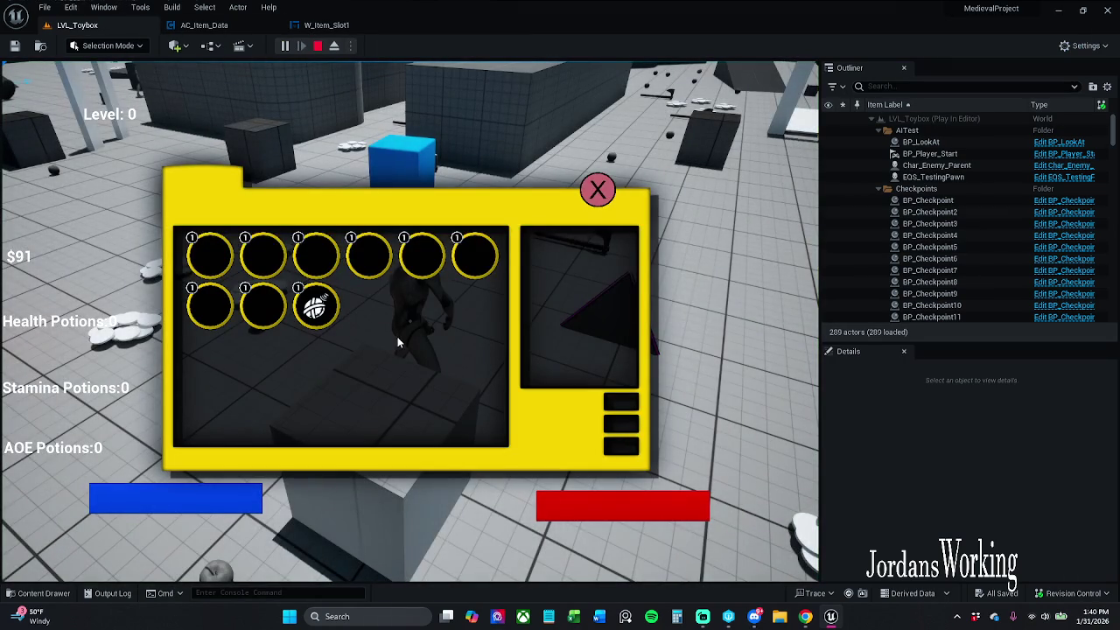
{"action": "left_click", "coordinate": [598, 189]}
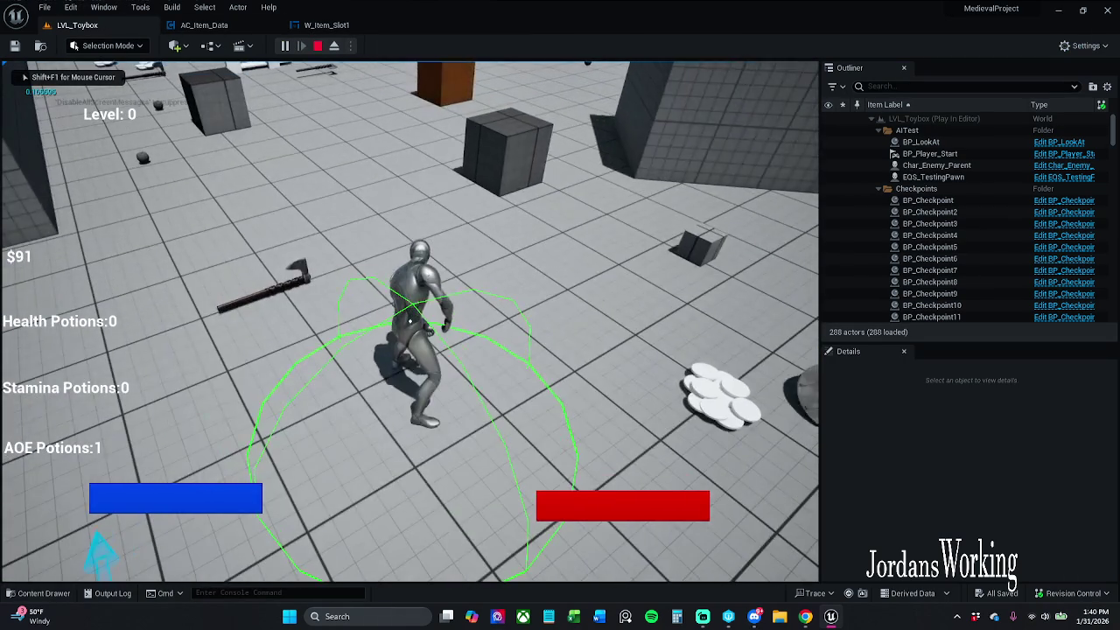
{"action": "key", "text": "i"}
{"action": "left_click", "coordinate": [612, 193]}
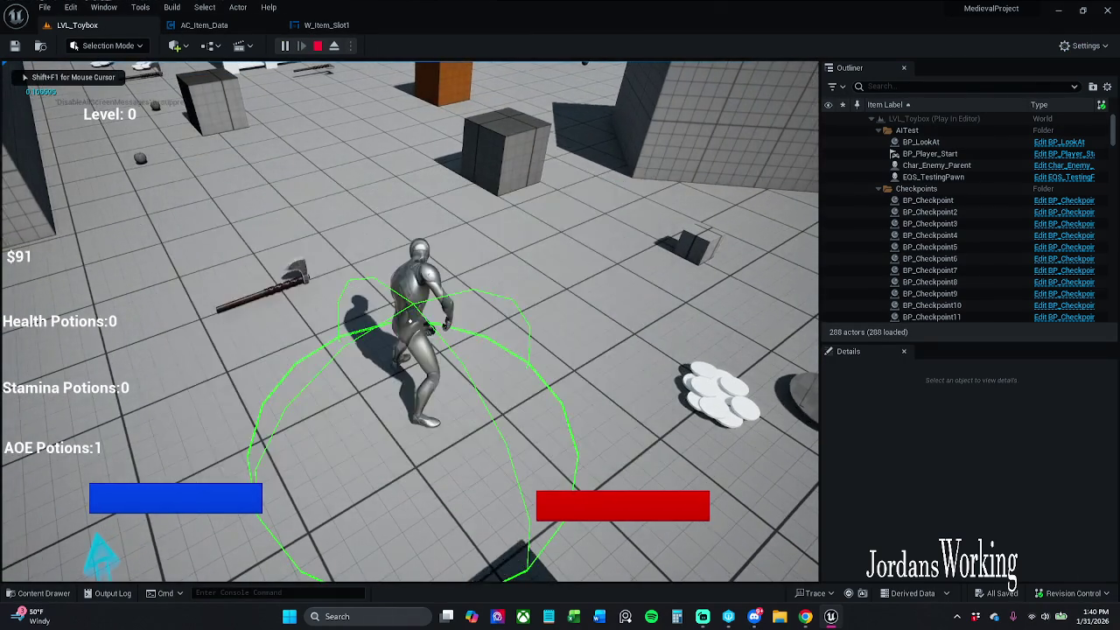
{"action": "key", "text": "e"}
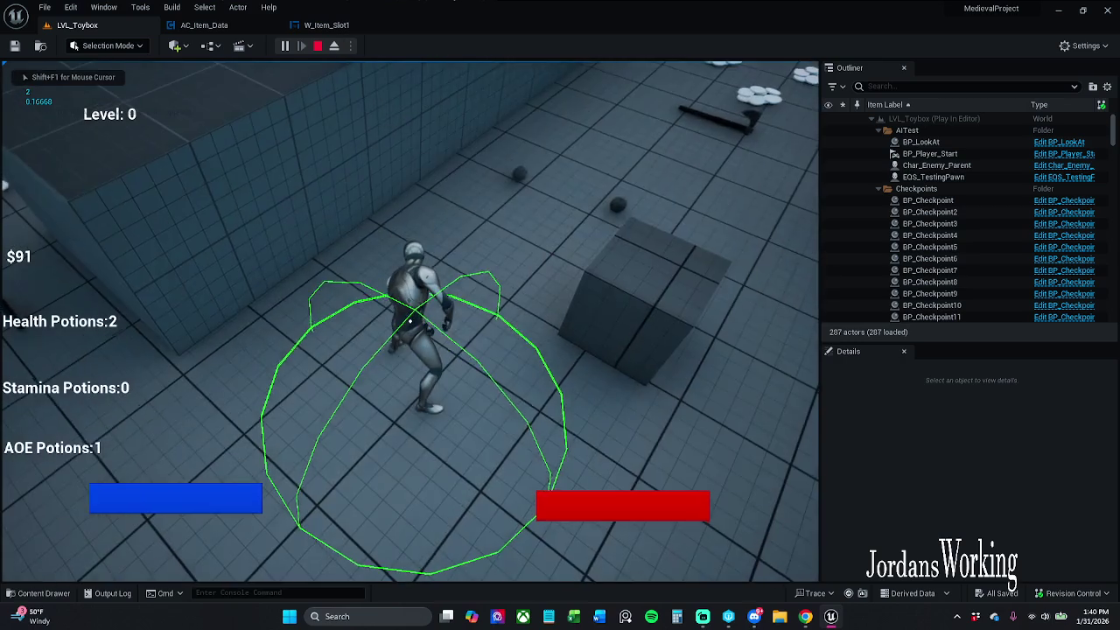
{"action": "key", "text": "i"}
{"action": "left_click", "coordinate": [596, 188]}
{"action": "key", "text": "e"}
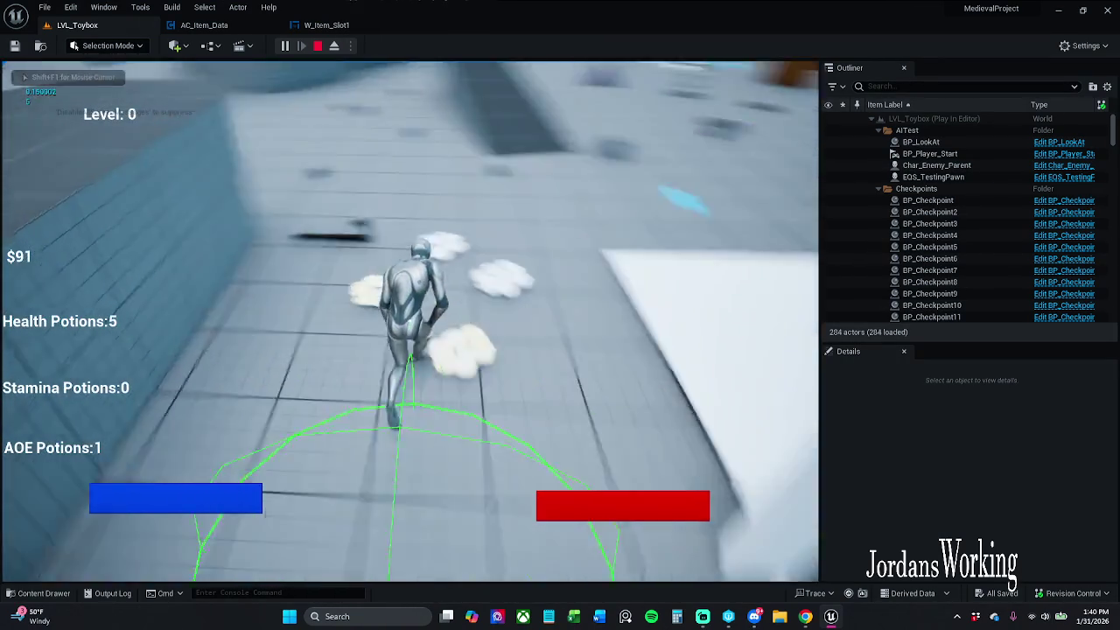
{"action": "key", "text": "i"}
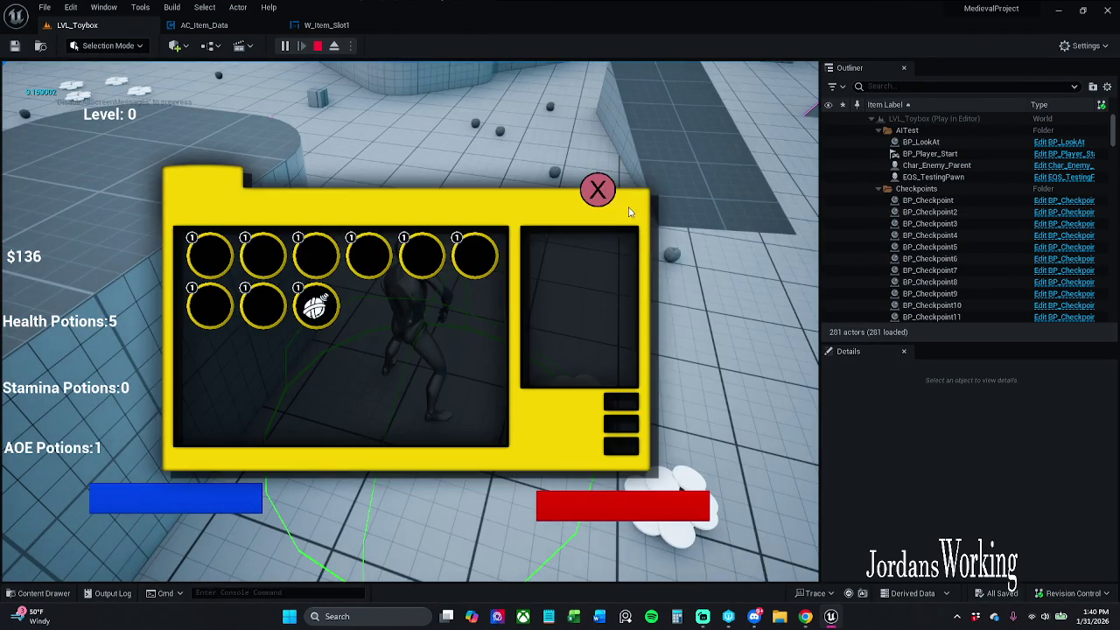
{"action": "left_click", "coordinate": [595, 189]}
{"action": "key", "text": "Escape"}
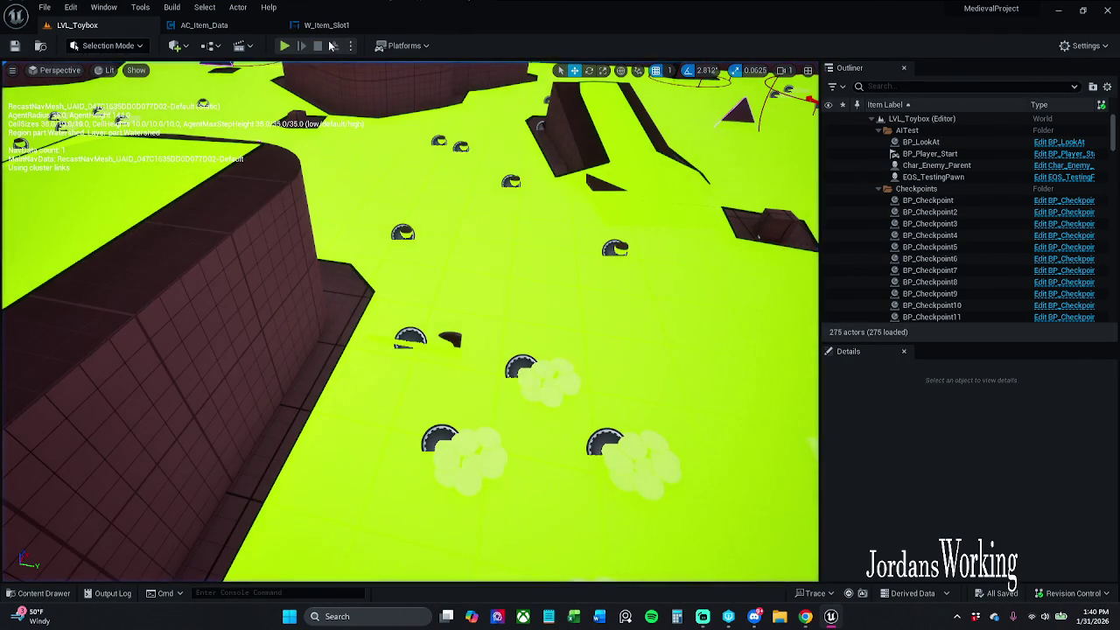
{"action": "left_click", "coordinate": [326, 24]}
Switch to W_Item_Slot1 and show its Event Graph with the Pre Construct lookup nodes
{"action": "left_click", "coordinate": [203, 25]}
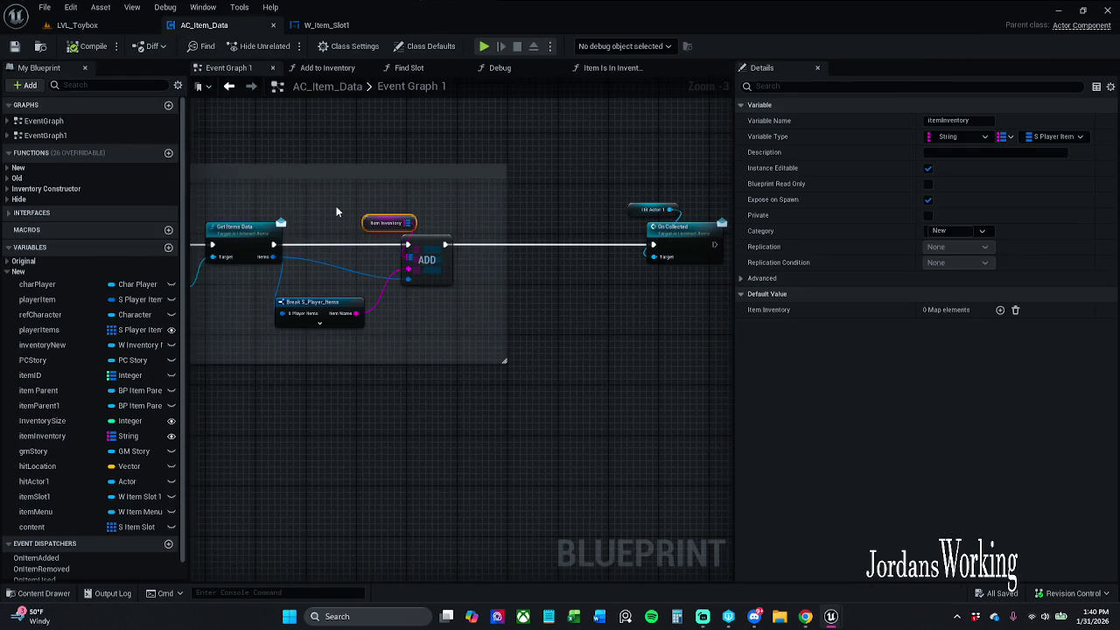
{"action": "scroll", "coordinate": [336, 213], "scroll_direction": "down", "scroll_amount": 1}
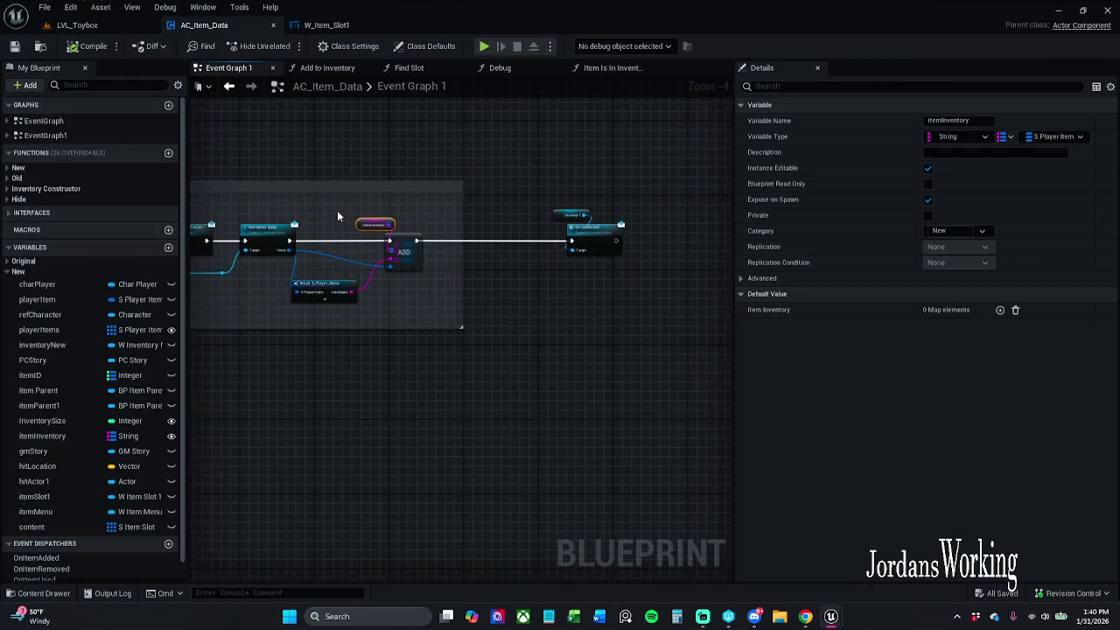
{"action": "scroll", "coordinate": [435, 237], "scroll_direction": "up", "scroll_amount": 3}
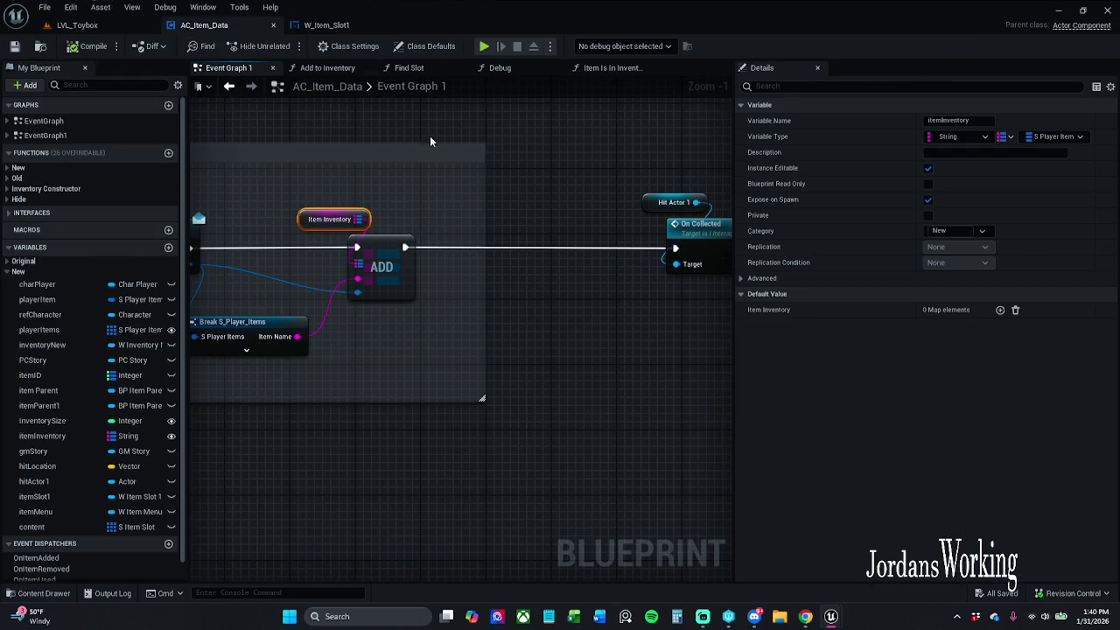
{"action": "left_click", "coordinate": [333, 25]}
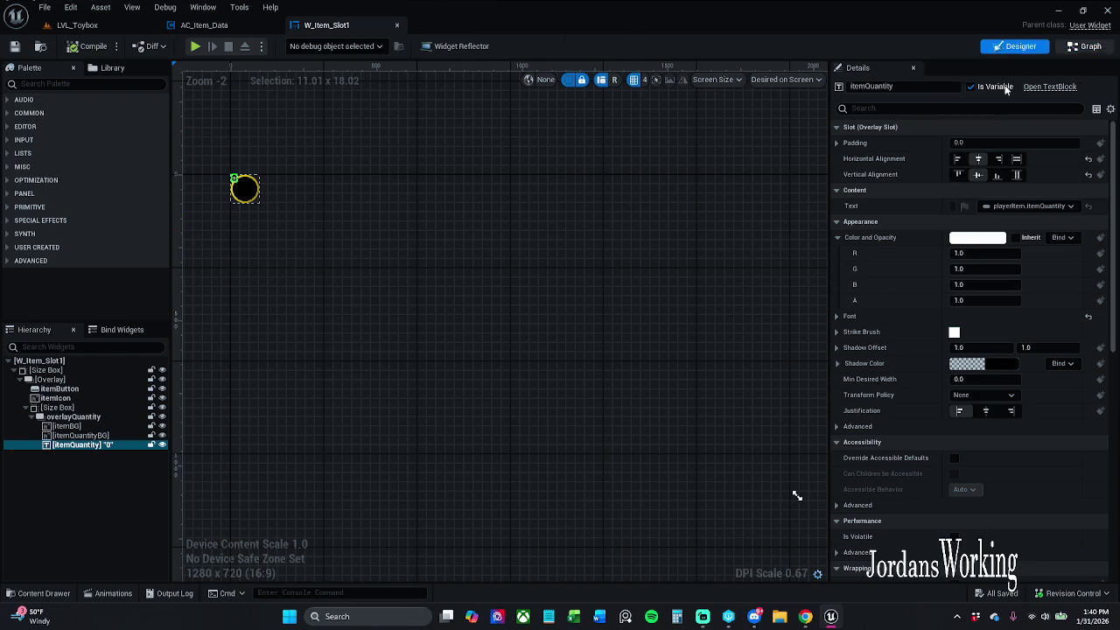
{"action": "left_click", "coordinate": [1085, 46]}
{"action": "scroll", "coordinate": [543, 280], "scroll_direction": "up", "scroll_amount": 2}
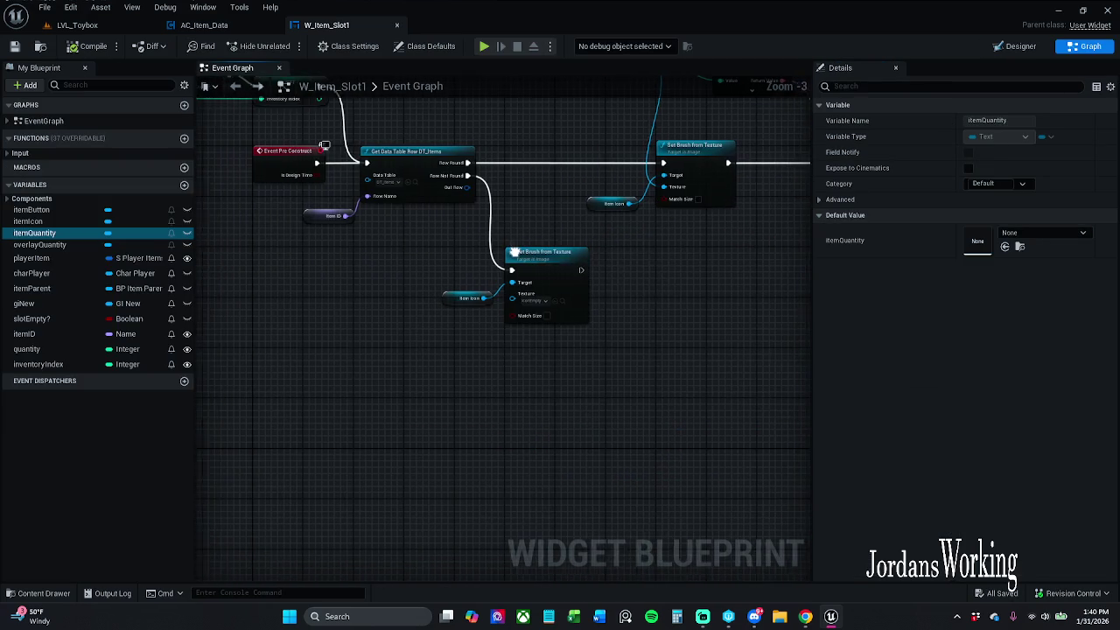
From Get Data Table Row's output, add a Break S_Player_Items node by searching 'br'
{"action": "left_click_drag", "start_coordinate": [510, 252], "coordinate": [515, 268]}
{"action": "scroll", "coordinate": [526, 244], "scroll_direction": "down", "scroll_amount": 1}
{"action": "left_click_drag", "start_coordinate": [533, 231], "coordinate": [450, 253]}
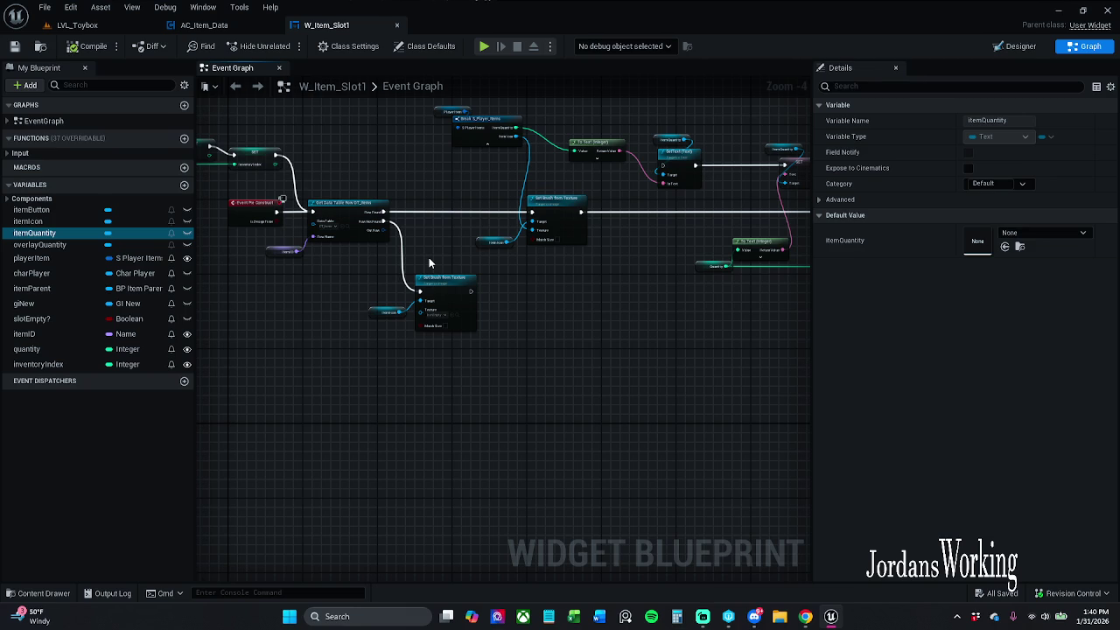
{"action": "left_click_drag", "start_coordinate": [446, 251], "coordinate": [476, 324]}
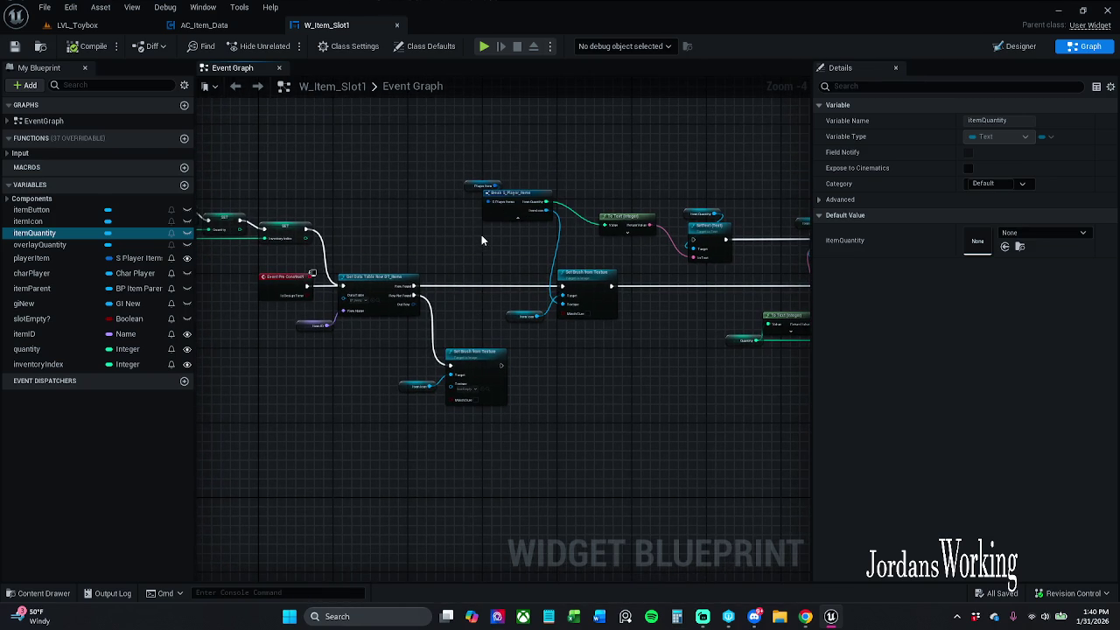
{"action": "left_click_drag", "start_coordinate": [486, 234], "coordinate": [470, 230]}
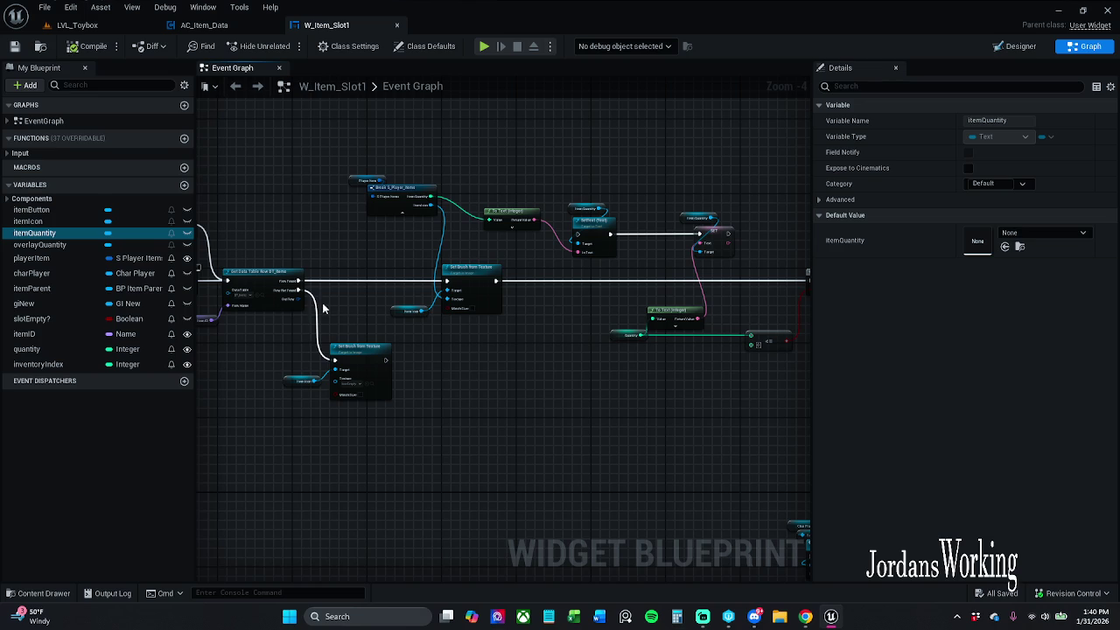
{"action": "left_click_drag", "start_coordinate": [298, 302], "coordinate": [446, 371]}
{"action": "type", "text": "br"}
{"action": "key", "text": "Return"}
{"action": "scroll", "coordinate": [446, 371], "scroll_direction": "up", "scroll_amount": 1}
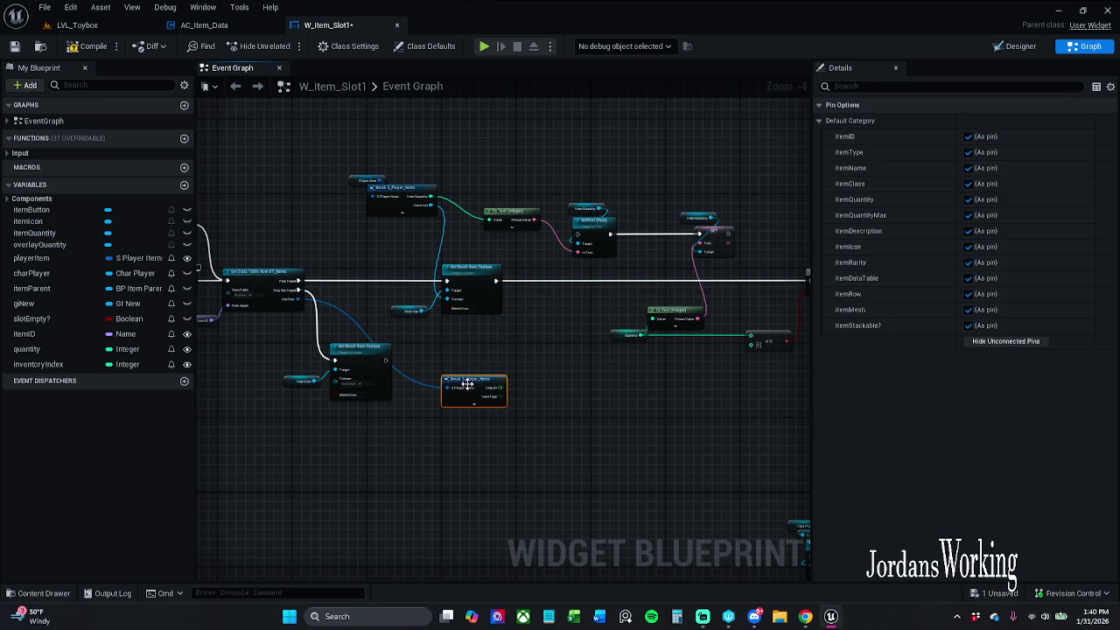
Add an Addition (+) node fed from the break node's Item Quantity pin
{"action": "scroll", "coordinate": [484, 401], "scroll_direction": "up", "scroll_amount": 2}
{"action": "left_click", "coordinate": [477, 405]}
{"action": "left_click_drag", "start_coordinate": [604, 425], "coordinate": [562, 342]}
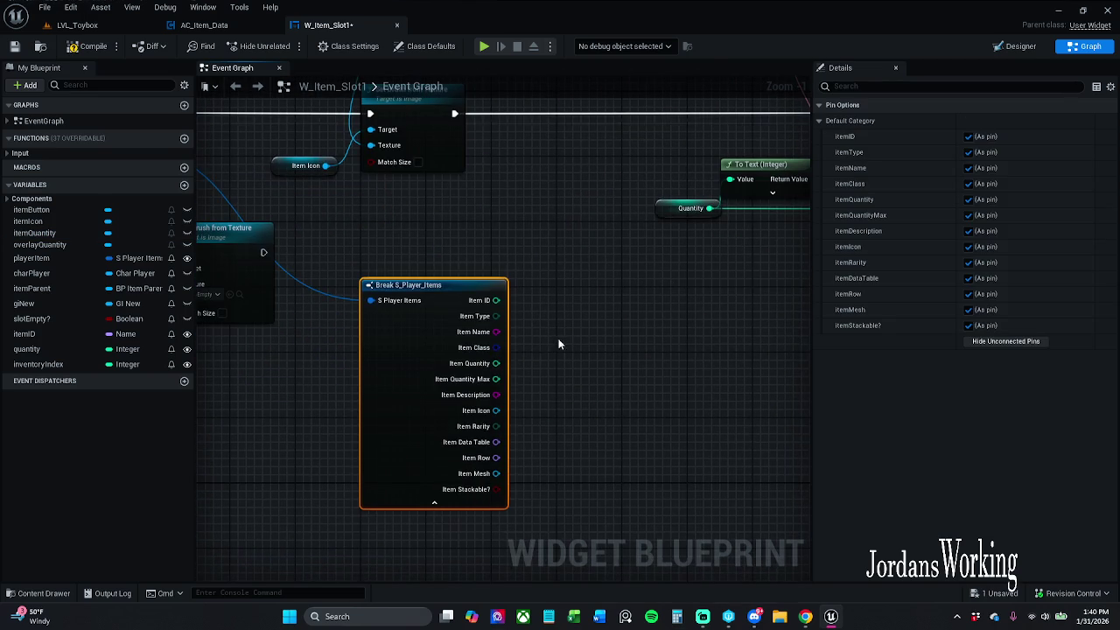
{"action": "left_click_drag", "start_coordinate": [495, 363], "coordinate": [598, 337]}
{"action": "type", "text": "+"}
{"action": "key", "text": "Return"}
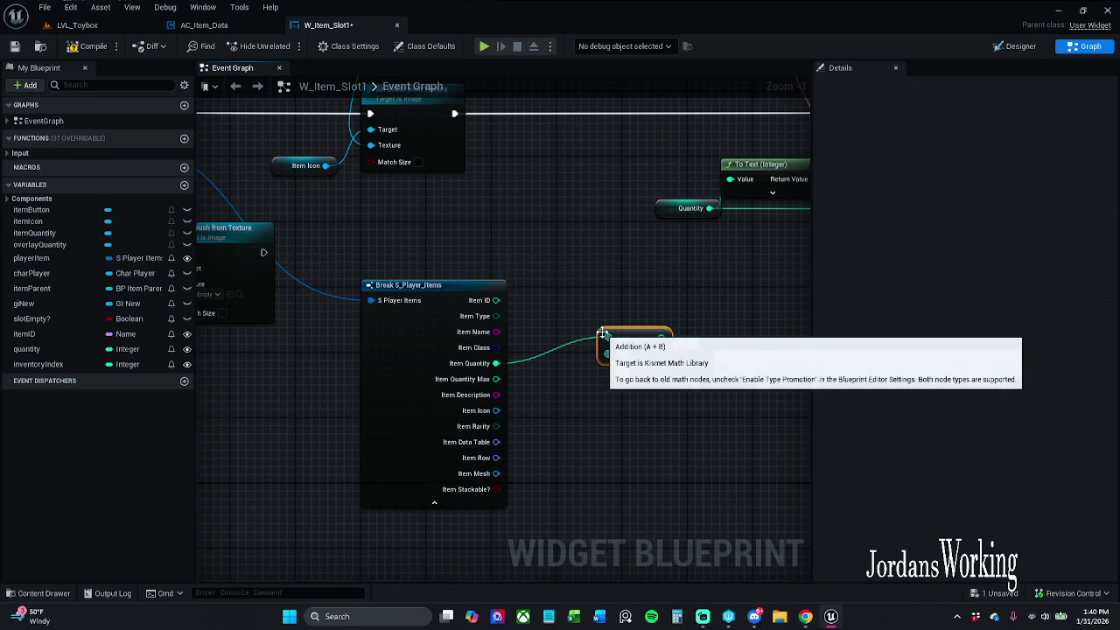
{"action": "left_click", "coordinate": [434, 502]}
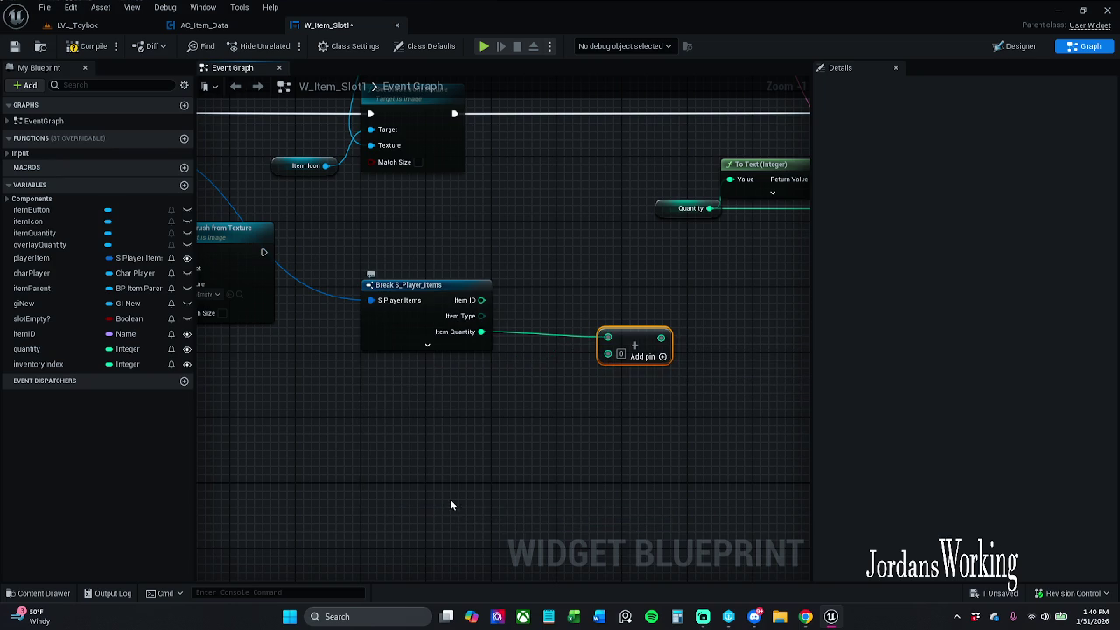
{"action": "left_click_drag", "start_coordinate": [620, 336], "coordinate": [586, 256]}
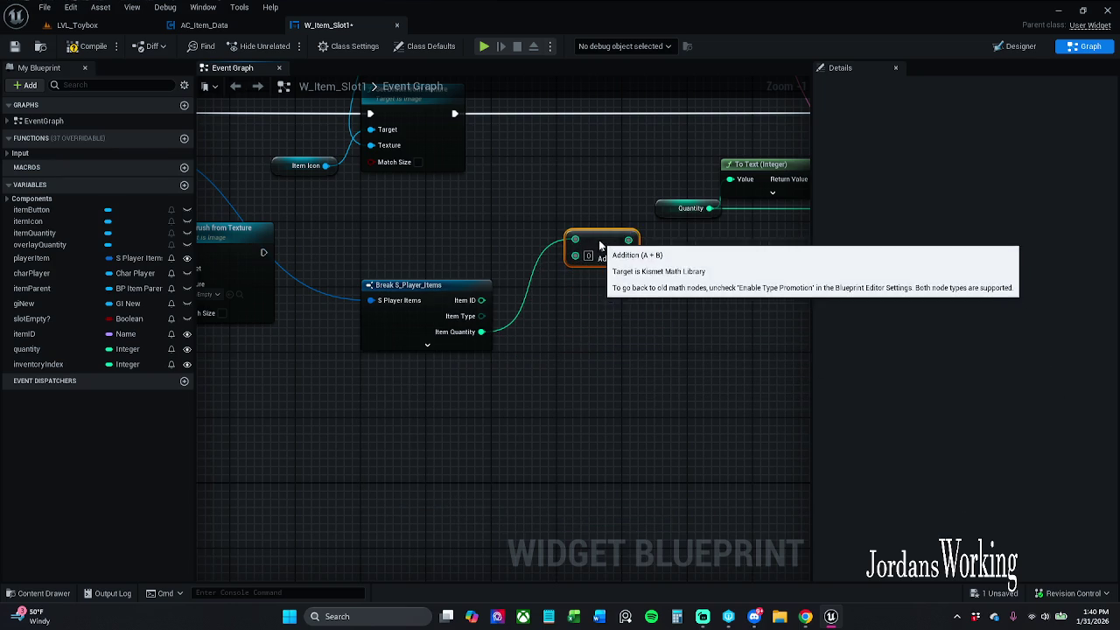
{"action": "left_click_drag", "start_coordinate": [581, 196], "coordinate": [607, 365]}
{"action": "scroll", "coordinate": [609, 359], "scroll_direction": "down", "scroll_amount": 1}
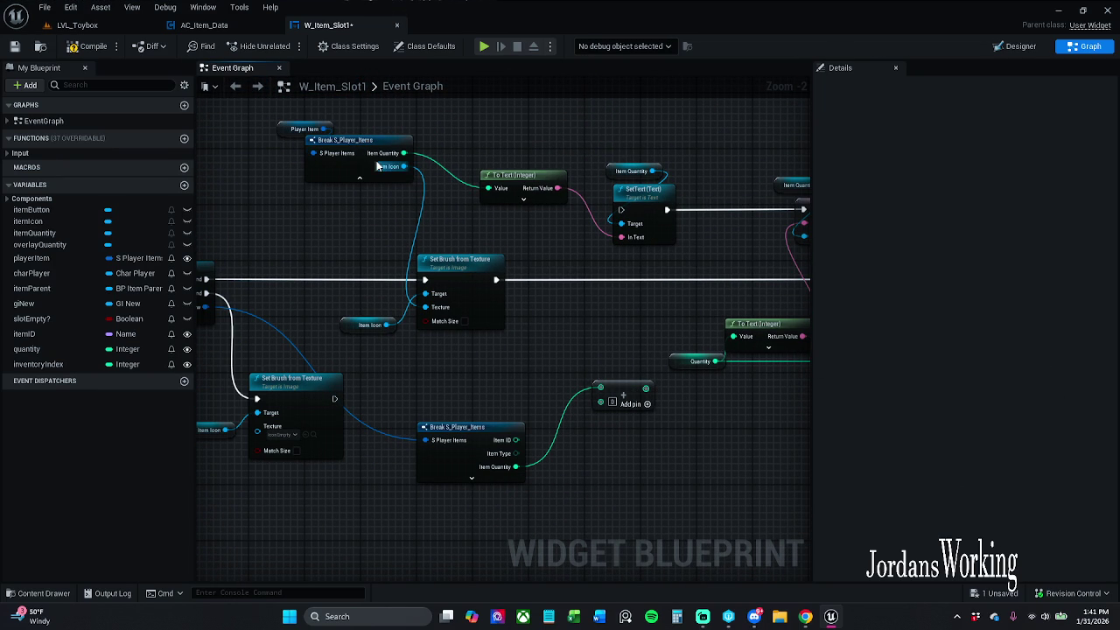
Wire the other break node's Item Quantity into the Addition node as its second input
{"action": "mouse_move", "coordinate": [404, 153]}
{"action": "left_mouse_down"}
{"action": "mouse_move", "coordinate": [600, 391]}
{"action": "mouse_move", "coordinate": [511, 447]}
{"action": "mouse_move", "coordinate": [515, 400]}
{"action": "left_mouse_up"}
{"action": "left_click", "coordinate": [486, 388]}
{"action": "left_click", "coordinate": [467, 464]}
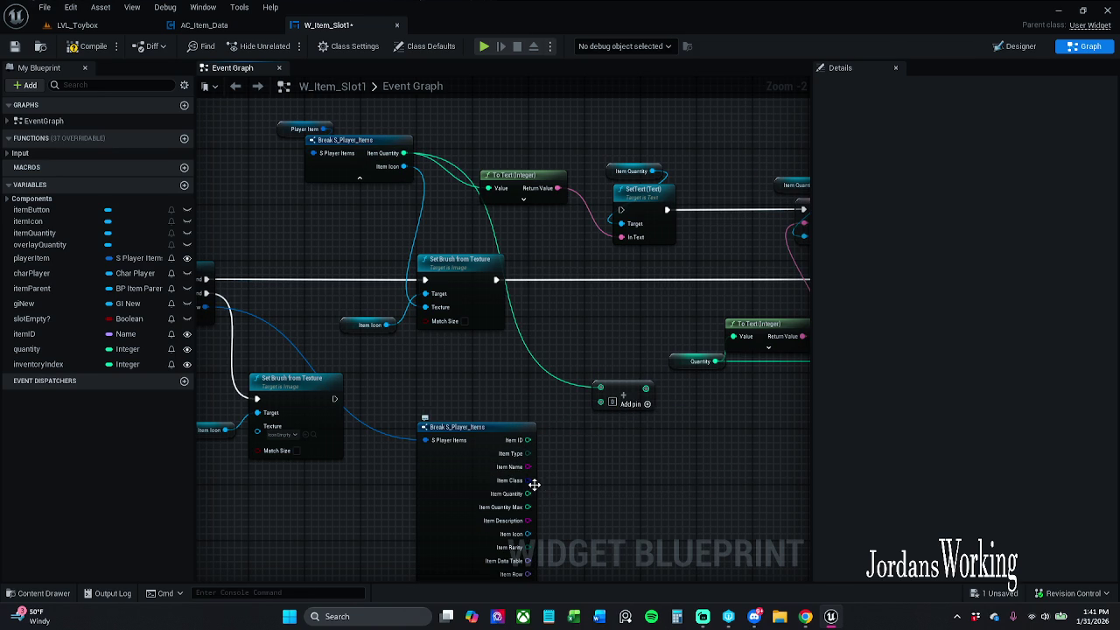
{"action": "left_click_drag", "start_coordinate": [528, 494], "coordinate": [601, 401]}
{"action": "left_click_drag", "start_coordinate": [486, 514], "coordinate": [486, 424]}
{"action": "left_click", "coordinate": [485, 515]}
{"action": "left_click_drag", "start_coordinate": [516, 479], "coordinate": [464, 500]}
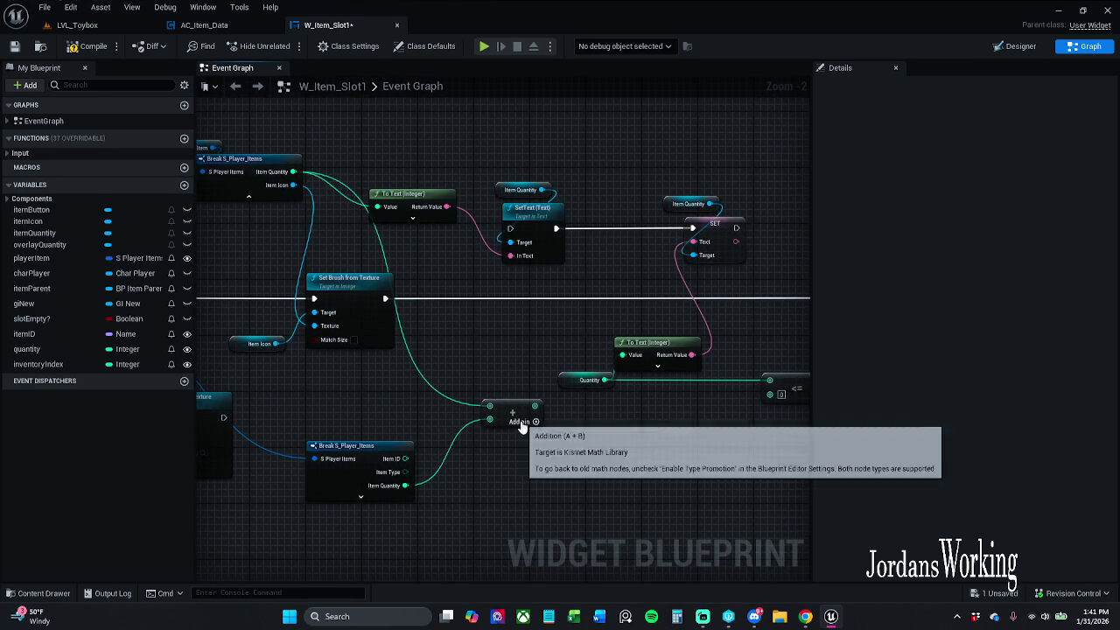
{"action": "mouse_move", "coordinate": [536, 405]}
{"action": "left_mouse_down"}
{"action": "mouse_move", "coordinate": [548, 380]}
{"action": "mouse_move", "coordinate": [475, 273]}
{"action": "mouse_move", "coordinate": [485, 265]}
{"action": "mouse_move", "coordinate": [594, 350]}
{"action": "mouse_move", "coordinate": [731, 488]}
{"action": "mouse_move", "coordinate": [619, 488]}
{"action": "left_mouse_up"}
{"action": "scroll", "coordinate": [478, 441], "scroll_direction": "down", "scroll_amount": 2}
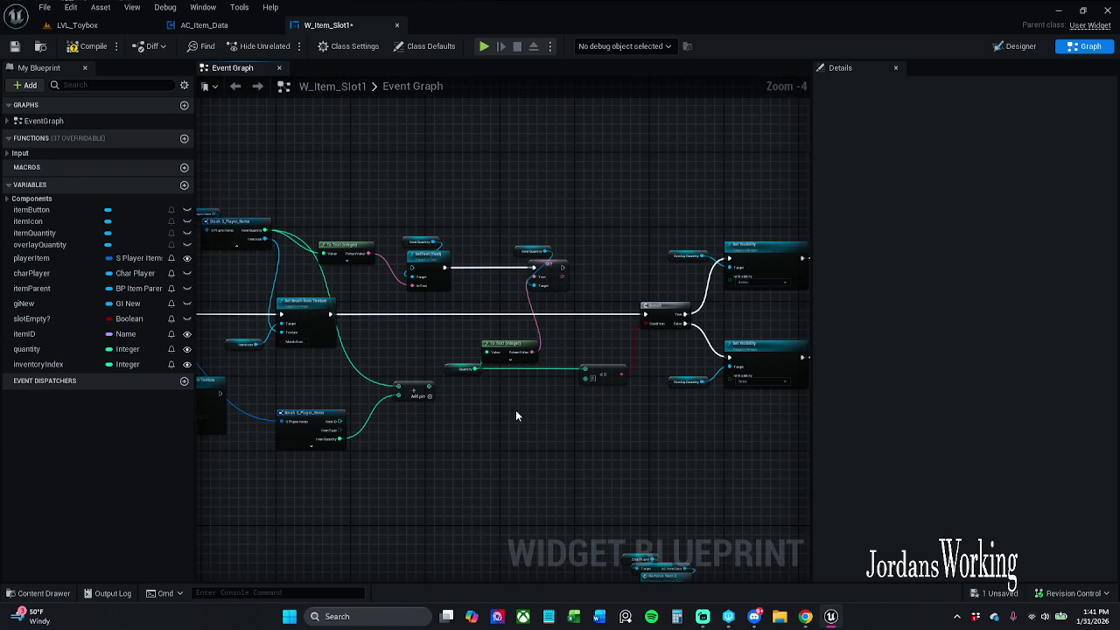
{"action": "mouse_move", "coordinate": [450, 344]}
{"action": "left_mouse_down"}
{"action": "mouse_move", "coordinate": [285, 320]}
{"action": "mouse_move", "coordinate": [387, 283]}
{"action": "mouse_move", "coordinate": [620, 270]}
{"action": "left_mouse_up"}
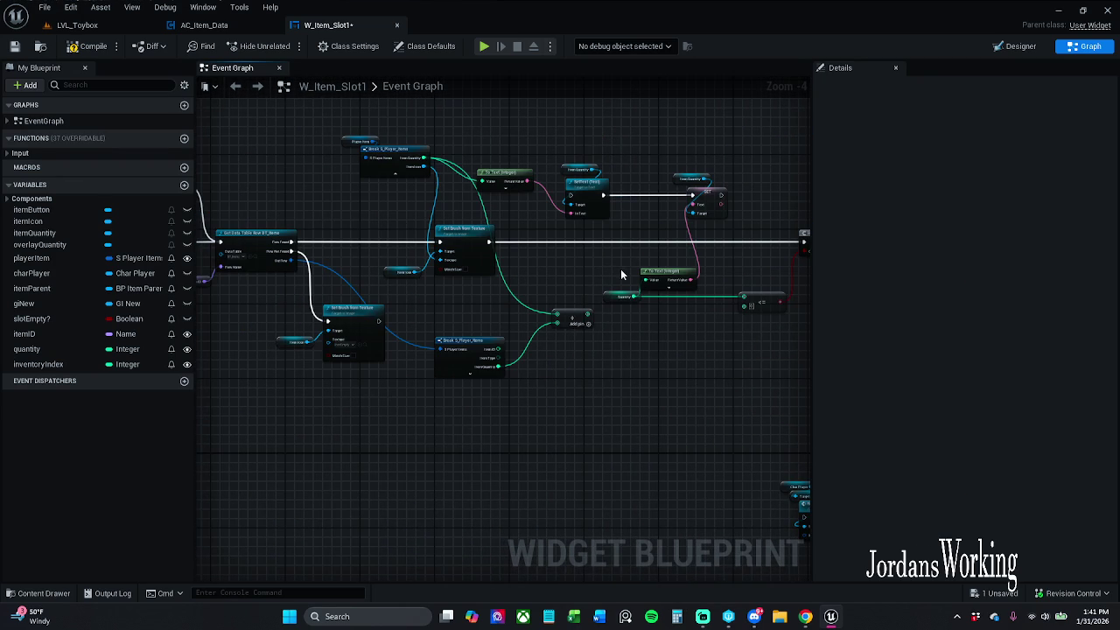
{"action": "scroll", "coordinate": [467, 212], "scroll_direction": "up", "scroll_amount": 2}
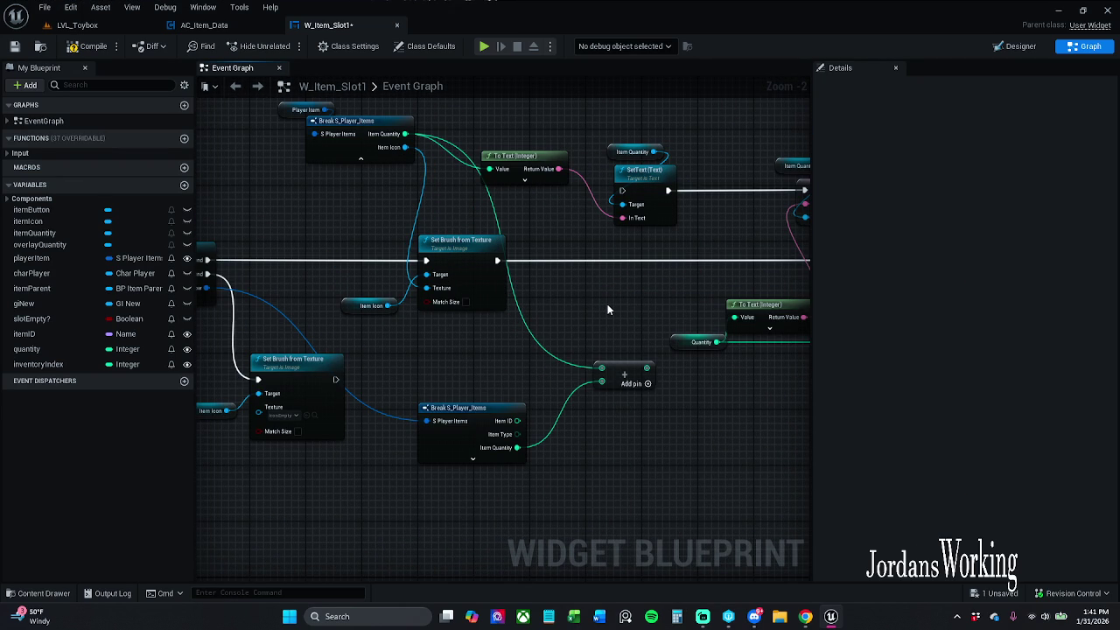
{"action": "left_click_drag", "start_coordinate": [607, 309], "coordinate": [512, 315]}
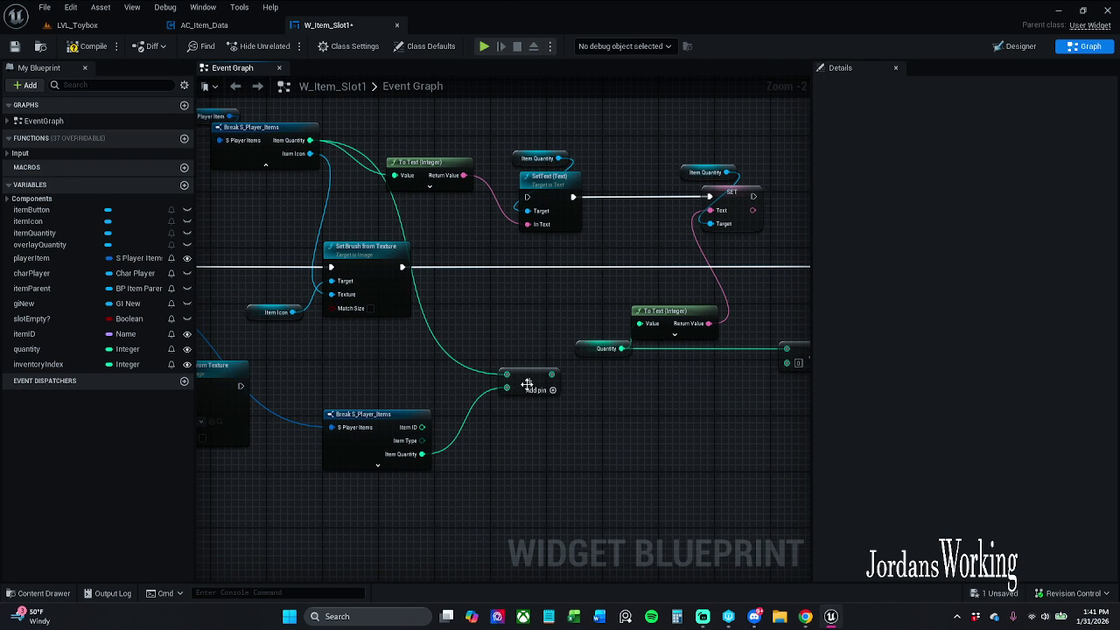
{"action": "mouse_move", "coordinate": [529, 379]}
{"action": "left_mouse_down"}
{"action": "mouse_move", "coordinate": [529, 322]}
{"action": "mouse_move", "coordinate": [586, 291]}
{"action": "mouse_move", "coordinate": [558, 297]}
{"action": "left_mouse_up"}
Set the quantity variable from the sum after Set Brush, and save W_Item_Slot1
{"action": "mouse_move", "coordinate": [26, 348]}
{"action": "left_mouse_down"}
{"action": "mouse_move", "coordinate": [539, 307]}
{"action": "mouse_move", "coordinate": [568, 322]}
{"action": "mouse_move", "coordinate": [548, 265]}
{"action": "mouse_move", "coordinate": [554, 272]}
{"action": "mouse_move", "coordinate": [468, 278]}
{"action": "mouse_move", "coordinate": [366, 273]}
{"action": "left_mouse_up"}
{"action": "left_click_drag", "start_coordinate": [474, 271], "coordinate": [711, 272]}
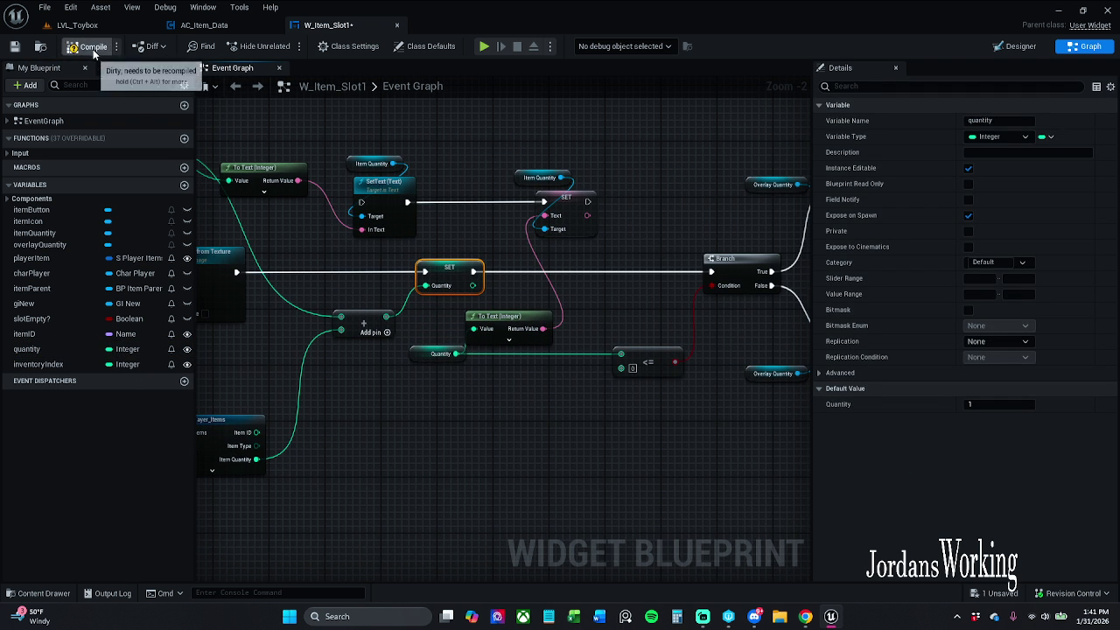
{"action": "left_click_drag", "start_coordinate": [319, 205], "coordinate": [474, 216]}
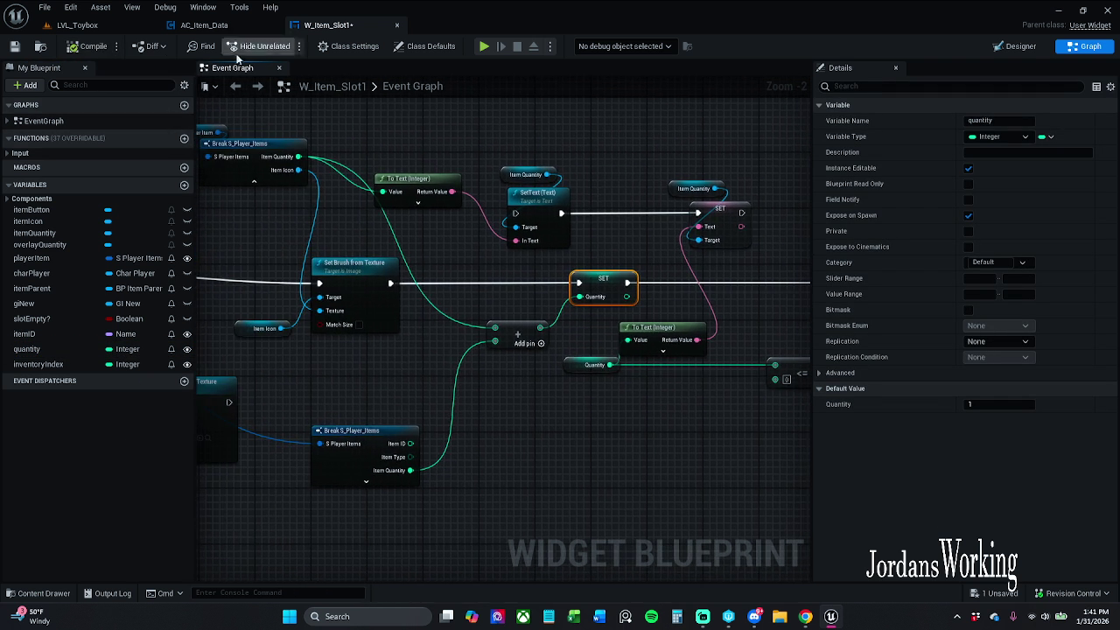
{"action": "left_click", "coordinate": [14, 46]}
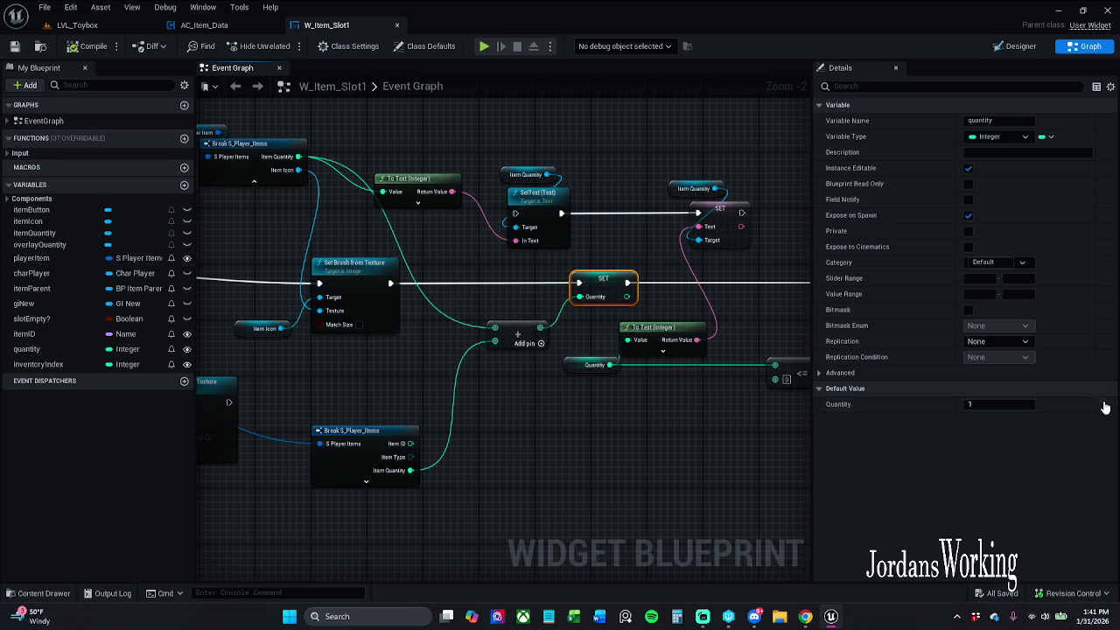
{"action": "left_click", "coordinate": [77, 25]}
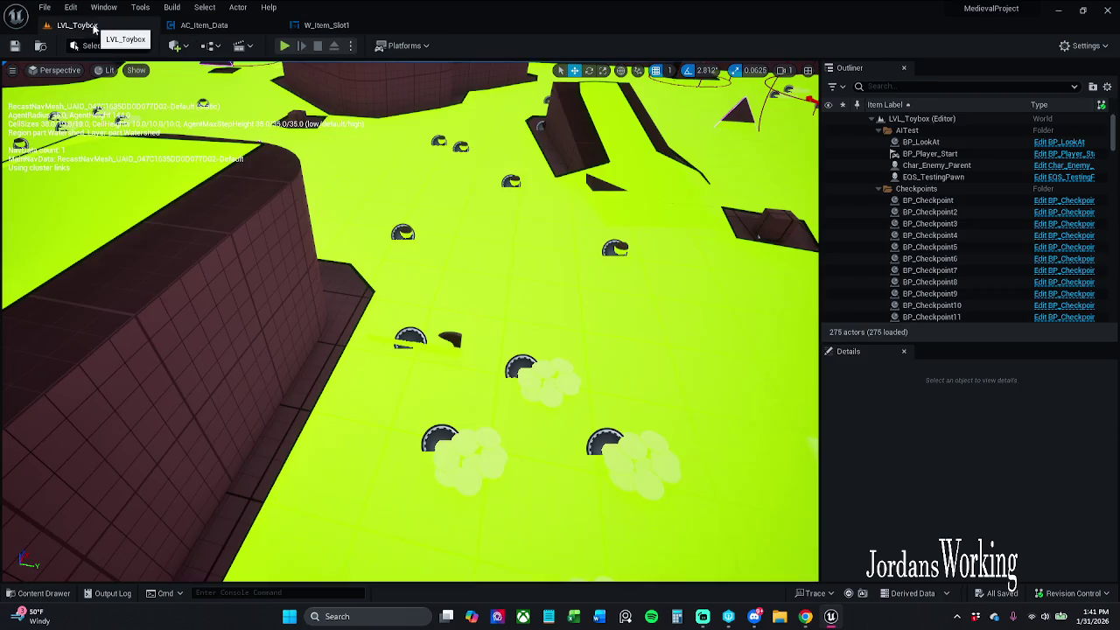
Play the level, walk over items, and check that inventory slots still show quantity 1
{"action": "left_click", "coordinate": [284, 46]}
{"action": "key", "text": "i"}
{"action": "left_click", "coordinate": [597, 190]}
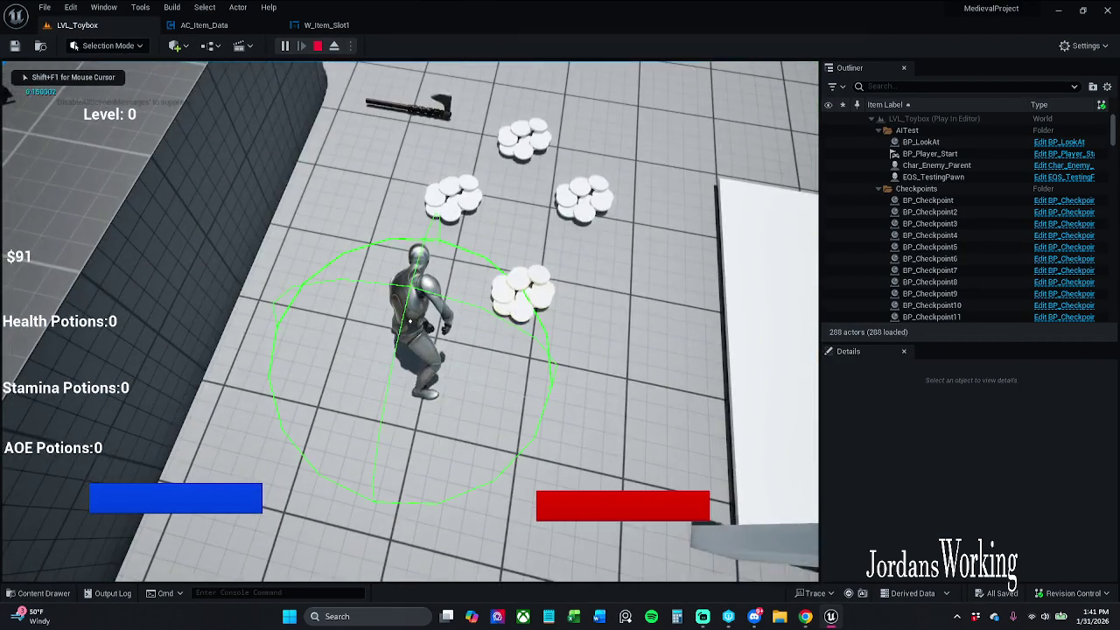
{"action": "key", "text": "w"}
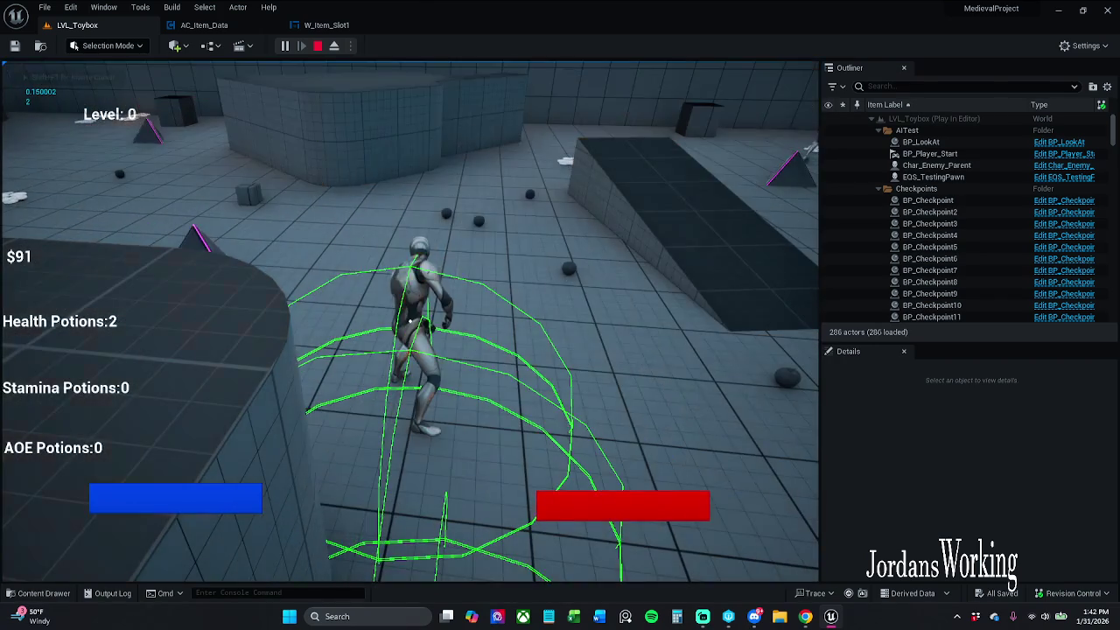
{"action": "key", "text": "i"}
{"action": "left_click", "coordinate": [598, 190]}
{"action": "key", "text": "Escape"}
Pass through the W_Item_Slot1 graph and return to AC_Item_Data's Event Graph 1
{"action": "left_click", "coordinate": [326, 25]}
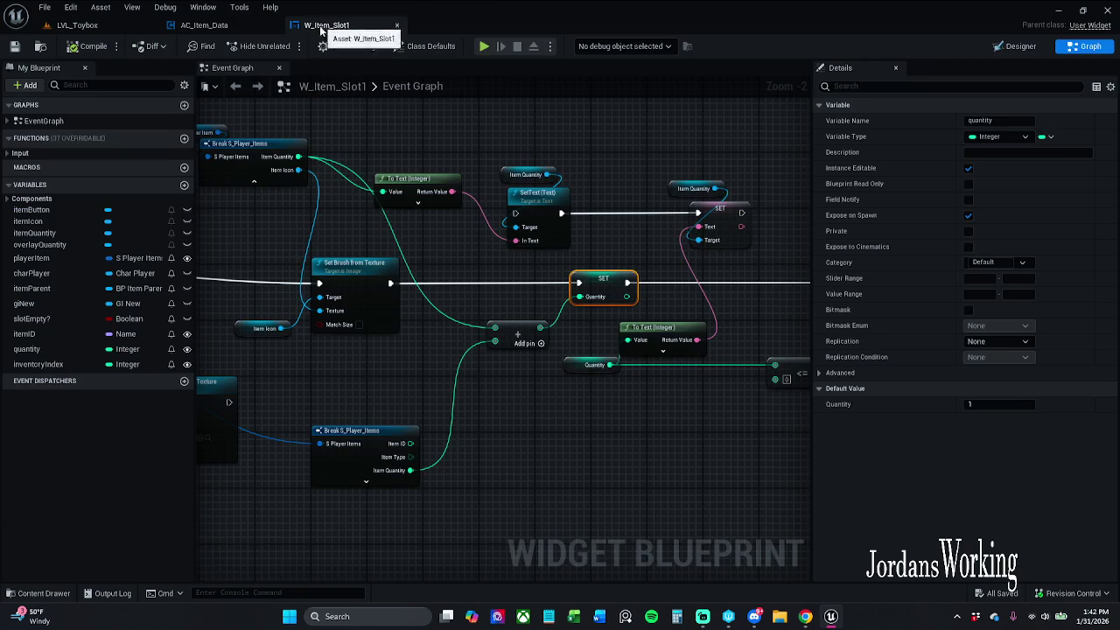
{"action": "scroll", "coordinate": [460, 229], "scroll_direction": "down", "scroll_amount": 2}
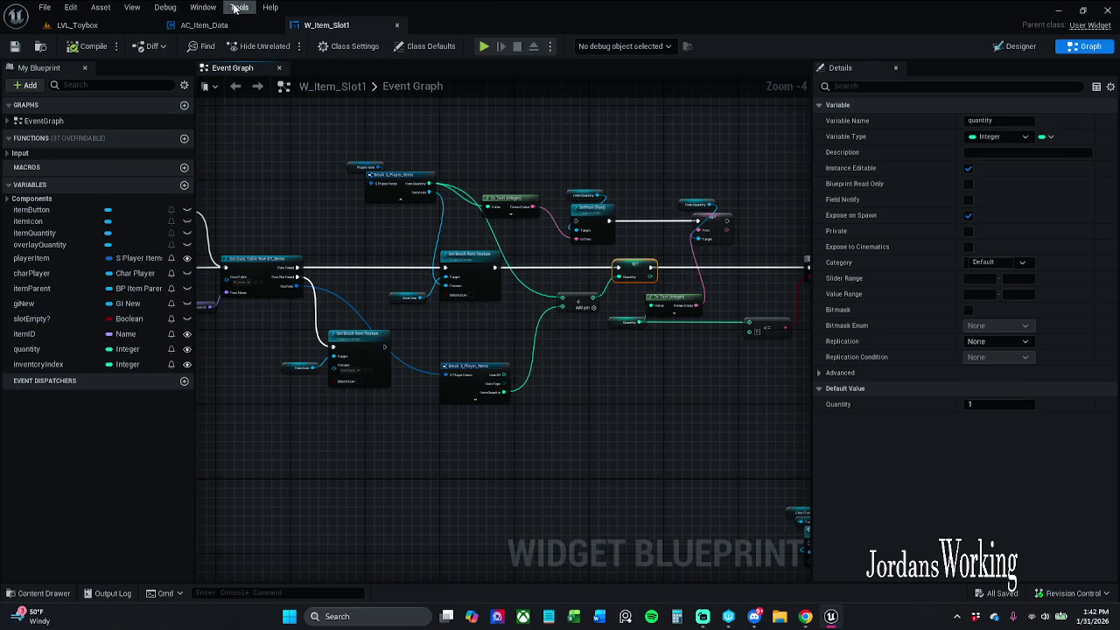
{"action": "left_click", "coordinate": [204, 24]}
{"action": "scroll", "coordinate": [638, 229], "scroll_direction": "down", "scroll_amount": 4}
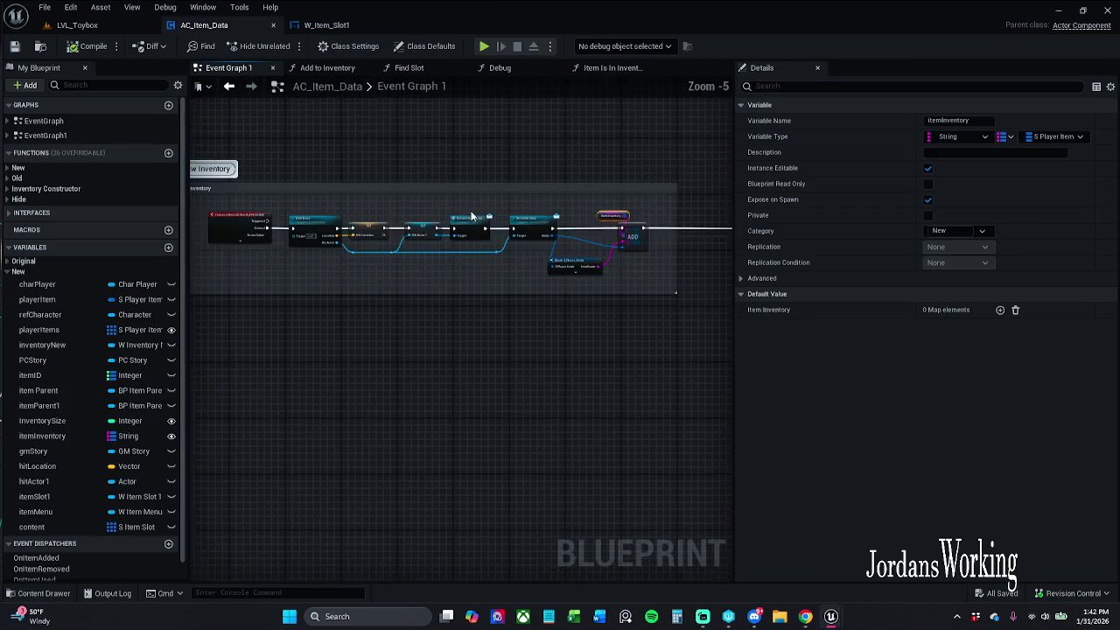
Select the IA_Interaction input event and break its Started link to Item Trace
{"action": "scroll", "coordinate": [464, 140], "scroll_direction": "up", "scroll_amount": 2}
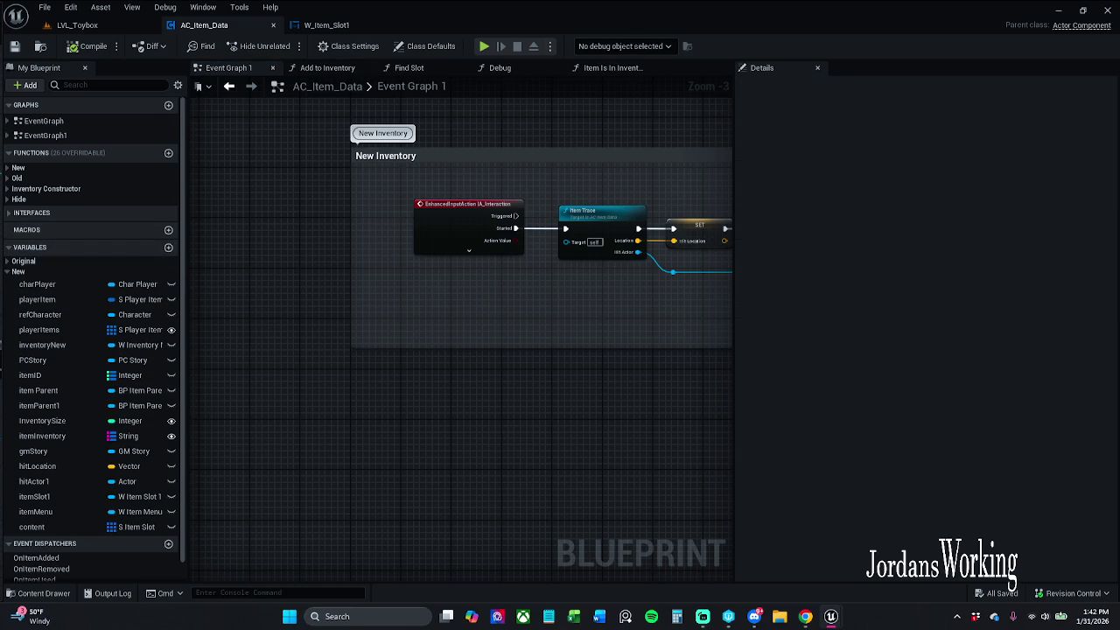
{"action": "left_click_drag", "start_coordinate": [503, 320], "coordinate": [394, 199]}
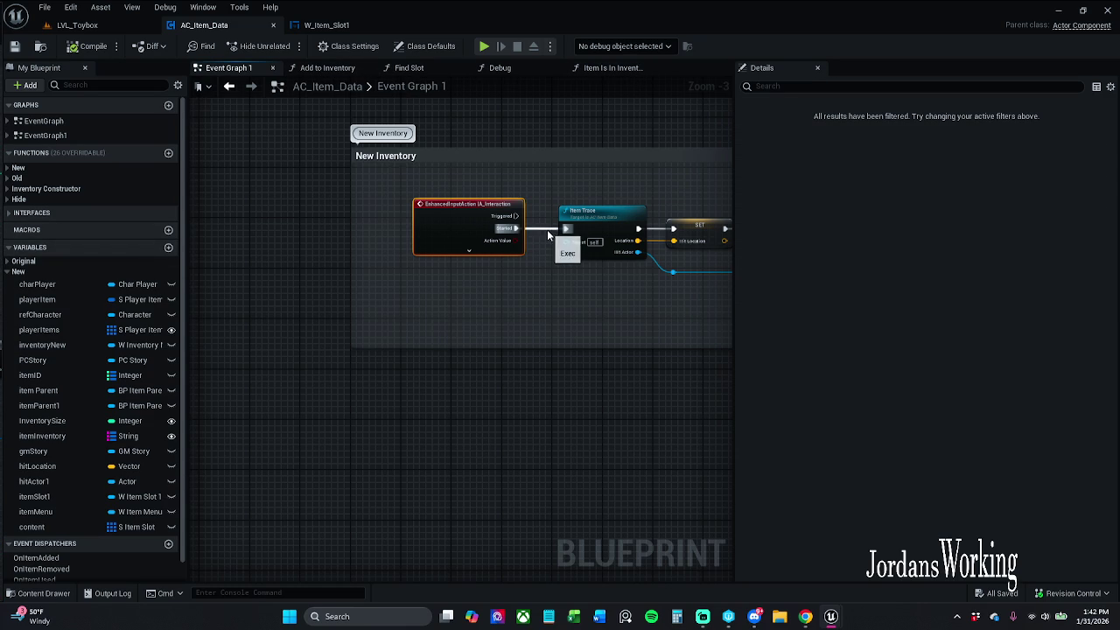
{"action": "left_click", "coordinate": [548, 231], "text": "alt"}
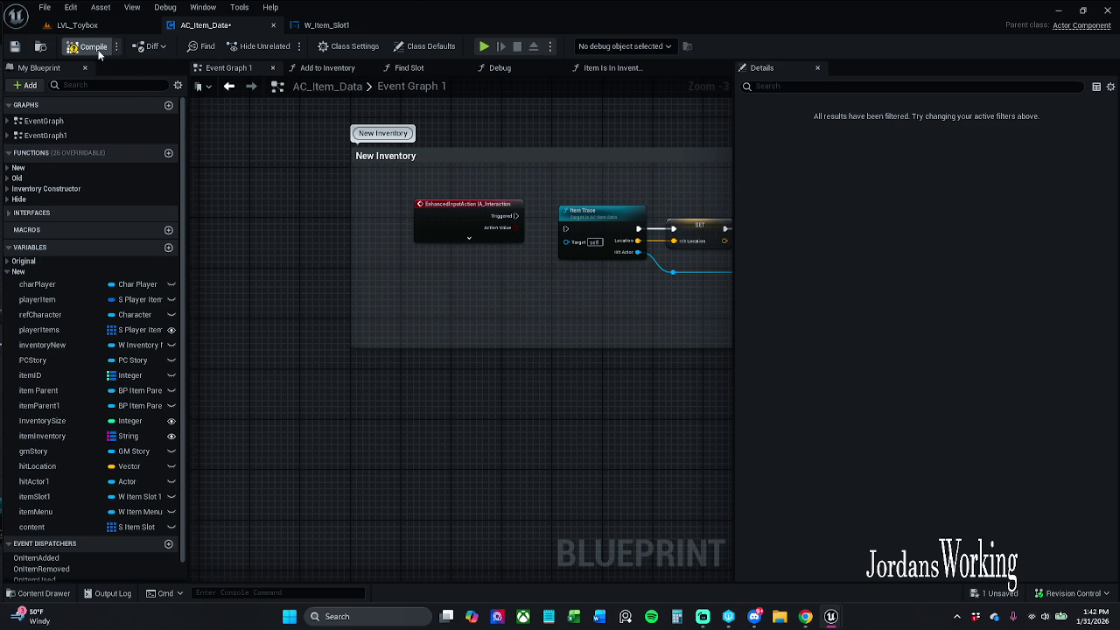
Play LVL_Toybox, collect 5 health potions, and confirm the inventory slots still read 1
{"action": "left_click", "coordinate": [114, 26]}
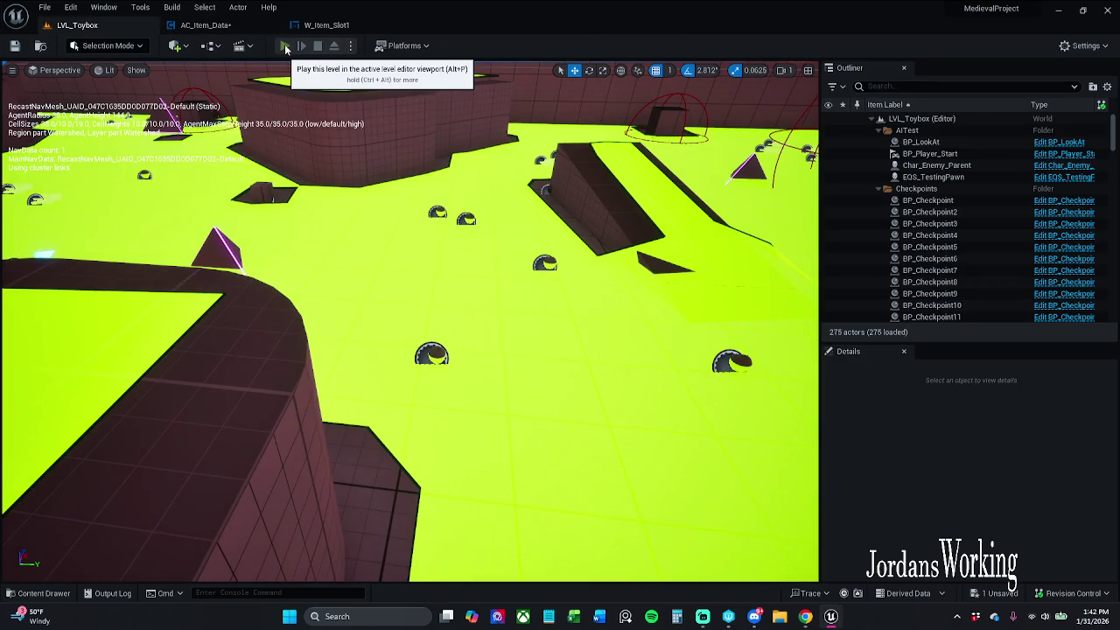
{"action": "key", "text": "alt+p"}
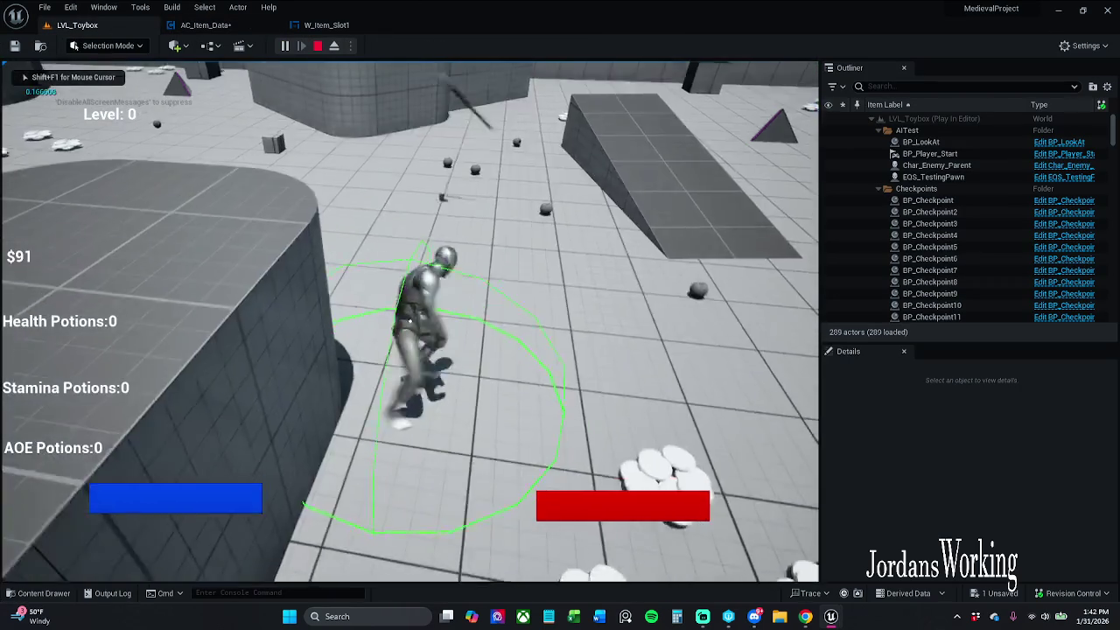
{"action": "key", "text": "w"}
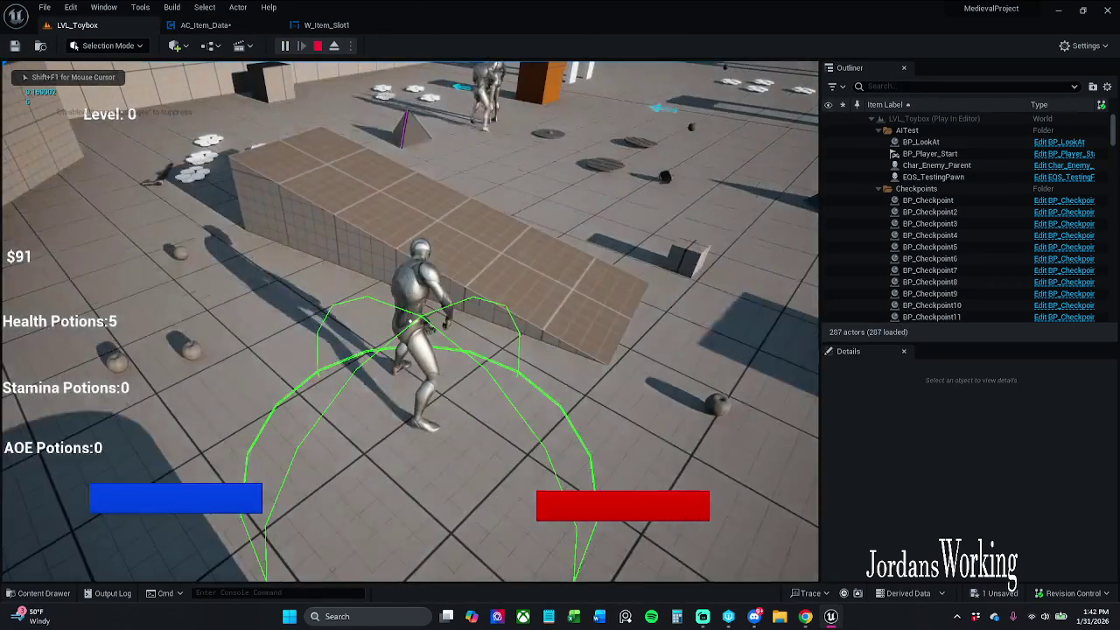
{"action": "key", "text": "i"}
{"action": "left_click", "coordinate": [604, 196]}
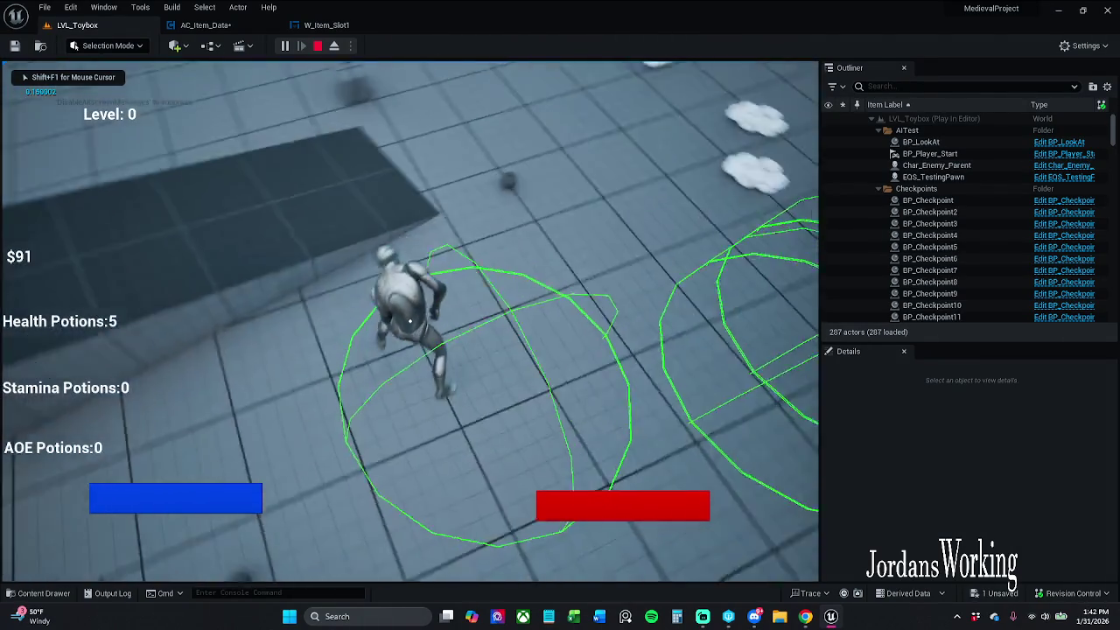
{"action": "key", "text": "e"}
{"action": "key", "text": "i"}
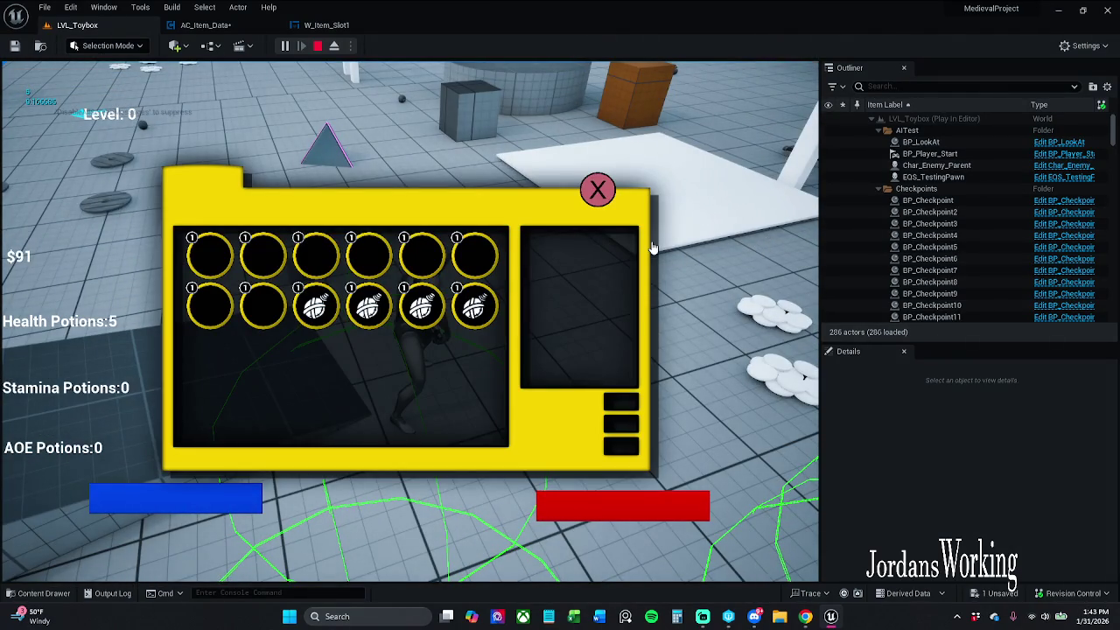
{"action": "key", "text": "Escape"}
{"action": "left_click", "coordinate": [205, 24]}
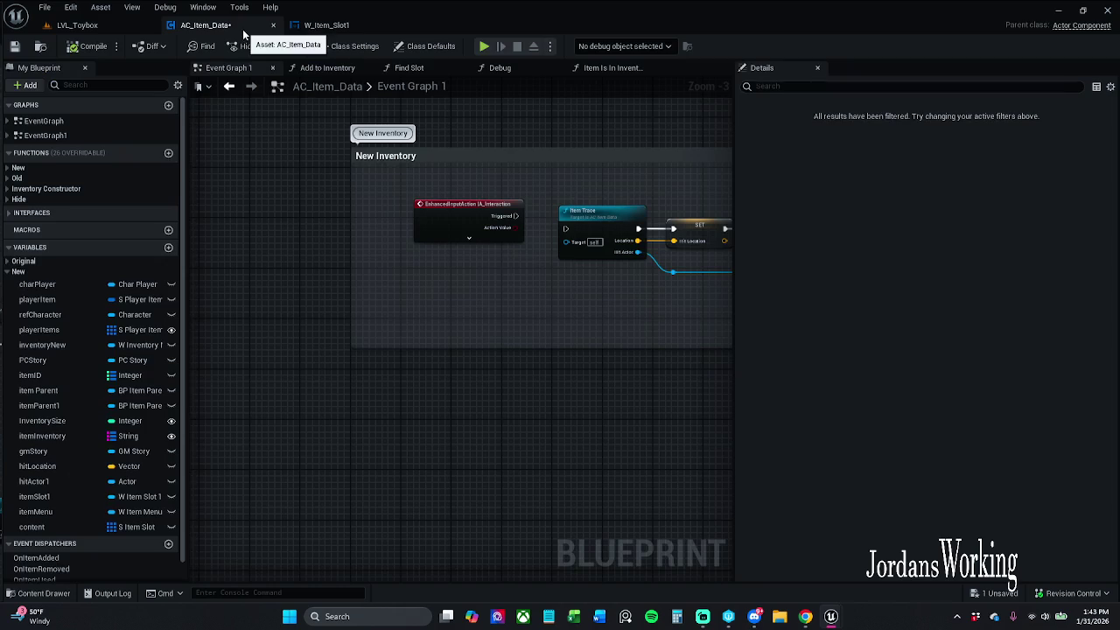
Save AC_Item_Data and pan along the pickup chain to the ADD and On Collected nodes
{"action": "key", "text": "ctrl+s"}
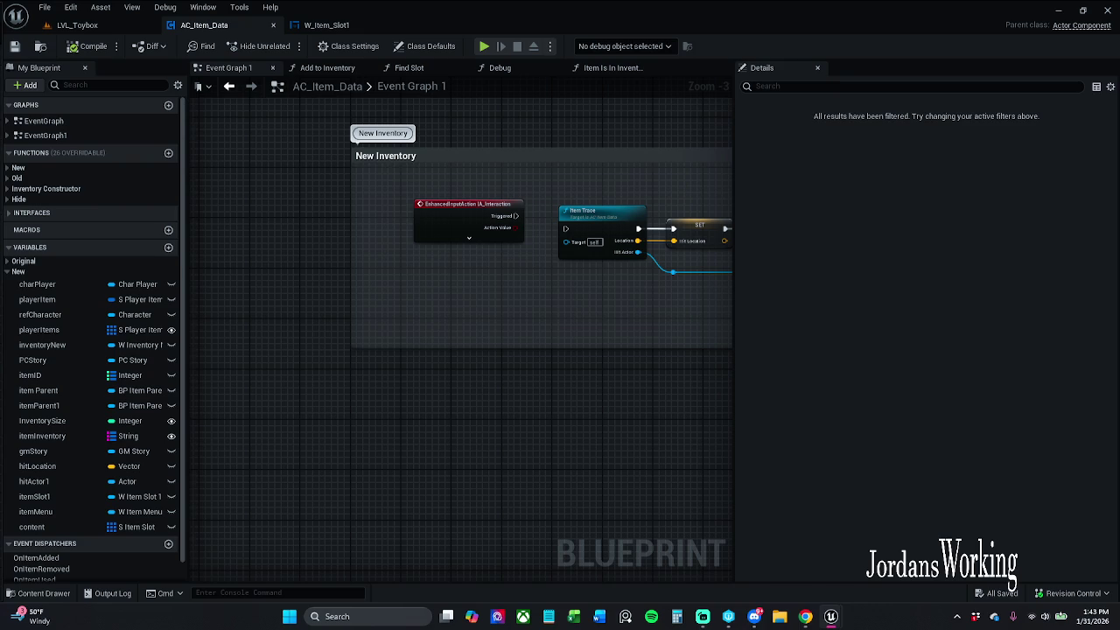
{"action": "left_click_drag", "start_coordinate": [454, 295], "coordinate": [402, 279]}
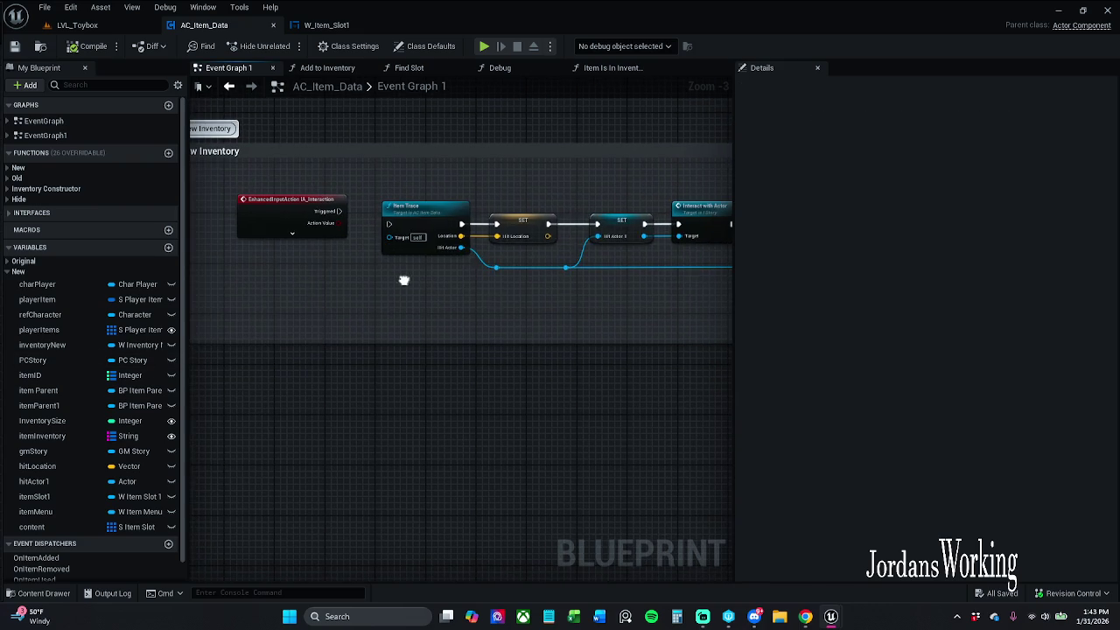
{"action": "left_click", "coordinate": [294, 235]}
{"action": "mouse_move", "coordinate": [464, 295]}
{"action": "left_mouse_down"}
{"action": "mouse_move", "coordinate": [263, 297]}
{"action": "mouse_move", "coordinate": [267, 287]}
{"action": "left_mouse_up"}
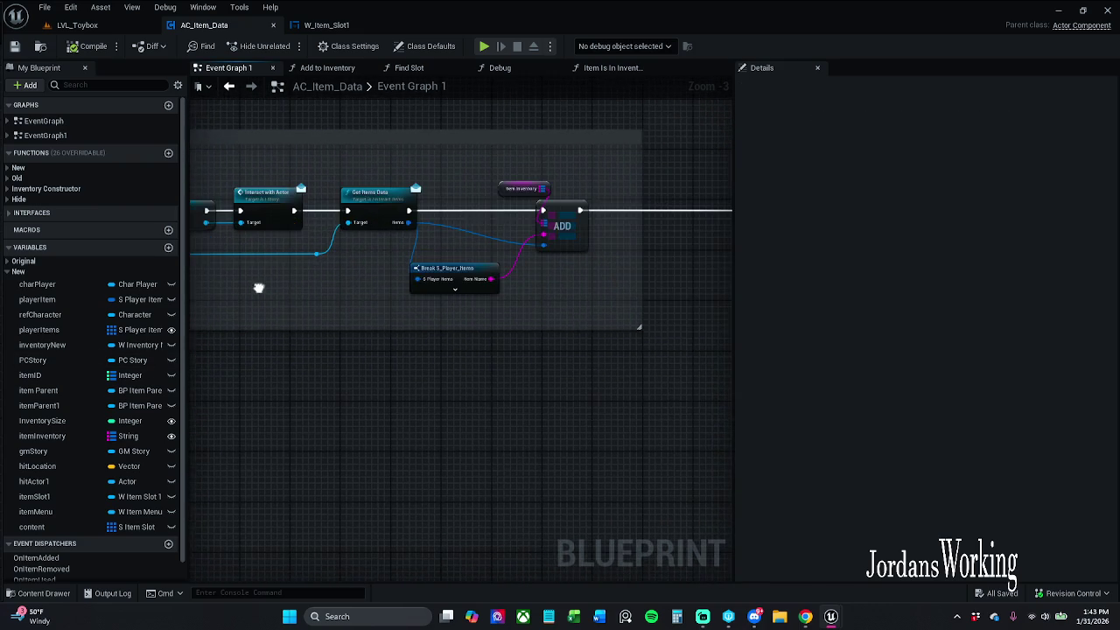
{"action": "left_click_drag", "start_coordinate": [409, 287], "coordinate": [284, 306]}
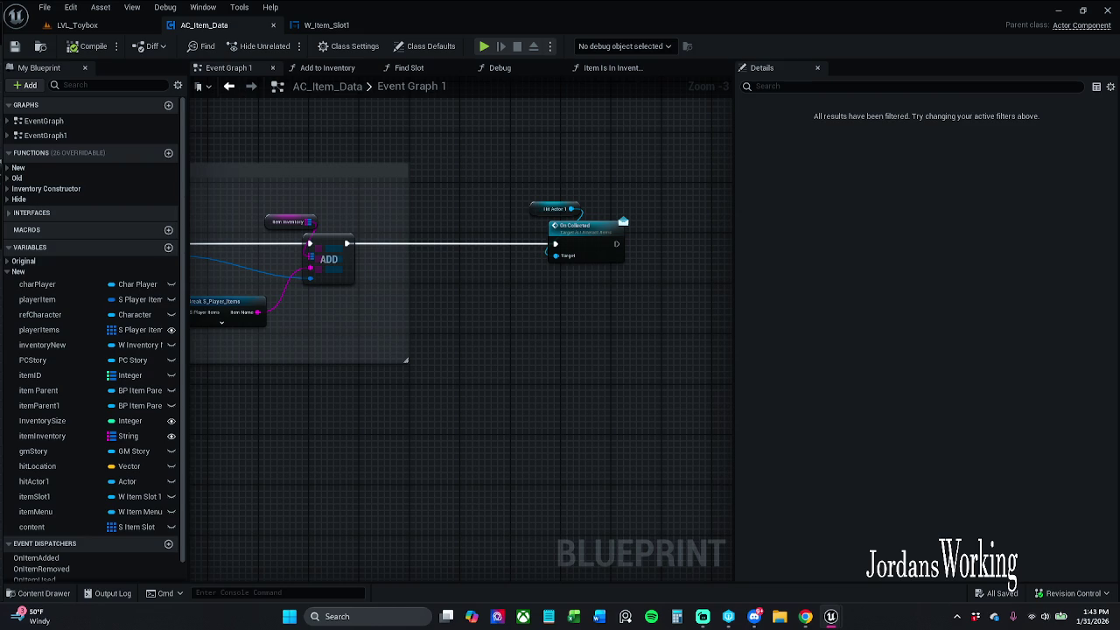
Move the Hit Actor 1 and On Collected nodes below the pickup chain
{"action": "left_click_drag", "start_coordinate": [417, 360], "coordinate": [511, 357]}
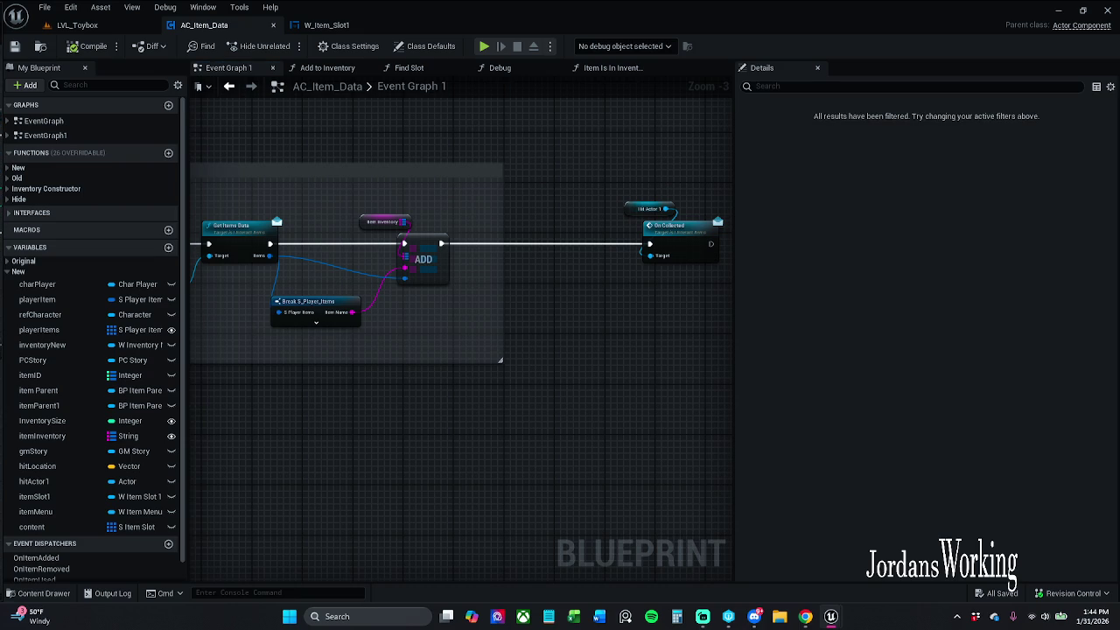
{"action": "mouse_move", "coordinate": [457, 380]}
{"action": "left_mouse_down"}
{"action": "mouse_move", "coordinate": [422, 368]}
{"action": "mouse_move", "coordinate": [692, 370]}
{"action": "mouse_move", "coordinate": [603, 361]}
{"action": "left_mouse_up"}
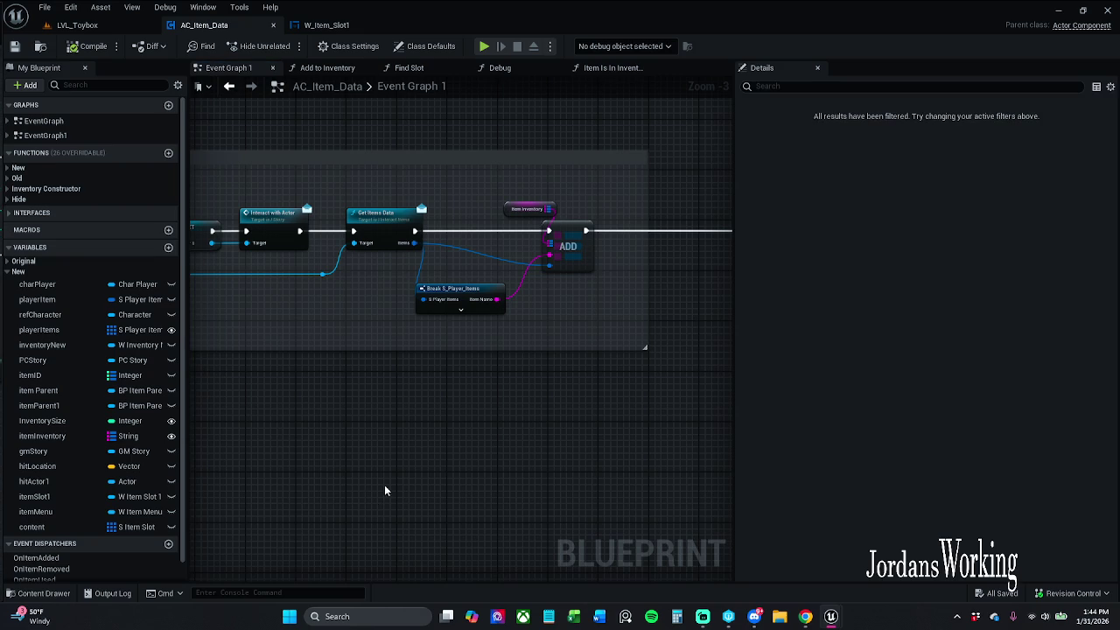
{"action": "left_click_drag", "start_coordinate": [510, 411], "coordinate": [426, 418]}
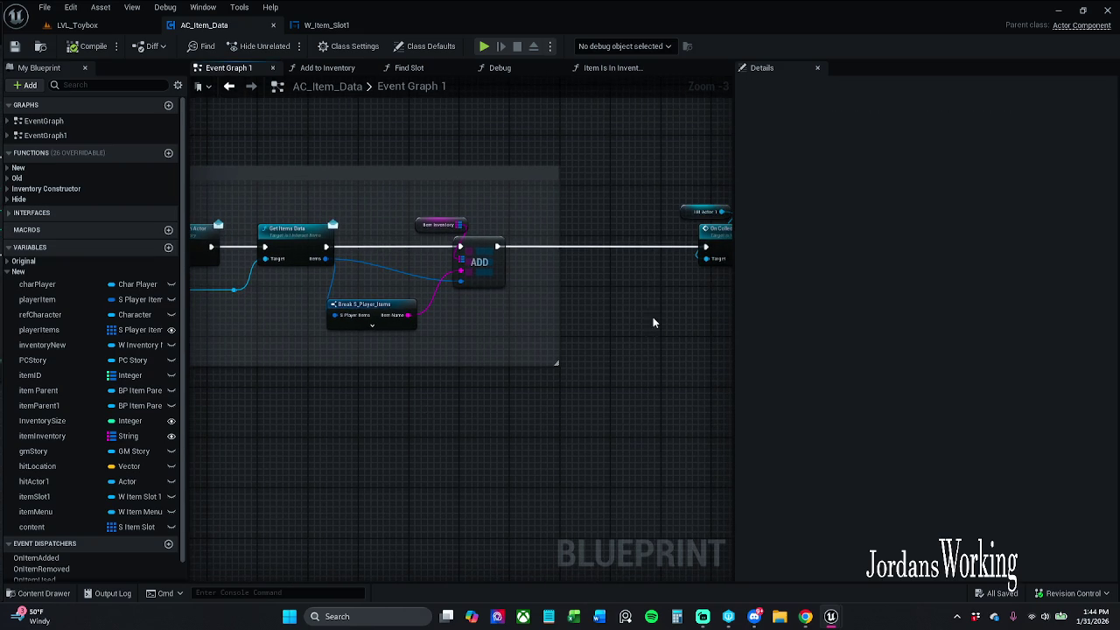
{"action": "left_click_drag", "start_coordinate": [657, 312], "coordinate": [545, 332]}
{"action": "left_click_drag", "start_coordinate": [570, 182], "coordinate": [679, 273]}
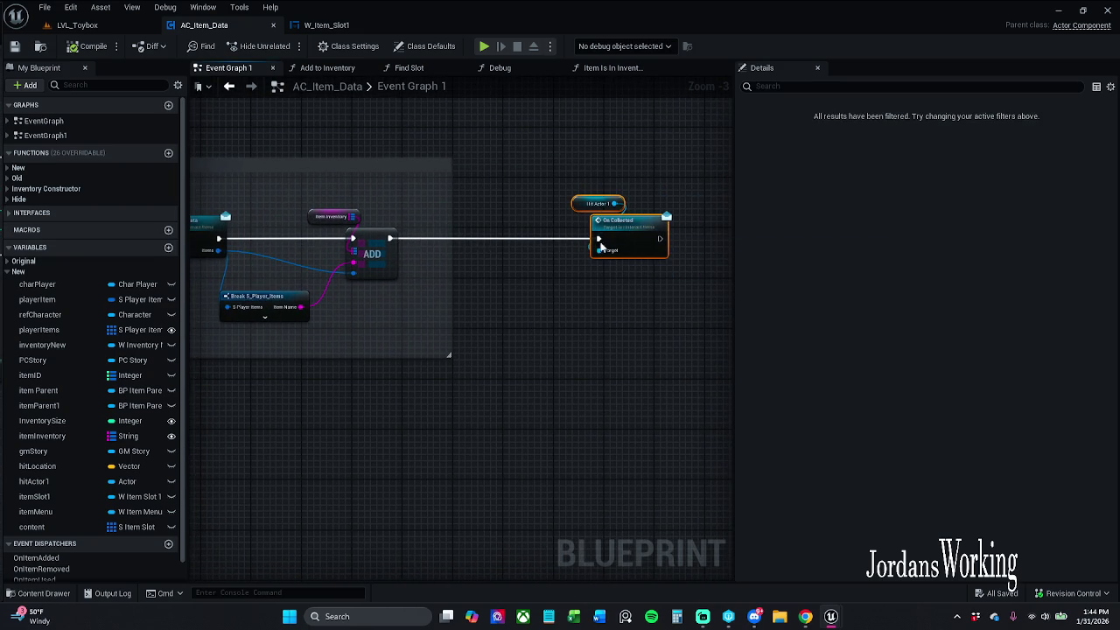
{"action": "left_click", "coordinate": [565, 242]}
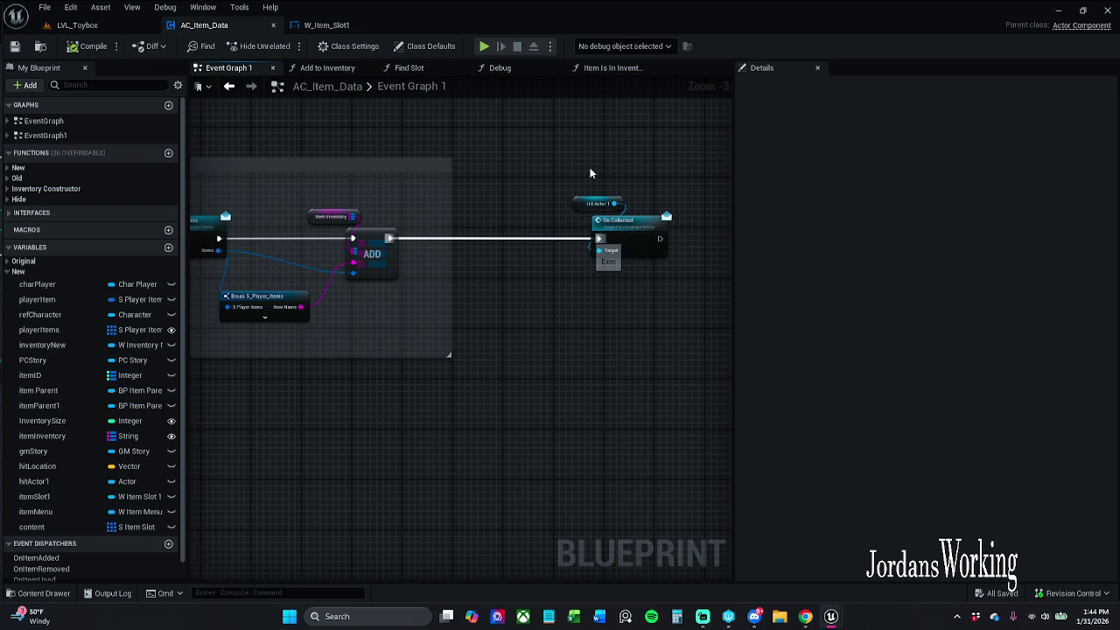
{"action": "mouse_move", "coordinate": [589, 175]}
{"action": "left_mouse_down"}
{"action": "mouse_move", "coordinate": [636, 242]}
{"action": "mouse_move", "coordinate": [446, 407]}
{"action": "mouse_move", "coordinate": [405, 470]}
{"action": "left_mouse_up"}
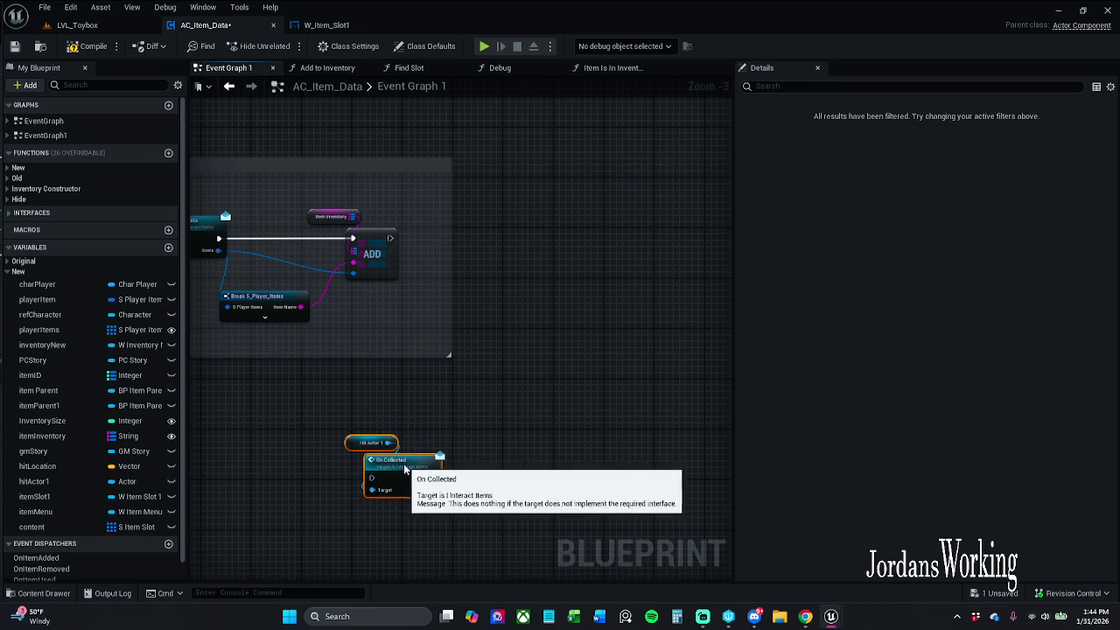
Shift the Item Inventory and ADD node group right to make room in the chain
{"action": "left_click", "coordinate": [518, 375]}
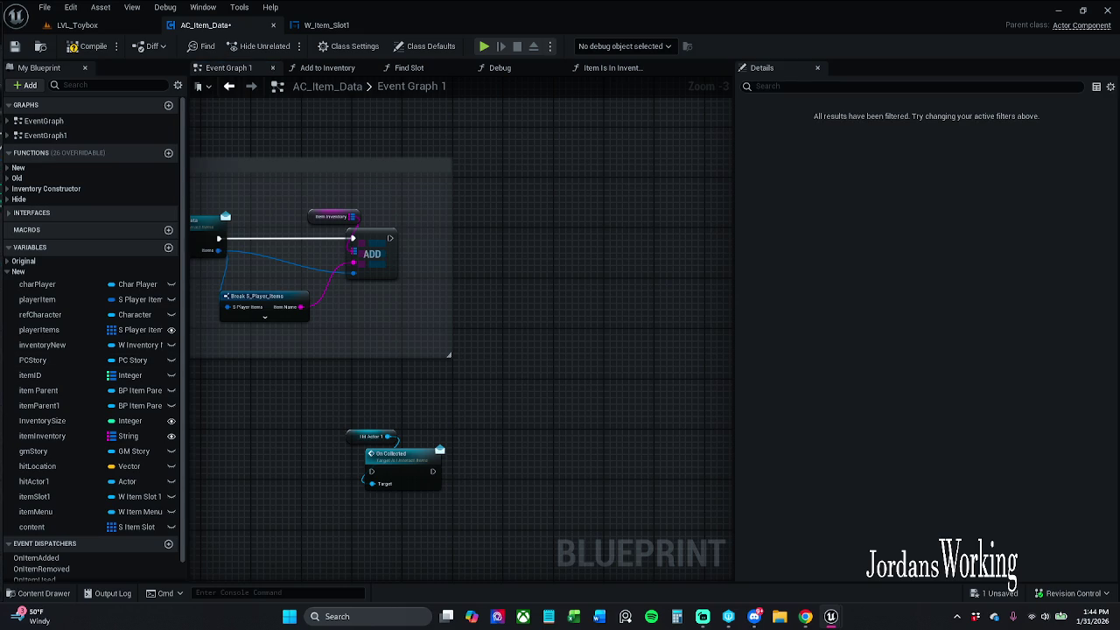
{"action": "mouse_move", "coordinate": [407, 324]}
{"action": "left_mouse_down"}
{"action": "mouse_move", "coordinate": [721, 315]}
{"action": "mouse_move", "coordinate": [577, 326]}
{"action": "left_mouse_up"}
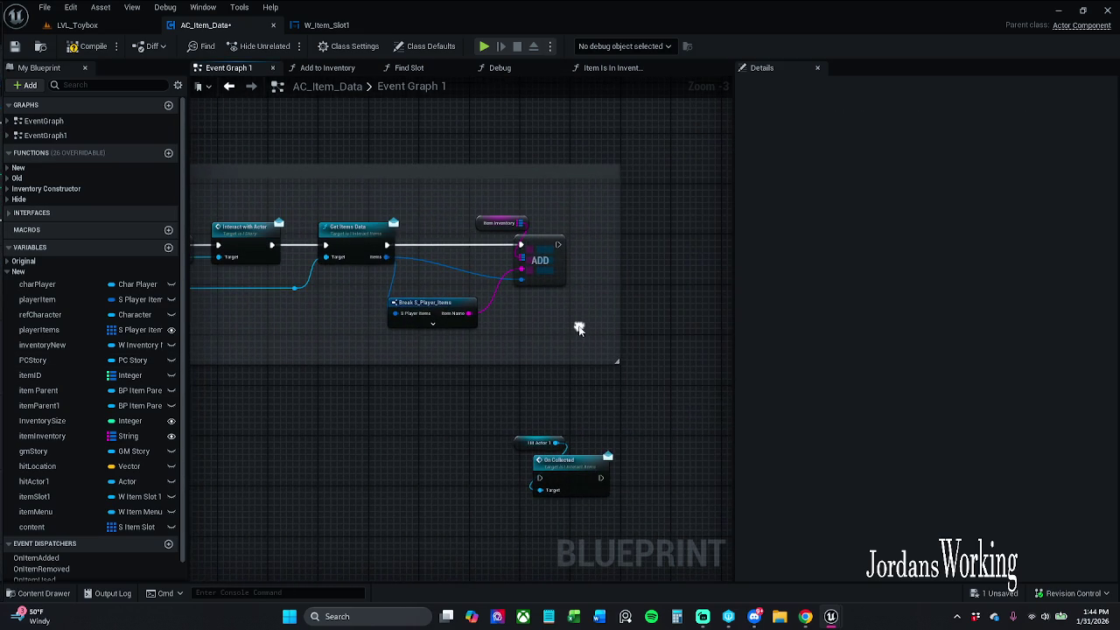
{"action": "left_click_drag", "start_coordinate": [479, 201], "coordinate": [603, 297]}
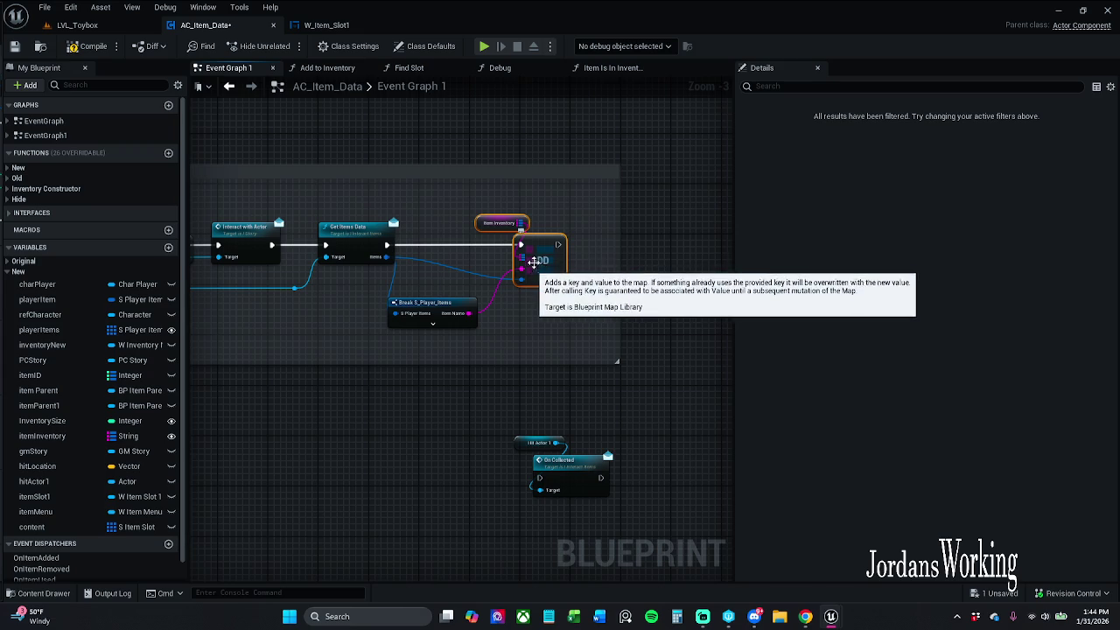
{"action": "left_click_drag", "start_coordinate": [432, 217], "coordinate": [606, 352]}
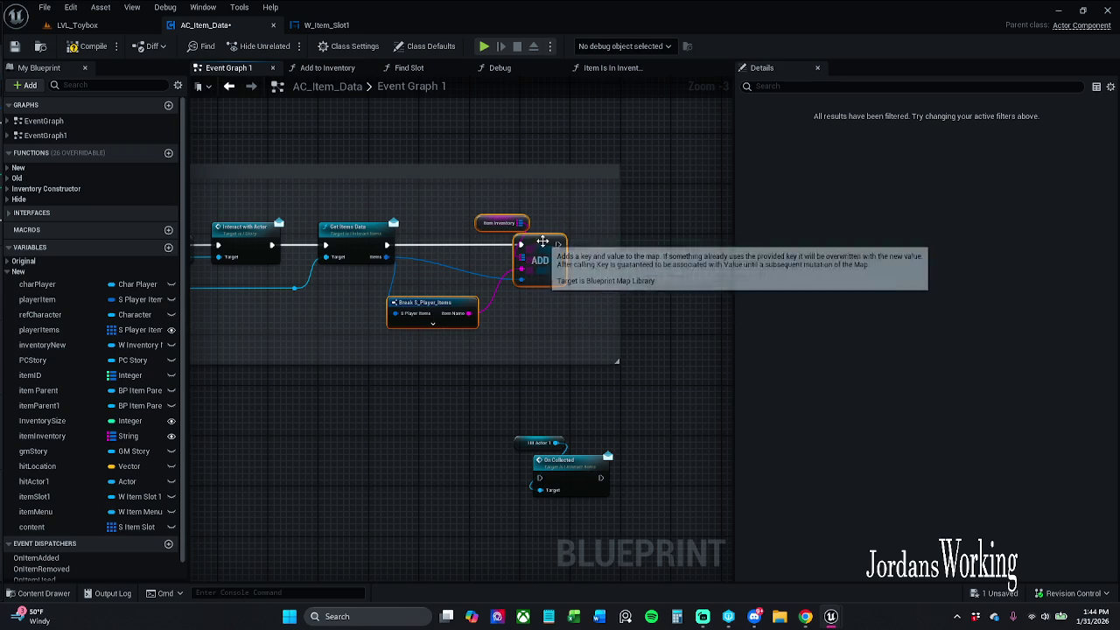
{"action": "left_click_drag", "start_coordinate": [550, 252], "coordinate": [748, 252]}
{"action": "left_click_drag", "start_coordinate": [512, 237], "coordinate": [921, 231]}
{"action": "left_click_drag", "start_coordinate": [522, 235], "coordinate": [438, 251]}
Add a hitActor1 getter and an Is Valid check on its output
{"action": "mouse_move", "coordinate": [35, 481]}
{"action": "left_mouse_down"}
{"action": "mouse_move", "coordinate": [474, 225]}
{"action": "mouse_move", "coordinate": [503, 237]}
{"action": "left_mouse_up"}
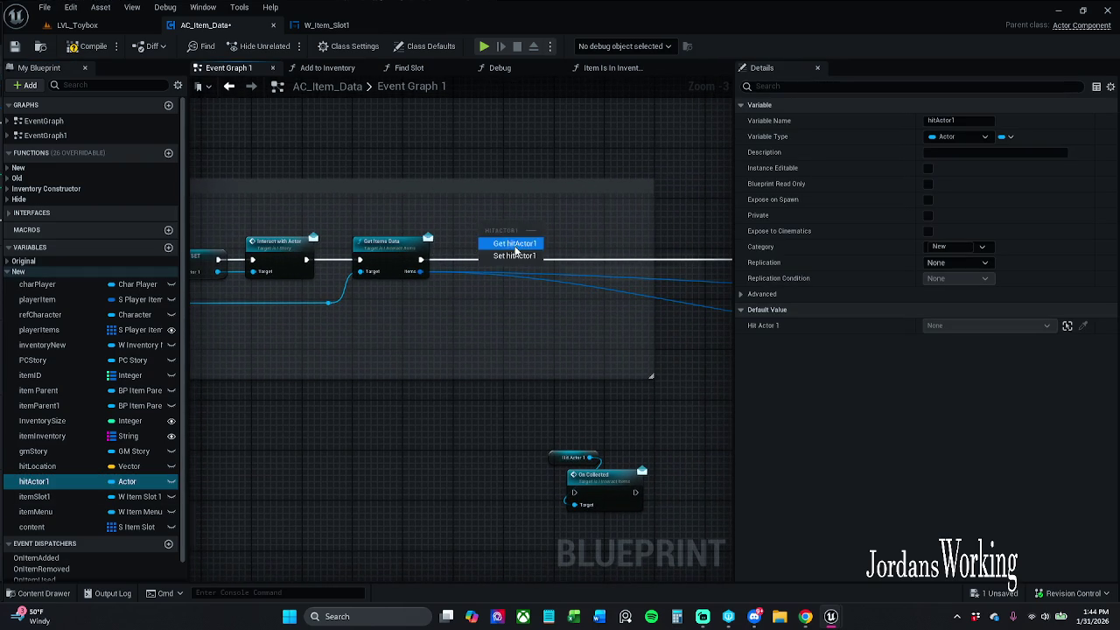
{"action": "left_click", "coordinate": [514, 243]}
{"action": "left_click_drag", "start_coordinate": [514, 225], "coordinate": [501, 251]}
{"action": "type", "text": "isValid"}
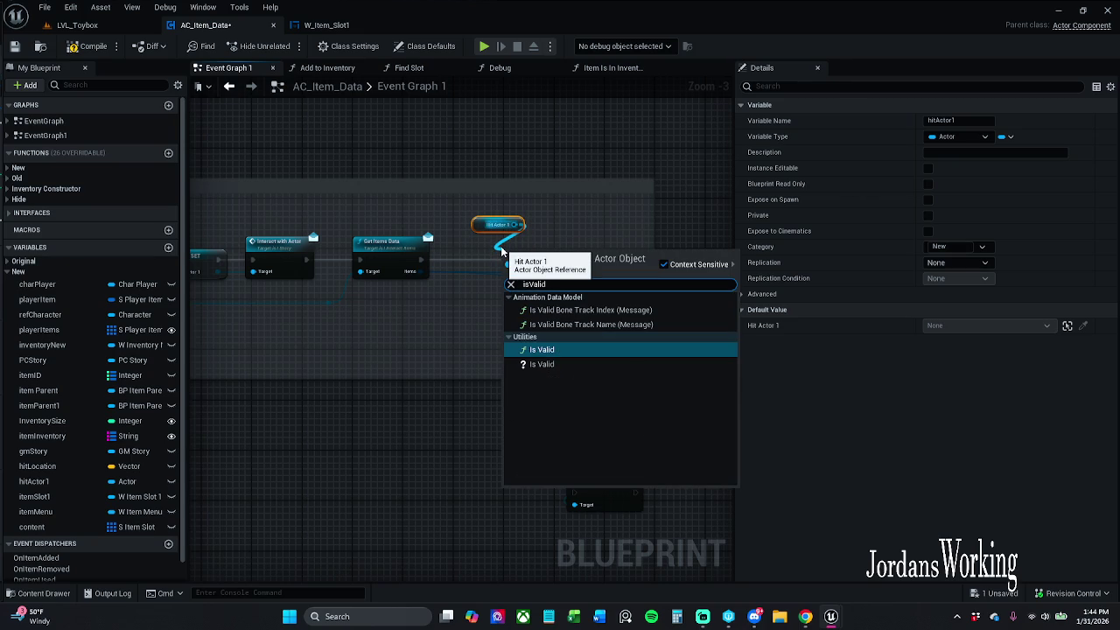
{"action": "key", "text": "Return"}
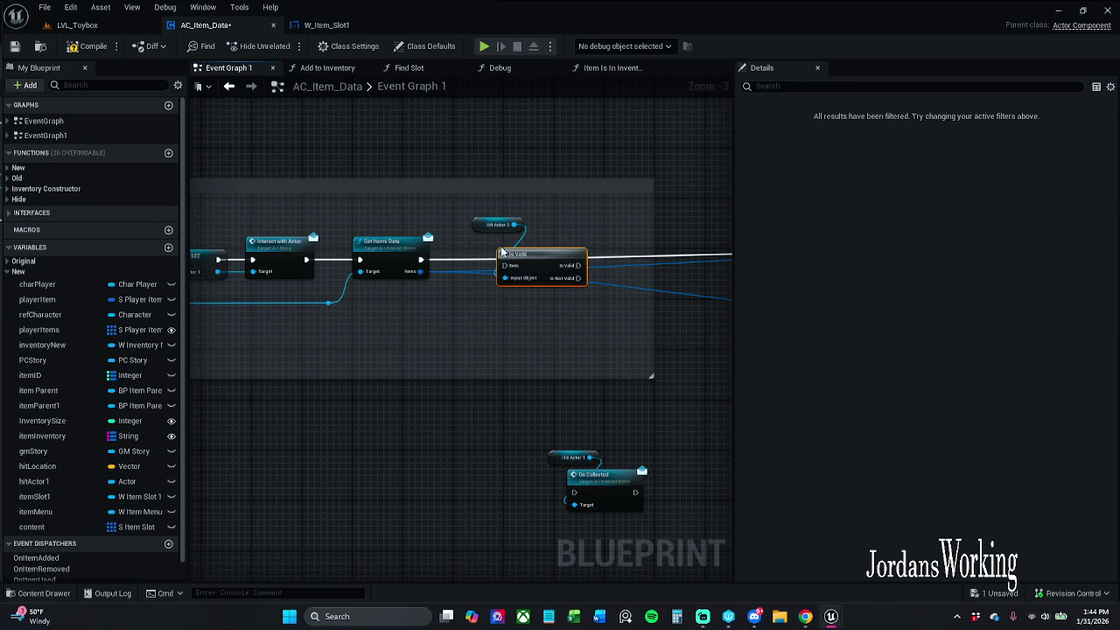
Wire Get Items Data into Is Valid, and Is Valid's valid output into ADD
{"action": "left_click_drag", "start_coordinate": [503, 265], "coordinate": [421, 259]}
{"action": "mouse_move", "coordinate": [621, 258]}
{"action": "left_mouse_down"}
{"action": "mouse_move", "coordinate": [343, 256]}
{"action": "mouse_move", "coordinate": [682, 262]}
{"action": "mouse_move", "coordinate": [457, 280]}
{"action": "mouse_move", "coordinate": [456, 261]}
{"action": "left_mouse_up"}
{"action": "left_click_drag", "start_coordinate": [319, 213], "coordinate": [506, 346]}
{"action": "mouse_move", "coordinate": [471, 275]}
{"action": "left_mouse_down"}
{"action": "mouse_move", "coordinate": [728, 257]}
{"action": "mouse_move", "coordinate": [436, 257]}
{"action": "left_mouse_up"}
{"action": "mouse_move", "coordinate": [357, 226]}
{"action": "left_mouse_down"}
{"action": "mouse_move", "coordinate": [632, 217]}
{"action": "mouse_move", "coordinate": [490, 201]}
{"action": "mouse_move", "coordinate": [727, 347]}
{"action": "left_mouse_up"}
{"action": "left_click", "coordinate": [430, 189]}
Promote Get Items Data's Items output to a variable, aligning its SET node on the exec wire
{"action": "left_click_drag", "start_coordinate": [440, 235], "coordinate": [534, 235]}
{"action": "left_click", "coordinate": [428, 225]}
{"action": "left_click_drag", "start_coordinate": [311, 248], "coordinate": [415, 247]}
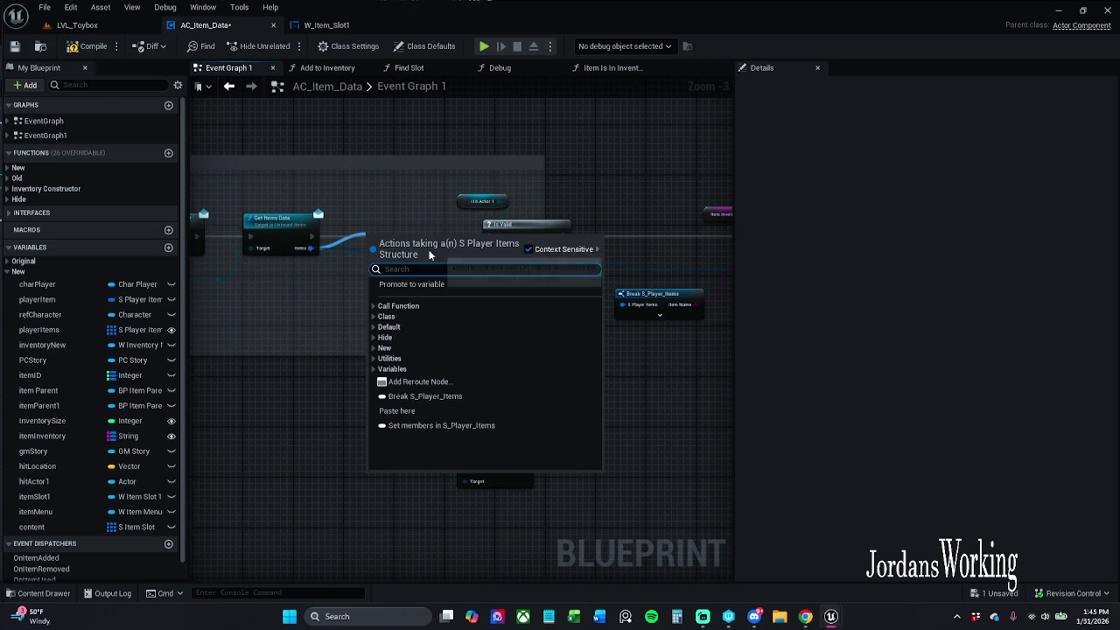
{"action": "left_click", "coordinate": [450, 285]}
{"action": "left_click", "coordinate": [390, 232]}
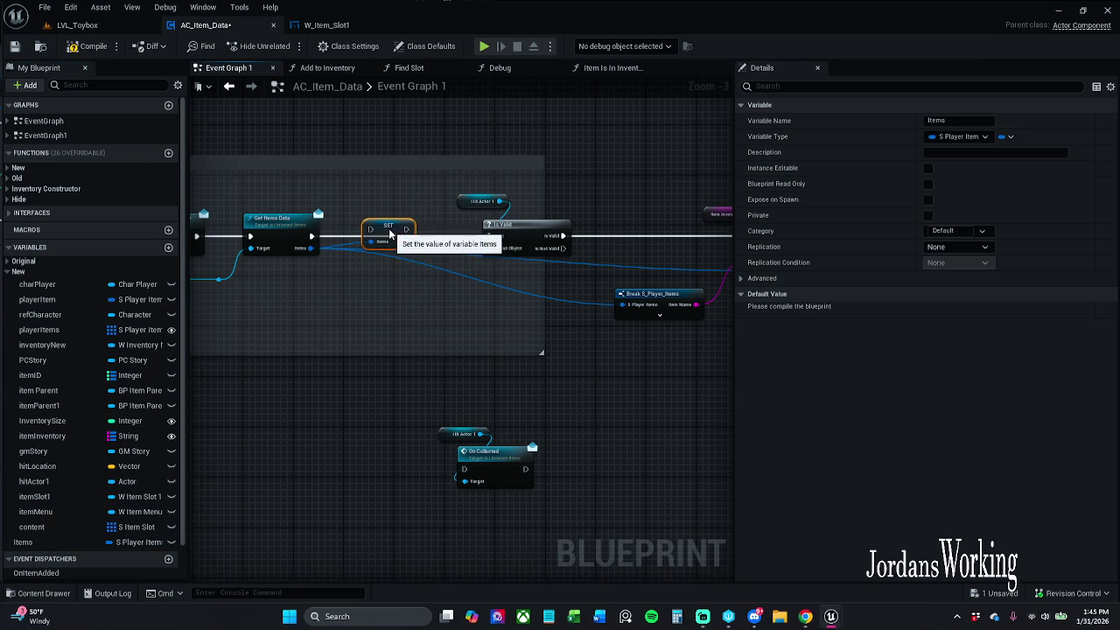
{"action": "left_click_drag", "start_coordinate": [390, 233], "coordinate": [390, 238]}
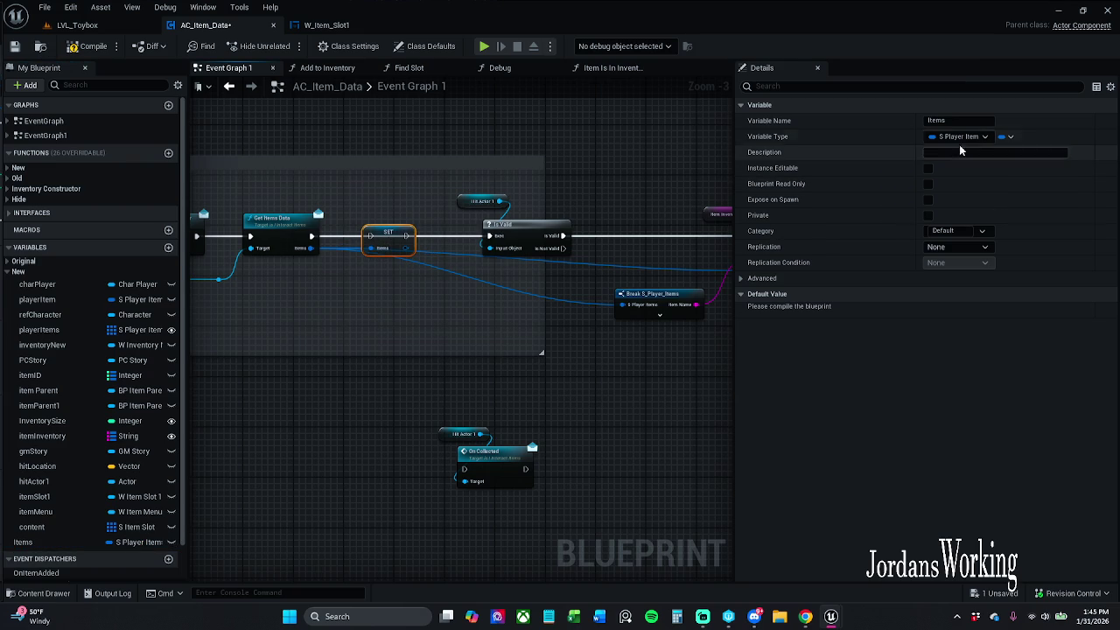
Rename the new variable to hitItem
{"action": "left_click", "coordinate": [954, 120]}
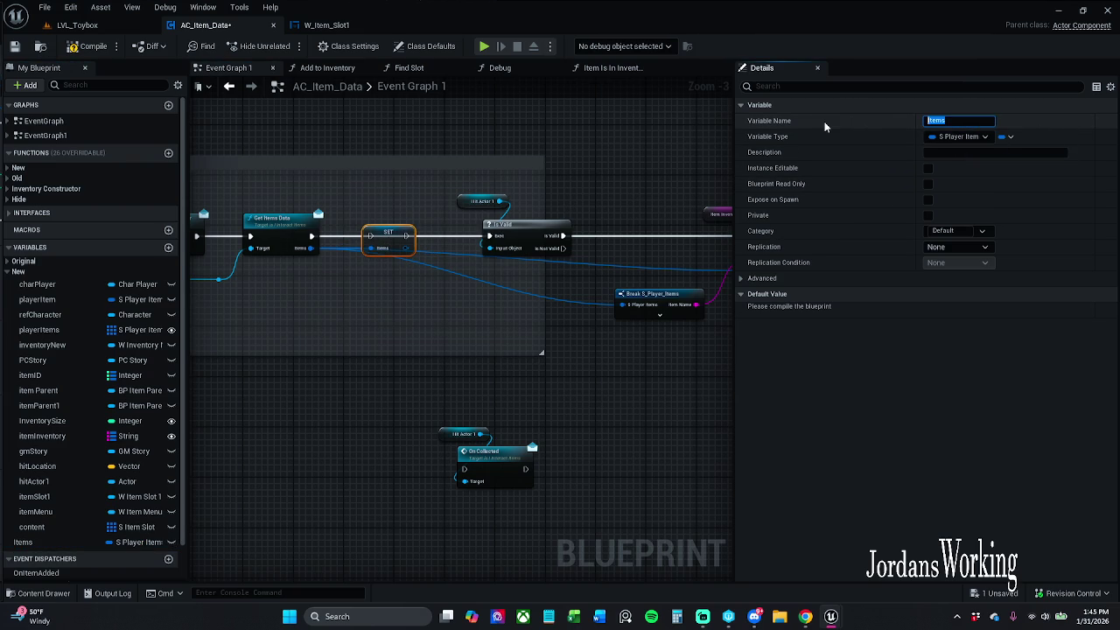
{"action": "type", "text": "H"}
{"action": "type", "text": "or"}
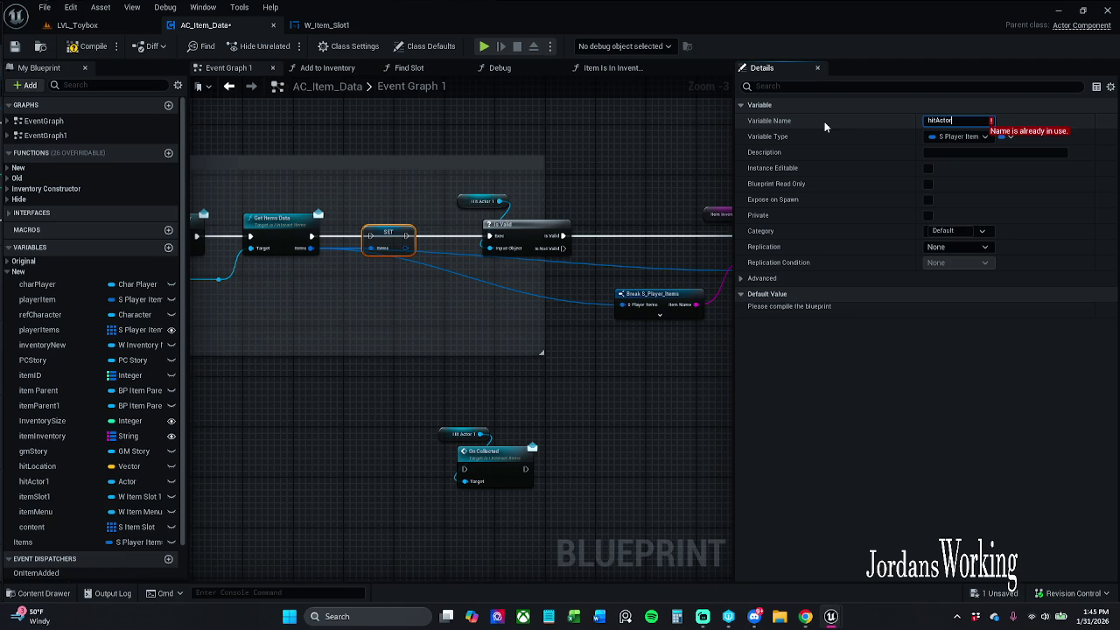
{"action": "type", "text": "Item"}
{"action": "key", "text": "Left"}
{"action": "key", "text": "Left"}
{"action": "key", "text": "BackSpace"}
{"action": "key", "text": "BackSpace"}
{"action": "key", "text": "BackSpace"}
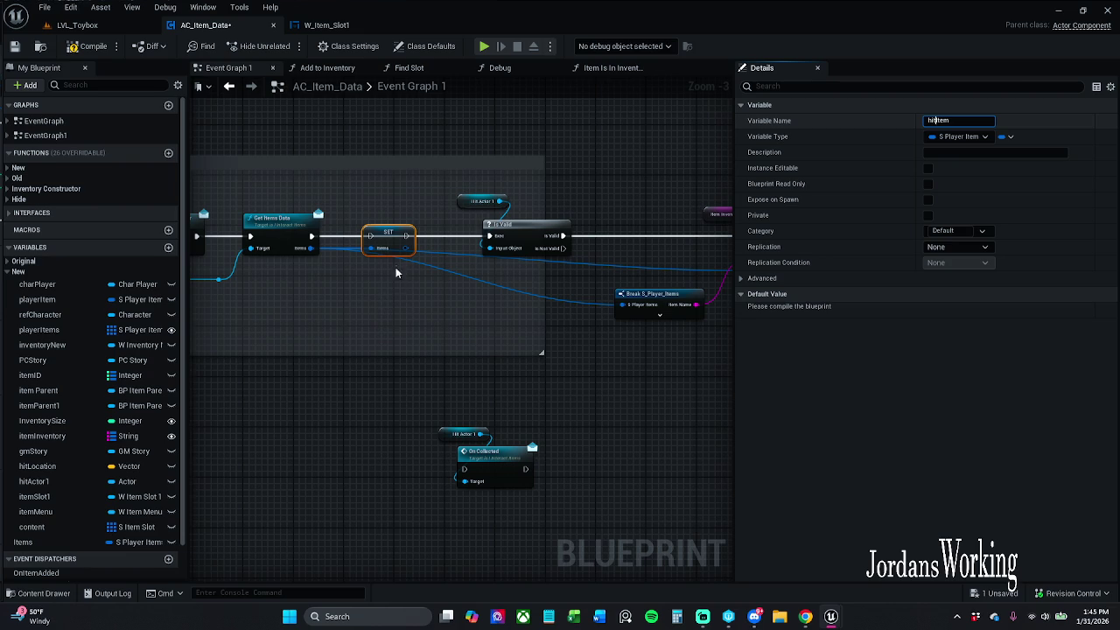
{"action": "key", "text": "Return"}
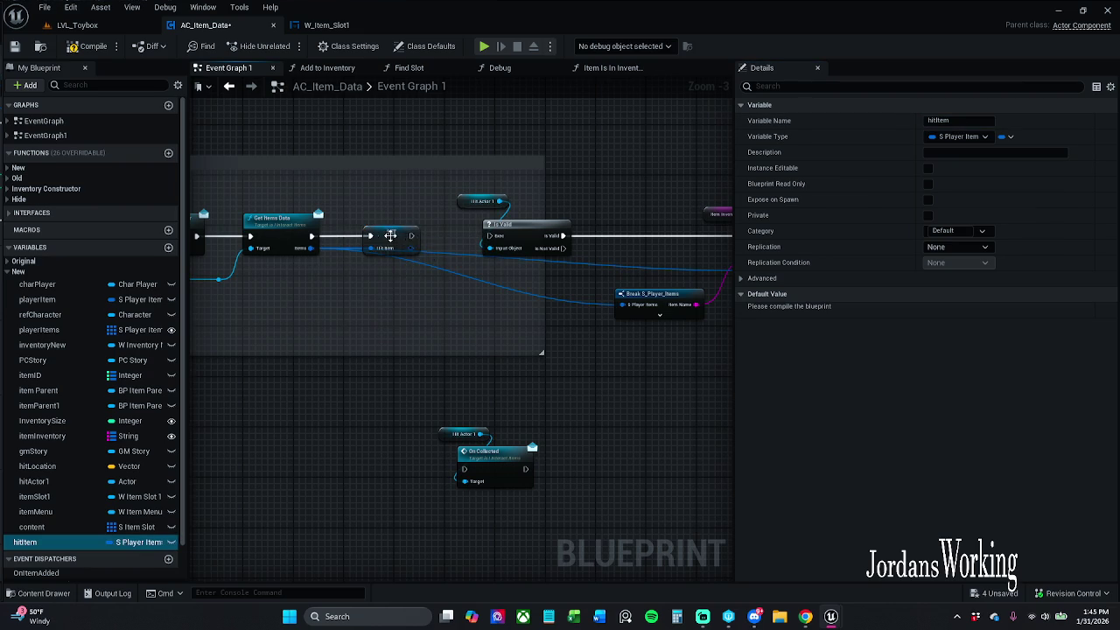
{"action": "left_click_drag", "start_coordinate": [422, 220], "coordinate": [299, 251]}
Place a hitItem getter in the graph and file hitItem under the New category
{"action": "left_click", "coordinate": [428, 236]}
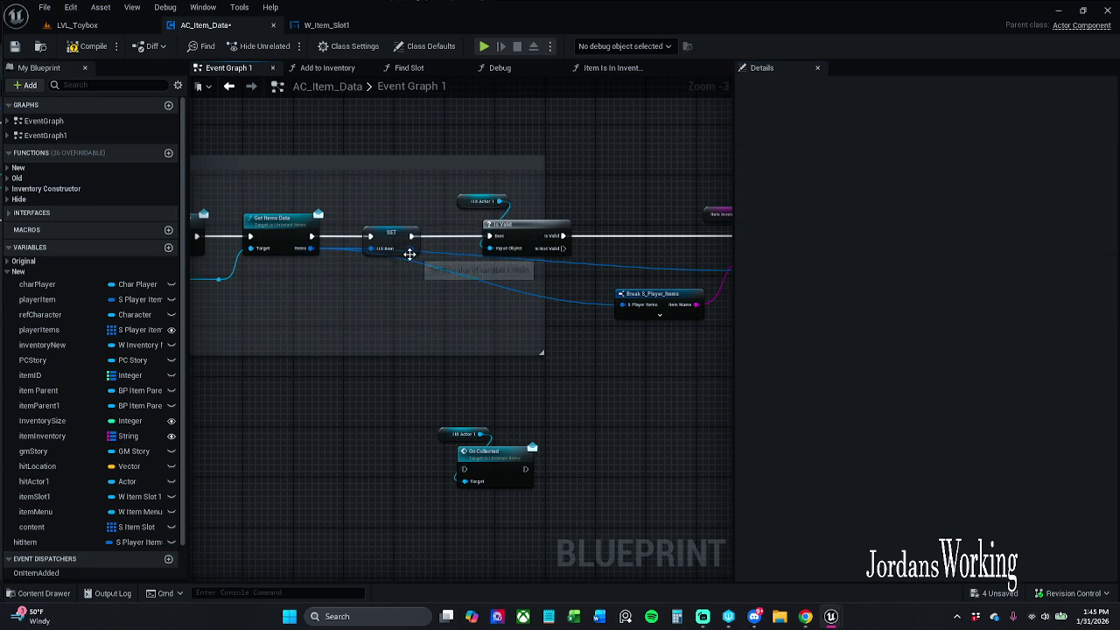
{"action": "left_click_drag", "start_coordinate": [496, 277], "coordinate": [420, 270]}
{"action": "mouse_move", "coordinate": [26, 542]}
{"action": "left_mouse_down"}
{"action": "mouse_move", "coordinate": [596, 331]}
{"action": "mouse_move", "coordinate": [569, 298]}
{"action": "mouse_move", "coordinate": [477, 292]}
{"action": "left_mouse_up"}
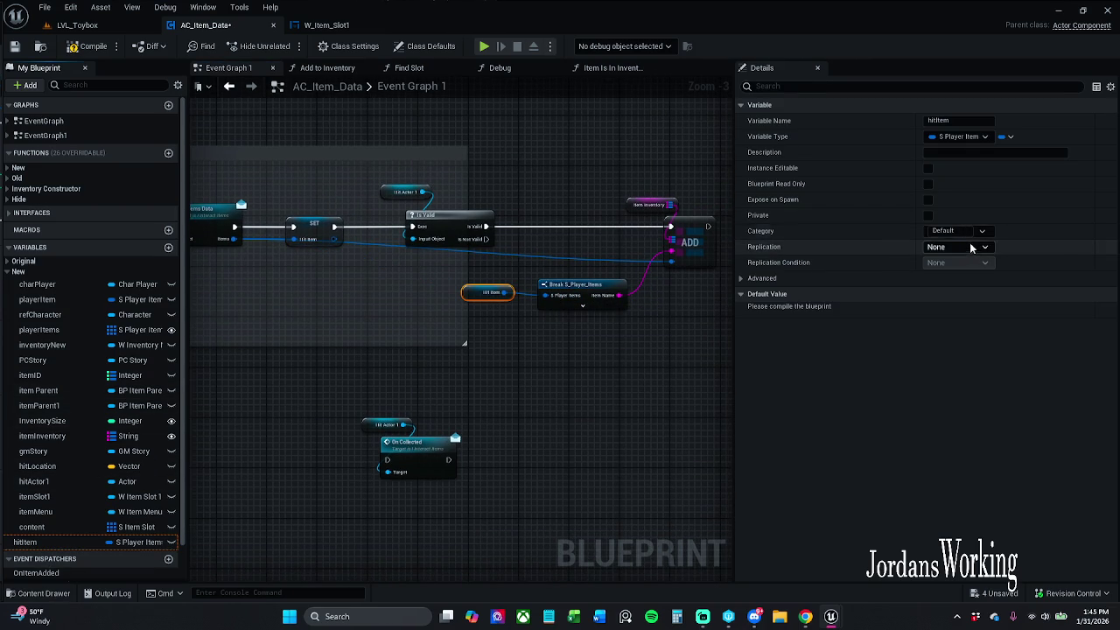
{"action": "left_click", "coordinate": [959, 231]}
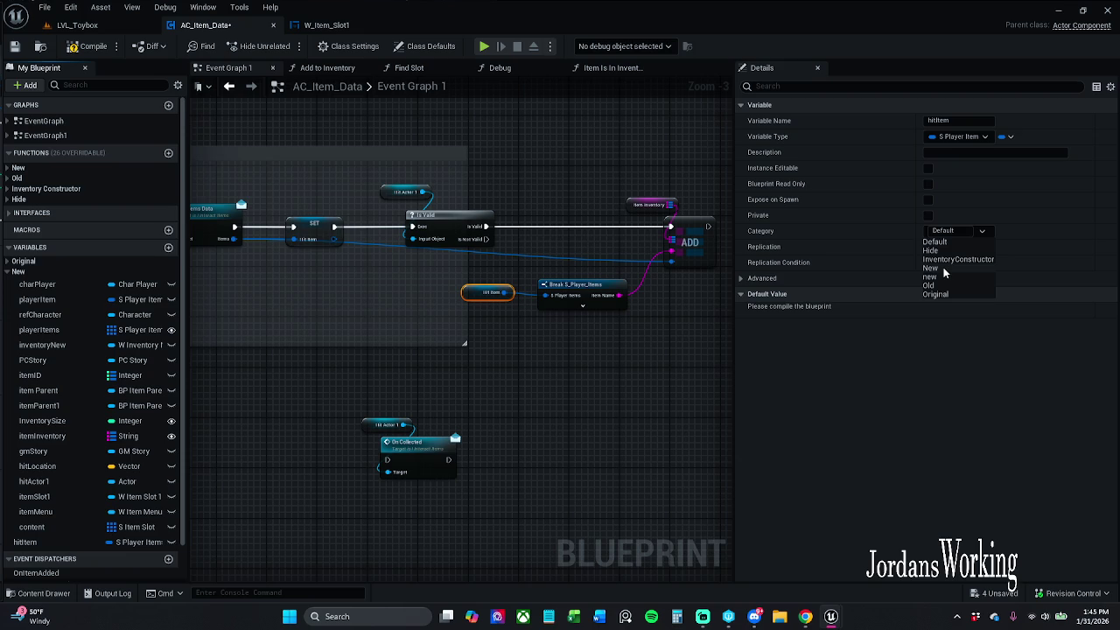
{"action": "left_click", "coordinate": [943, 267]}
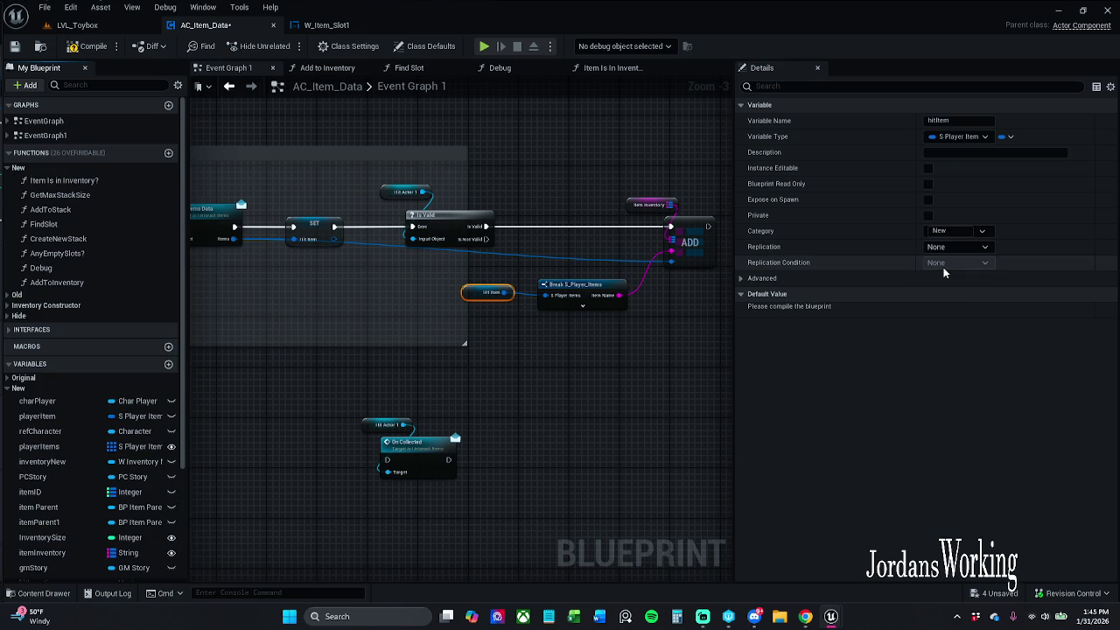
Connect Hit Item to the ADD input through a reroute point
{"action": "scroll", "coordinate": [88, 304], "scroll_direction": "down", "scroll_amount": 4}
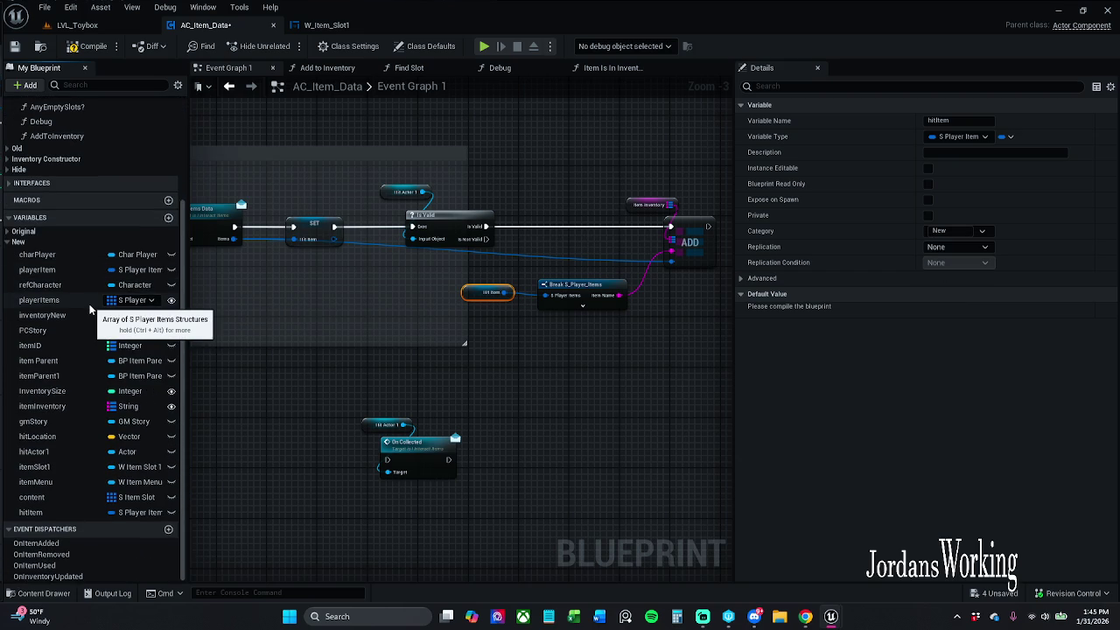
{"action": "left_click_drag", "start_coordinate": [529, 301], "coordinate": [460, 303]}
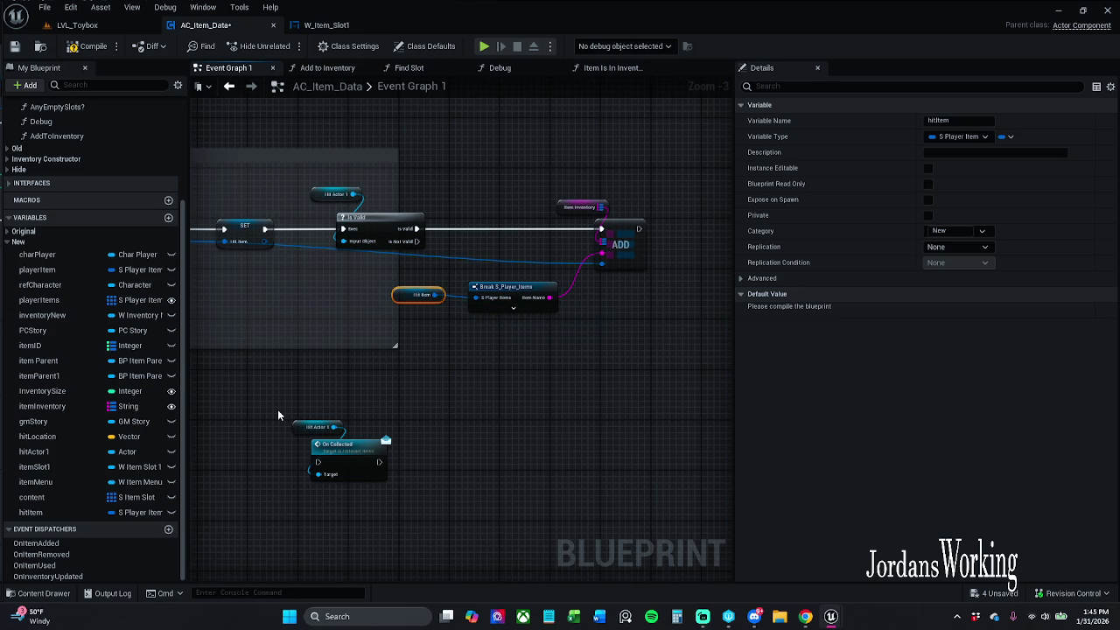
{"action": "mouse_move", "coordinate": [434, 294]}
{"action": "left_mouse_down"}
{"action": "mouse_move", "coordinate": [616, 266]}
{"action": "mouse_move", "coordinate": [601, 263]}
{"action": "left_mouse_up"}
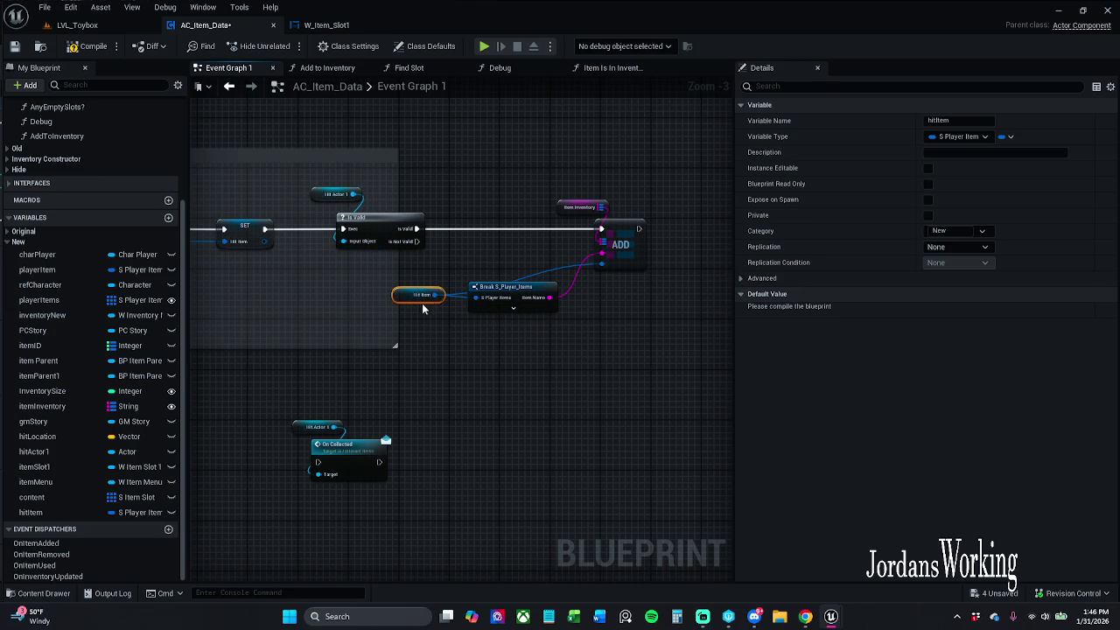
{"action": "double_click", "coordinate": [563, 264]}
{"action": "left_click_drag", "start_coordinate": [563, 264], "coordinate": [451, 268]}
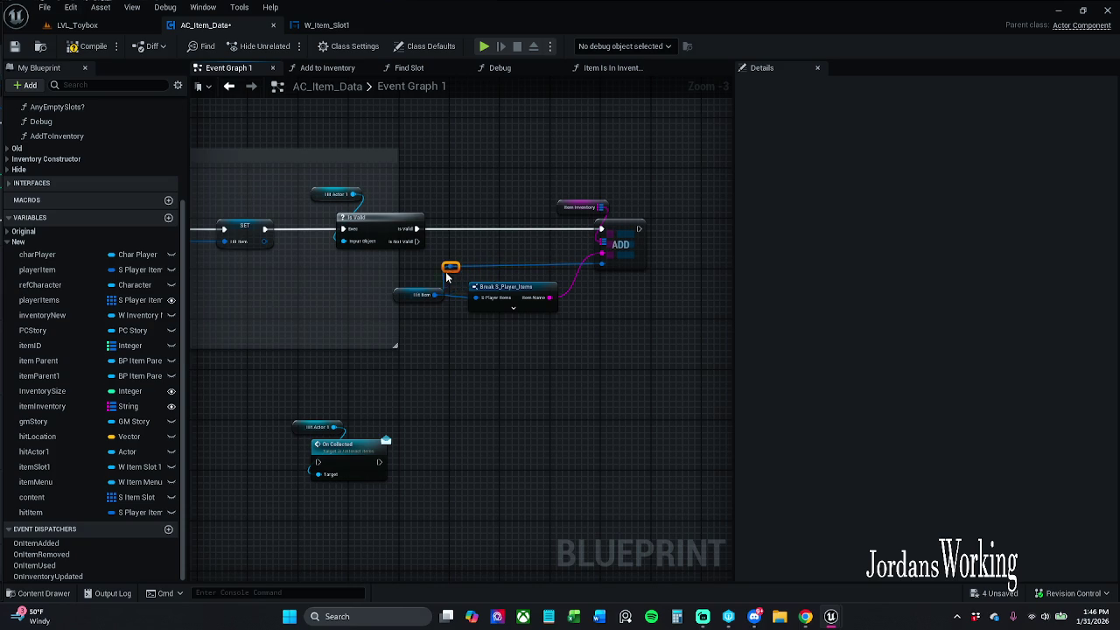
{"action": "left_click", "coordinate": [627, 259]}
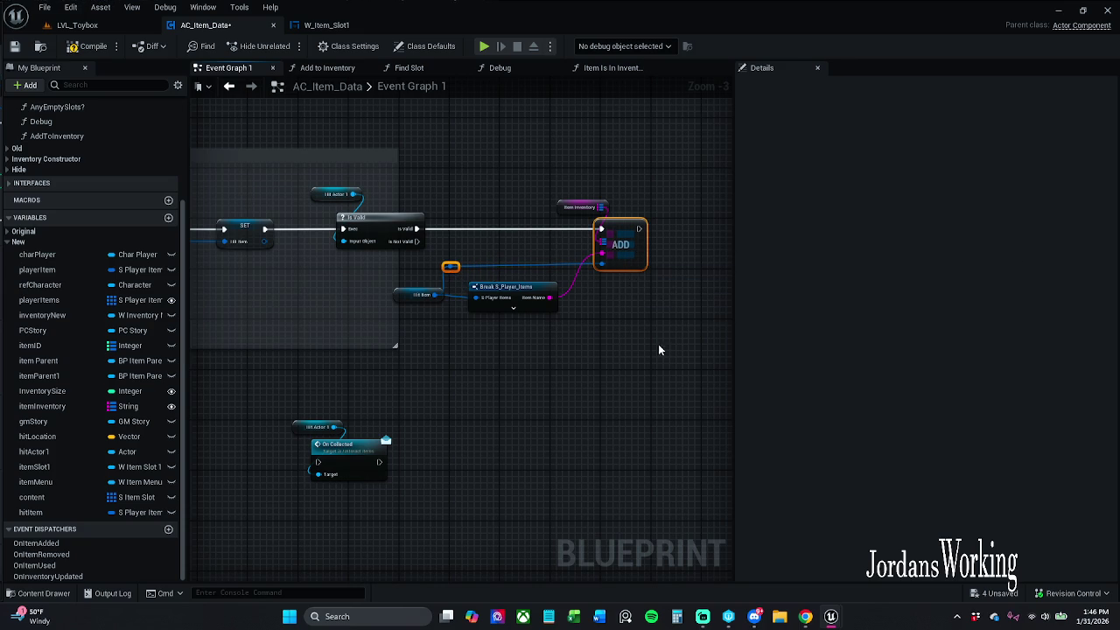
Enlarge the comment box around the nodes and chain On Collected after ADD
{"action": "left_click_drag", "start_coordinate": [396, 348], "coordinate": [522, 297]}
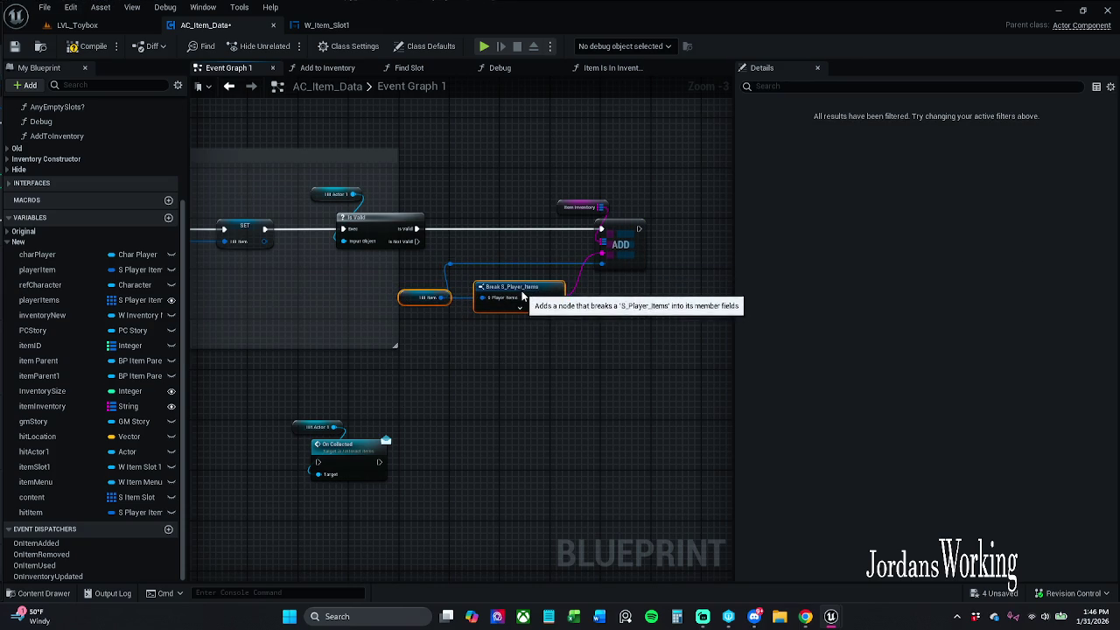
{"action": "left_click_drag", "start_coordinate": [510, 292], "coordinate": [504, 298]}
{"action": "left_click", "coordinate": [439, 295]}
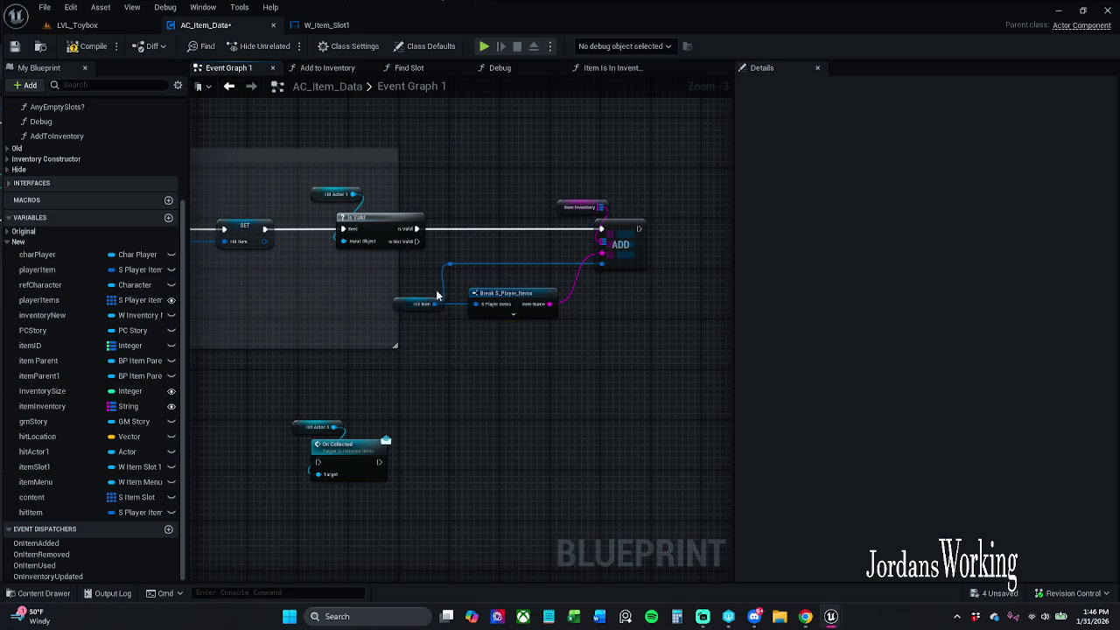
{"action": "left_click_drag", "start_coordinate": [395, 346], "coordinate": [699, 374]}
{"action": "mouse_move", "coordinate": [251, 406]}
{"action": "left_mouse_down"}
{"action": "mouse_move", "coordinate": [396, 483]}
{"action": "mouse_move", "coordinate": [586, 357]}
{"action": "mouse_move", "coordinate": [752, 201]}
{"action": "mouse_move", "coordinate": [614, 238]}
{"action": "mouse_move", "coordinate": [622, 232]}
{"action": "left_mouse_up"}
{"action": "left_click_drag", "start_coordinate": [422, 231], "coordinate": [407, 230]}
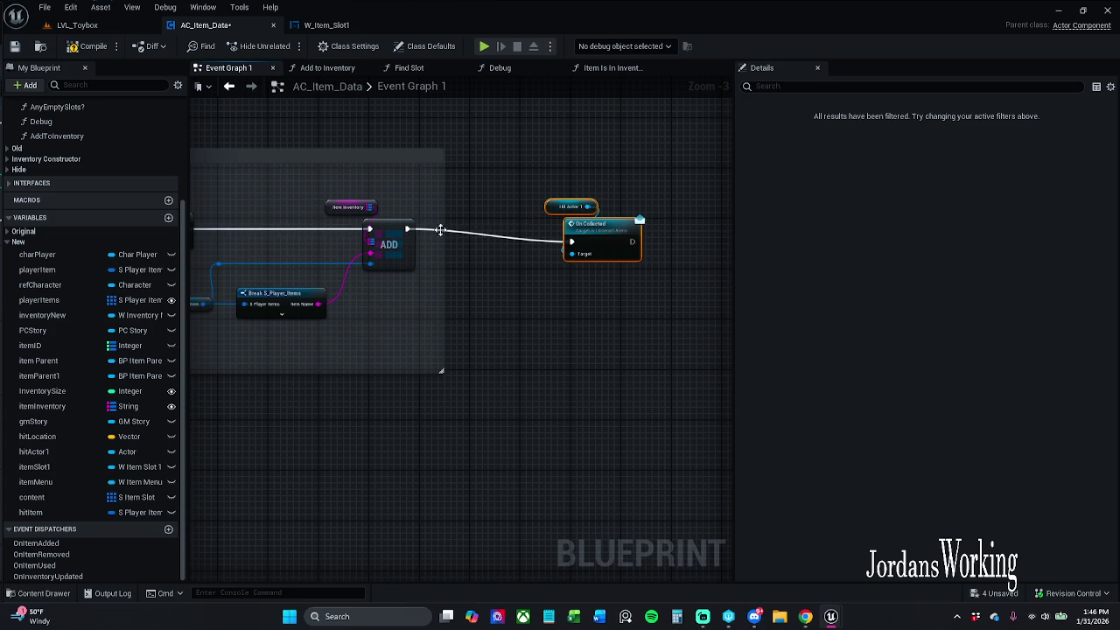
Finish linking ADD's execution output into On Collected and zoom out over the chain
{"action": "left_click_drag", "start_coordinate": [602, 226], "coordinate": [602, 213]}
{"action": "left_click", "coordinate": [603, 174]}
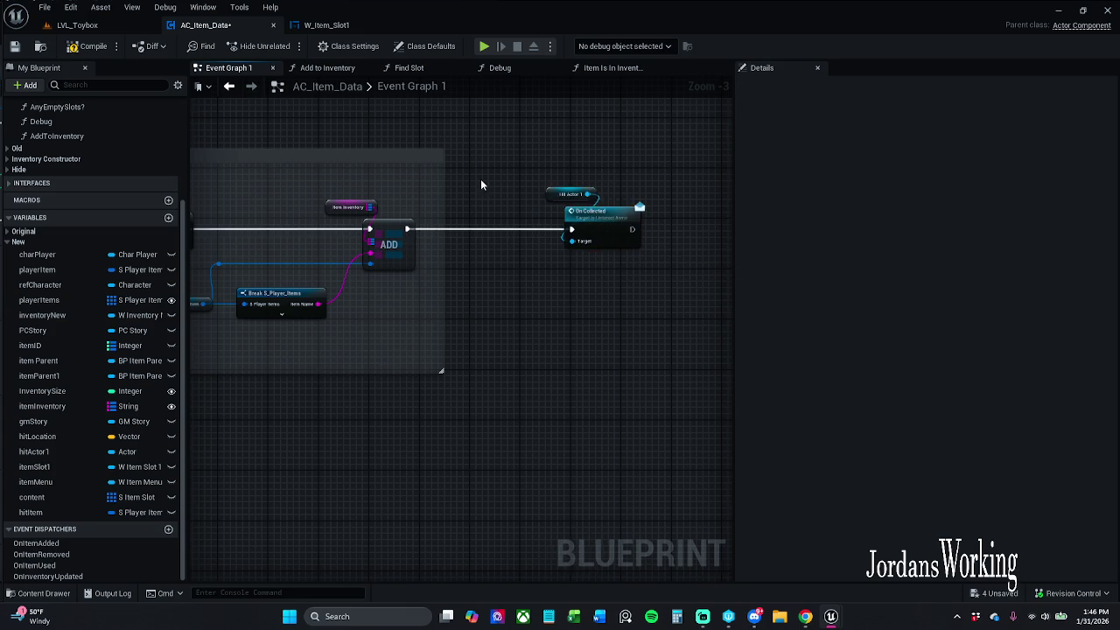
{"action": "left_click_drag", "start_coordinate": [481, 178], "coordinate": [687, 190]}
{"action": "scroll", "coordinate": [637, 210], "scroll_direction": "down", "scroll_amount": 2}
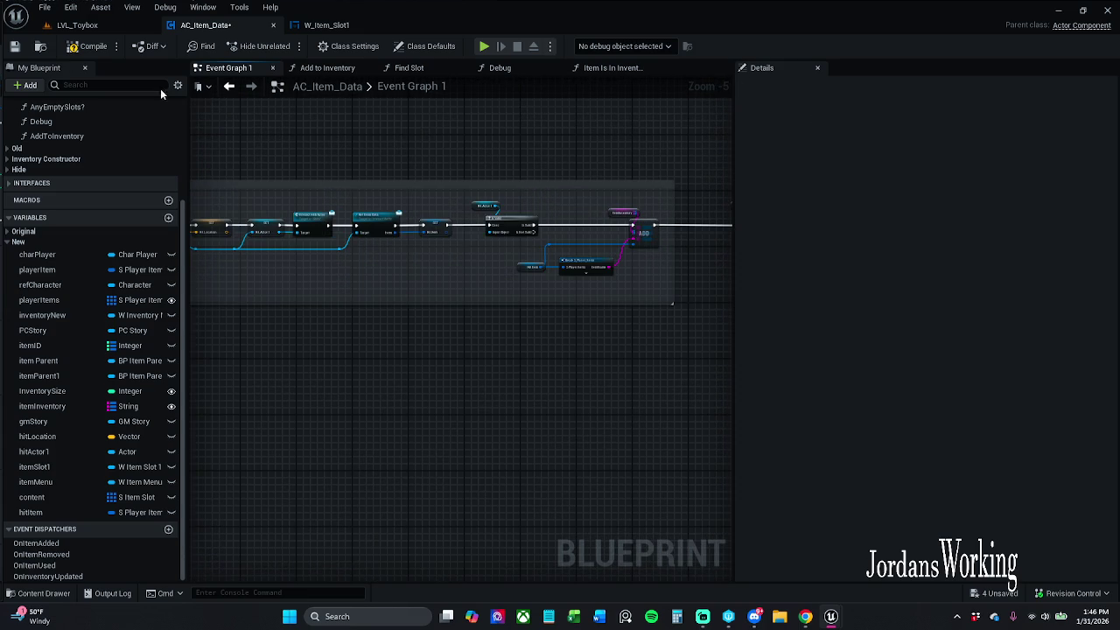
{"action": "key", "text": "alt+Tab"}
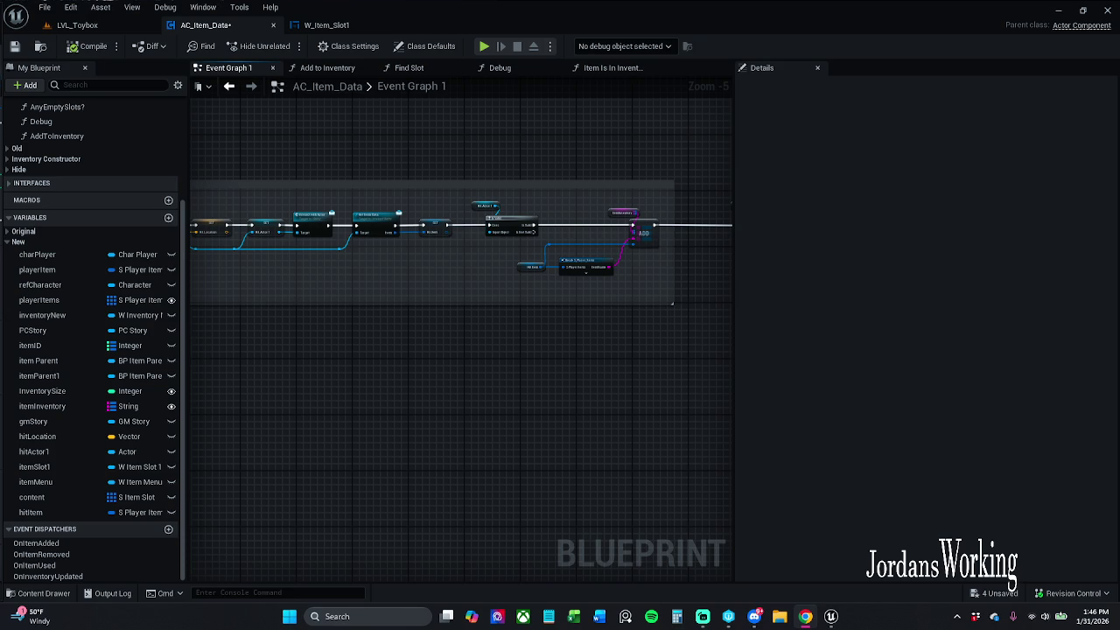
{"action": "key", "text": "alt+Tab"}
{"action": "key", "text": "alt+Tab"}
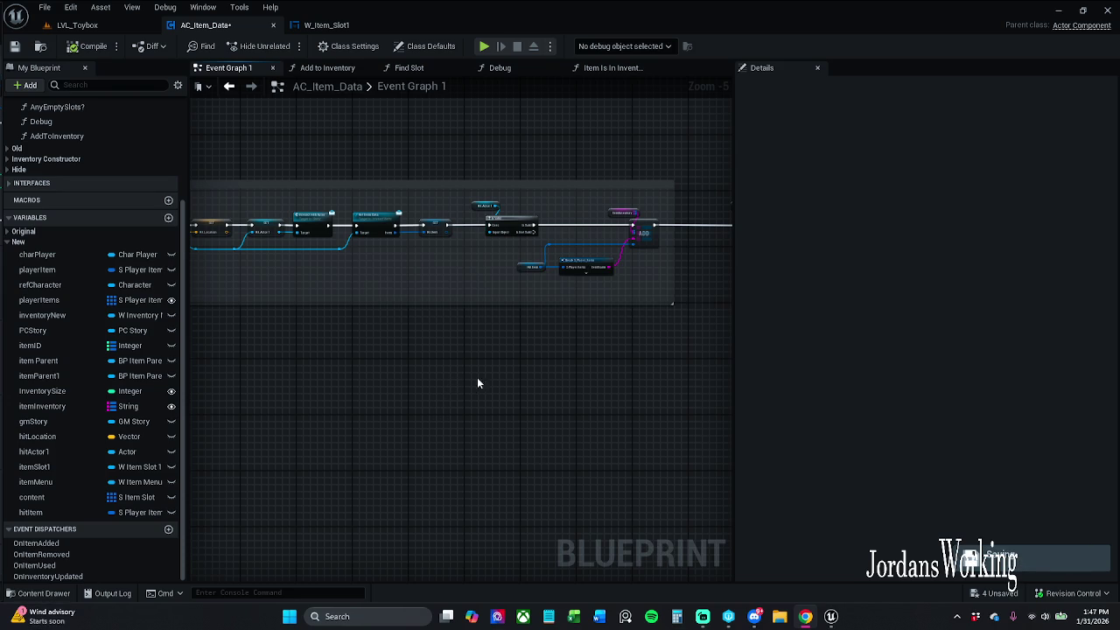
Nudge Hit Actor 1 and On Collected slightly left, closer to ADD
{"action": "left_click_drag", "start_coordinate": [476, 380], "coordinate": [351, 409]}
{"action": "scroll", "coordinate": [514, 261], "scroll_direction": "up", "scroll_amount": 3}
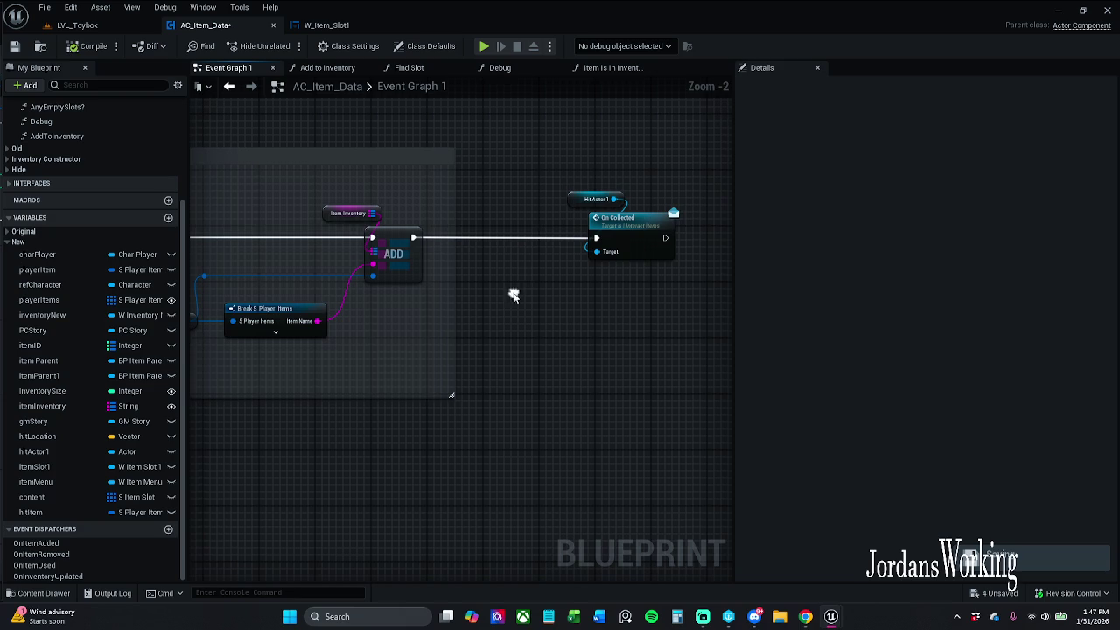
{"action": "mouse_move", "coordinate": [568, 170]}
{"action": "left_mouse_down"}
{"action": "mouse_move", "coordinate": [642, 242]}
{"action": "mouse_move", "coordinate": [591, 242]}
{"action": "left_mouse_up"}
{"action": "left_click", "coordinate": [516, 381]}
{"action": "scroll", "coordinate": [639, 363], "scroll_direction": "down", "scroll_amount": 2}
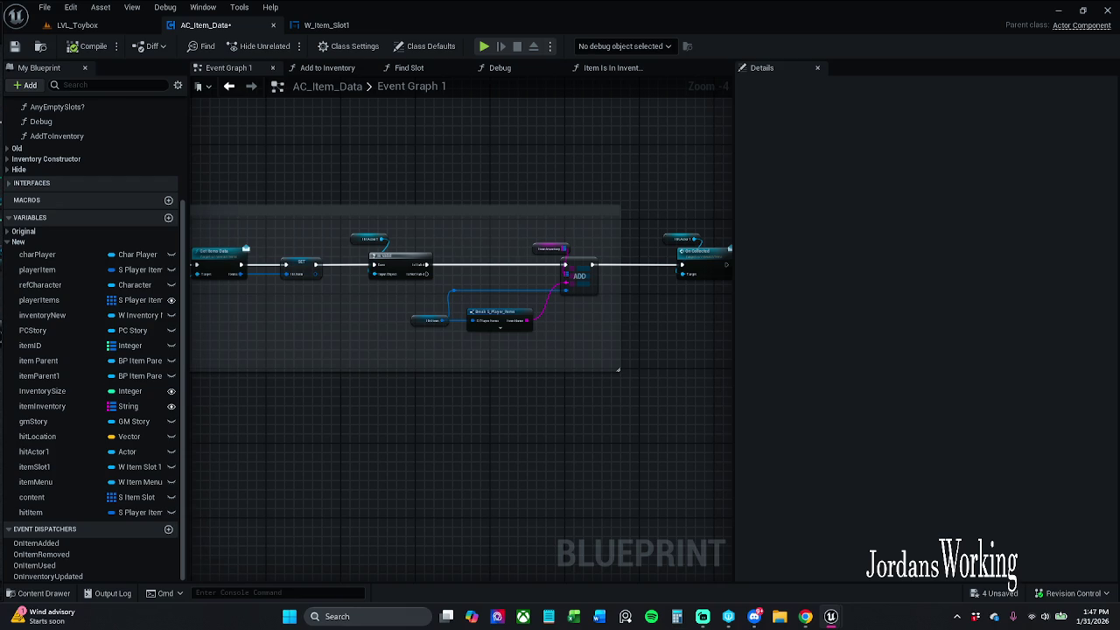
{"action": "left_click_drag", "start_coordinate": [353, 291], "coordinate": [380, 305]}
{"action": "scroll", "coordinate": [379, 304], "scroll_direction": "up", "scroll_amount": 1}
{"action": "mouse_move", "coordinate": [350, 242]}
{"action": "left_mouse_down"}
{"action": "mouse_move", "coordinate": [375, 275]}
{"action": "mouse_move", "coordinate": [649, 425]}
{"action": "left_mouse_up"}
{"action": "scroll", "coordinate": [581, 404], "scroll_direction": "down", "scroll_amount": 1}
{"action": "scroll", "coordinate": [453, 380], "scroll_direction": "up", "scroll_amount": 1}
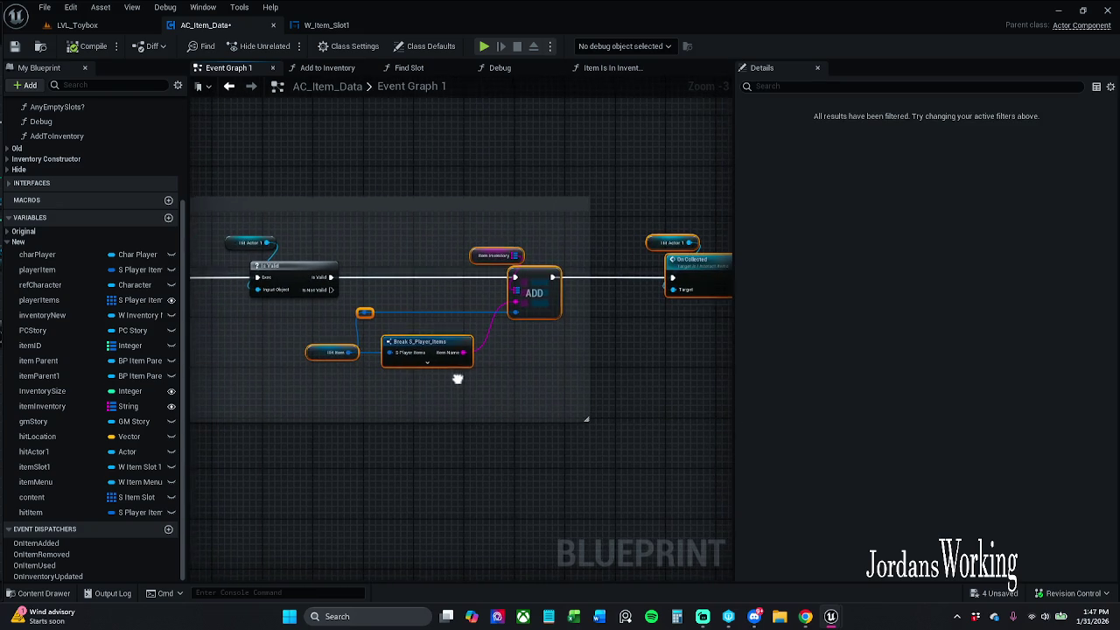
Copy and paste a second Item Inventory getter
{"action": "mouse_move", "coordinate": [537, 275]}
{"action": "left_mouse_down"}
{"action": "mouse_move", "coordinate": [506, 277]}
{"action": "mouse_move", "coordinate": [540, 279]}
{"action": "left_mouse_up"}
{"action": "left_click", "coordinate": [525, 255]}
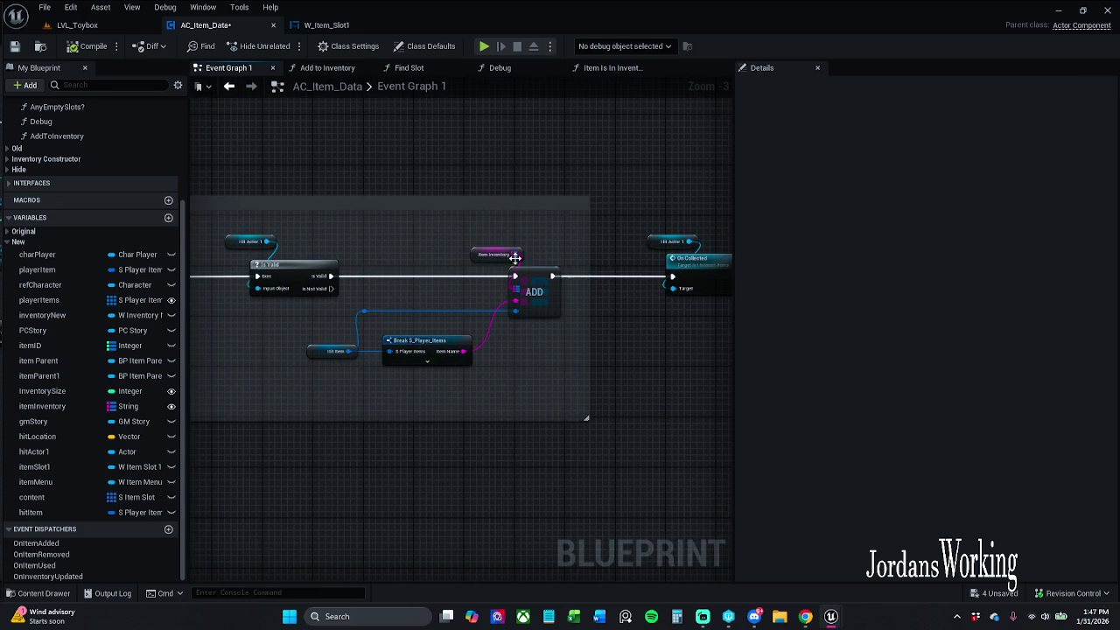
{"action": "left_click", "coordinate": [486, 254]}
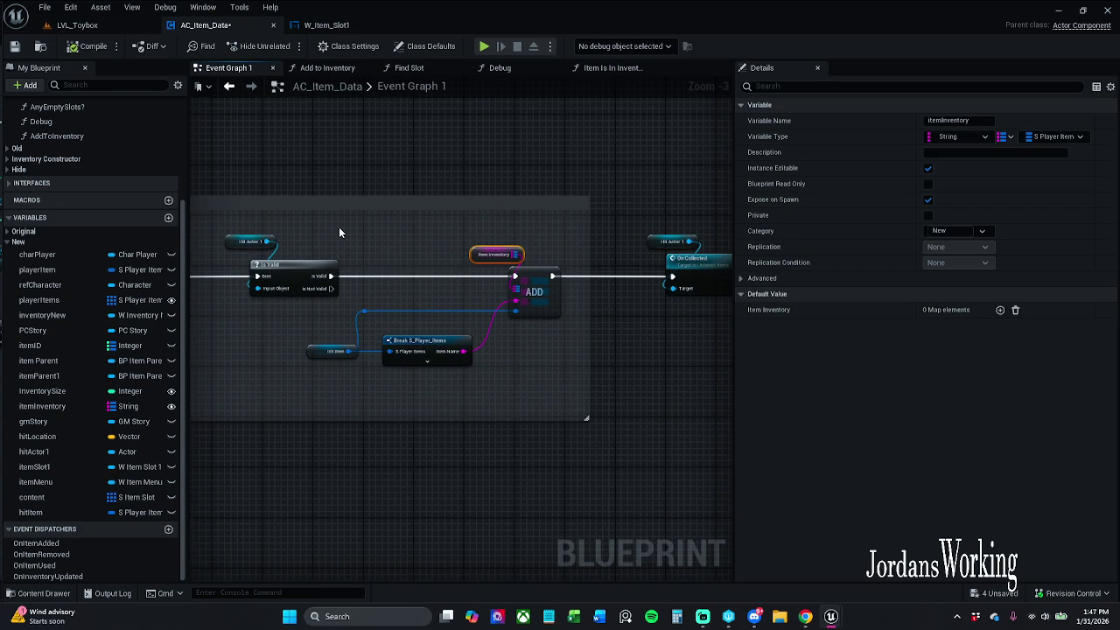
{"action": "key", "text": "ctrl+c"}
{"action": "key", "text": "ctrl+v"}
Move the ADD, Break, Hit Item and On Collected nodes further right
{"action": "mouse_move", "coordinate": [361, 257]}
{"action": "left_mouse_down"}
{"action": "mouse_move", "coordinate": [632, 383]}
{"action": "mouse_move", "coordinate": [689, 393]}
{"action": "left_mouse_up"}
{"action": "left_click", "coordinate": [306, 350], "text": "ctrl"}
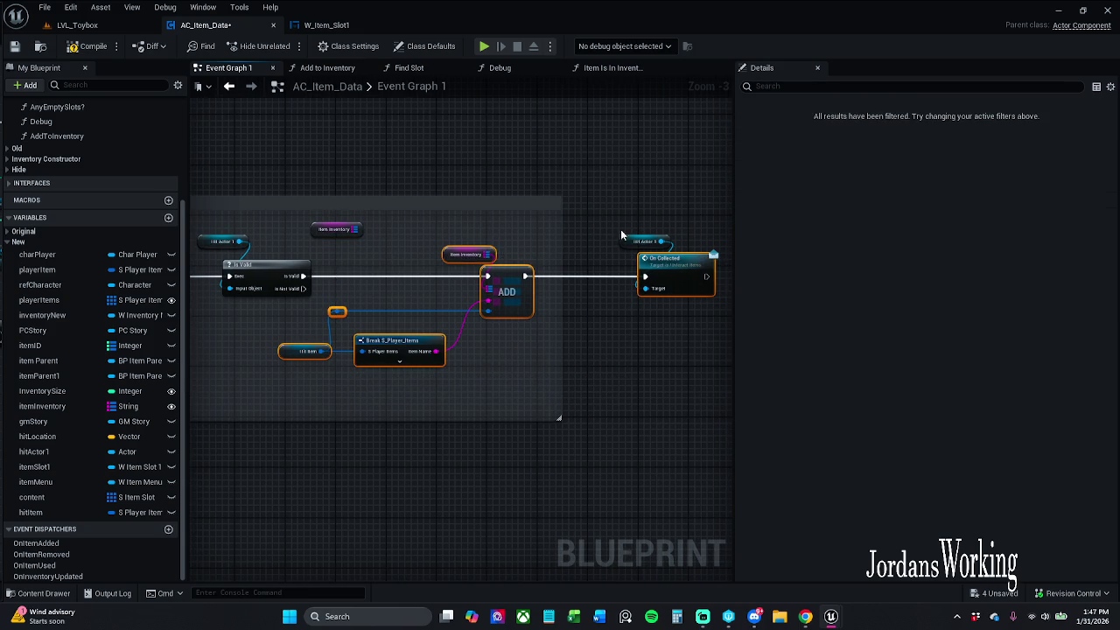
{"action": "left_click_drag", "start_coordinate": [516, 284], "coordinate": [654, 286]}
{"action": "left_click", "coordinate": [597, 172]}
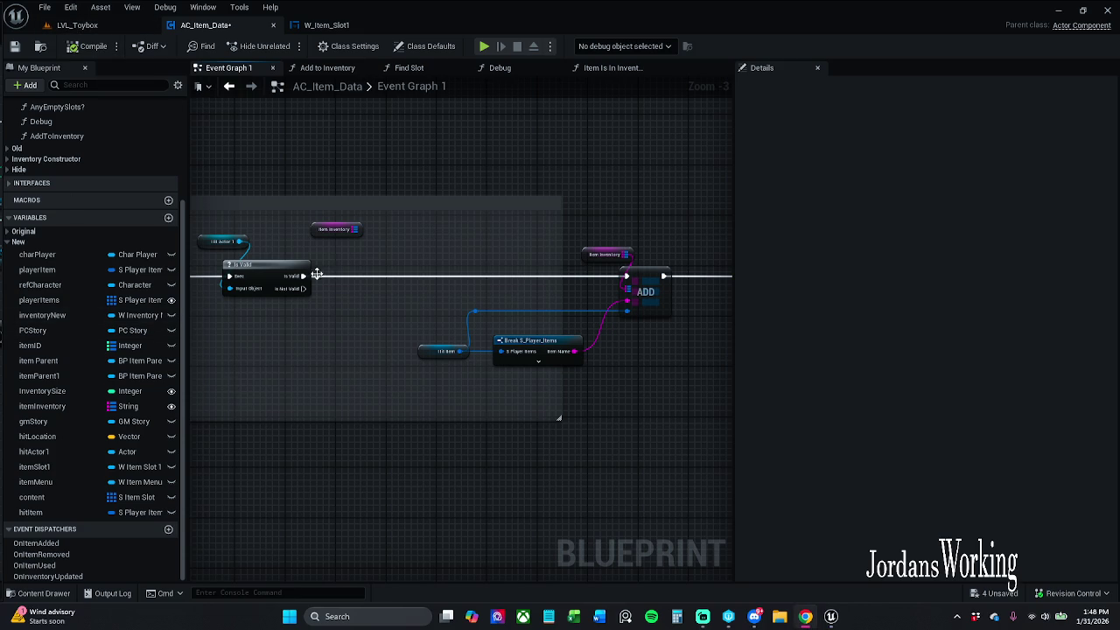
{"action": "left_click_drag", "start_coordinate": [338, 271], "coordinate": [390, 268]}
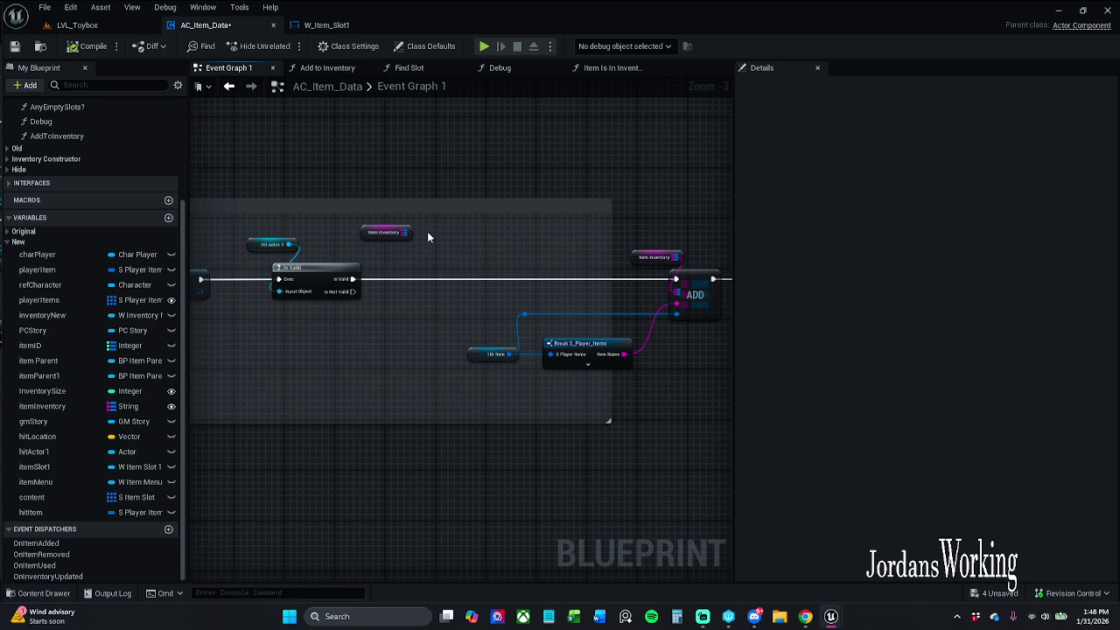
Search for a node on Item Inventory's output, cancel, and position the getter beside Is Valid
{"action": "left_click_drag", "start_coordinate": [408, 232], "coordinate": [406, 258]}
{"action": "type", "text": "to"}
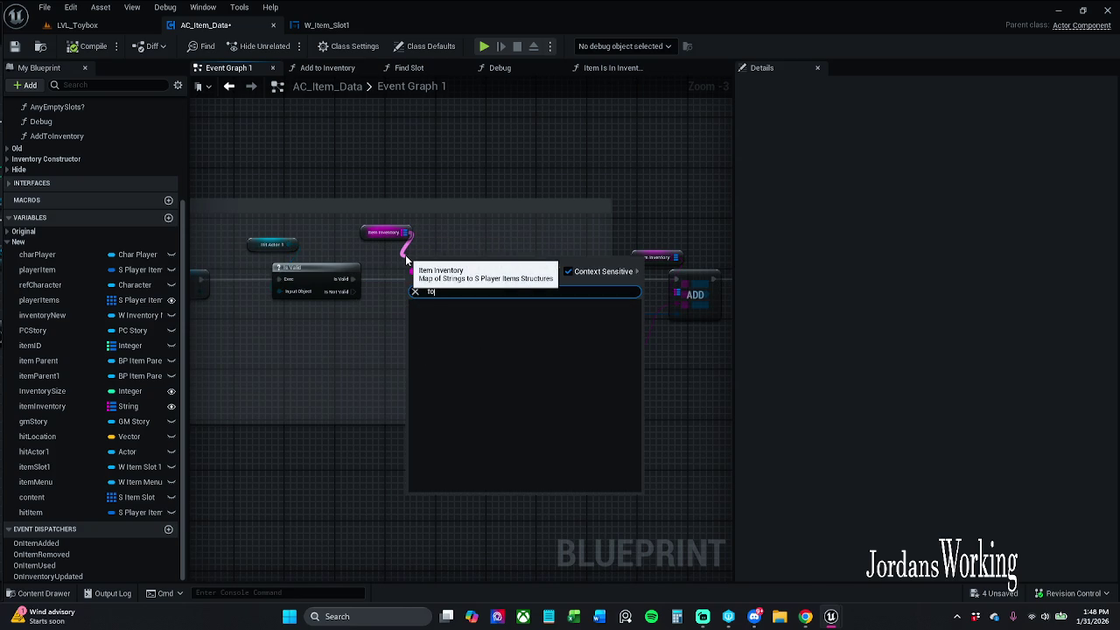
{"action": "key", "text": "BackSpace"}
{"action": "key", "text": "BackSpace"}
{"action": "type", "text": "f"}
{"action": "key", "text": "BackSpace"}
{"action": "type", "text": "lo"}
{"action": "key", "text": "Escape"}
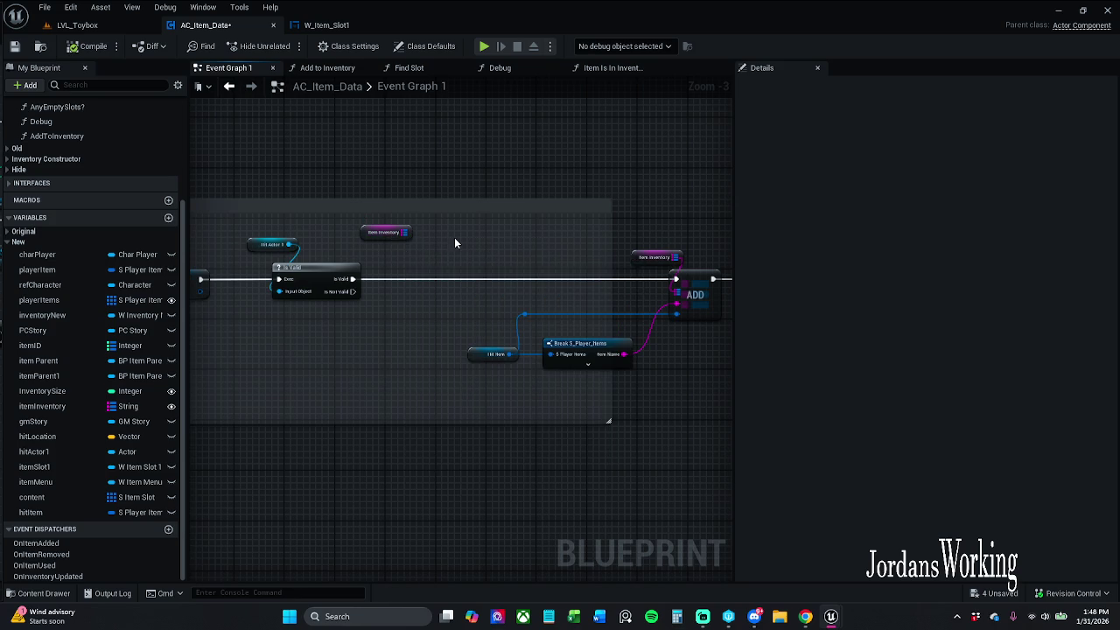
{"action": "mouse_move", "coordinate": [405, 232]}
{"action": "left_mouse_down"}
{"action": "mouse_move", "coordinate": [428, 254]}
{"action": "mouse_move", "coordinate": [851, 226]}
{"action": "left_mouse_up"}
{"action": "mouse_move", "coordinate": [585, 140]}
{"action": "left_mouse_down"}
{"action": "mouse_move", "coordinate": [336, 176]}
{"action": "mouse_move", "coordinate": [239, 170]}
{"action": "left_mouse_up"}
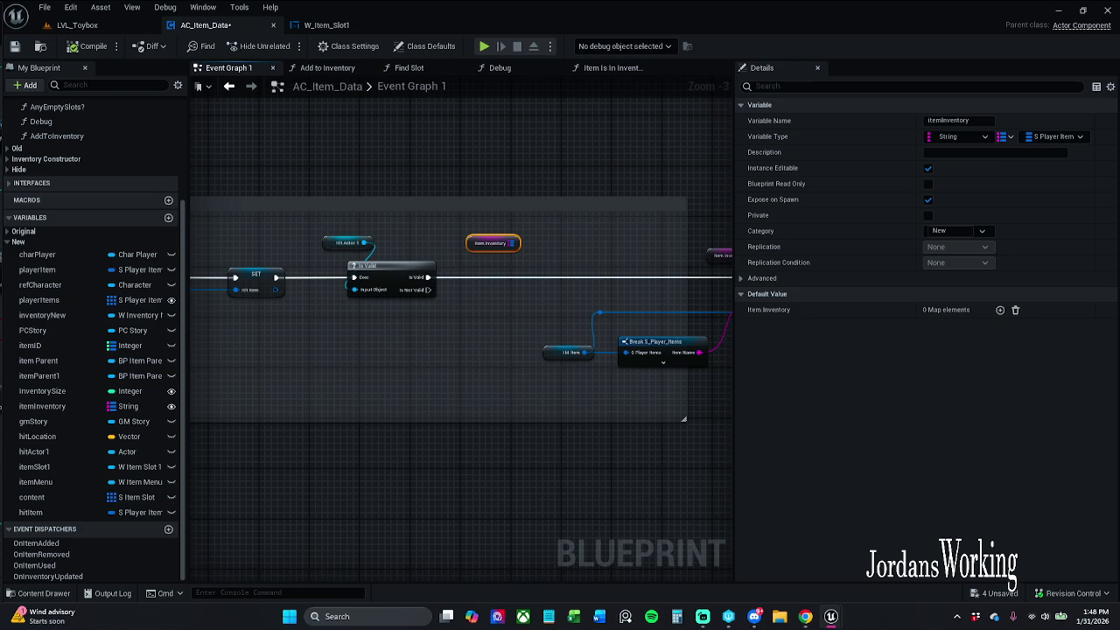
Try a For Each Loop on Item Inventory, delete it, and compile the blueprint
{"action": "left_click", "coordinate": [386, 385]}
{"action": "left_click_drag", "start_coordinate": [445, 357], "coordinate": [446, 364]}
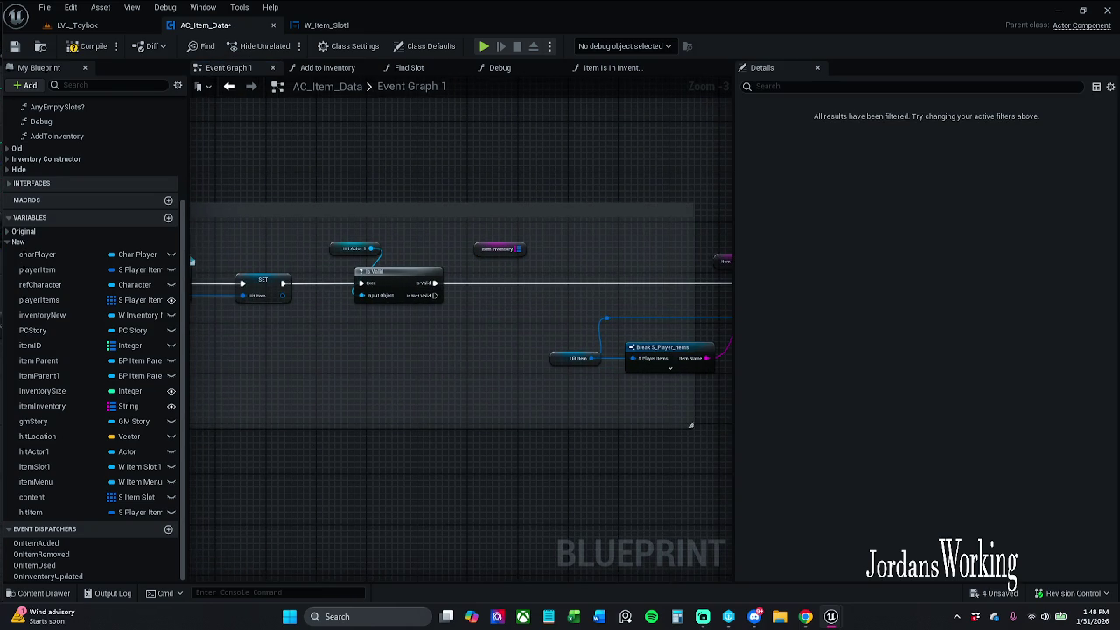
{"action": "left_click", "coordinate": [432, 418]}
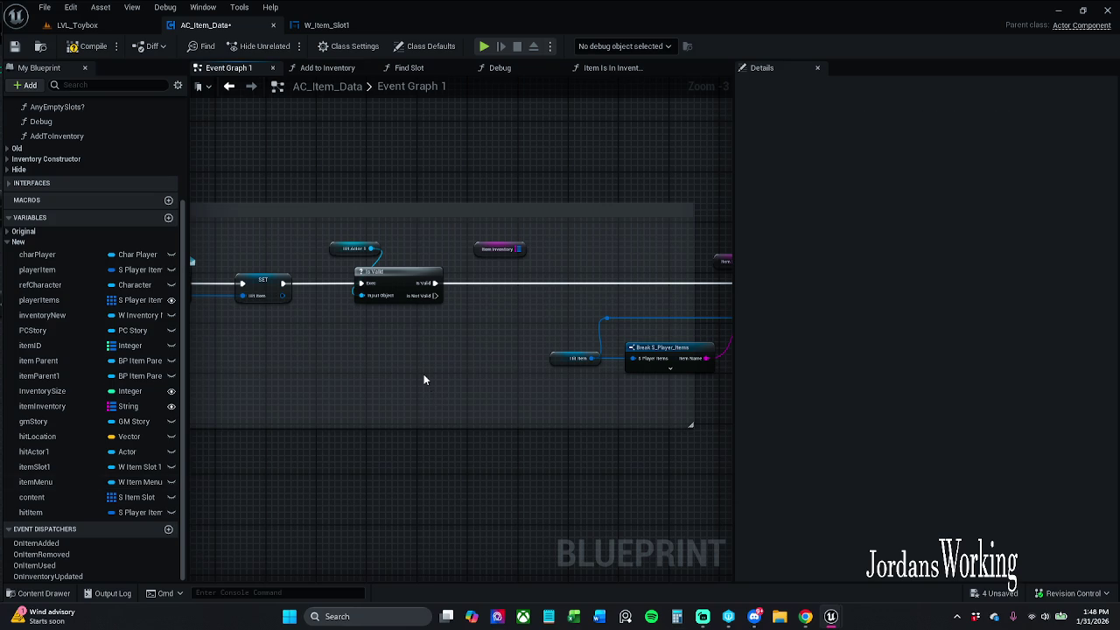
{"action": "key", "text": "ctrl+v"}
{"action": "left_click_drag", "start_coordinate": [435, 410], "coordinate": [378, 408]}
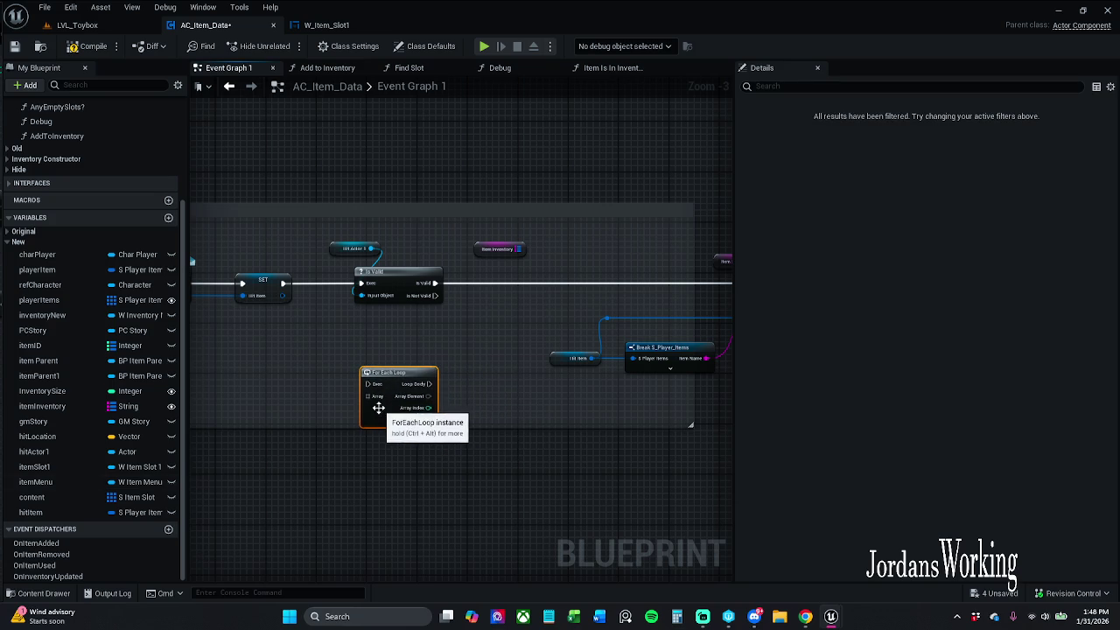
{"action": "mouse_move", "coordinate": [521, 250]}
{"action": "left_mouse_down"}
{"action": "mouse_move", "coordinate": [565, 296]}
{"action": "mouse_move", "coordinate": [366, 416]}
{"action": "mouse_move", "coordinate": [370, 400]}
{"action": "left_mouse_up"}
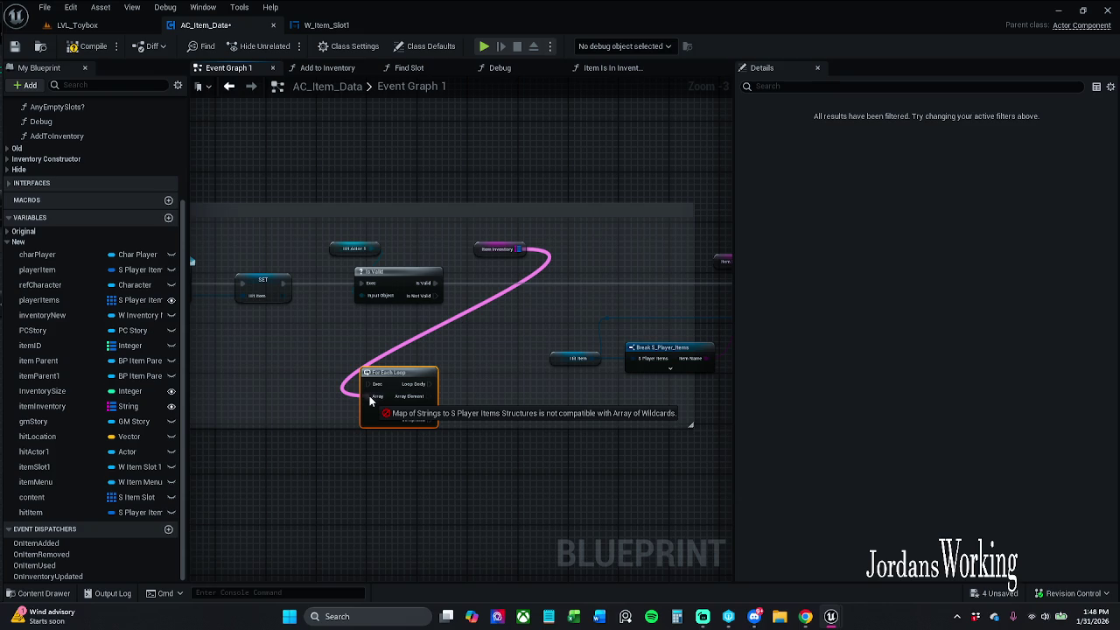
{"action": "left_click_drag", "start_coordinate": [370, 400], "coordinate": [371, 399]}
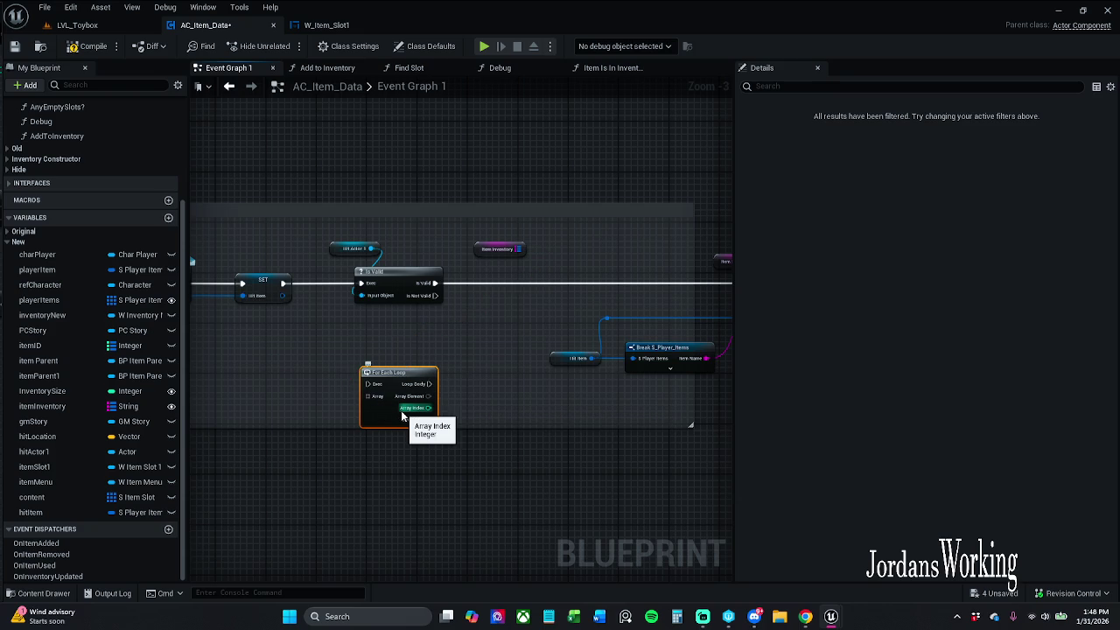
{"action": "key", "text": "Delete"}
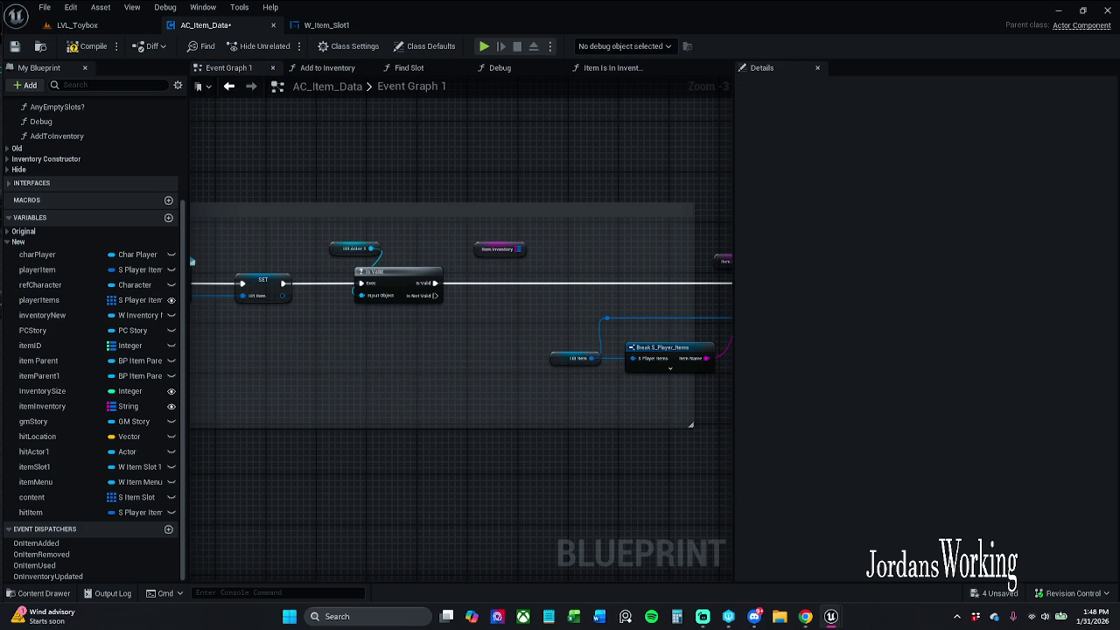
{"action": "left_click", "coordinate": [93, 46]}
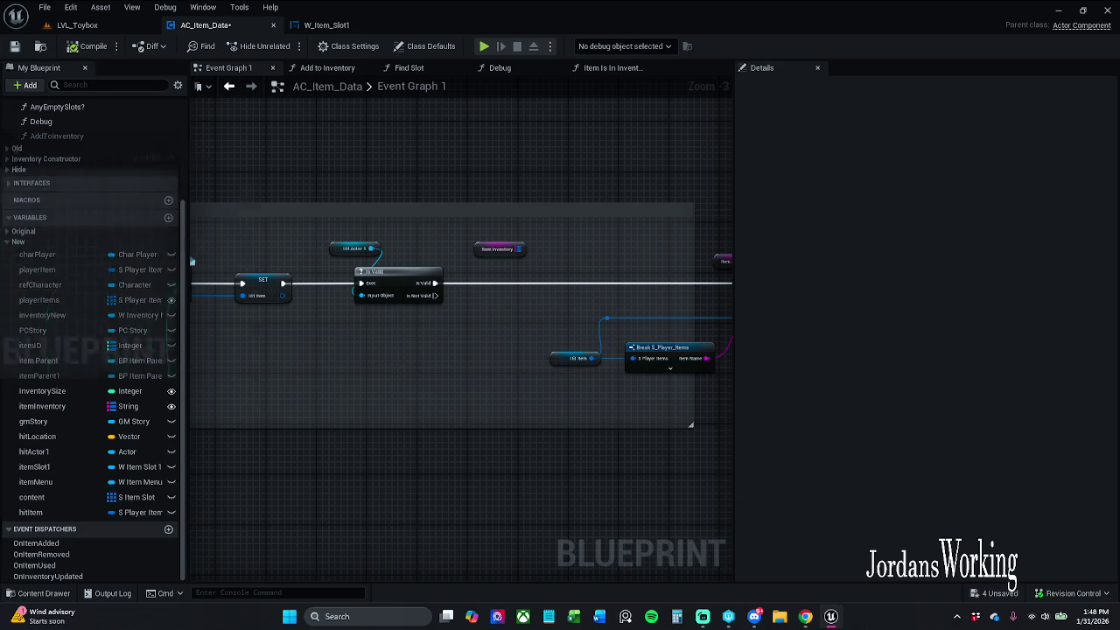
{"action": "left_click", "coordinate": [229, 86]}
Check the Item Is In Inventory? function, return to Event Graph 1, and save
{"action": "left_click", "coordinate": [268, 67]}
{"action": "left_click", "coordinate": [612, 67]}
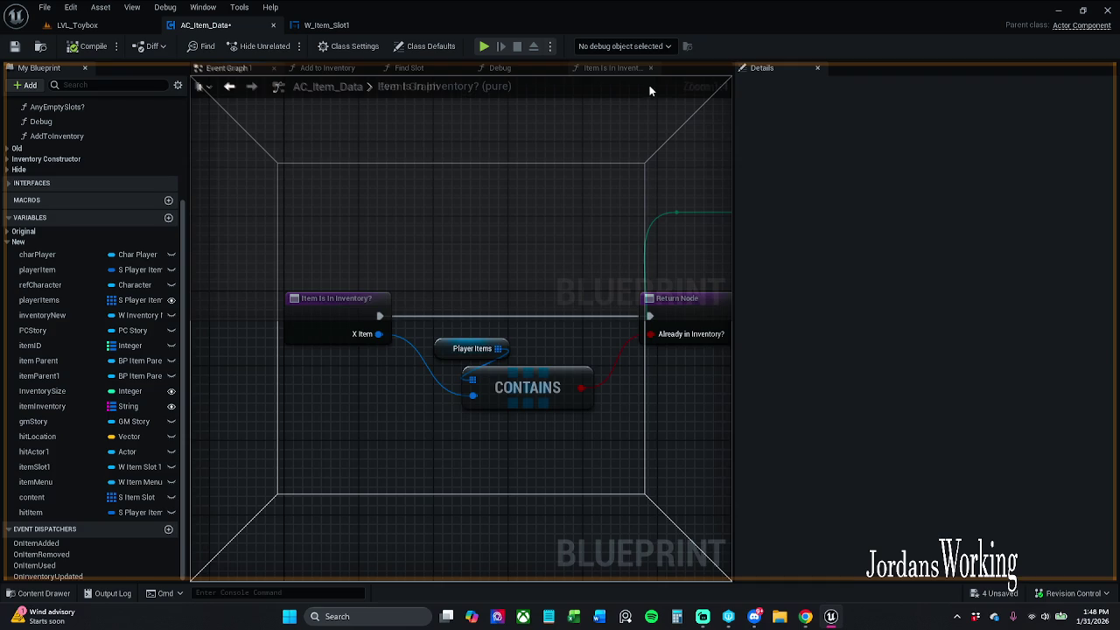
{"action": "key", "text": "alt+Left"}
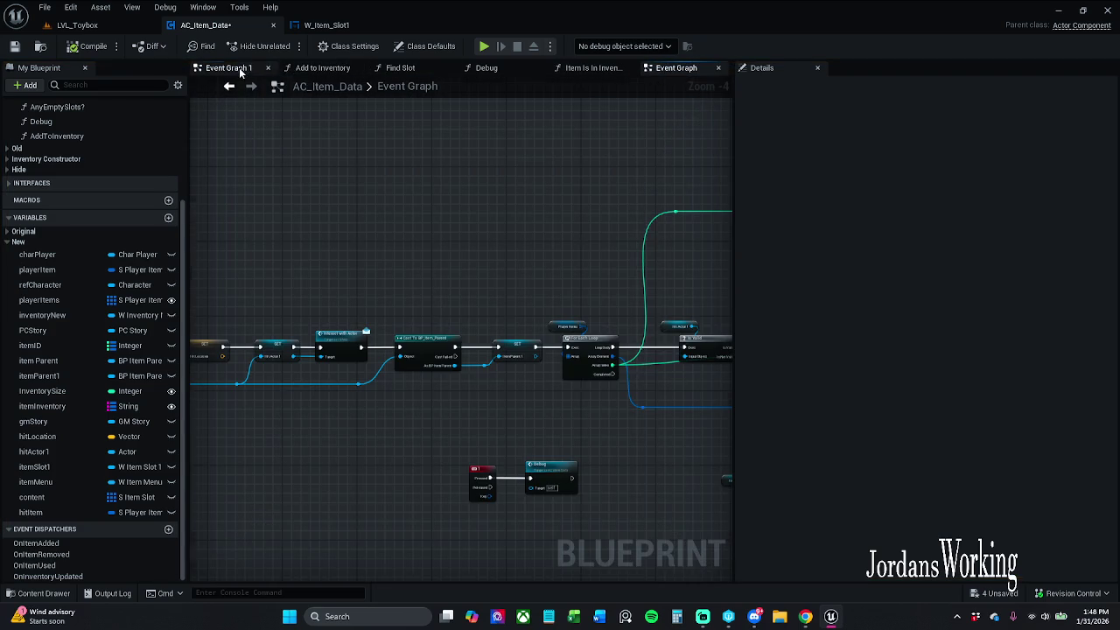
{"action": "left_click", "coordinate": [241, 70]}
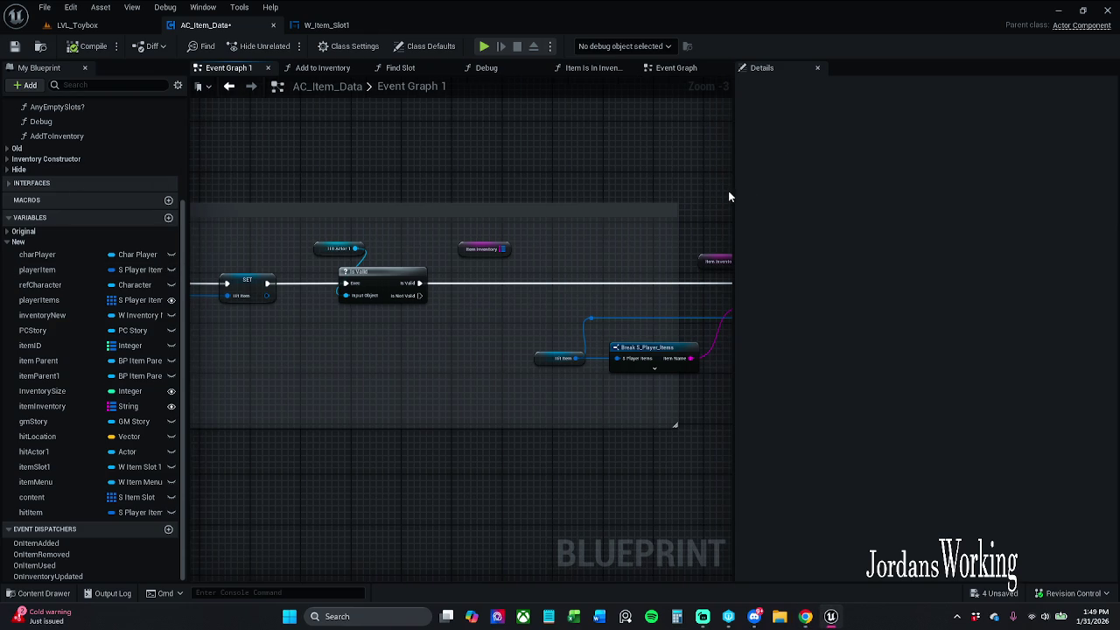
{"action": "left_click_drag", "start_coordinate": [732, 189], "coordinate": [796, 187]}
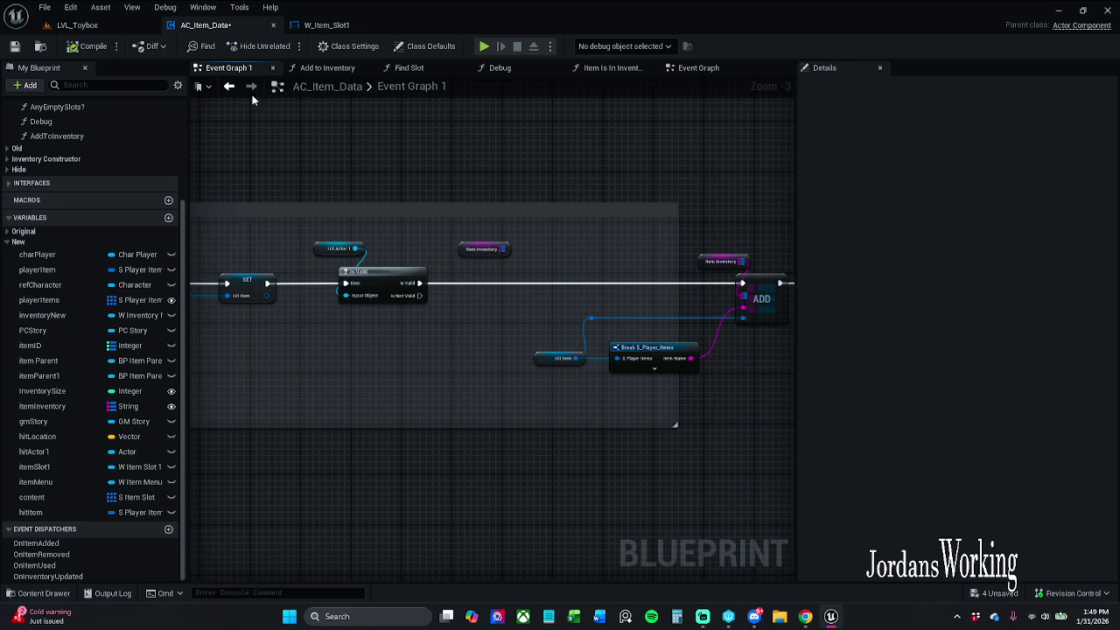
{"action": "left_click", "coordinate": [14, 45]}
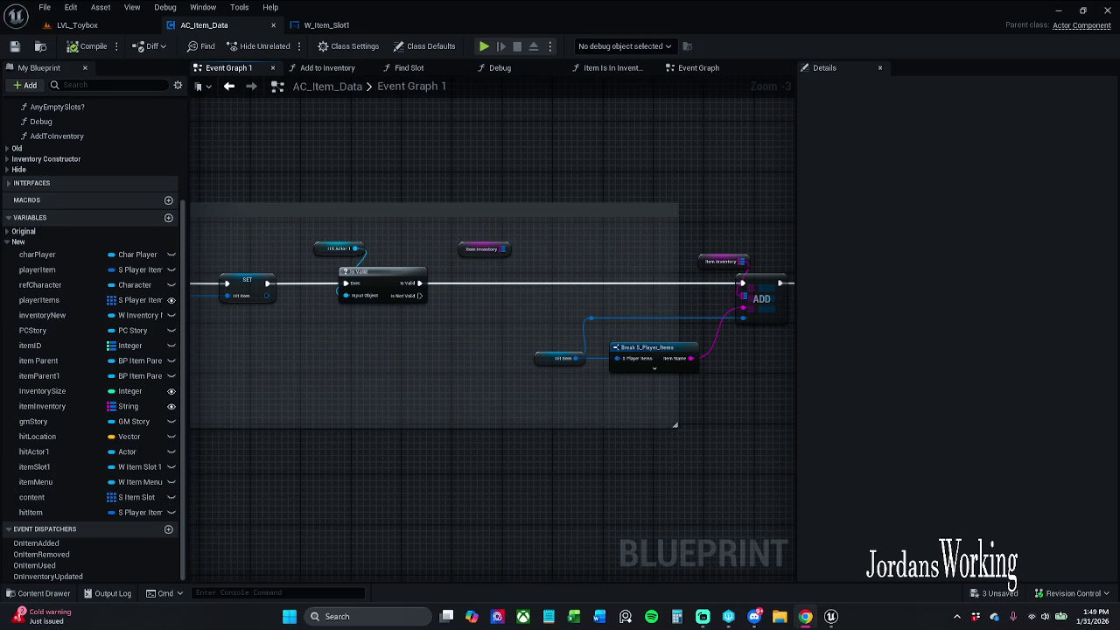
File itemInventory under the lowercase 'new' category and save AC_Item_Data again
{"action": "left_click", "coordinate": [490, 251]}
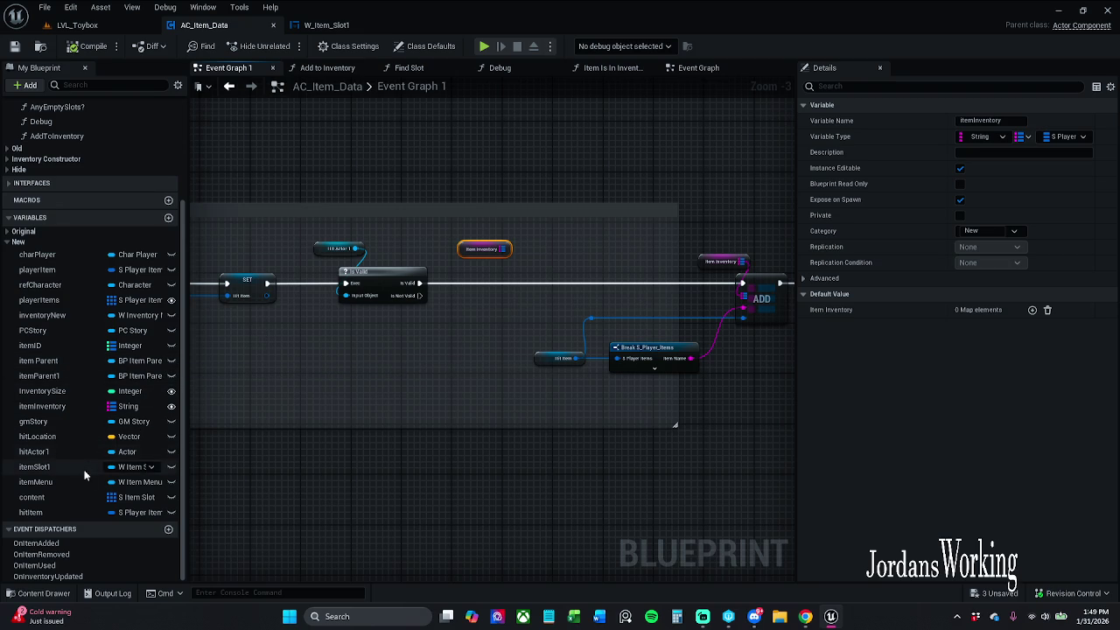
{"action": "left_click", "coordinate": [1008, 233]}
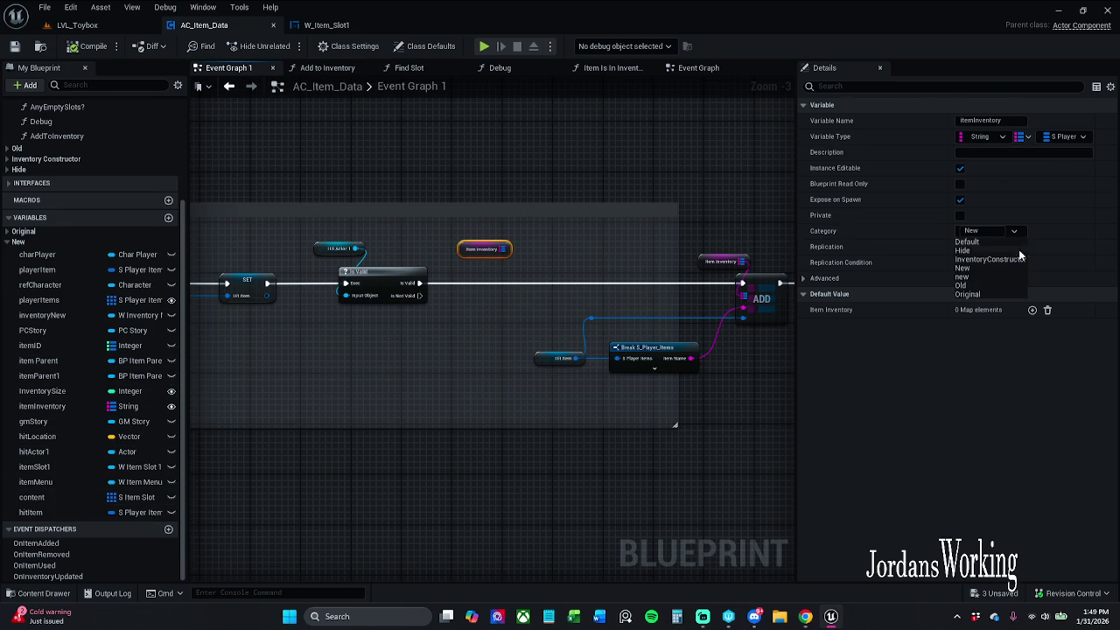
{"action": "left_click", "coordinate": [979, 272]}
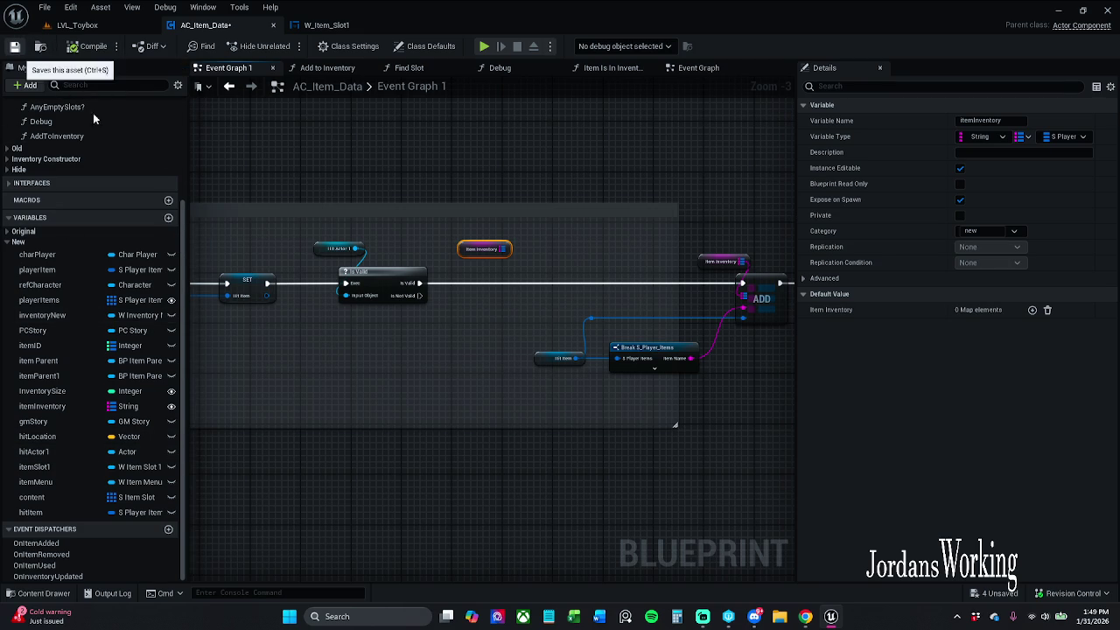
{"action": "left_click", "coordinate": [14, 46]}
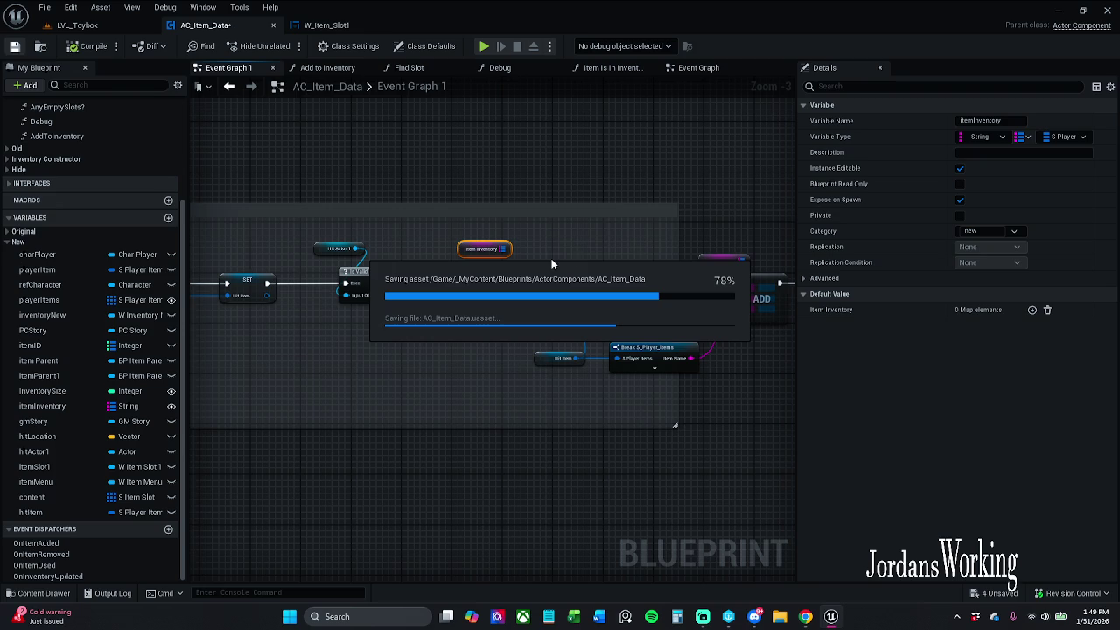
{"action": "left_click_drag", "start_coordinate": [589, 238], "coordinate": [483, 205]}
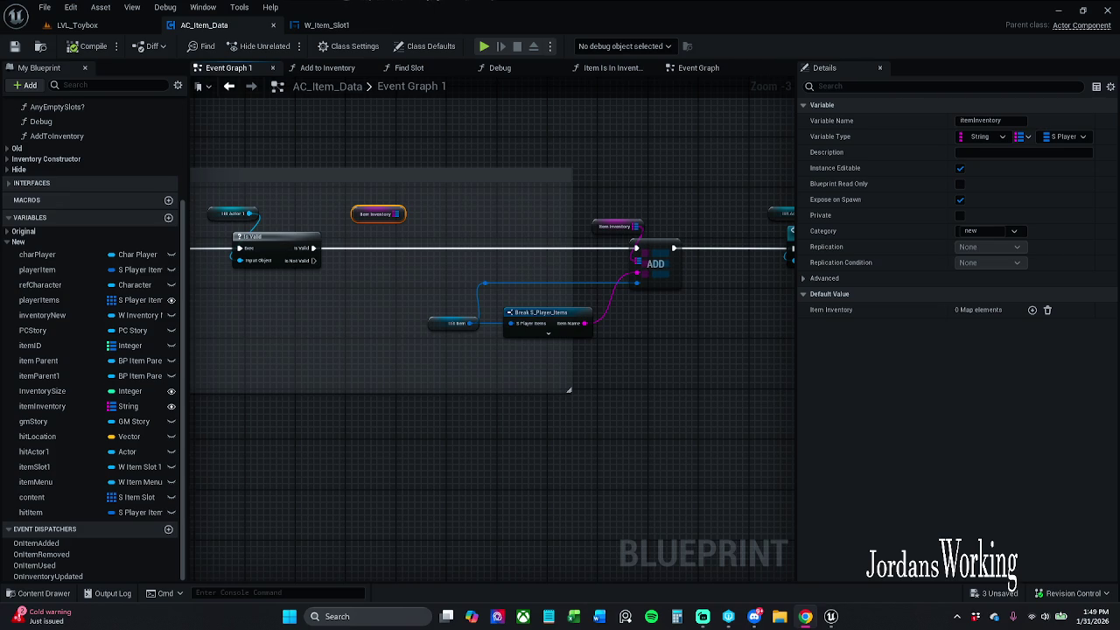
{"action": "left_click_drag", "start_coordinate": [486, 245], "coordinate": [400, 253]}
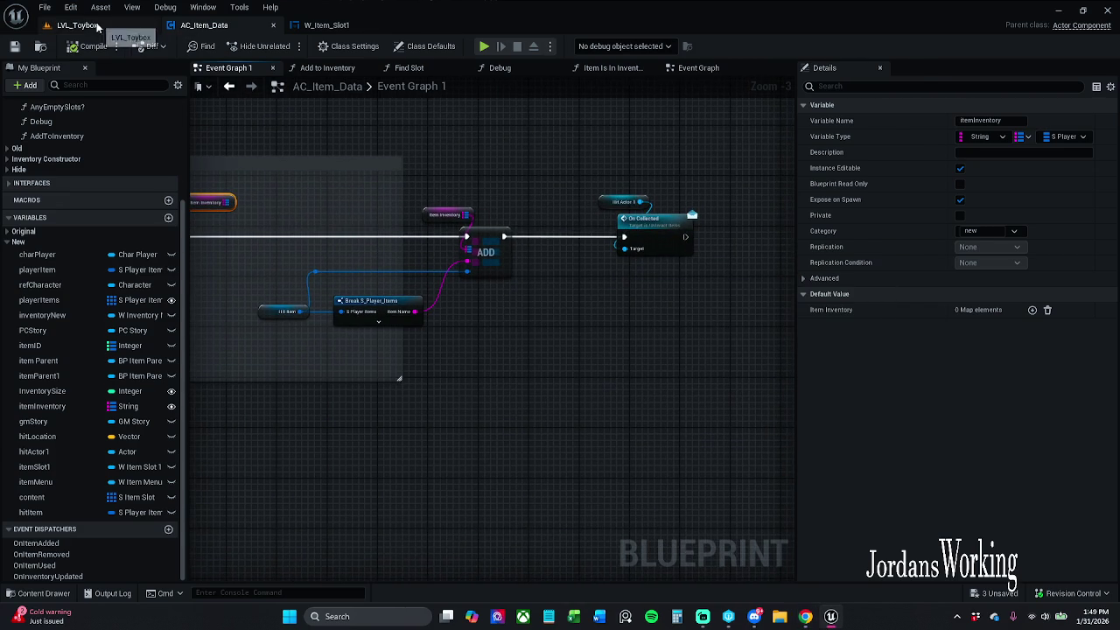
Playtest LVL_Toybox, collecting health potions until five each fill a separate inventory slot, then stop
{"action": "left_click", "coordinate": [77, 24]}
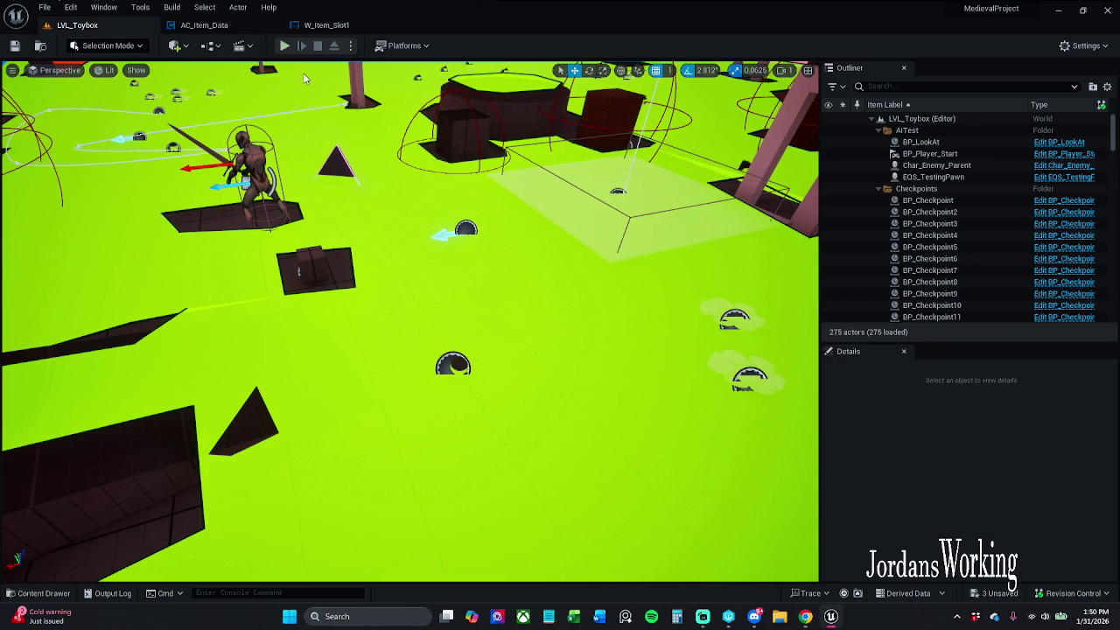
{"action": "left_click", "coordinate": [284, 45]}
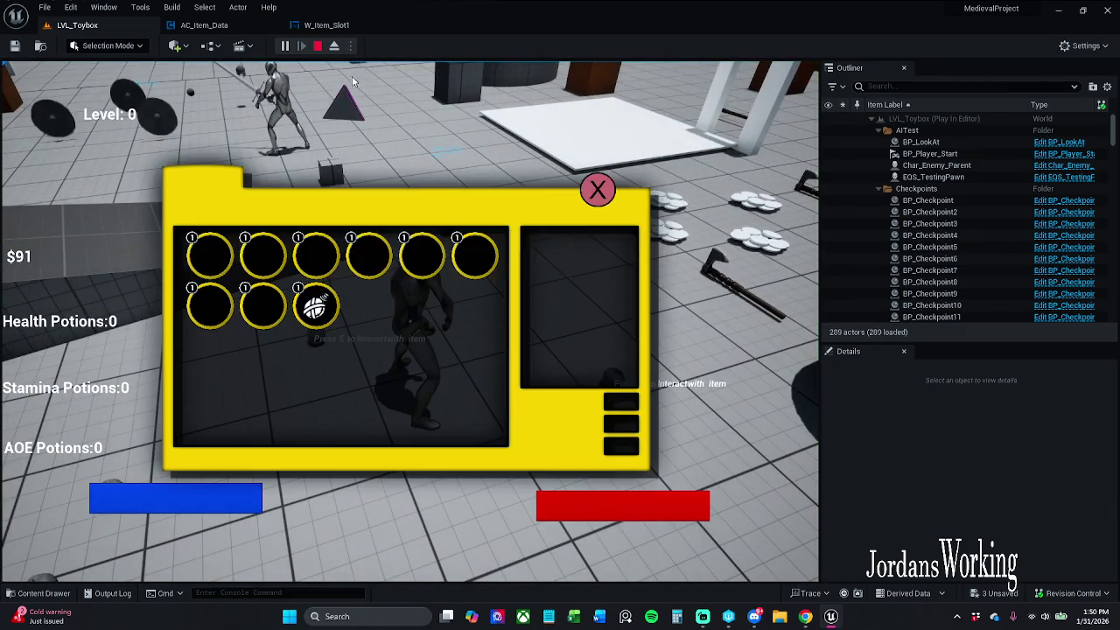
{"action": "left_click", "coordinate": [597, 190]}
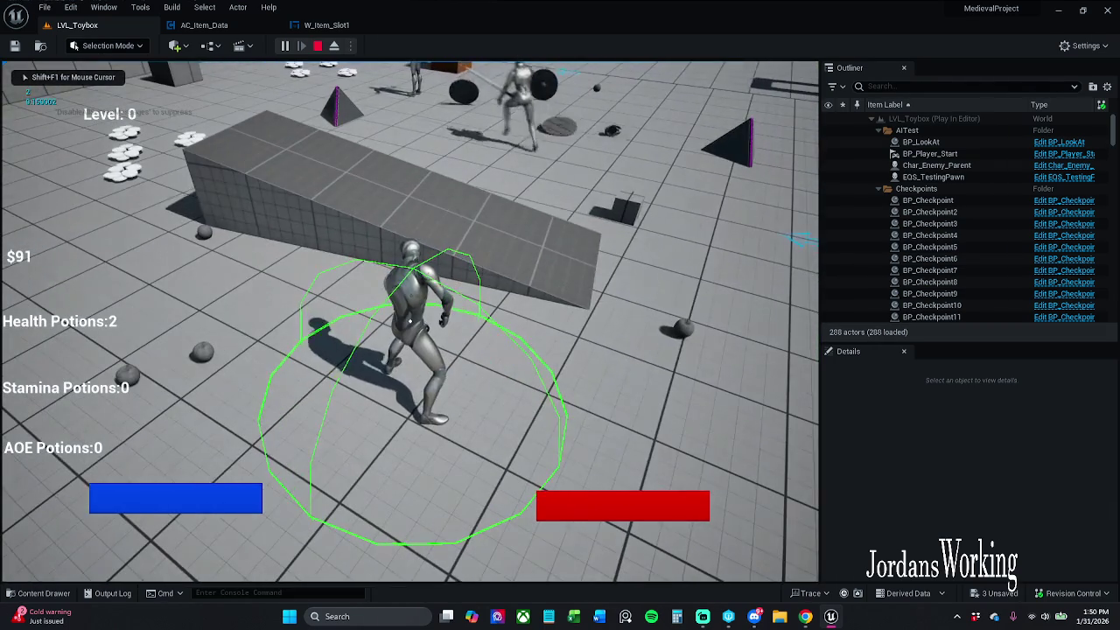
{"action": "key", "text": "i"}
{"action": "left_click", "coordinate": [598, 189]}
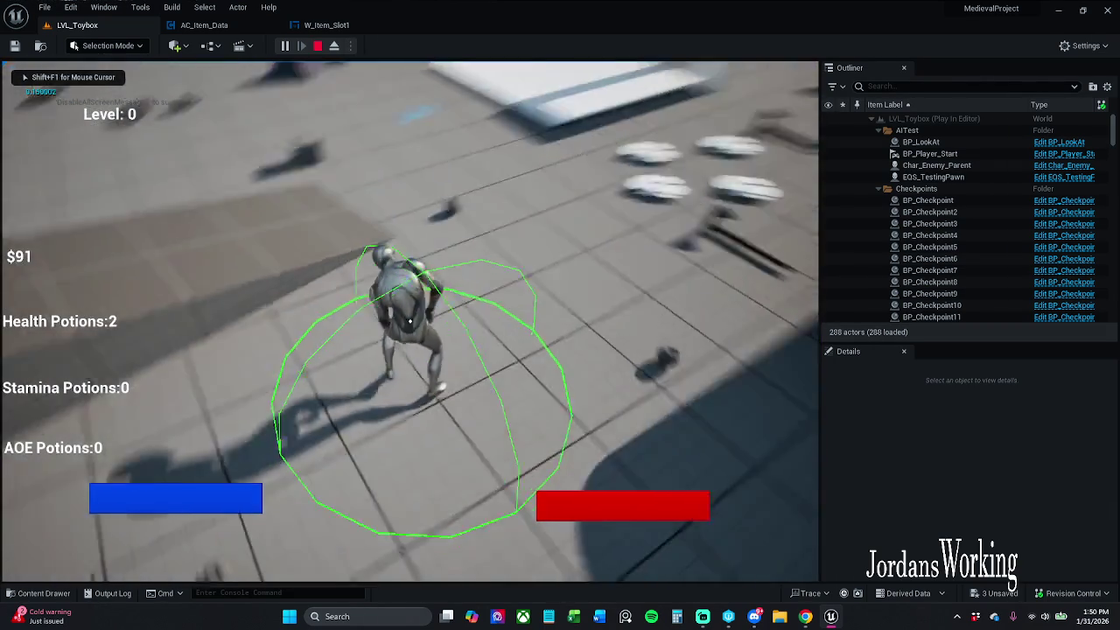
{"action": "key", "text": "i"}
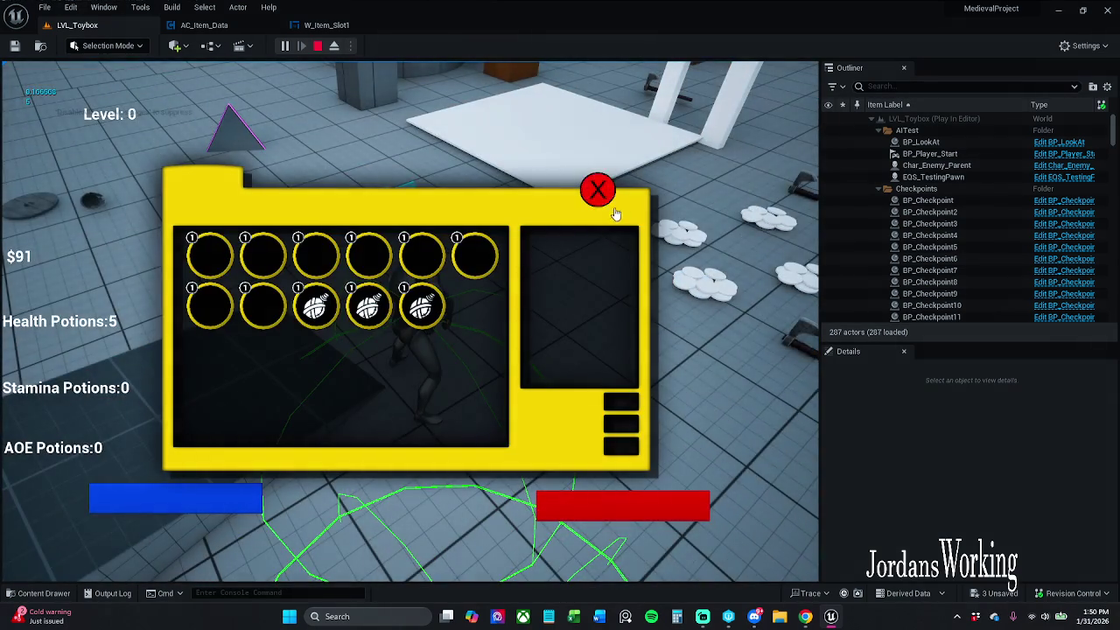
{"action": "left_click", "coordinate": [597, 189]}
{"action": "key", "text": "i"}
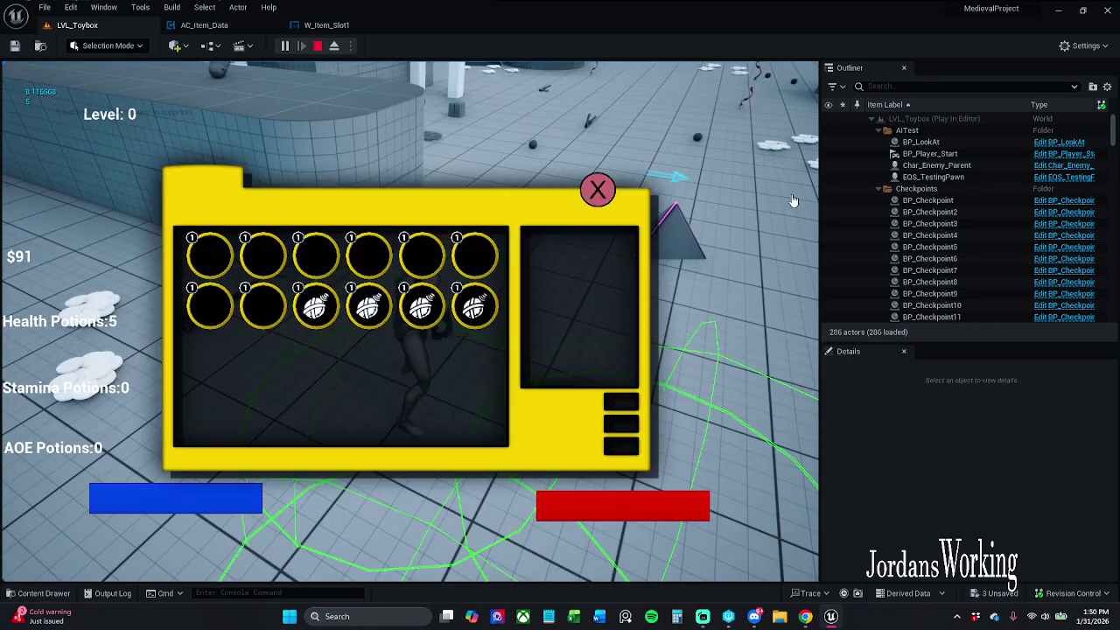
{"action": "left_click", "coordinate": [598, 190]}
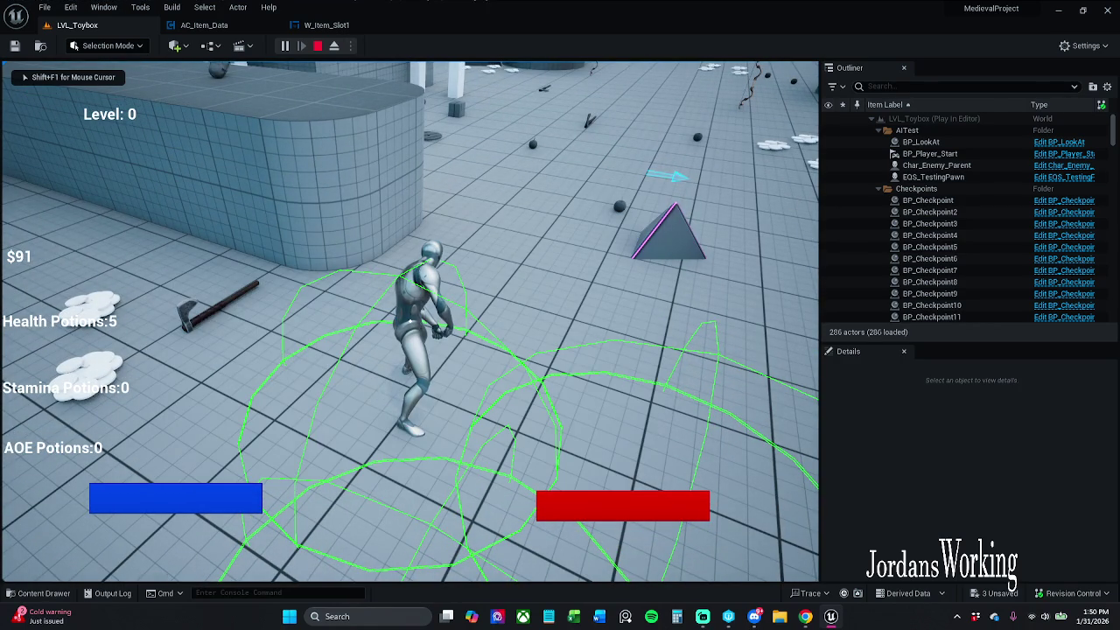
{"action": "key", "text": "Escape"}
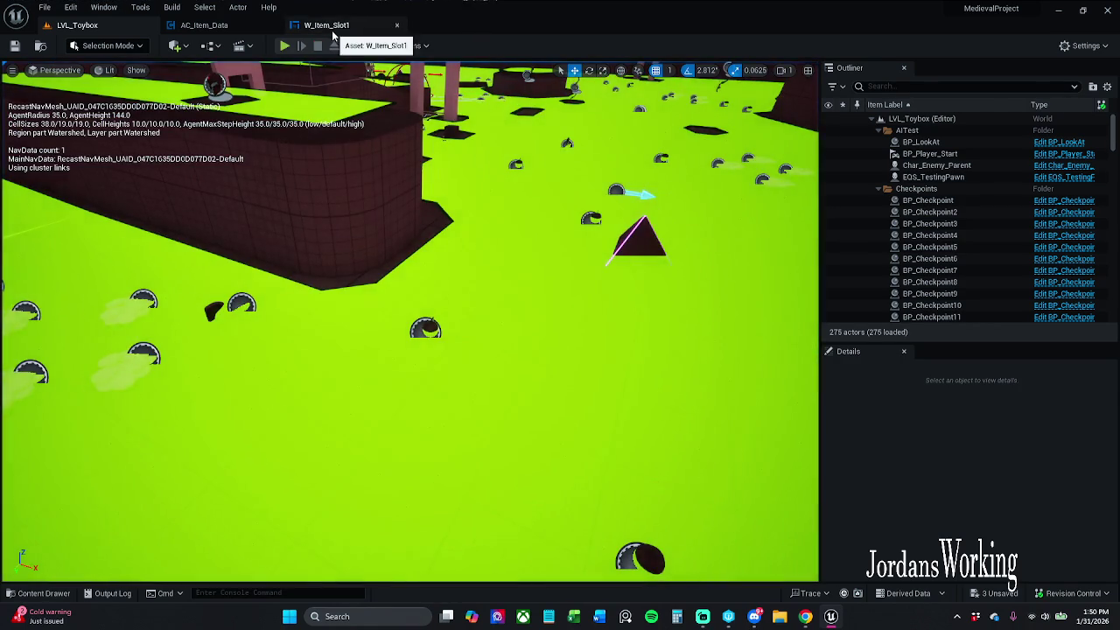
In W_Item_Slot1, run the Quantity SET exec into the Item Quantity text SET and compile
{"action": "left_click", "coordinate": [327, 25]}
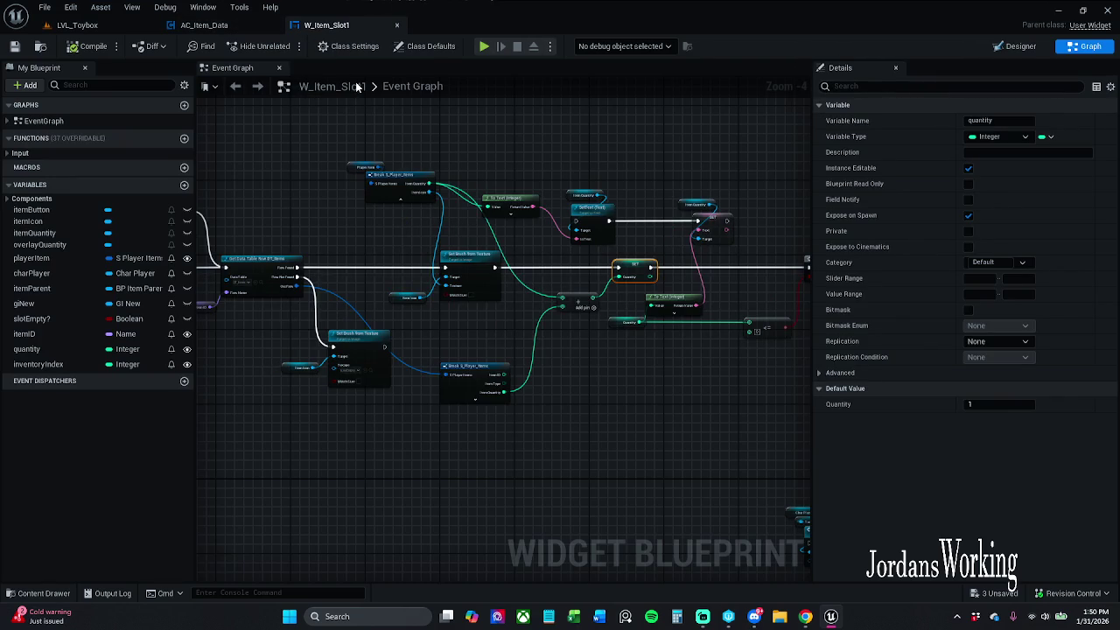
{"action": "left_click_drag", "start_coordinate": [680, 221], "coordinate": [551, 175]}
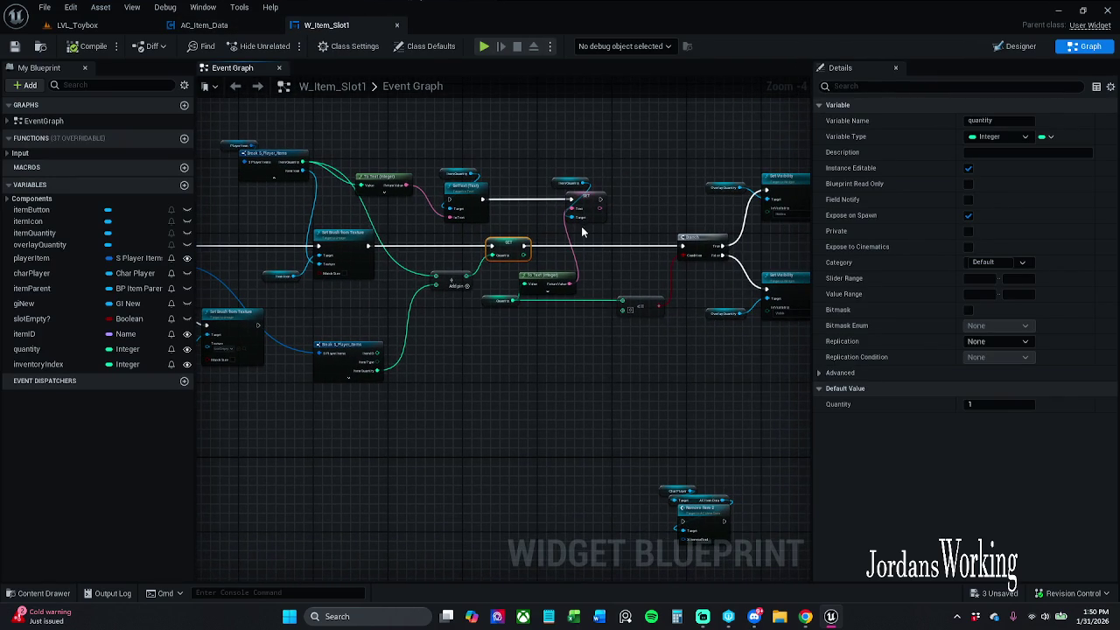
{"action": "scroll", "coordinate": [514, 233], "scroll_direction": "up", "scroll_amount": 2}
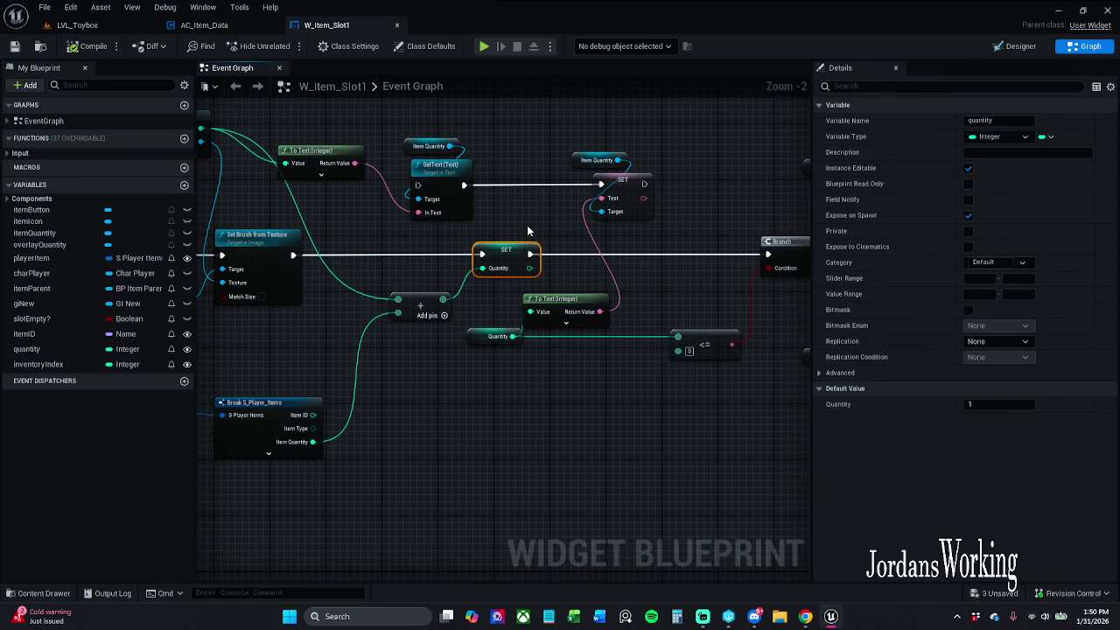
{"action": "left_click", "coordinate": [544, 236]}
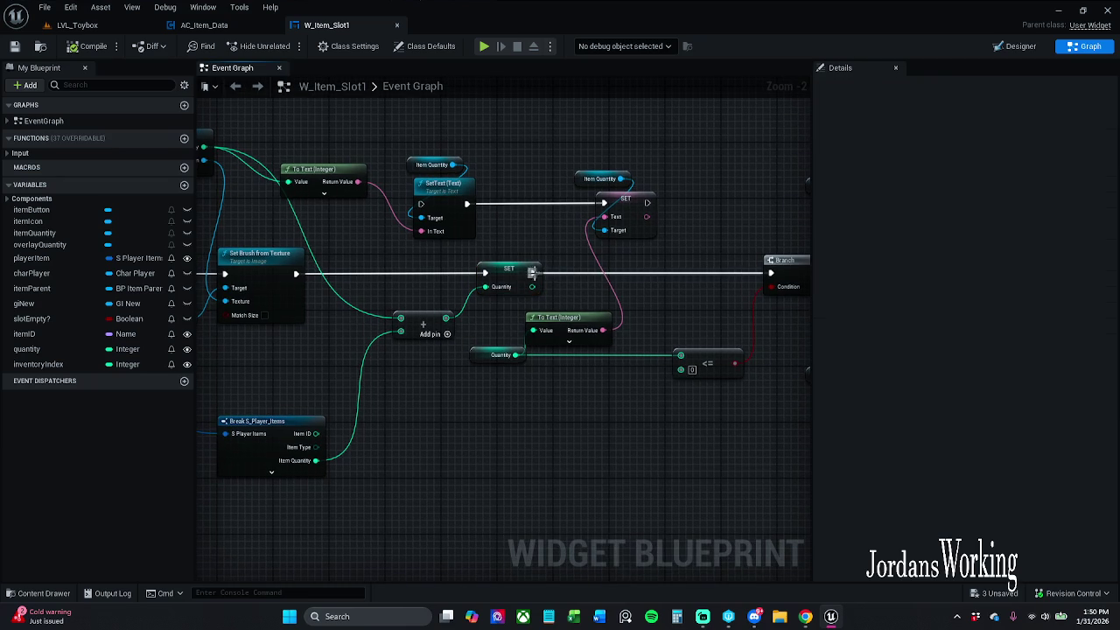
{"action": "mouse_move", "coordinate": [536, 274]}
{"action": "left_mouse_down"}
{"action": "mouse_move", "coordinate": [609, 217]}
{"action": "mouse_move", "coordinate": [605, 204]}
{"action": "mouse_move", "coordinate": [688, 225]}
{"action": "mouse_move", "coordinate": [771, 273]}
{"action": "left_mouse_up"}
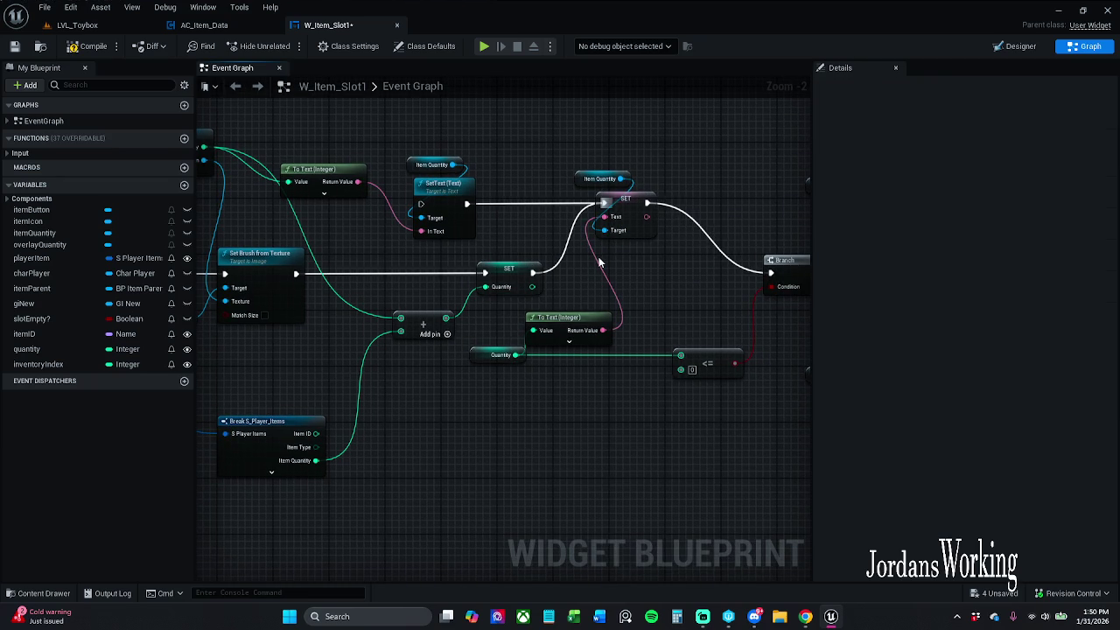
{"action": "left_click", "coordinate": [90, 45]}
{"action": "left_click", "coordinate": [77, 25]}
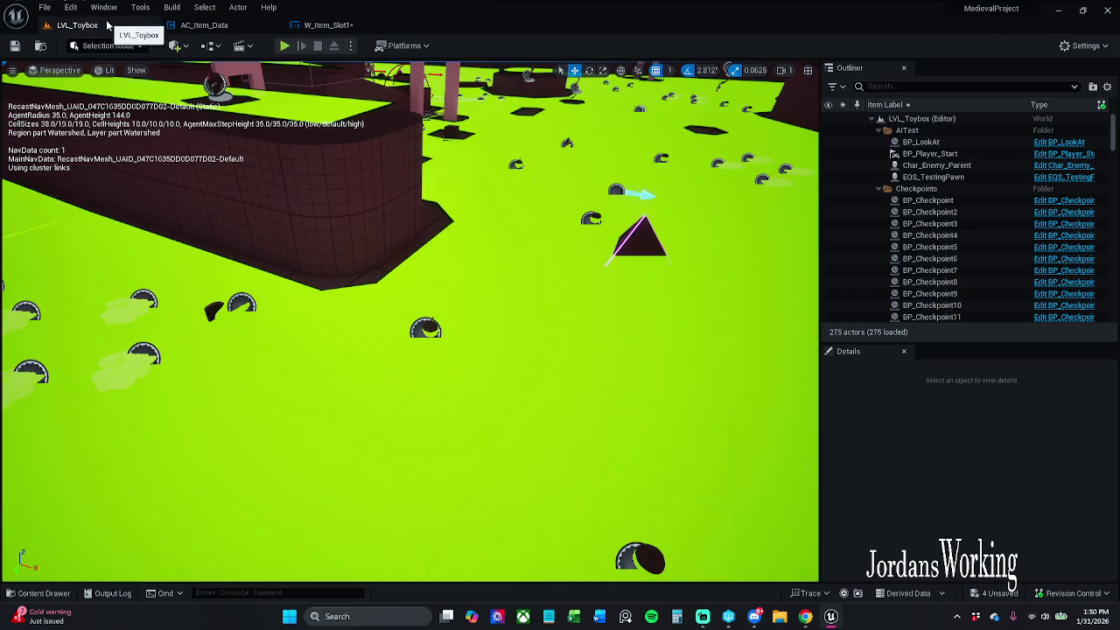
Start a playtest and pick up two more potions, checking the inventory after each
{"action": "left_click", "coordinate": [284, 45]}
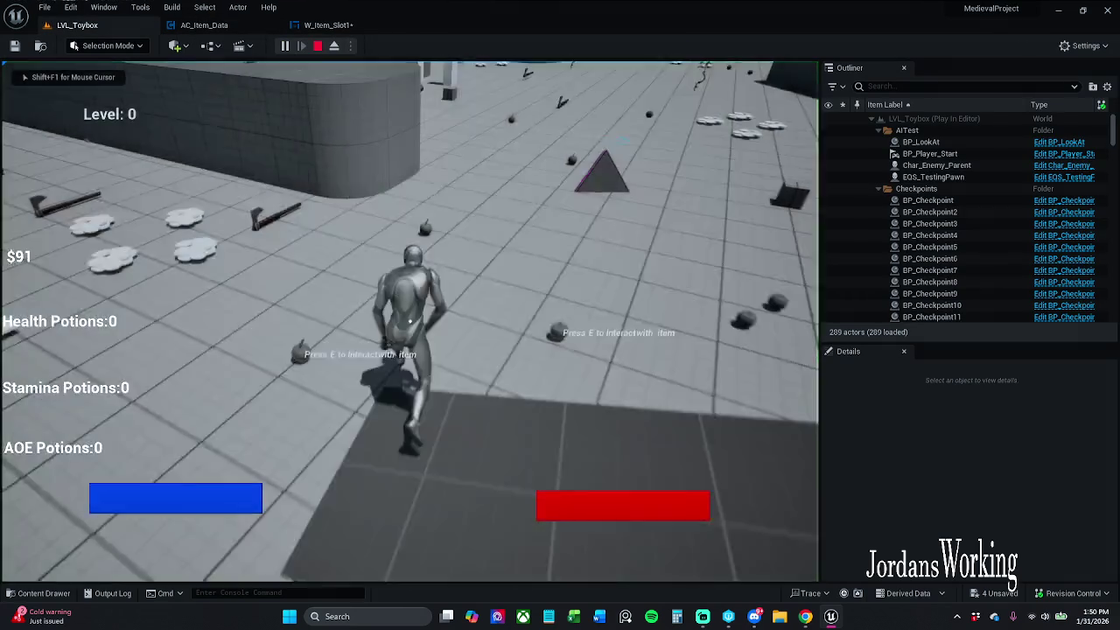
{"action": "key", "text": "i"}
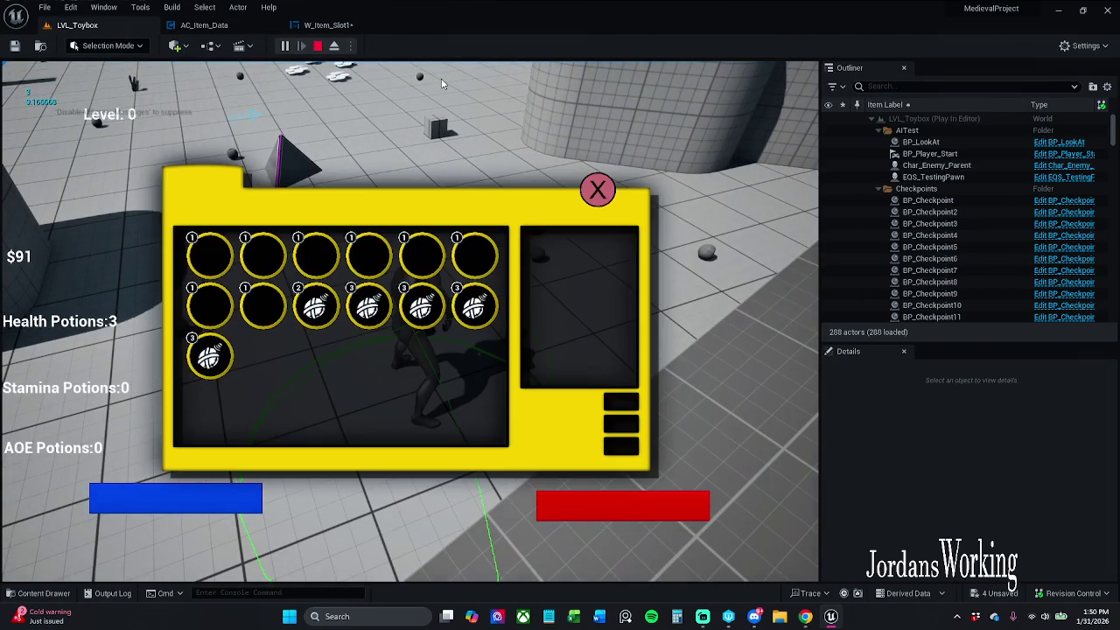
{"action": "left_click", "coordinate": [597, 191]}
{"action": "key", "text": "e"}
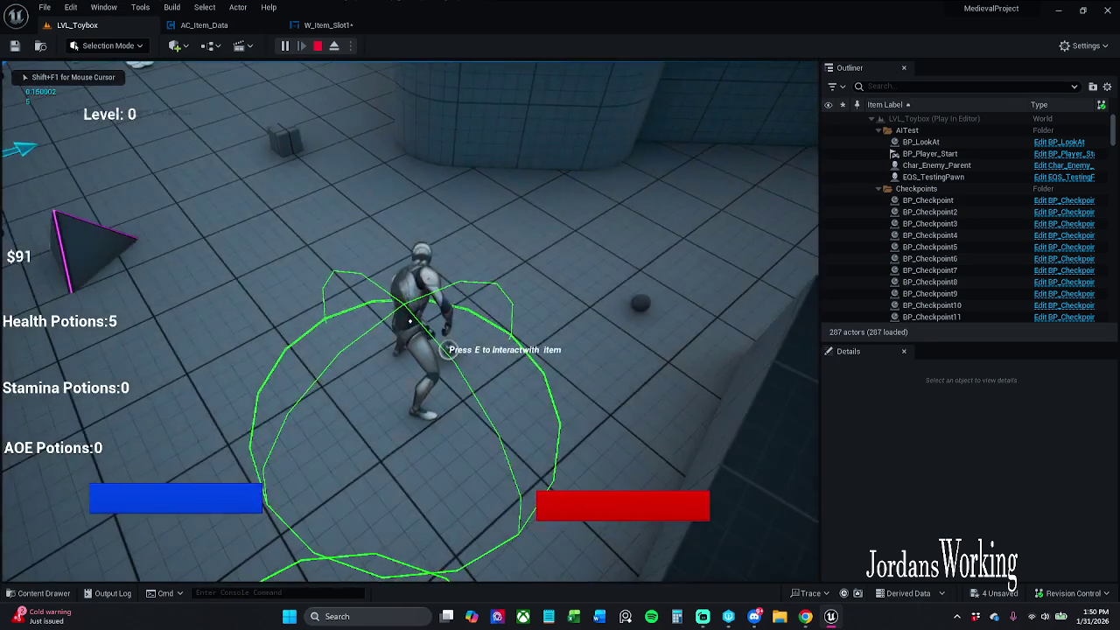
{"action": "key", "text": "i"}
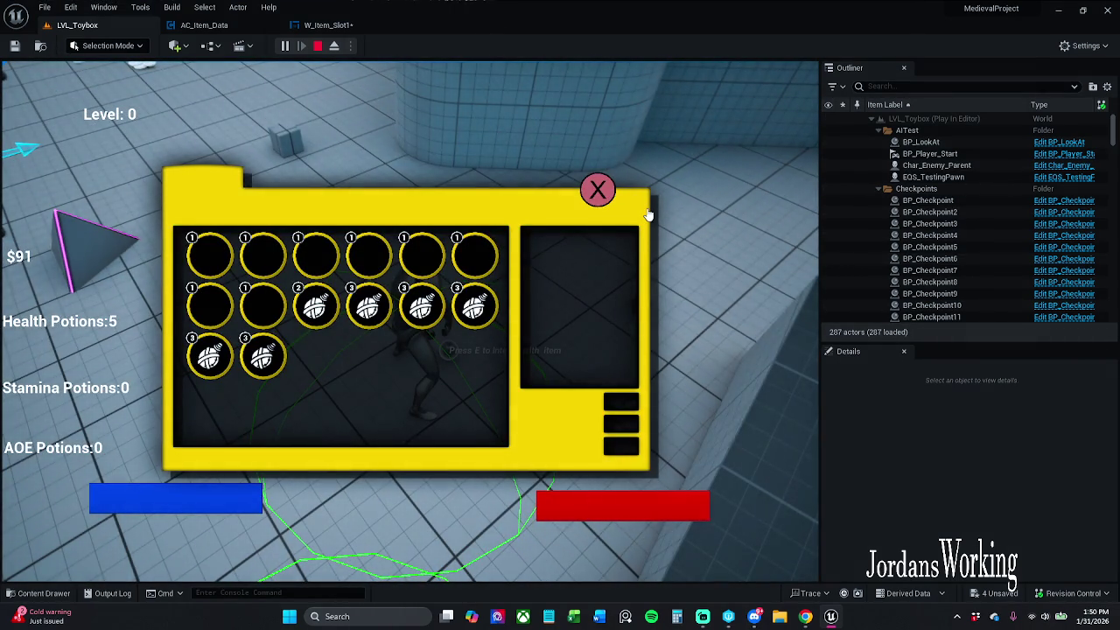
{"action": "left_click", "coordinate": [614, 207]}
{"action": "key", "text": "e"}
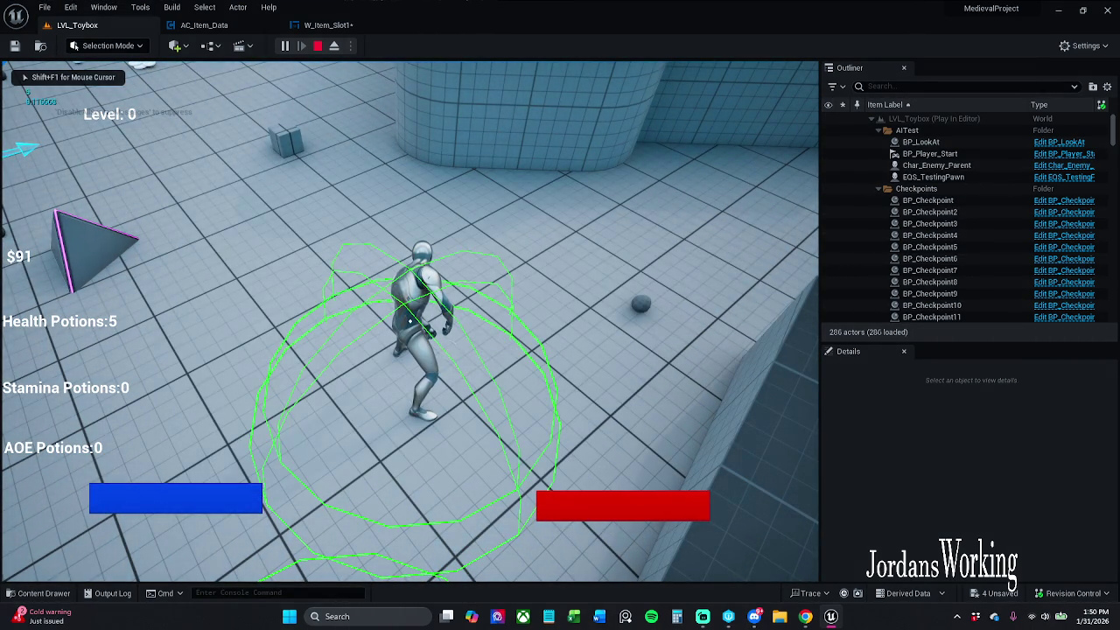
{"action": "key", "text": "i"}
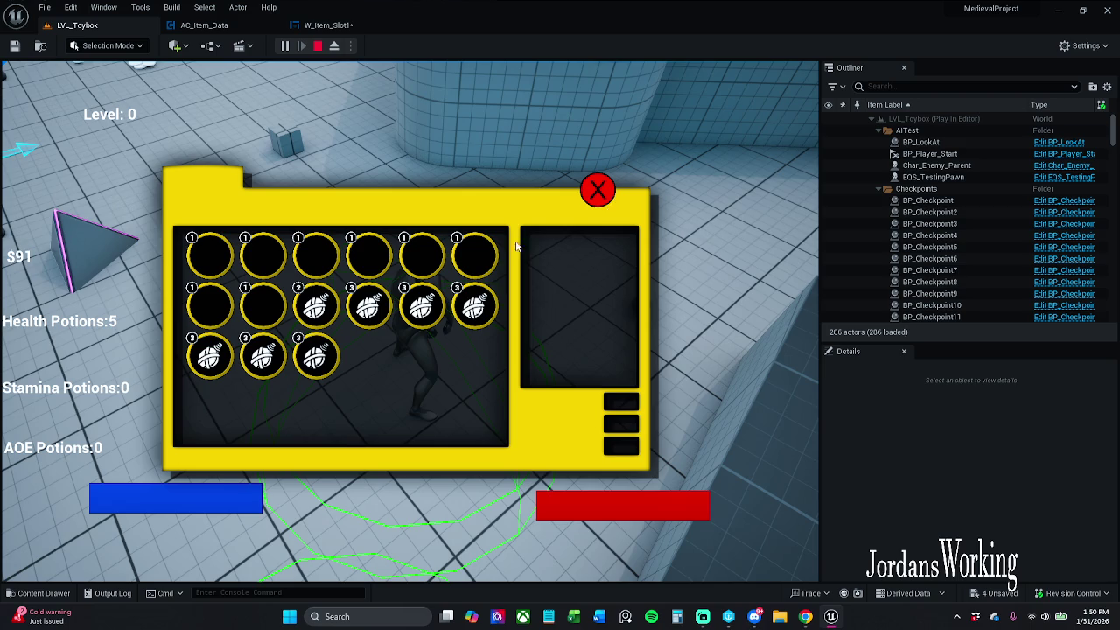
{"action": "left_click", "coordinate": [604, 191]}
Collect further items and confirm the slots show stacked quantities 3, 3 and 2, then stop
{"action": "key", "text": "i"}
{"action": "left_click", "coordinate": [598, 194]}
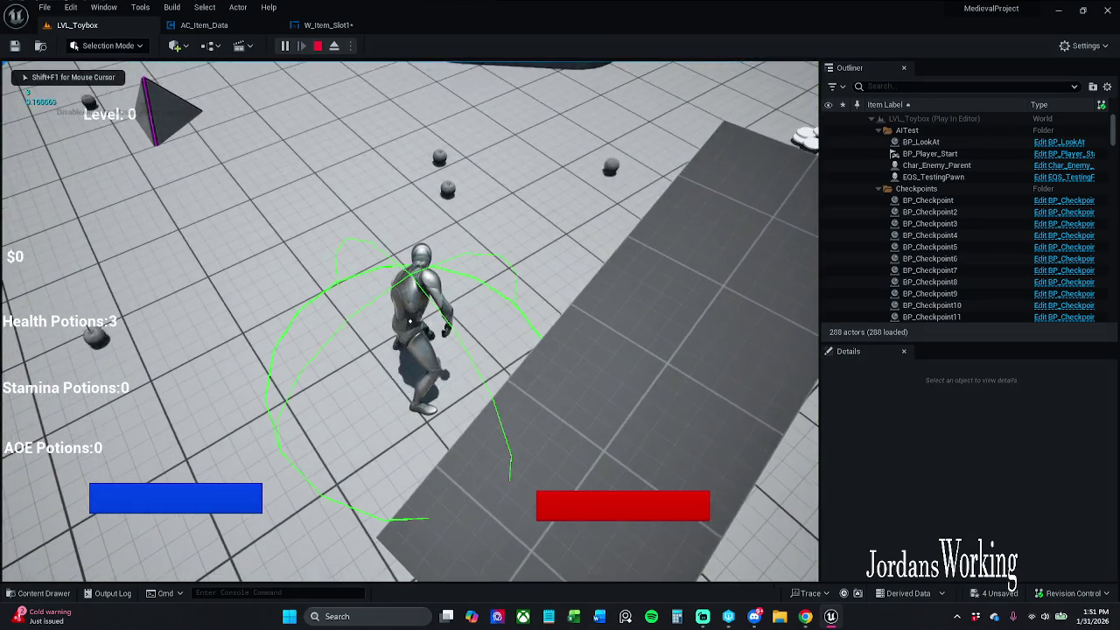
{"action": "key", "text": "i"}
{"action": "left_click", "coordinate": [598, 195]}
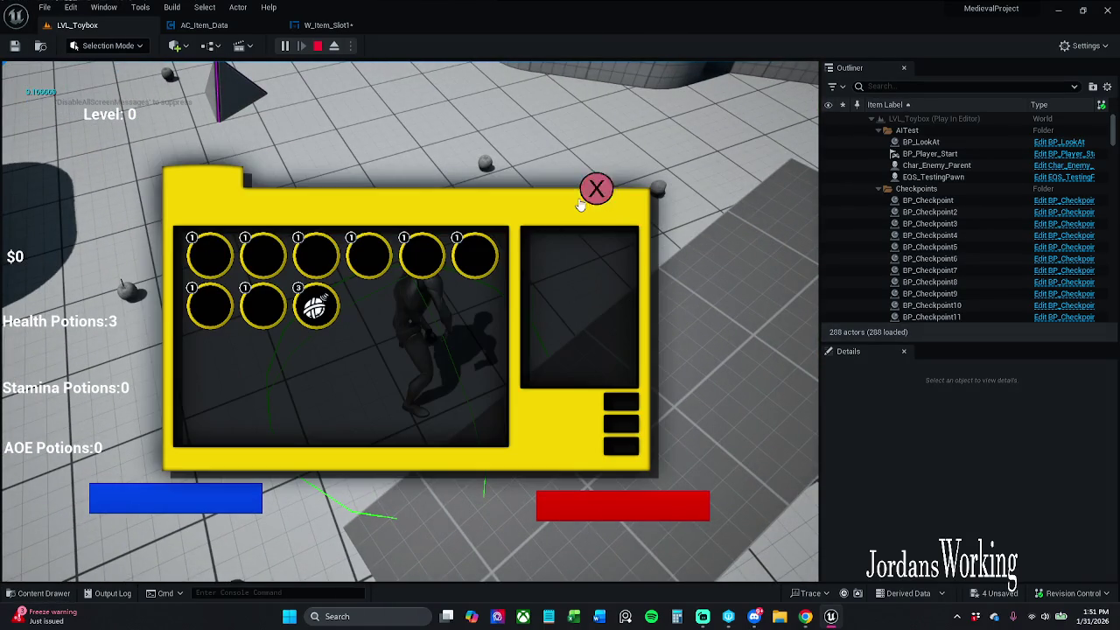
{"action": "key", "text": "e"}
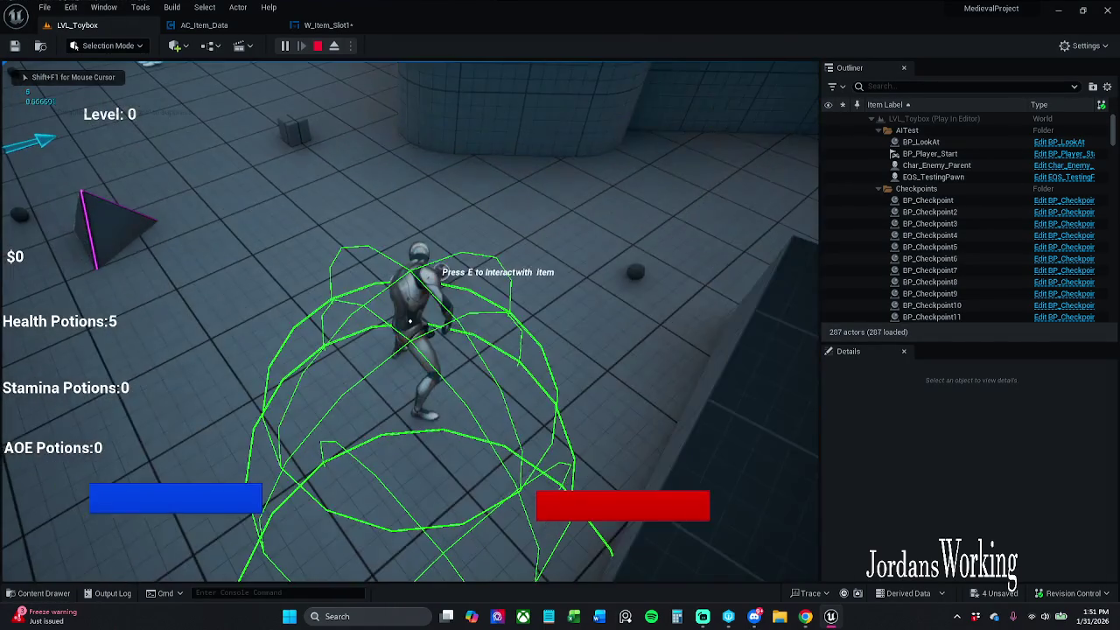
{"action": "key", "text": "i"}
{"action": "left_click", "coordinate": [599, 192]}
{"action": "key", "text": "w"}
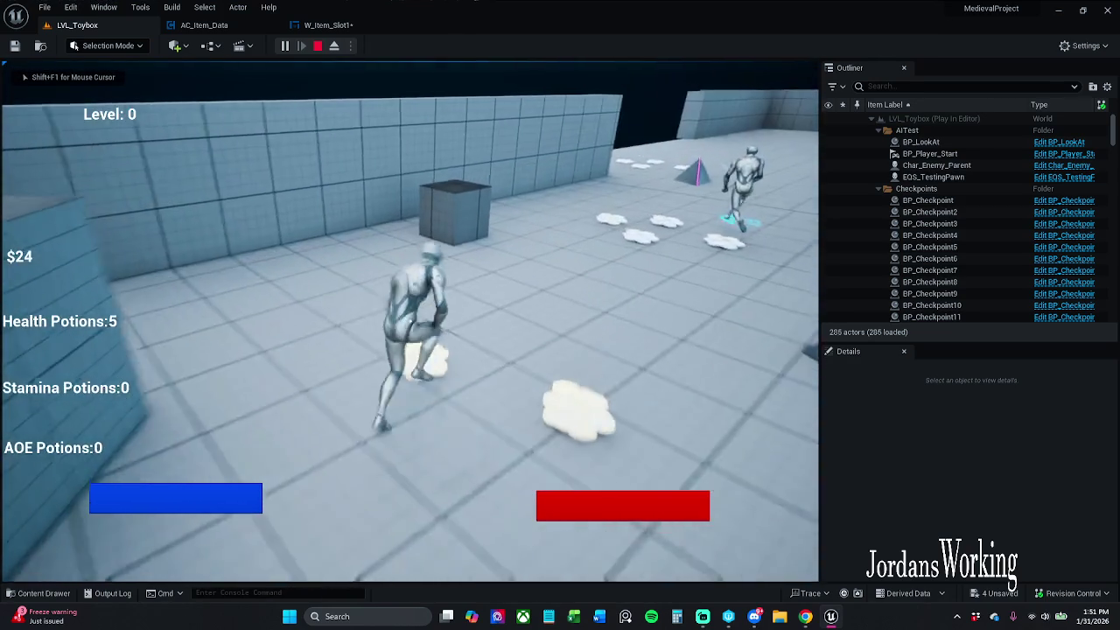
{"action": "key", "text": "w"}
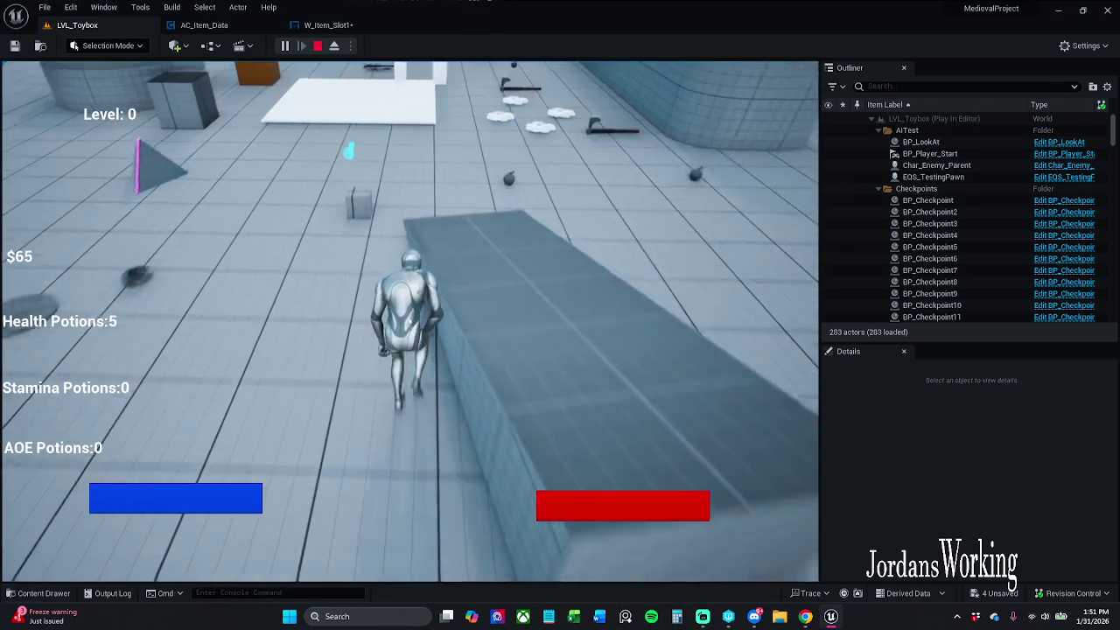
{"action": "key", "text": "w"}
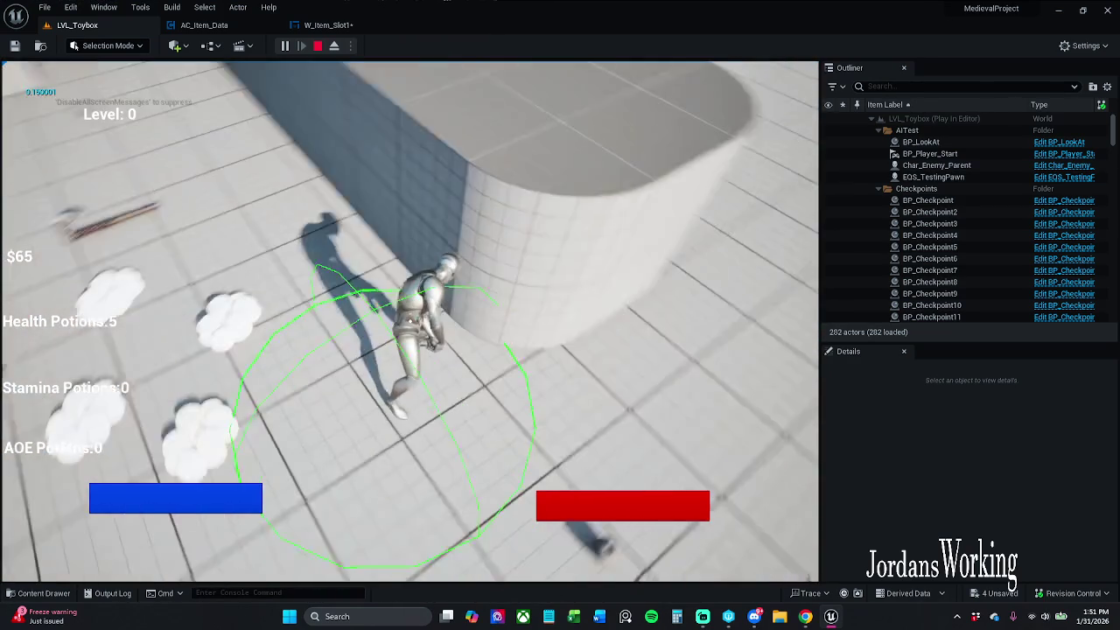
{"action": "key", "text": "i"}
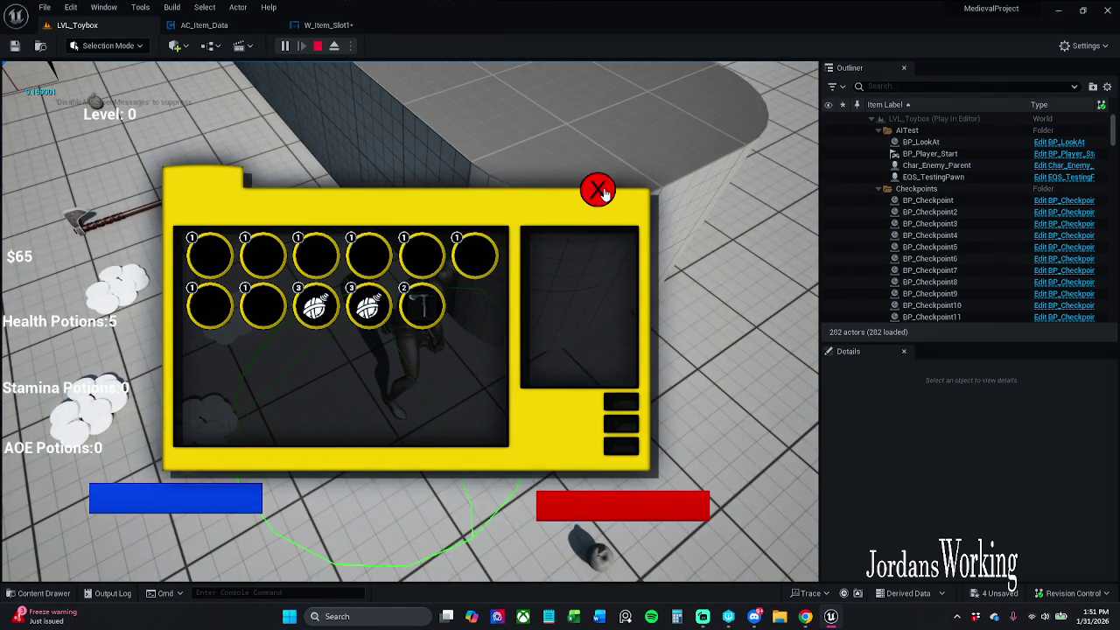
{"action": "left_click", "coordinate": [600, 191]}
{"action": "key", "text": "Escape"}
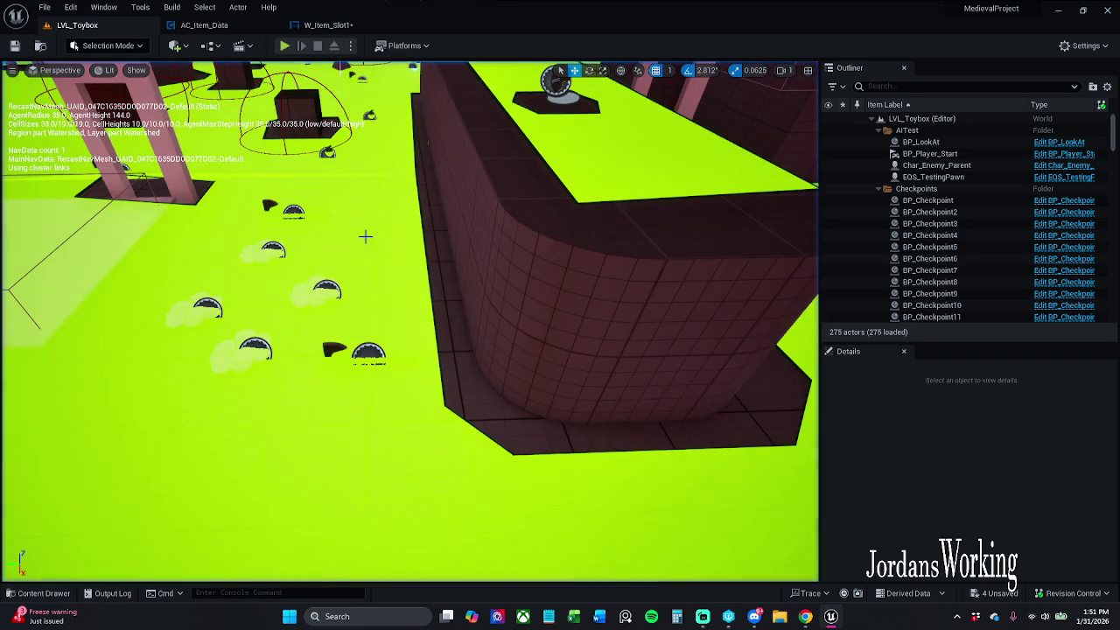
Set BP_Item_Axe3's itemQuantityMax to 0 and save the level, checking out the asset
{"action": "scroll", "coordinate": [414, 318], "scroll_direction": "down", "scroll_amount": 5}
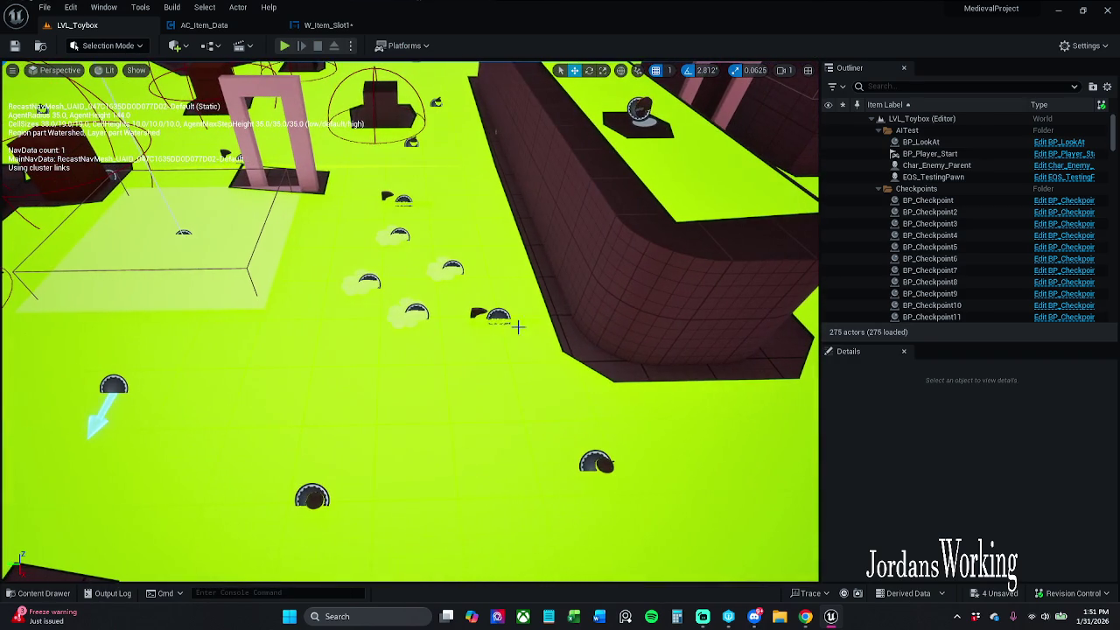
{"action": "left_click", "coordinate": [489, 316]}
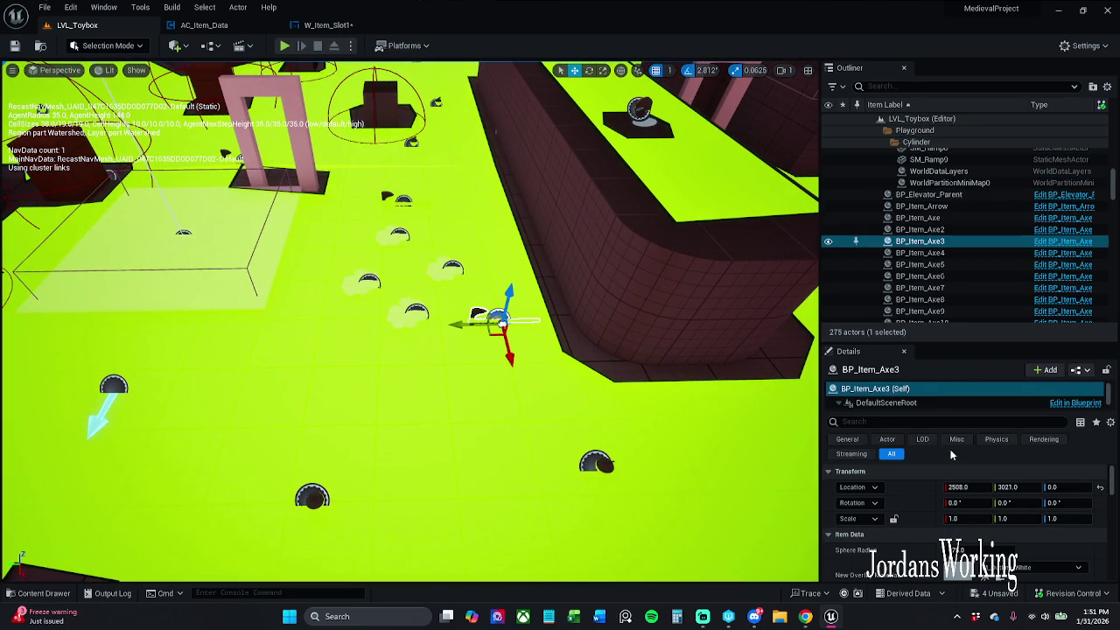
{"action": "scroll", "coordinate": [971, 477], "scroll_direction": "down", "scroll_amount": 3}
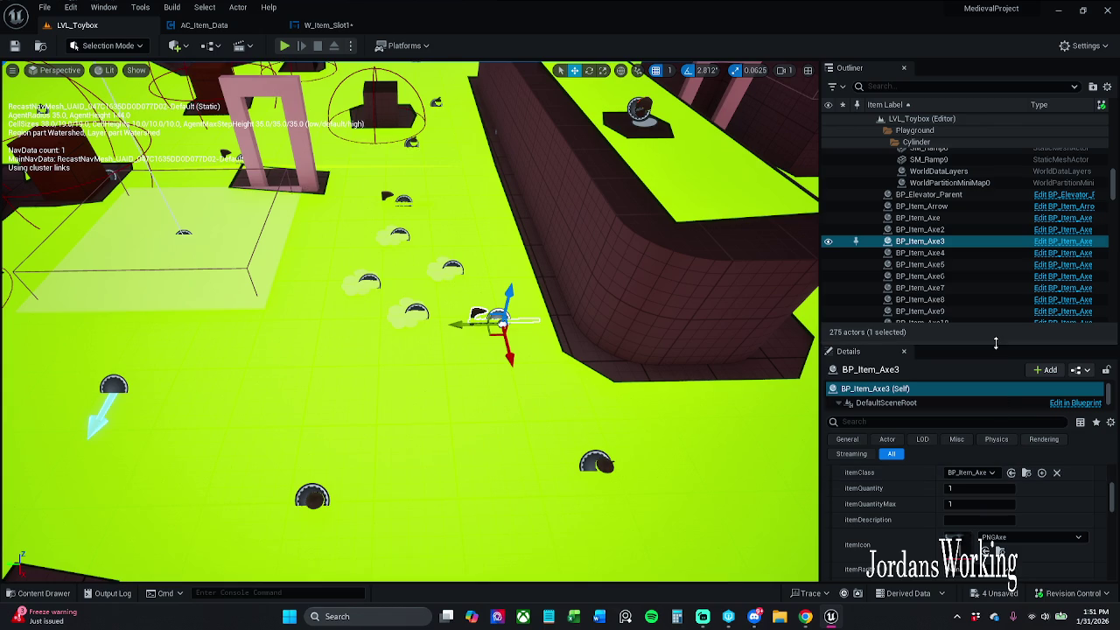
{"action": "left_click_drag", "start_coordinate": [995, 350], "coordinate": [993, 280]}
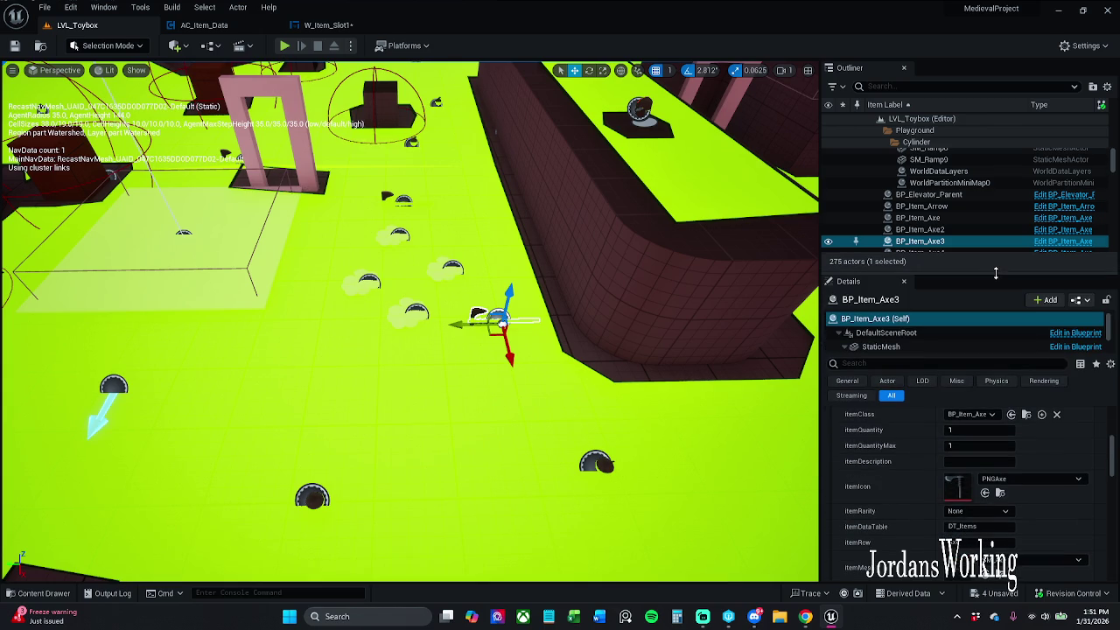
{"action": "left_click", "coordinate": [1004, 446]}
{"action": "type", "text": "0"}
{"action": "key", "text": "Return"}
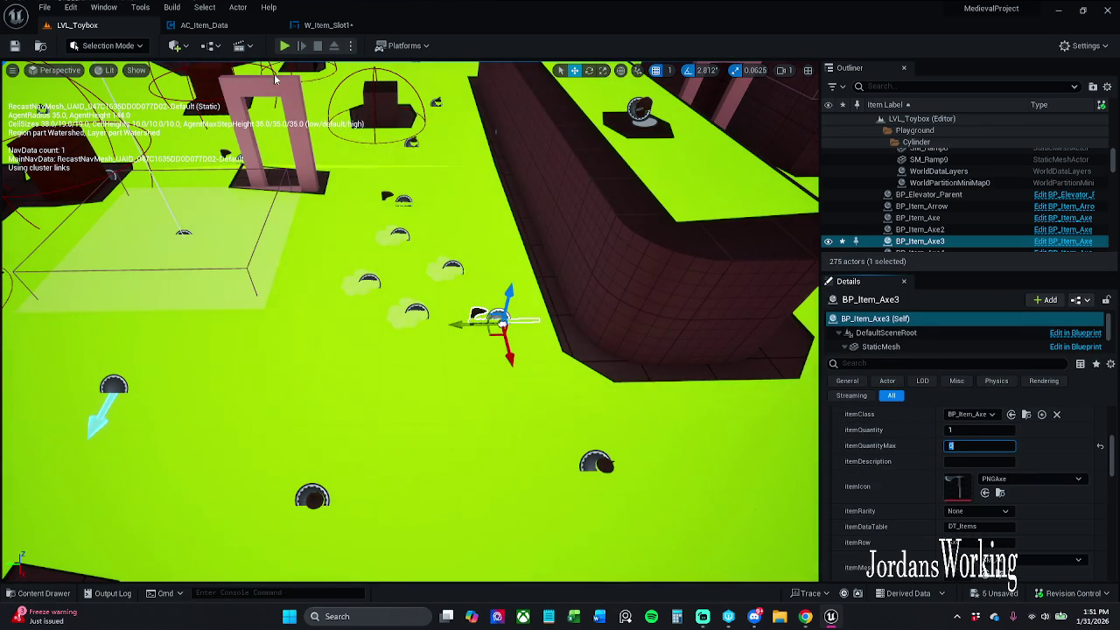
{"action": "left_click", "coordinate": [13, 46]}
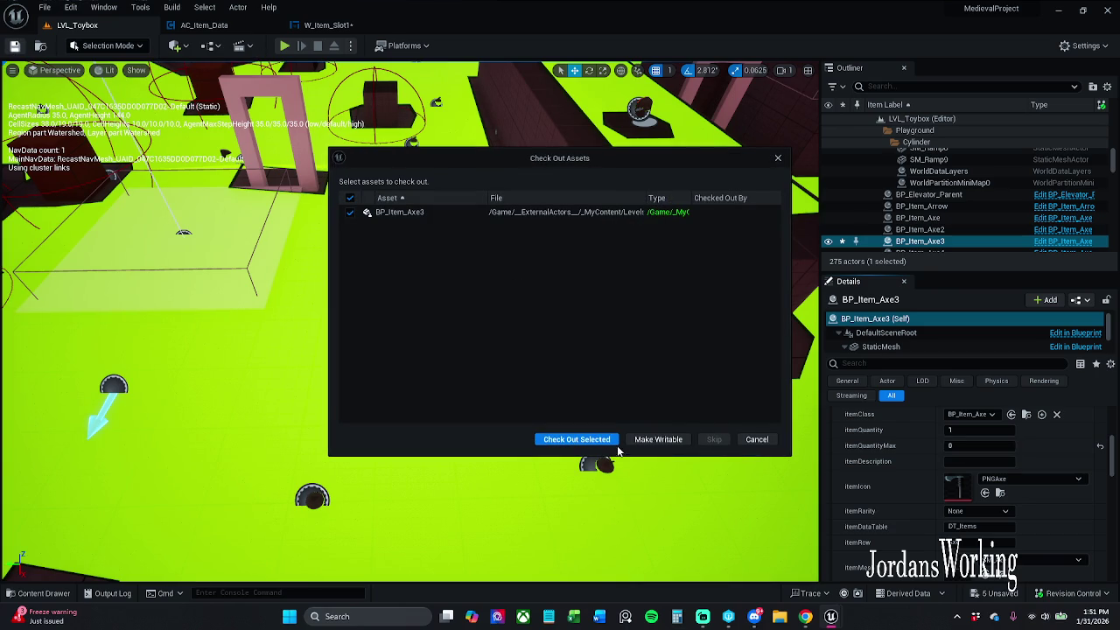
{"action": "left_click", "coordinate": [578, 439]}
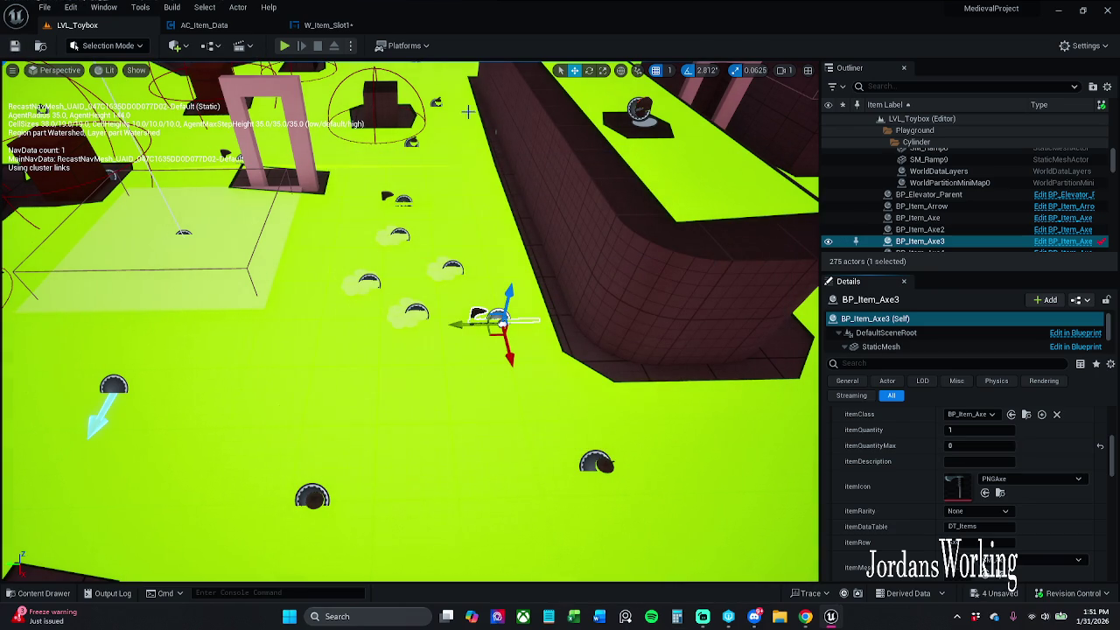
Replay the level and confirm the inventory still shows stacks of 3, 3 and 2
{"action": "left_click", "coordinate": [284, 45]}
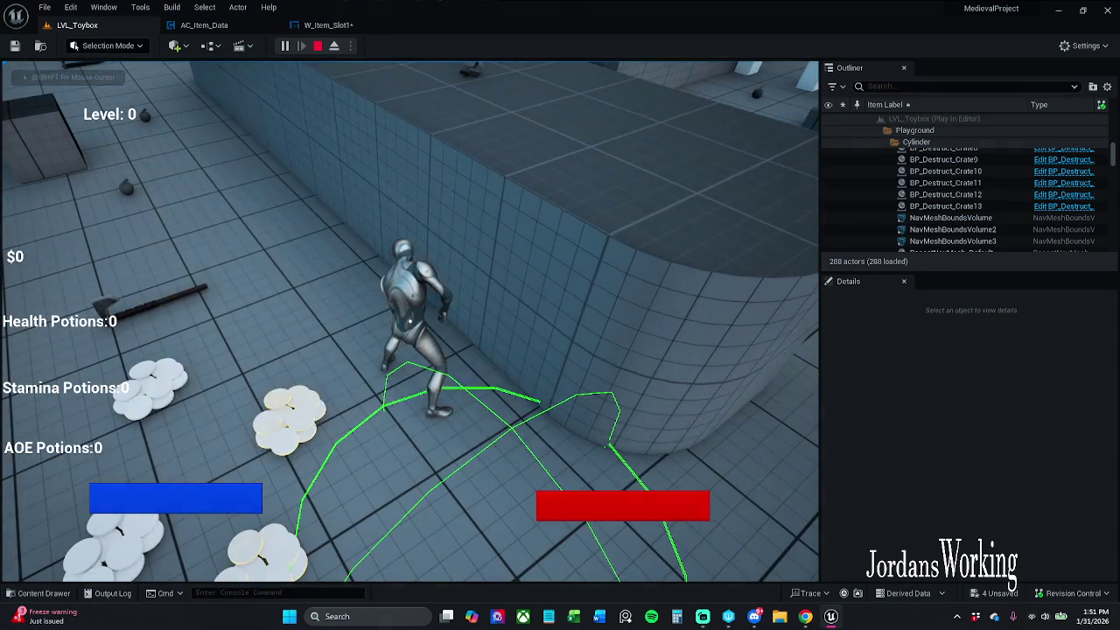
{"action": "key", "text": "i"}
{"action": "left_click", "coordinate": [600, 207]}
{"action": "key", "text": "Escape"}
{"action": "left_click", "coordinate": [328, 24]}
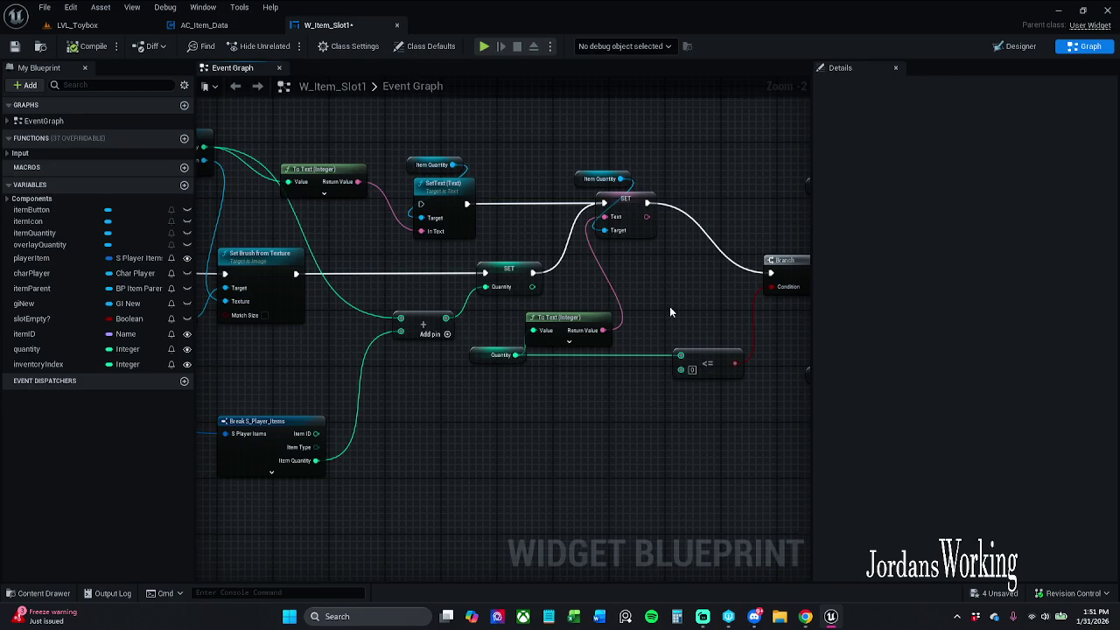
Delete the Add node feeding W_Item_Slot1's quantity SET node
{"action": "scroll", "coordinate": [669, 311], "scroll_direction": "down", "scroll_amount": 1}
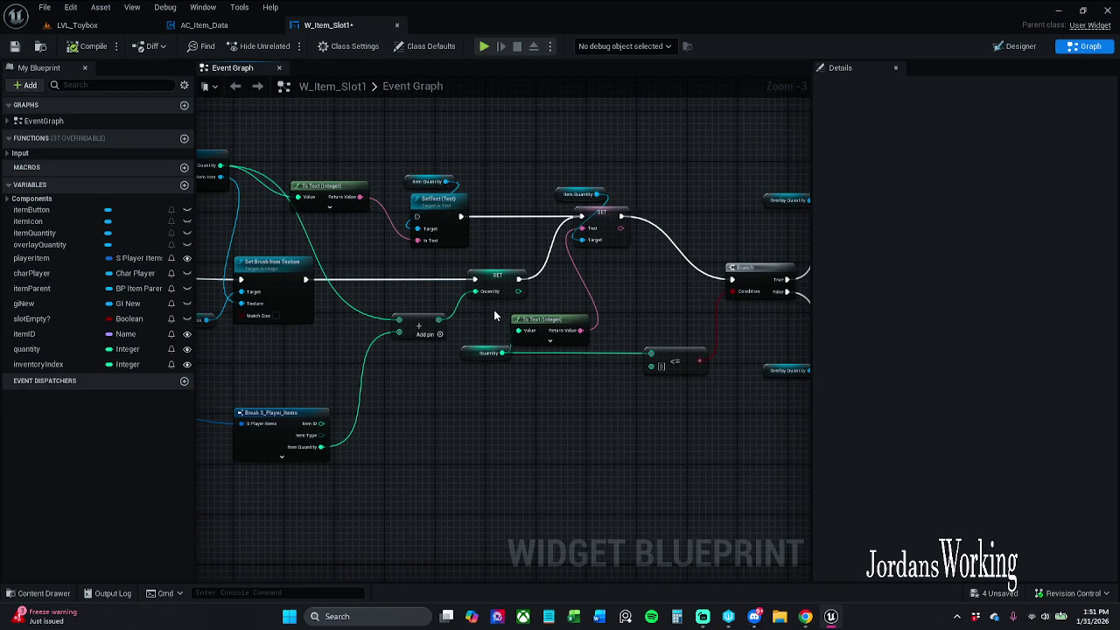
{"action": "left_click", "coordinate": [522, 272]}
{"action": "left_click", "coordinate": [990, 404]}
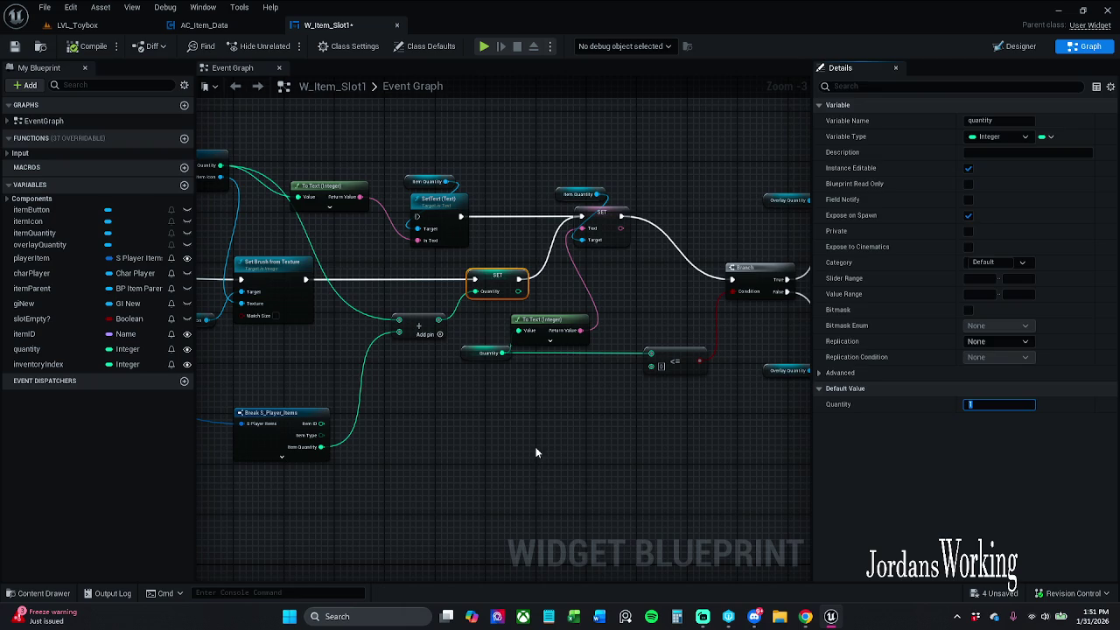
{"action": "left_click", "coordinate": [534, 452]}
{"action": "mouse_move", "coordinate": [501, 247]}
{"action": "left_mouse_down"}
{"action": "mouse_move", "coordinate": [540, 327]}
{"action": "mouse_move", "coordinate": [557, 333]}
{"action": "left_mouse_up"}
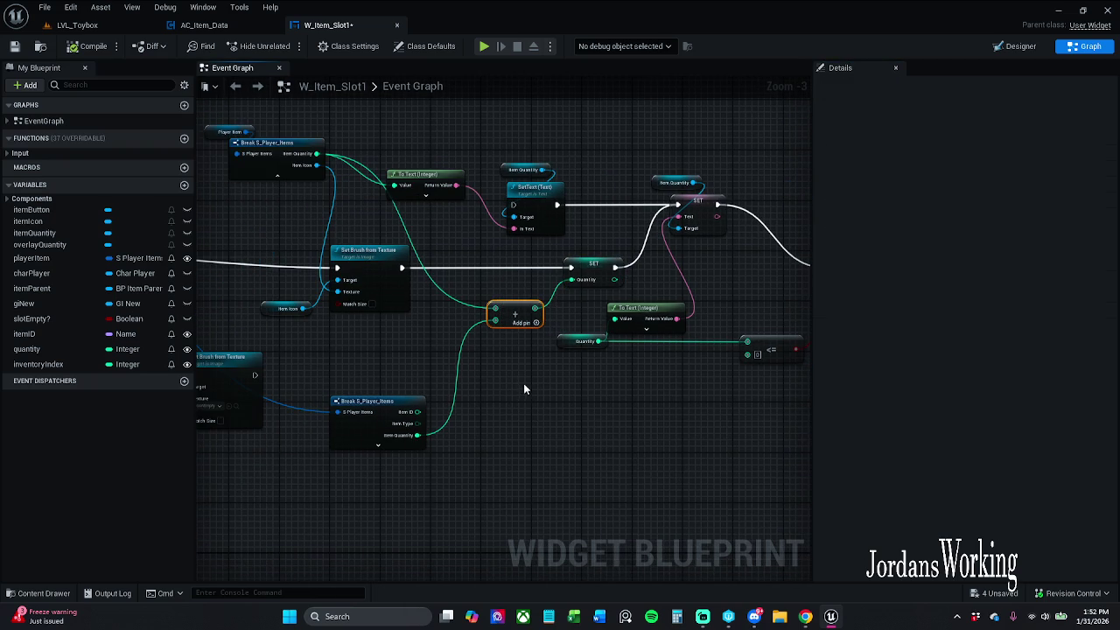
{"action": "key", "text": "Delete"}
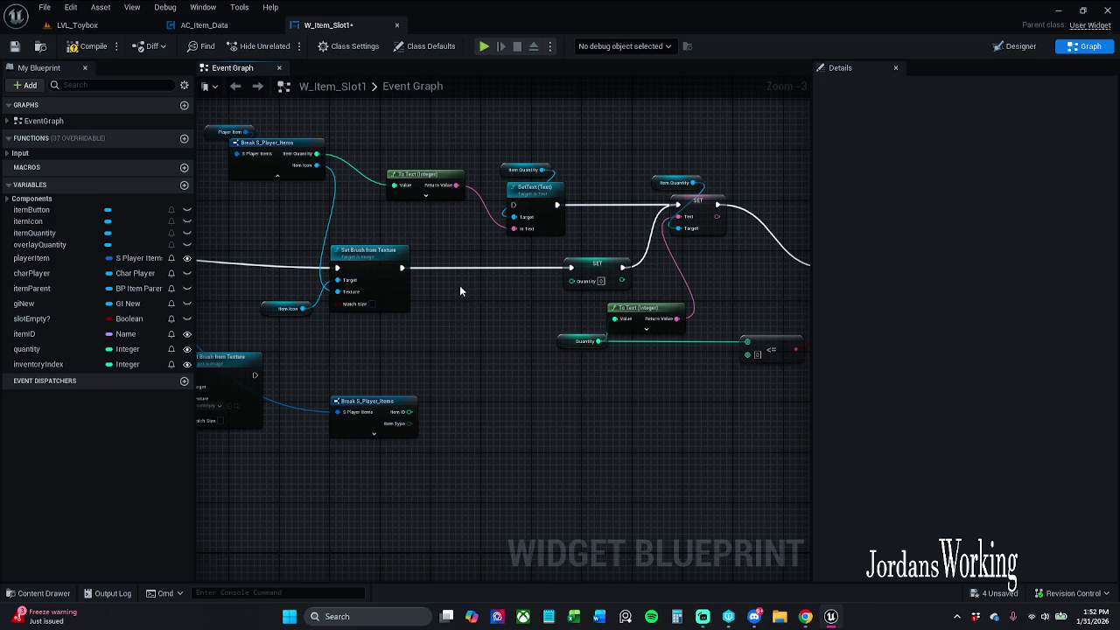
Wire Item Quantity directly into the SET's Quantity input and review the node network
{"action": "mouse_move", "coordinate": [321, 160]}
{"action": "left_mouse_down"}
{"action": "mouse_move", "coordinate": [359, 171]}
{"action": "mouse_move", "coordinate": [512, 332]}
{"action": "mouse_move", "coordinate": [577, 287]}
{"action": "left_mouse_up"}
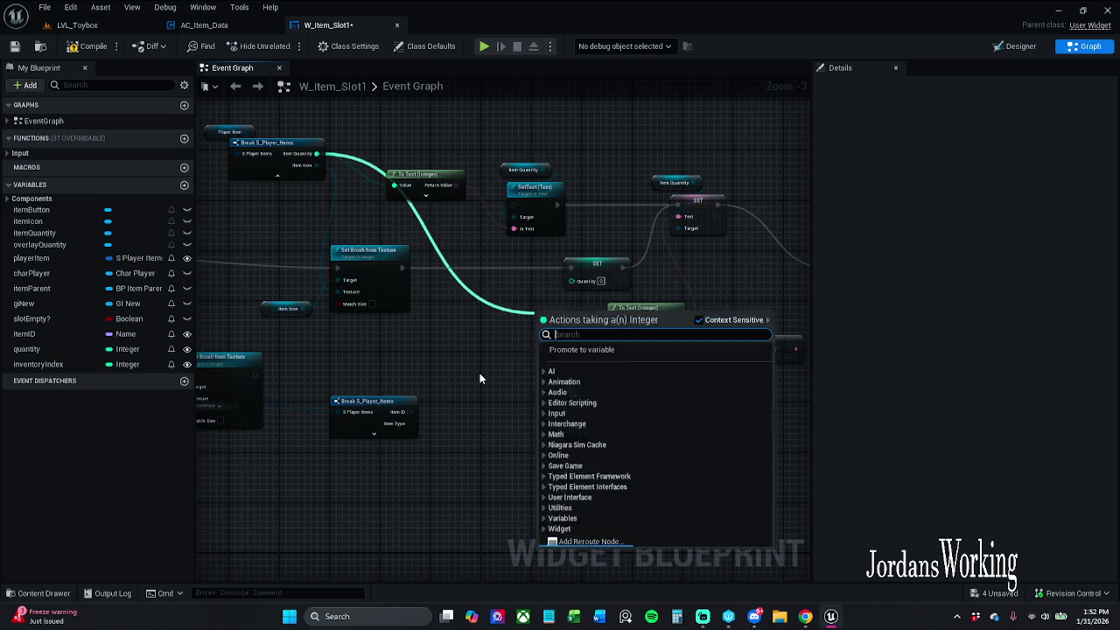
{"action": "mouse_move", "coordinate": [490, 375]}
{"action": "left_mouse_down"}
{"action": "mouse_move", "coordinate": [35, 372]}
{"action": "mouse_move", "coordinate": [276, 328]}
{"action": "left_mouse_up"}
{"action": "scroll", "coordinate": [534, 342], "scroll_direction": "down", "scroll_amount": 3}
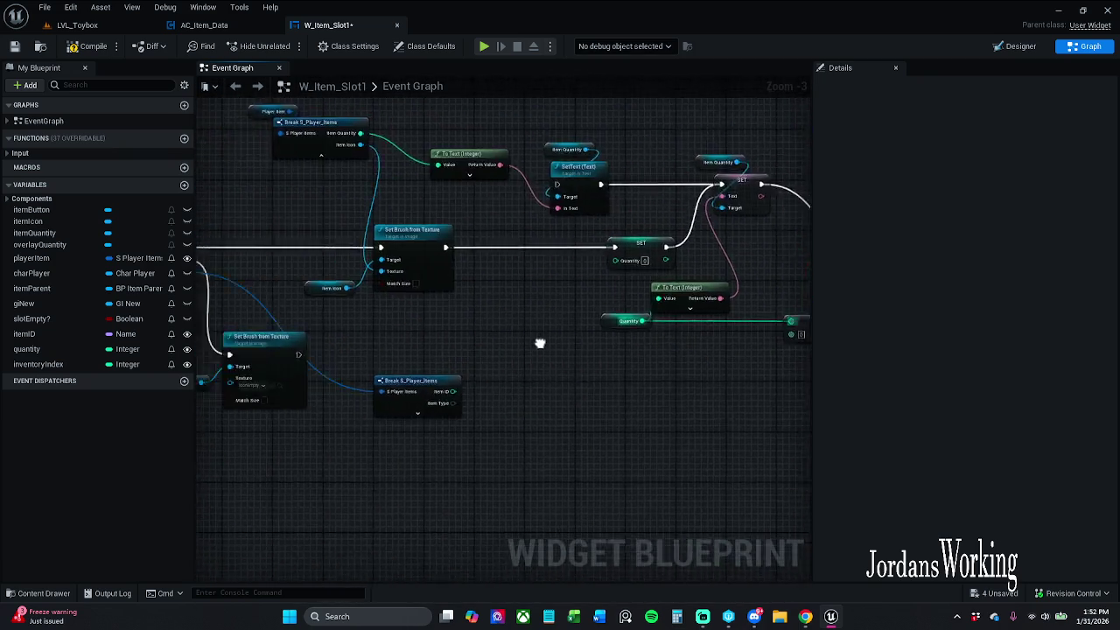
{"action": "mouse_move", "coordinate": [622, 317]}
{"action": "left_mouse_down"}
{"action": "mouse_move", "coordinate": [535, 193]}
{"action": "mouse_move", "coordinate": [461, 206]}
{"action": "left_mouse_up"}
{"action": "scroll", "coordinate": [477, 310], "scroll_direction": "up", "scroll_amount": 1}
{"action": "mouse_move", "coordinate": [478, 310]}
{"action": "left_mouse_down"}
{"action": "mouse_move", "coordinate": [522, 370]}
{"action": "mouse_move", "coordinate": [583, 350]}
{"action": "left_mouse_up"}
{"action": "left_click", "coordinate": [208, 24]}
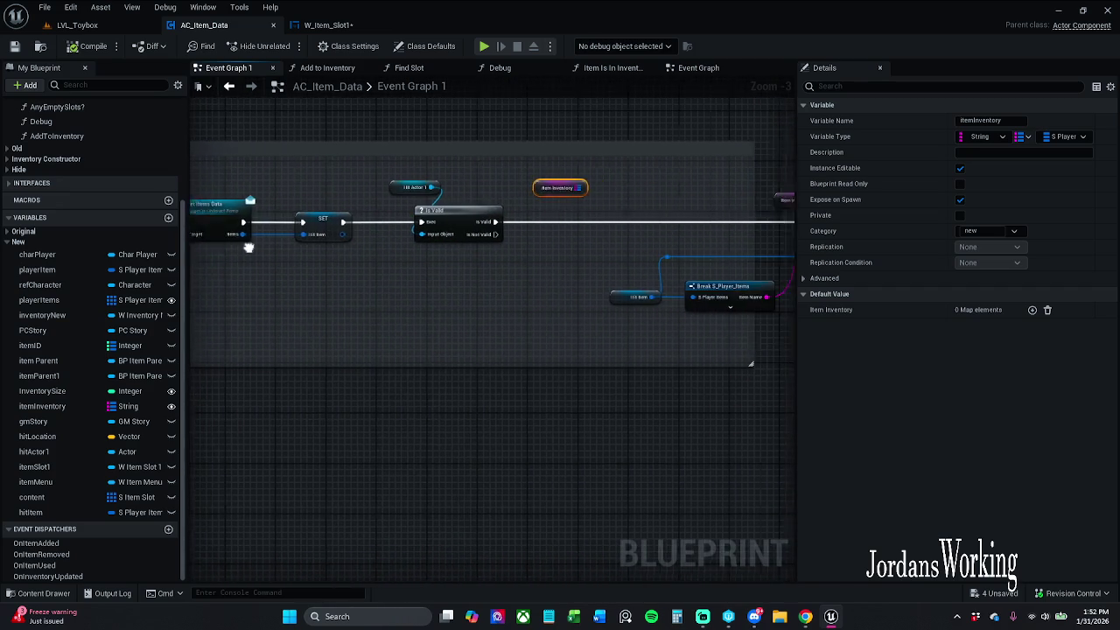
Inspect the Create W Item Slot1 Widget node and the ADD and SET chains in AC_Item_Data's Event Graph
{"action": "left_click", "coordinate": [697, 70]}
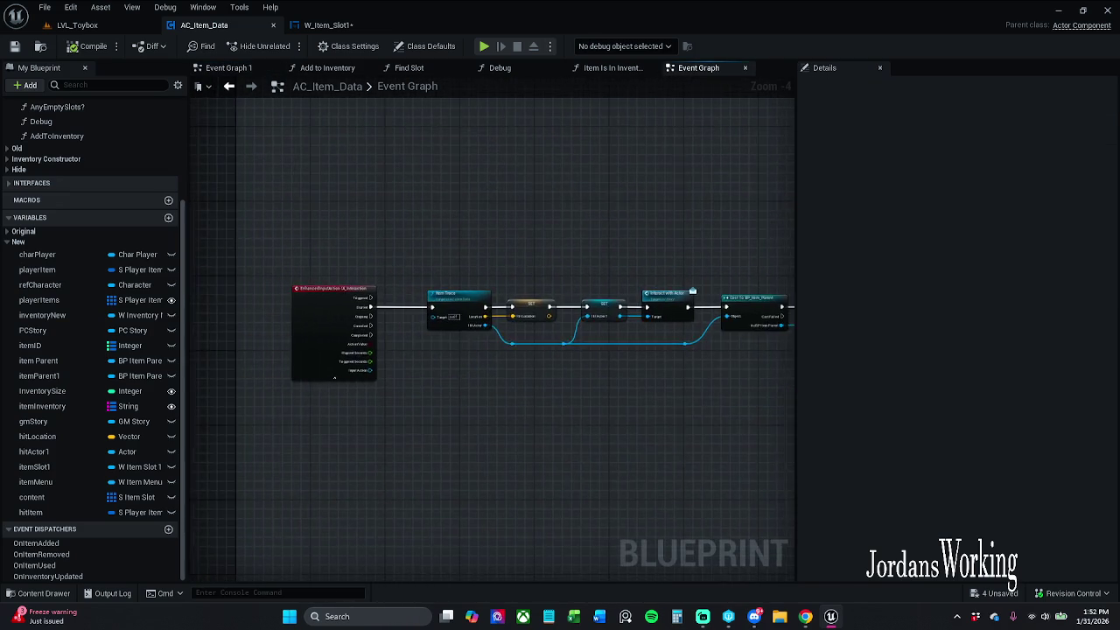
{"action": "scroll", "coordinate": [297, 228], "scroll_direction": "down", "scroll_amount": 1}
{"action": "left_click_drag", "start_coordinate": [472, 274], "coordinate": [325, 256]}
{"action": "mouse_move", "coordinate": [529, 216]}
{"action": "left_mouse_down"}
{"action": "mouse_move", "coordinate": [460, 207]}
{"action": "mouse_move", "coordinate": [754, 181]}
{"action": "mouse_move", "coordinate": [463, 205]}
{"action": "left_mouse_up"}
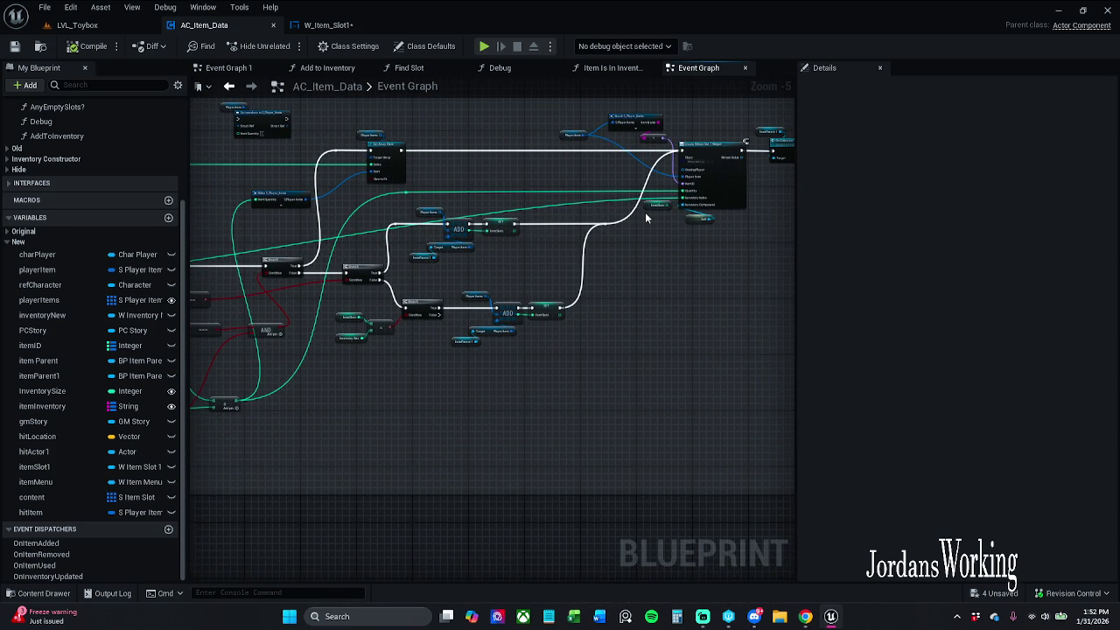
{"action": "scroll", "coordinate": [645, 212], "scroll_direction": "up", "scroll_amount": 2}
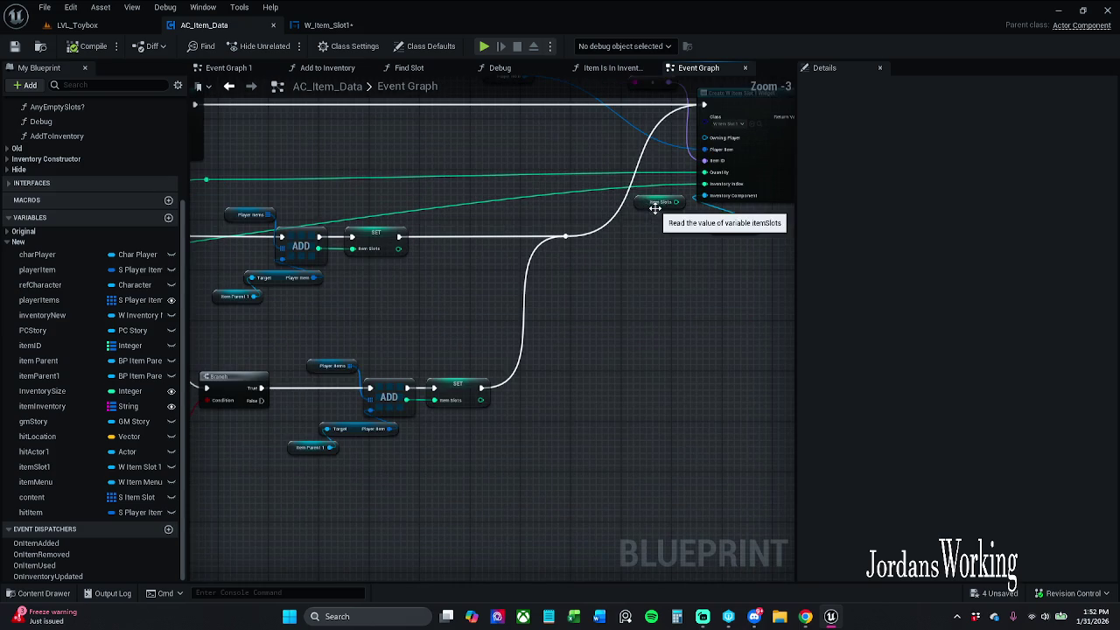
{"action": "mouse_move", "coordinate": [667, 222]}
{"action": "left_mouse_down"}
{"action": "mouse_move", "coordinate": [508, 245]}
{"action": "mouse_move", "coordinate": [512, 268]}
{"action": "mouse_move", "coordinate": [618, 266]}
{"action": "mouse_move", "coordinate": [752, 239]}
{"action": "mouse_move", "coordinate": [665, 254]}
{"action": "mouse_move", "coordinate": [533, 237]}
{"action": "left_mouse_up"}
{"action": "scroll", "coordinate": [507, 245], "scroll_direction": "down", "scroll_amount": 1}
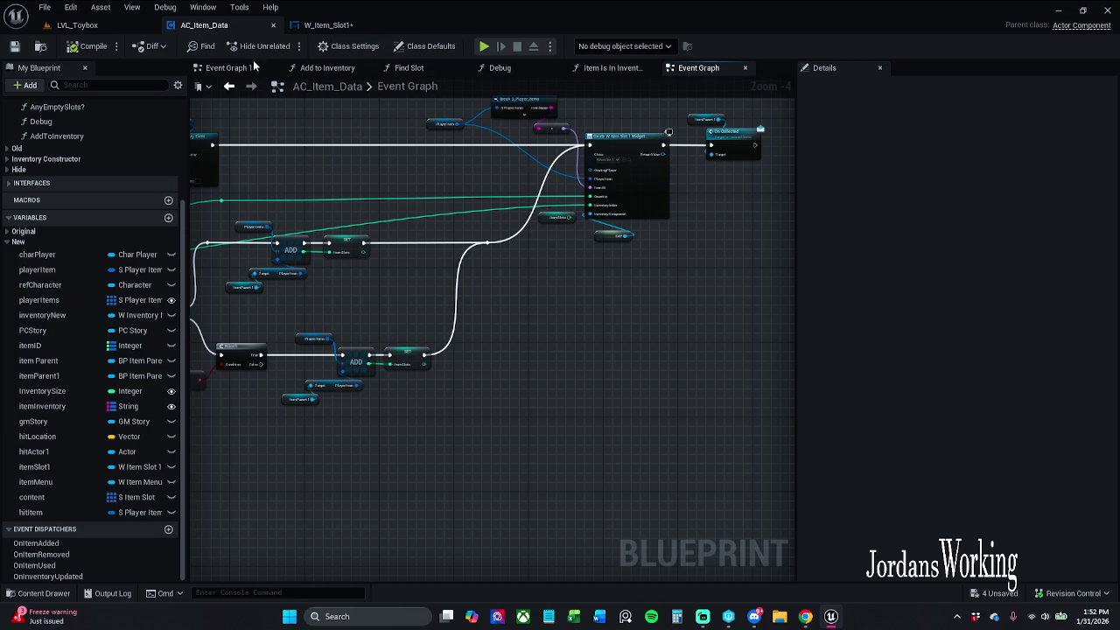
{"action": "left_click", "coordinate": [328, 24]}
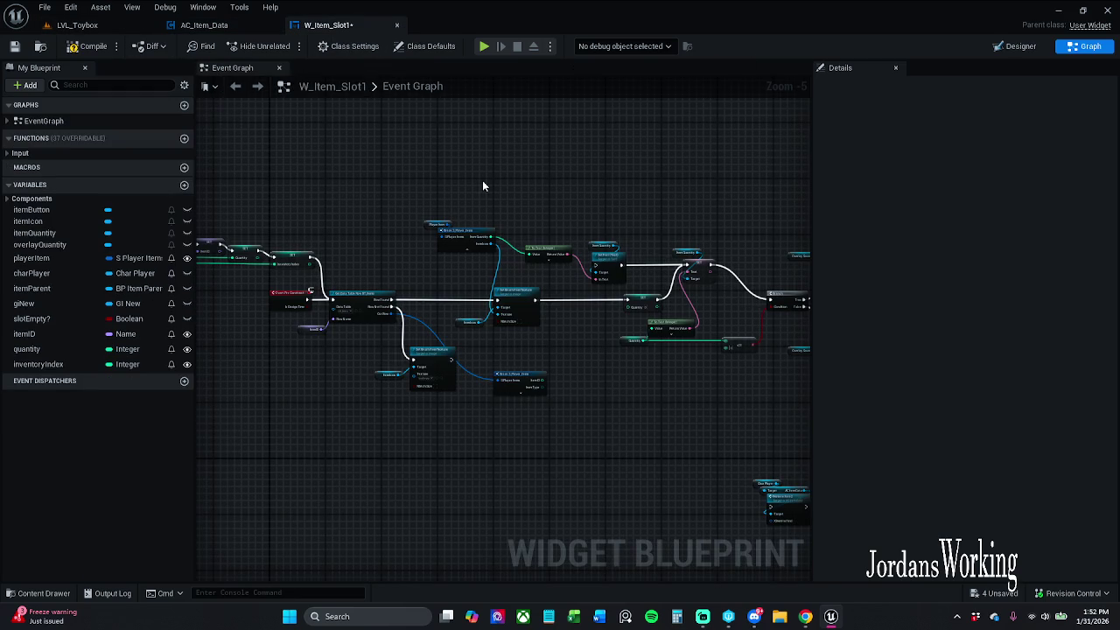
Inspect the event, SET inventoryIndex, quantity and itemID nodes at the start of the chain
{"action": "mouse_move", "coordinate": [473, 183]}
{"action": "left_mouse_down"}
{"action": "mouse_move", "coordinate": [667, 155]}
{"action": "mouse_move", "coordinate": [594, 167]}
{"action": "mouse_move", "coordinate": [652, 131]}
{"action": "left_mouse_up"}
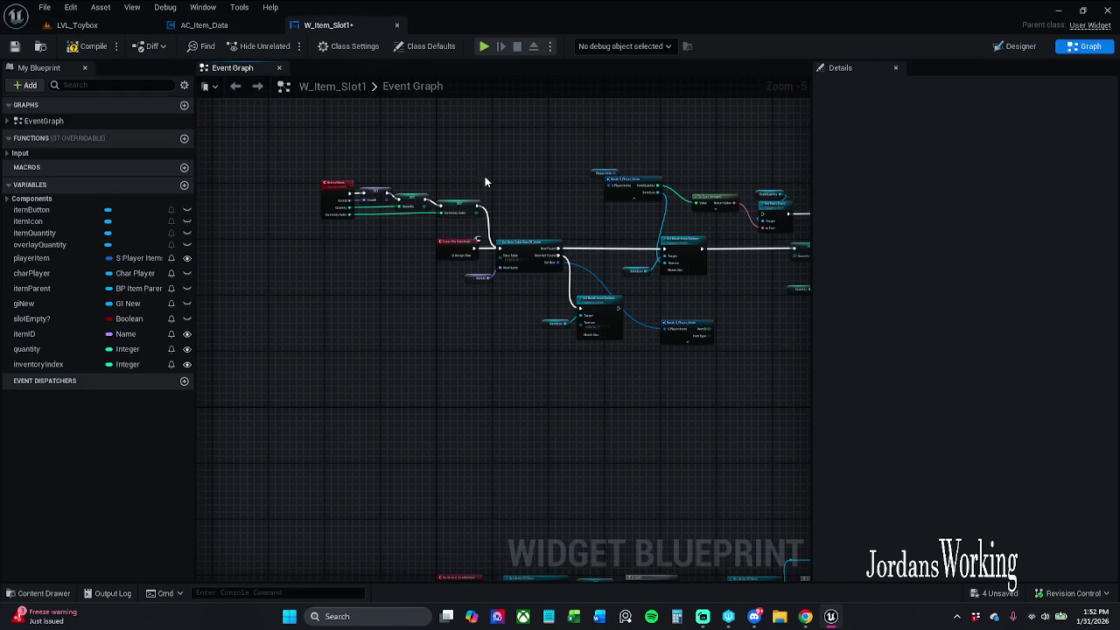
{"action": "left_click", "coordinate": [453, 210]}
{"action": "left_click", "coordinate": [320, 199]}
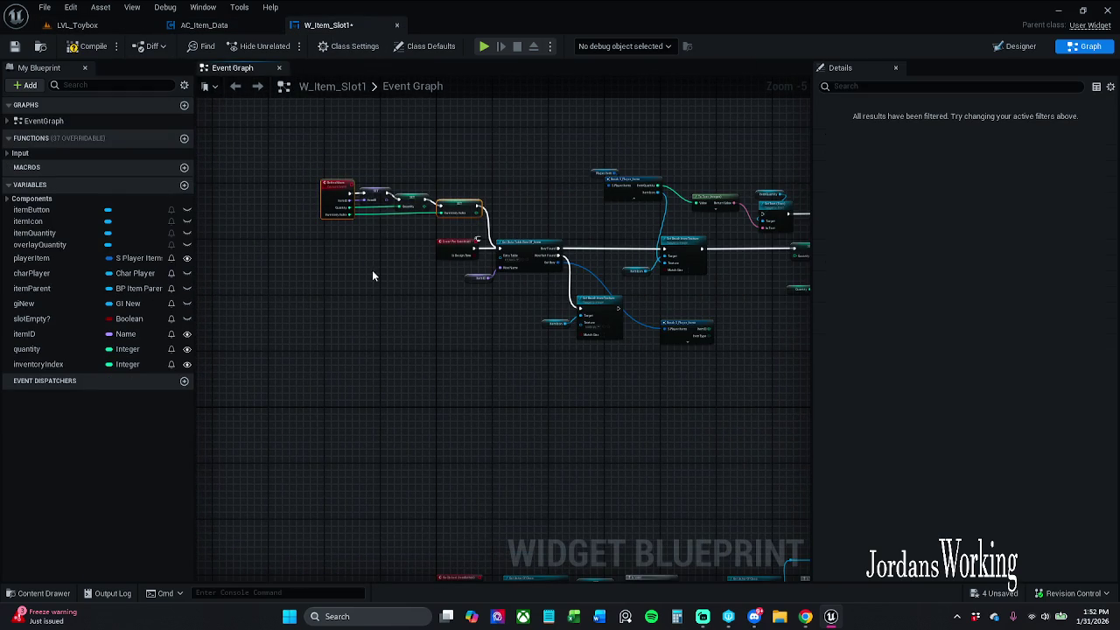
{"action": "left_click", "coordinate": [407, 199]}
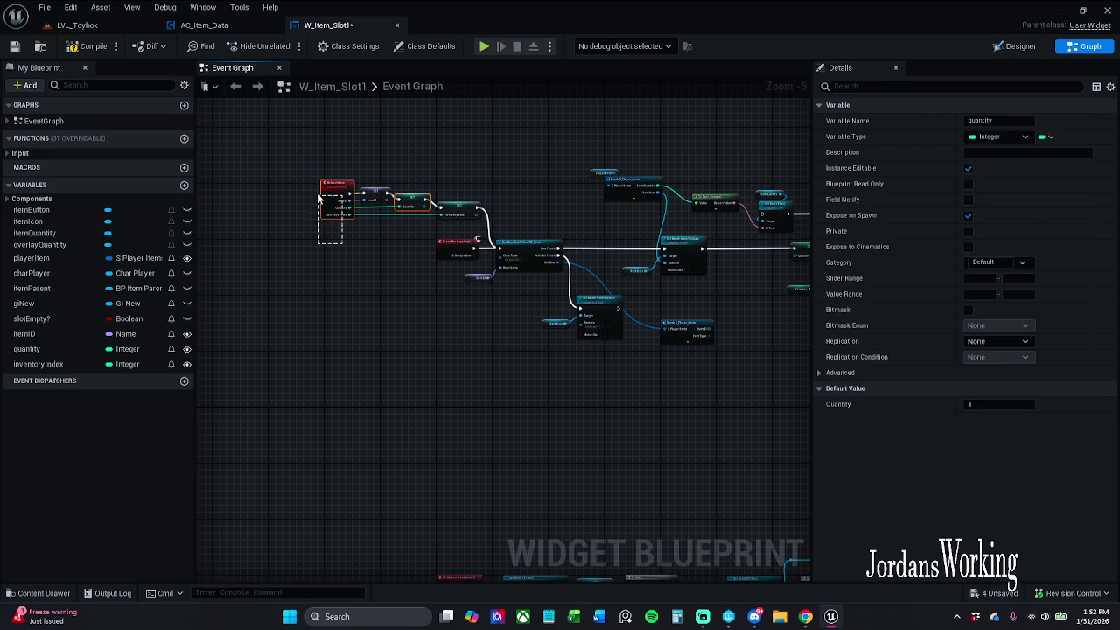
{"action": "left_click_drag", "start_coordinate": [320, 200], "coordinate": [354, 250]}
{"action": "mouse_move", "coordinate": [367, 157]}
{"action": "left_mouse_down"}
{"action": "mouse_move", "coordinate": [393, 232]}
{"action": "mouse_move", "coordinate": [349, 248]}
{"action": "mouse_move", "coordinate": [517, 250]}
{"action": "mouse_move", "coordinate": [351, 272]}
{"action": "left_mouse_up"}
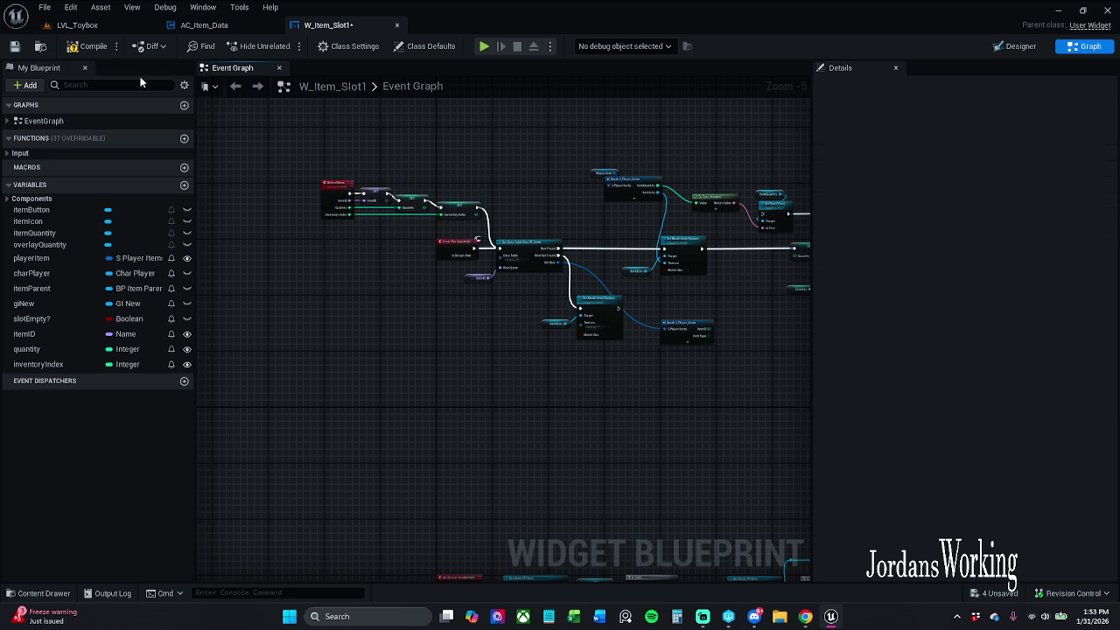
{"action": "left_click_drag", "start_coordinate": [533, 159], "coordinate": [379, 192]}
{"action": "mouse_move", "coordinate": [528, 319]}
{"action": "left_mouse_down"}
{"action": "mouse_move", "coordinate": [401, 232]}
{"action": "mouse_move", "coordinate": [368, 228]}
{"action": "left_mouse_up"}
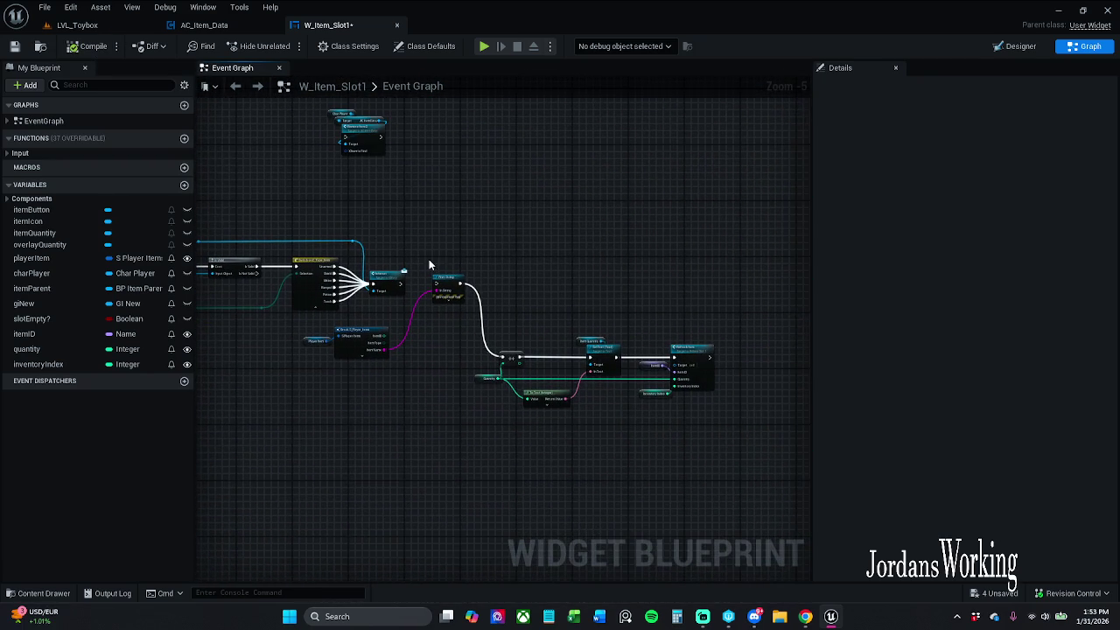
{"action": "scroll", "coordinate": [429, 265], "scroll_direction": "up", "scroll_amount": 2}
Remove the Print String, ++, Quantity, To Text, SetText and Refresh Item nodes
{"action": "mouse_move", "coordinate": [419, 273]}
{"action": "left_mouse_down"}
{"action": "mouse_move", "coordinate": [379, 238]}
{"action": "mouse_move", "coordinate": [680, 557]}
{"action": "mouse_move", "coordinate": [805, 533]}
{"action": "left_mouse_up"}
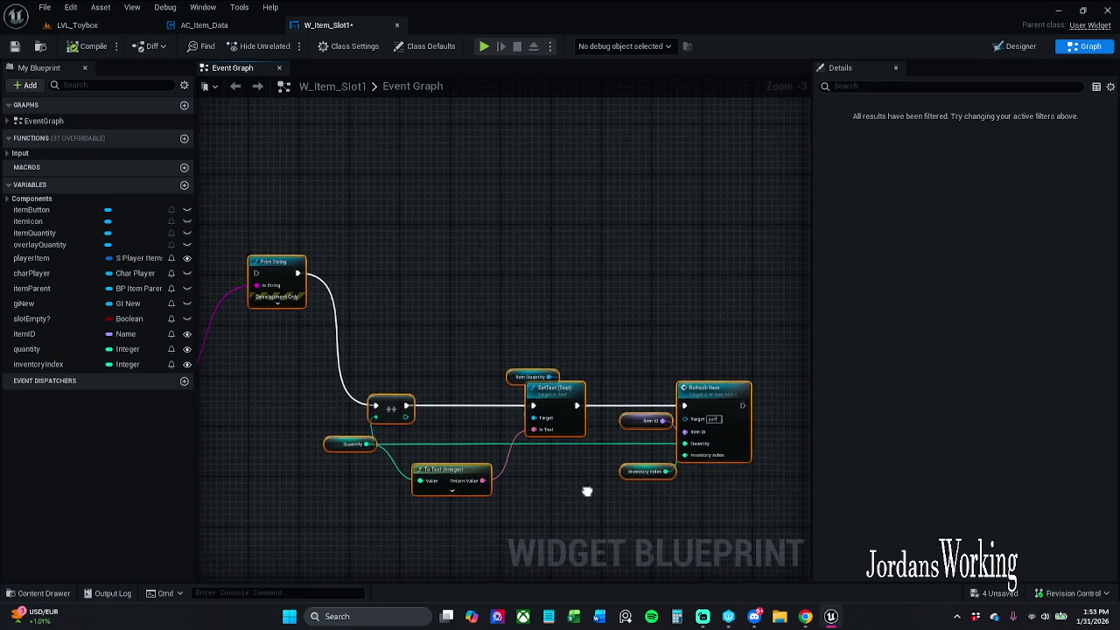
{"action": "left_click_drag", "start_coordinate": [410, 467], "coordinate": [691, 448]}
{"action": "left_click_drag", "start_coordinate": [495, 420], "coordinate": [314, 418]}
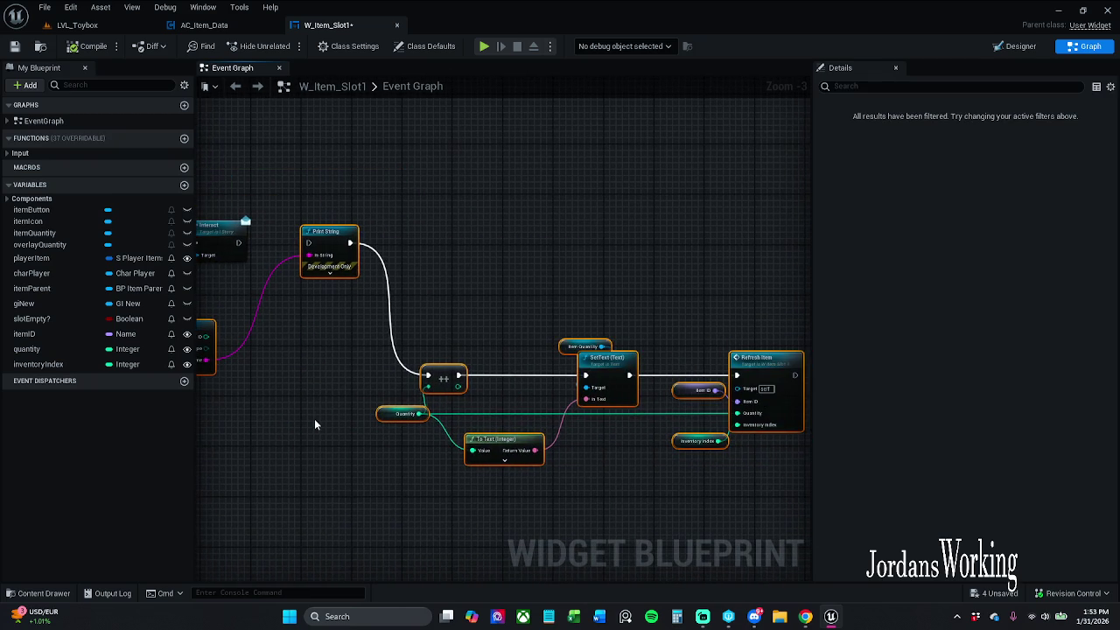
{"action": "left_click_drag", "start_coordinate": [514, 334], "coordinate": [413, 333]}
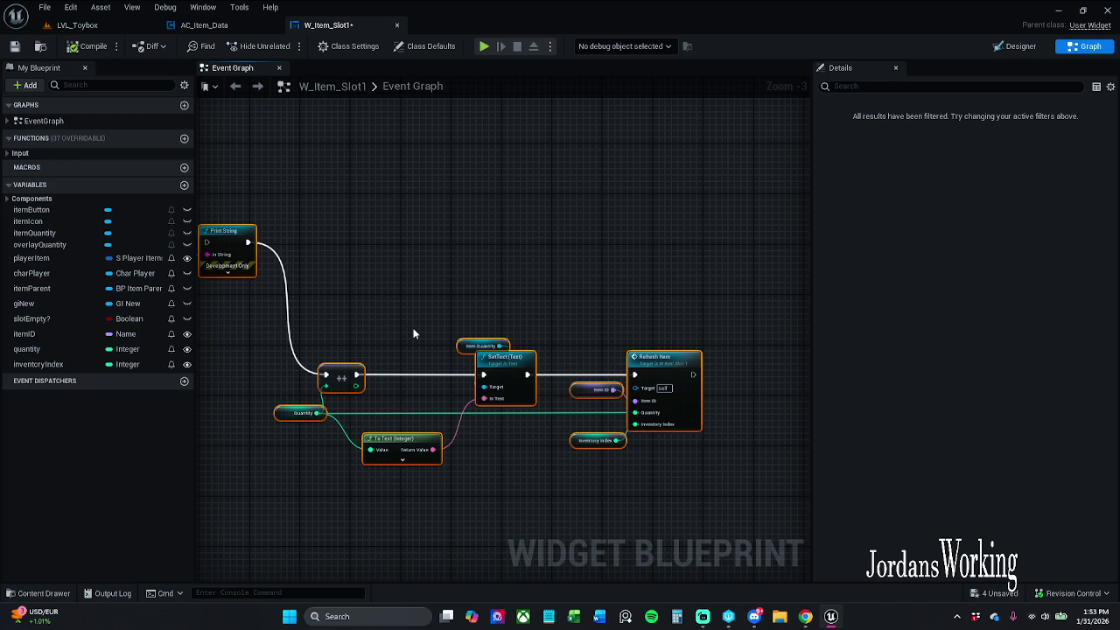
{"action": "key", "text": "Delete"}
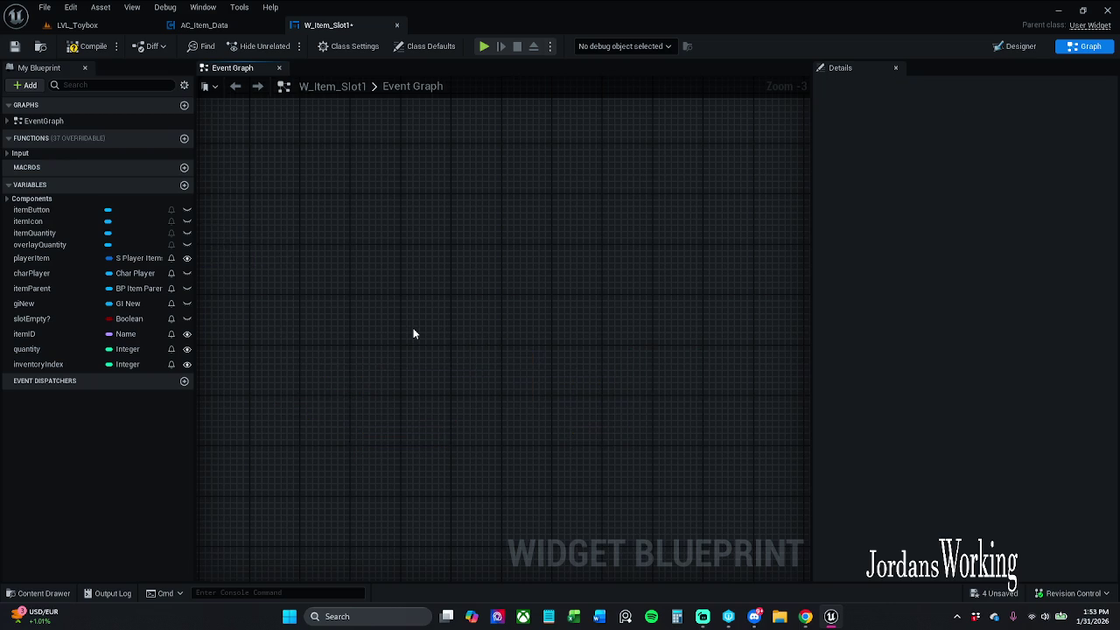
Pan and zoom to survey the whole W_Item_Slot1 node network
{"action": "left_click_drag", "start_coordinate": [414, 333], "coordinate": [702, 320]}
{"action": "scroll", "coordinate": [702, 320], "scroll_direction": "down", "scroll_amount": 1}
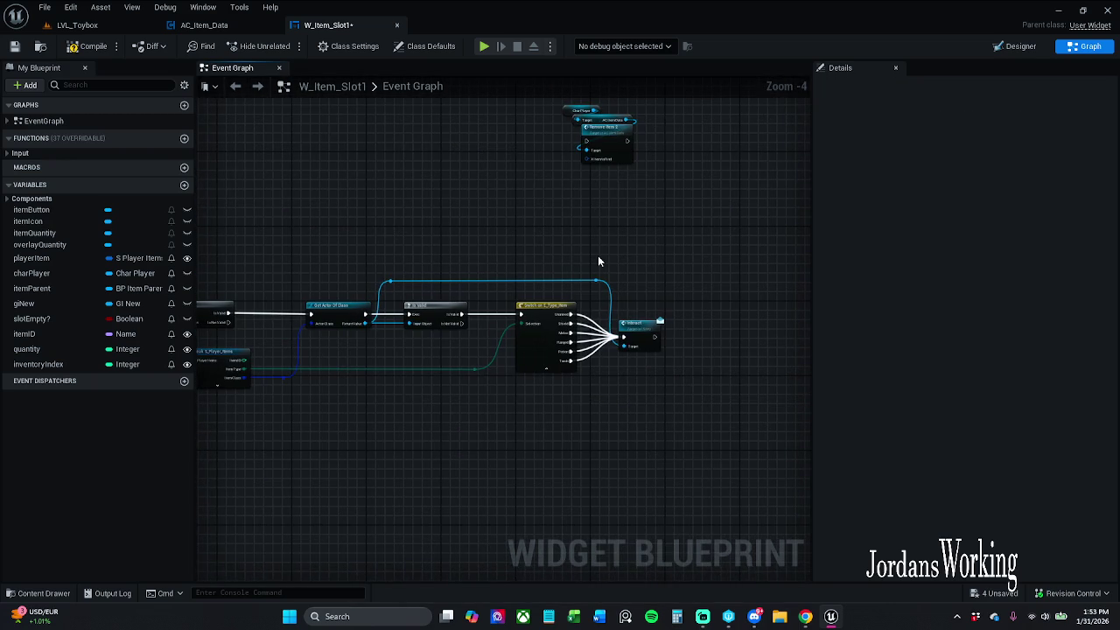
{"action": "scroll", "coordinate": [569, 210], "scroll_direction": "up", "scroll_amount": 2}
{"action": "left_click_drag", "start_coordinate": [569, 210], "coordinate": [592, 464]}
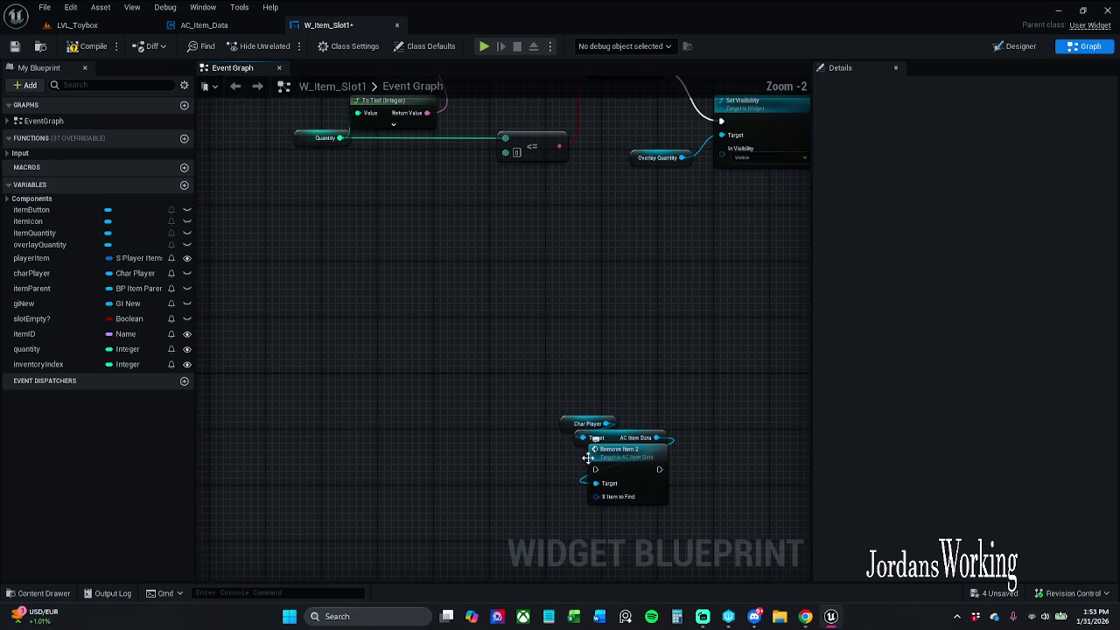
{"action": "scroll", "coordinate": [591, 464], "scroll_direction": "down", "scroll_amount": 4}
{"action": "left_click_drag", "start_coordinate": [569, 420], "coordinate": [684, 371]}
{"action": "scroll", "coordinate": [576, 341], "scroll_direction": "up", "scroll_amount": 4}
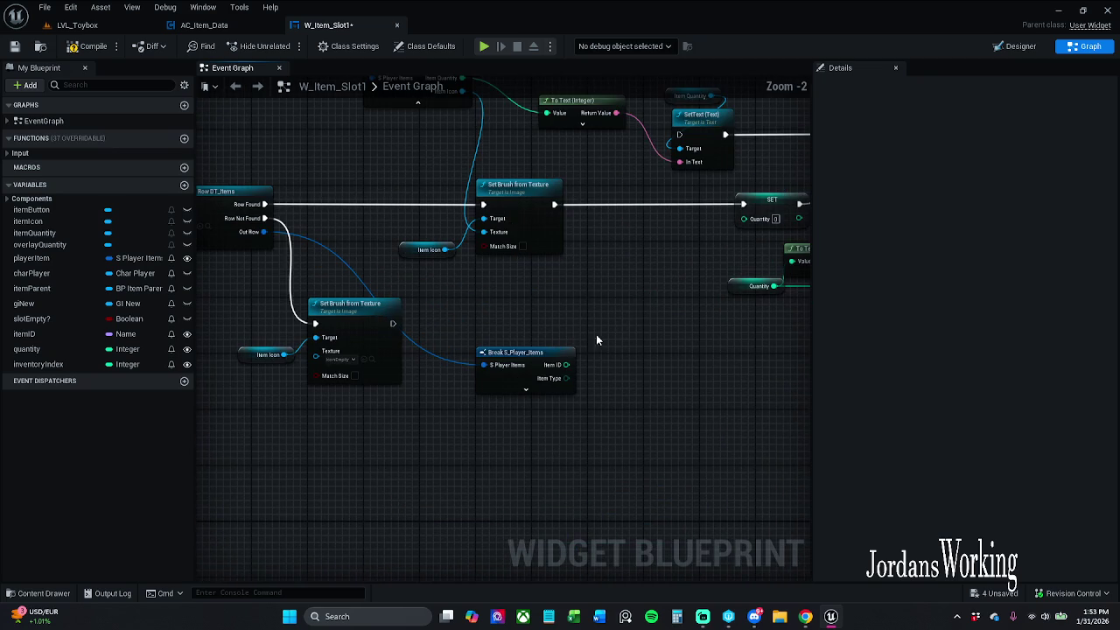
Move the Break S_Player_Items node and connect its Item Quantity to the SET Quantity input
{"action": "left_click_drag", "start_coordinate": [571, 348], "coordinate": [586, 334]}
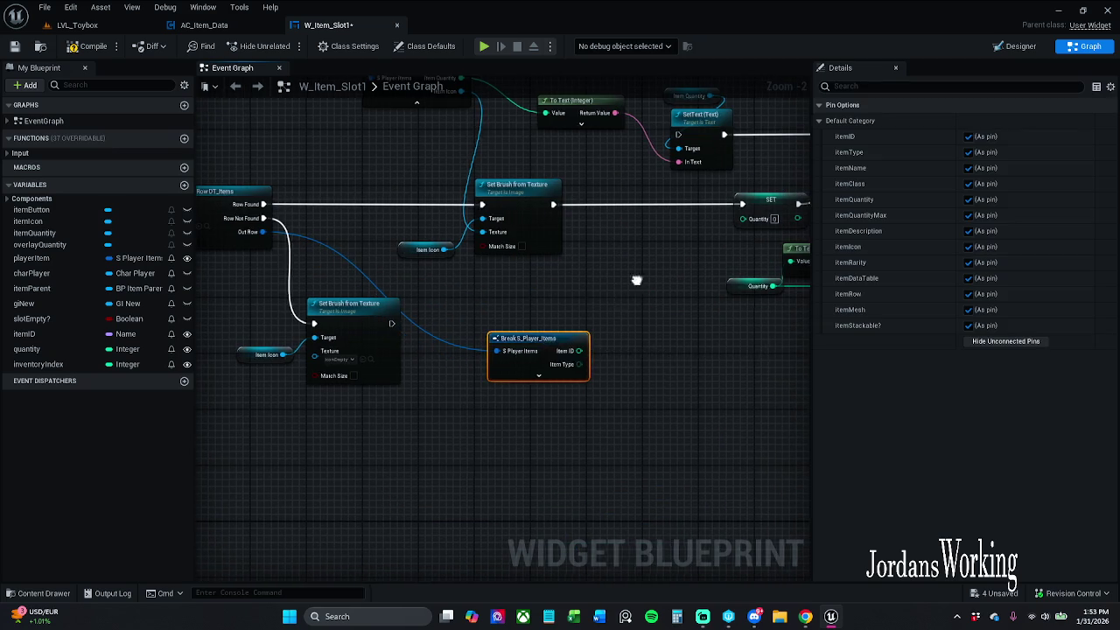
{"action": "left_click_drag", "start_coordinate": [637, 279], "coordinate": [447, 343]}
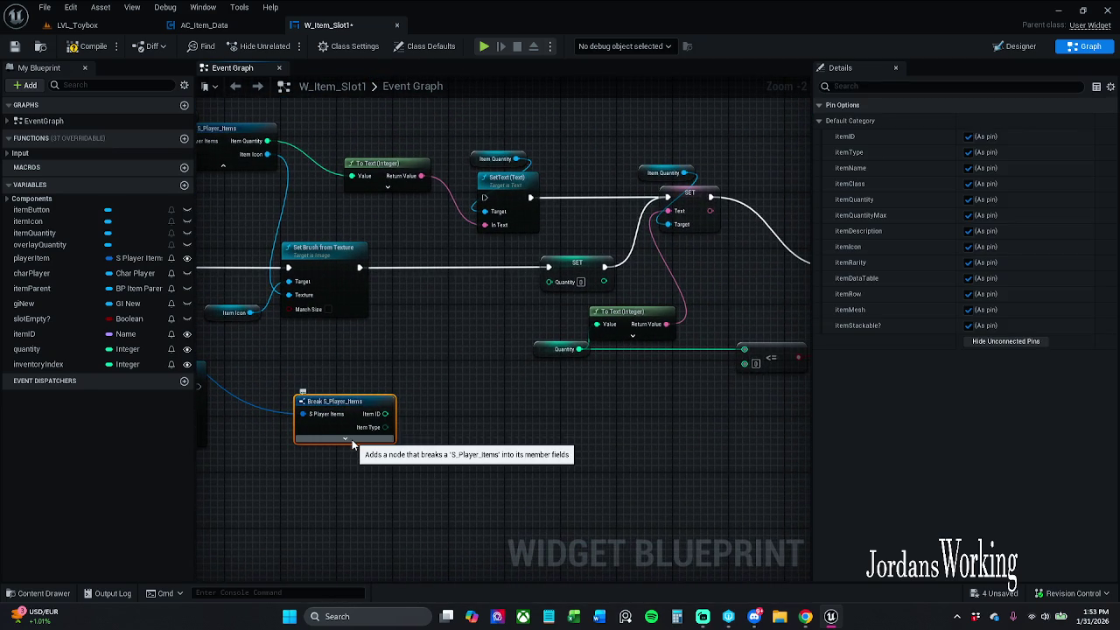
{"action": "left_click", "coordinate": [470, 321]}
{"action": "mouse_move", "coordinate": [267, 141]}
{"action": "left_mouse_down"}
{"action": "mouse_move", "coordinate": [324, 197]}
{"action": "mouse_move", "coordinate": [538, 288]}
{"action": "mouse_move", "coordinate": [548, 281]}
{"action": "mouse_move", "coordinate": [533, 309]}
{"action": "mouse_move", "coordinate": [498, 312]}
{"action": "left_mouse_up"}
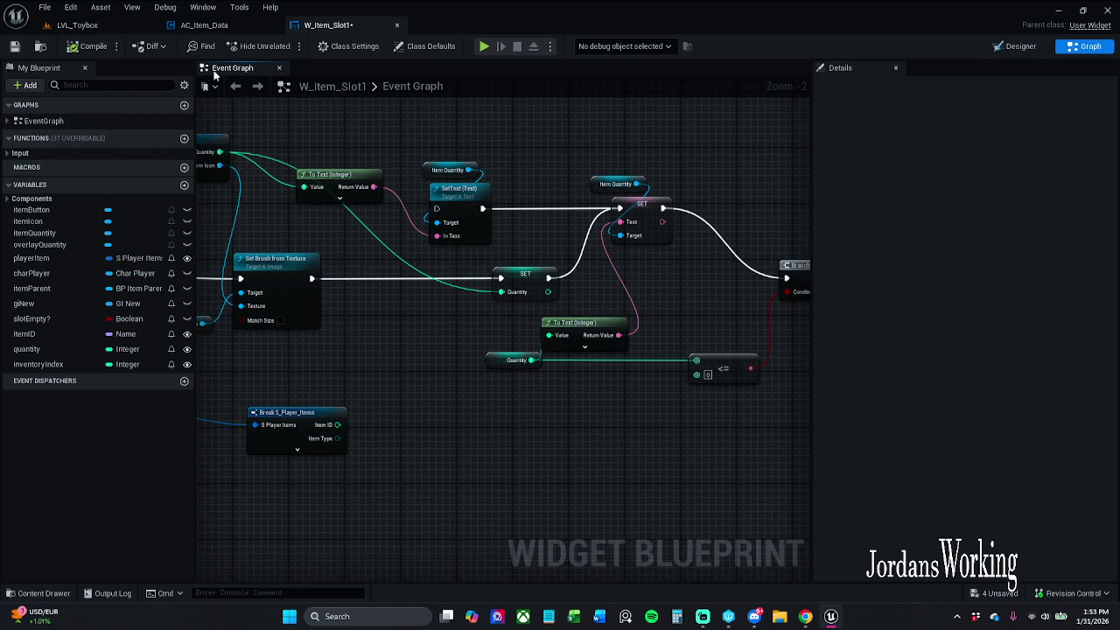
{"action": "left_click", "coordinate": [77, 25]}
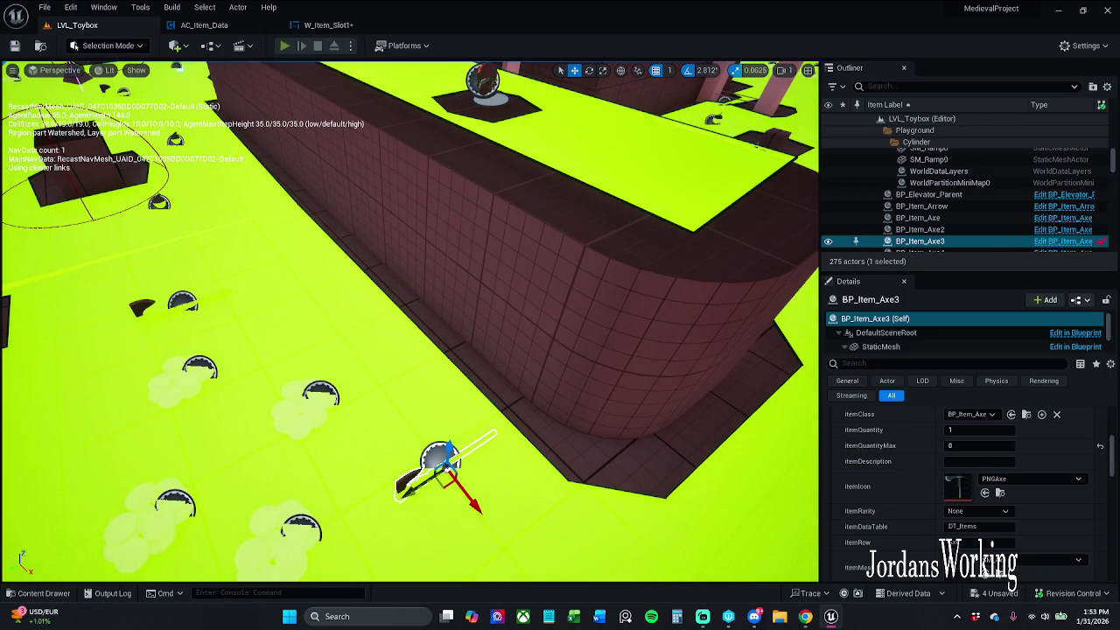
Playtest LVL_Toybox, opening the inventory several times to check the slots
{"action": "left_click", "coordinate": [286, 45]}
{"action": "key", "text": "i"}
{"action": "left_click", "coordinate": [597, 190]}
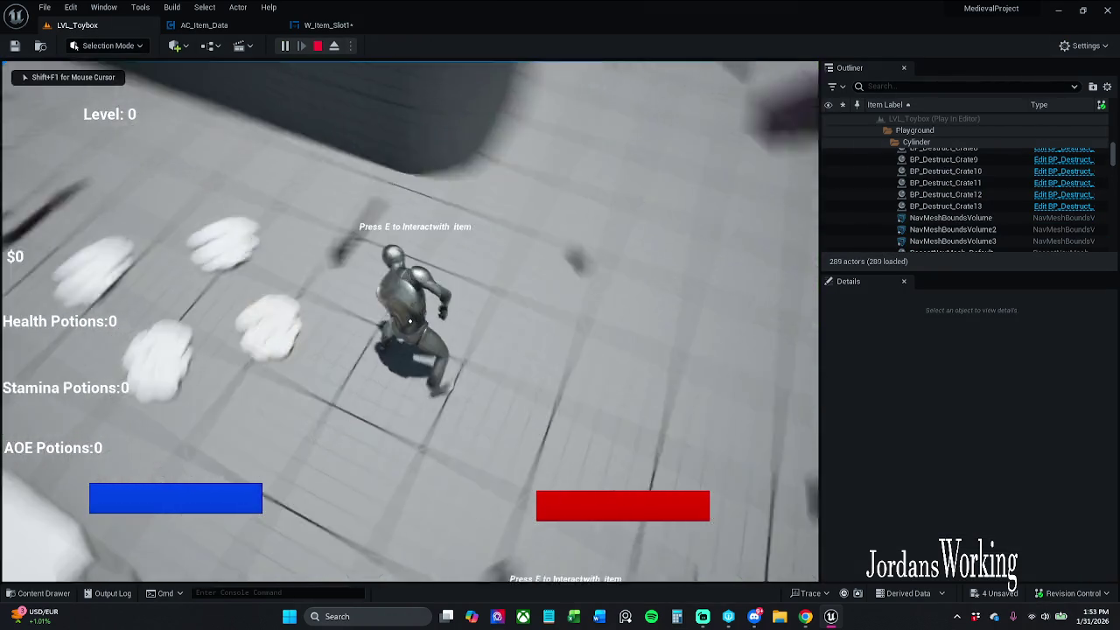
{"action": "key", "text": "i"}
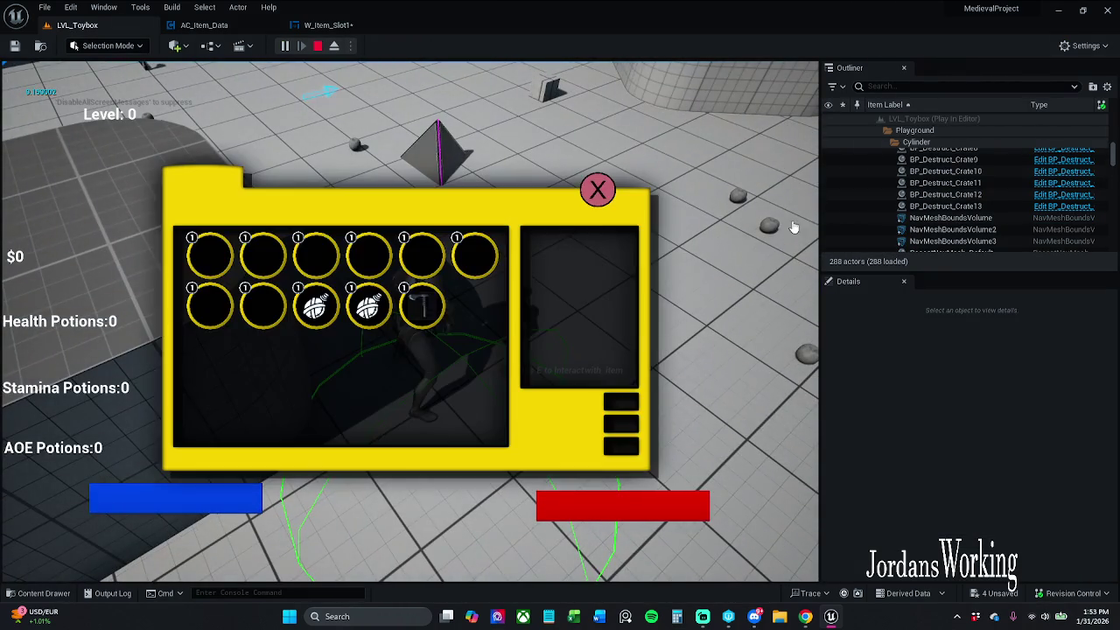
{"action": "left_click", "coordinate": [598, 188]}
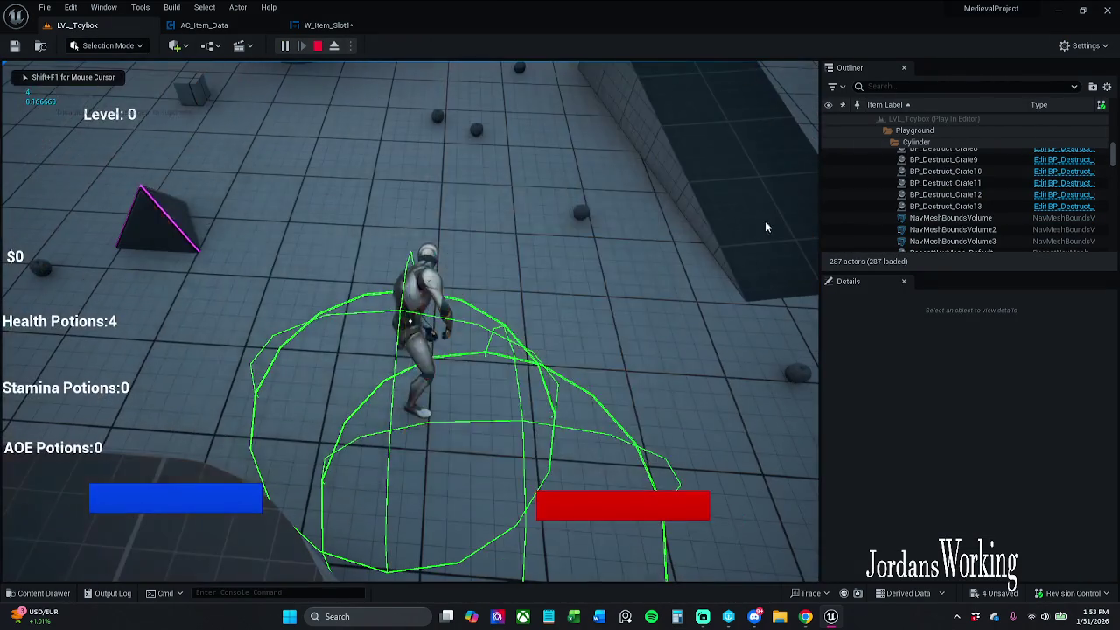
{"action": "key", "text": "i"}
{"action": "key", "text": "Escape"}
Disconnect the wire into W_Item_Slot1's SET Quantity pin and save the blueprint
{"action": "left_click", "coordinate": [328, 25]}
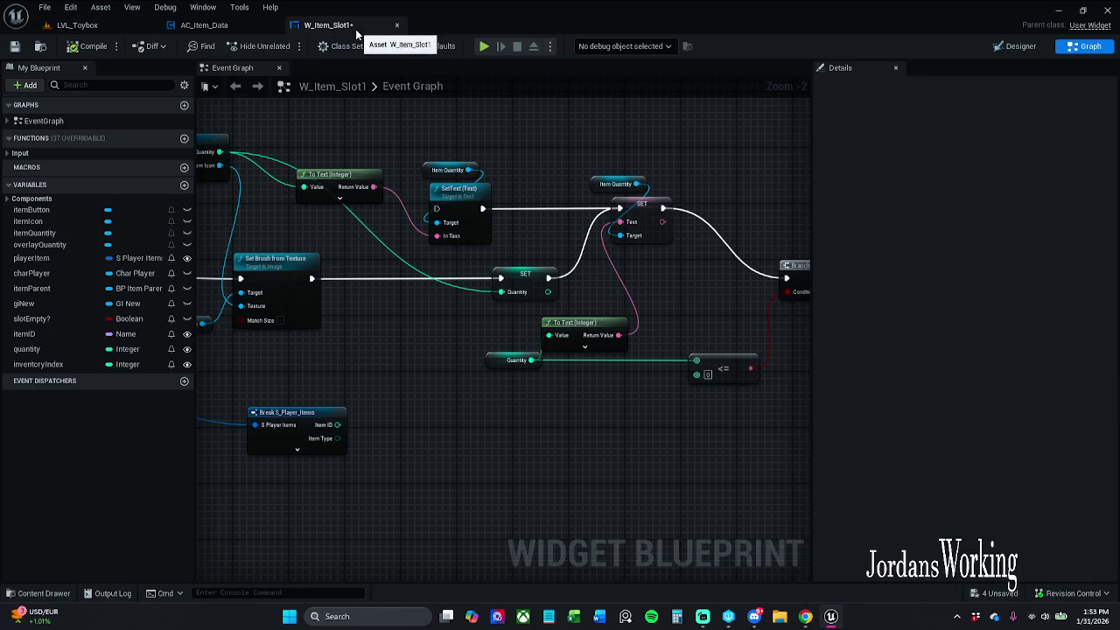
{"action": "left_click", "coordinate": [502, 292], "text": "alt"}
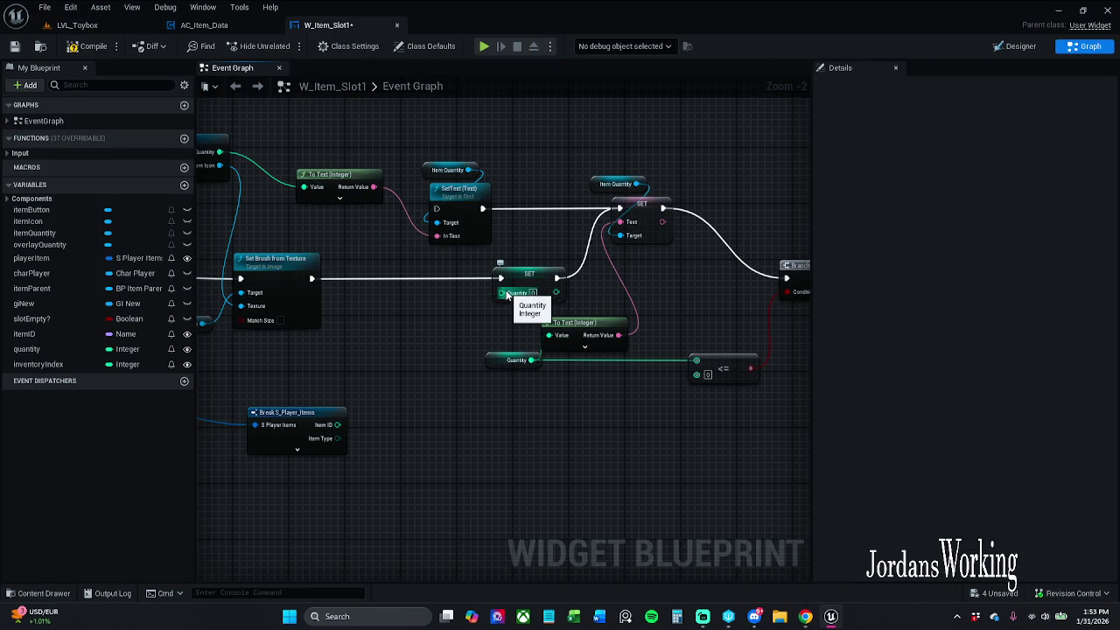
{"action": "left_click", "coordinate": [14, 46]}
{"action": "left_click", "coordinate": [99, 24]}
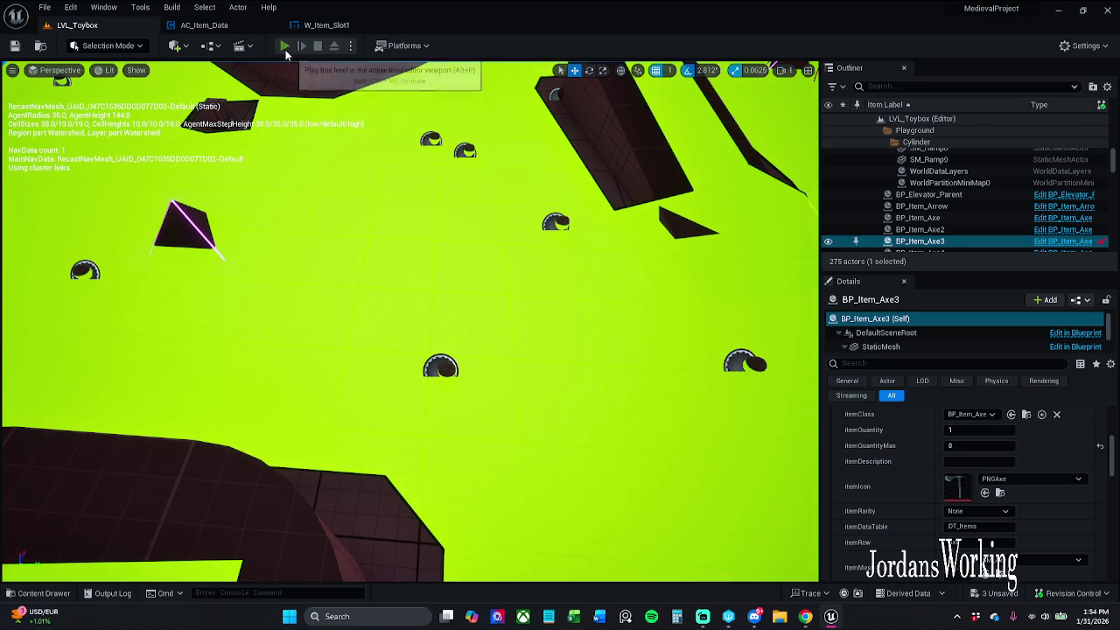
Retest, picking up the hammer and more items while checking the inventory
{"action": "left_click", "coordinate": [286, 50]}
{"action": "key", "text": "i"}
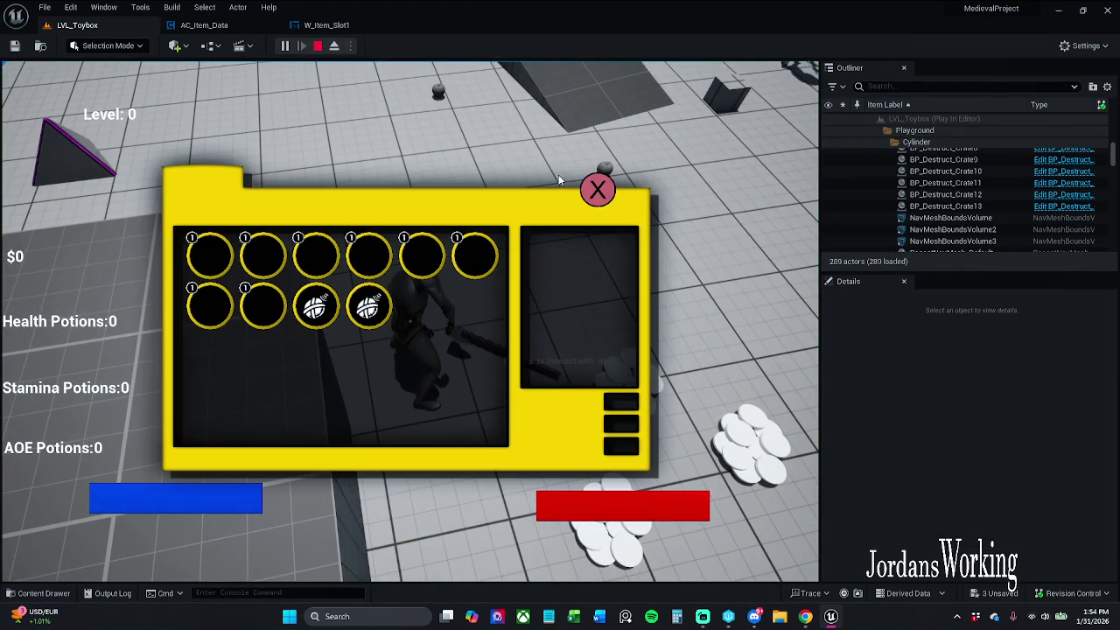
{"action": "left_click", "coordinate": [598, 189]}
{"action": "key", "text": "e"}
{"action": "key", "text": "i"}
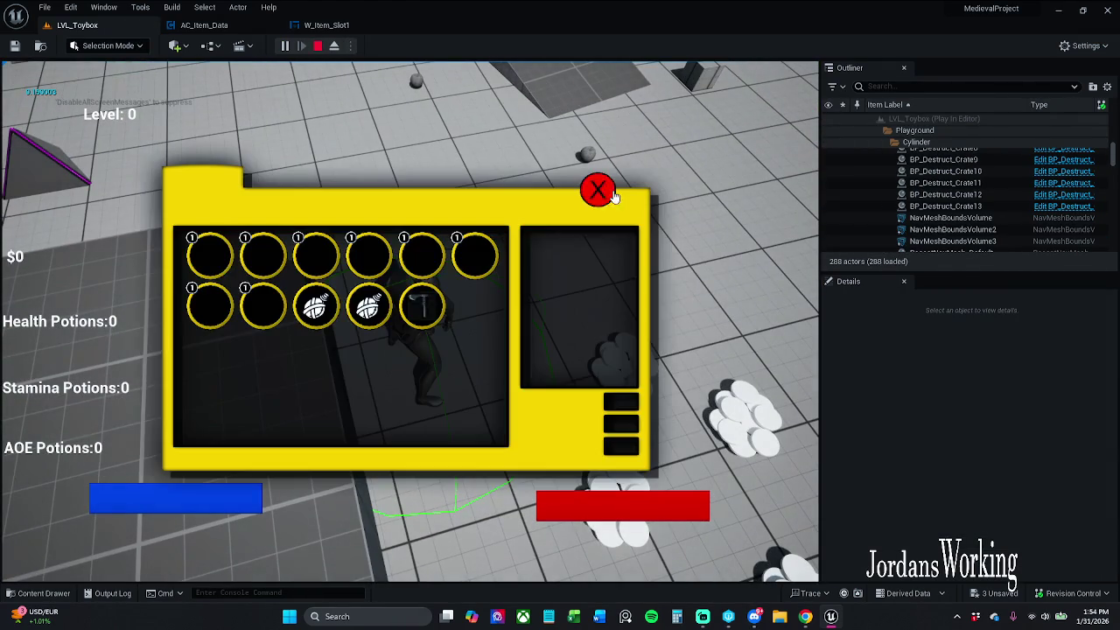
{"action": "left_click", "coordinate": [611, 193]}
{"action": "key", "text": "w"}
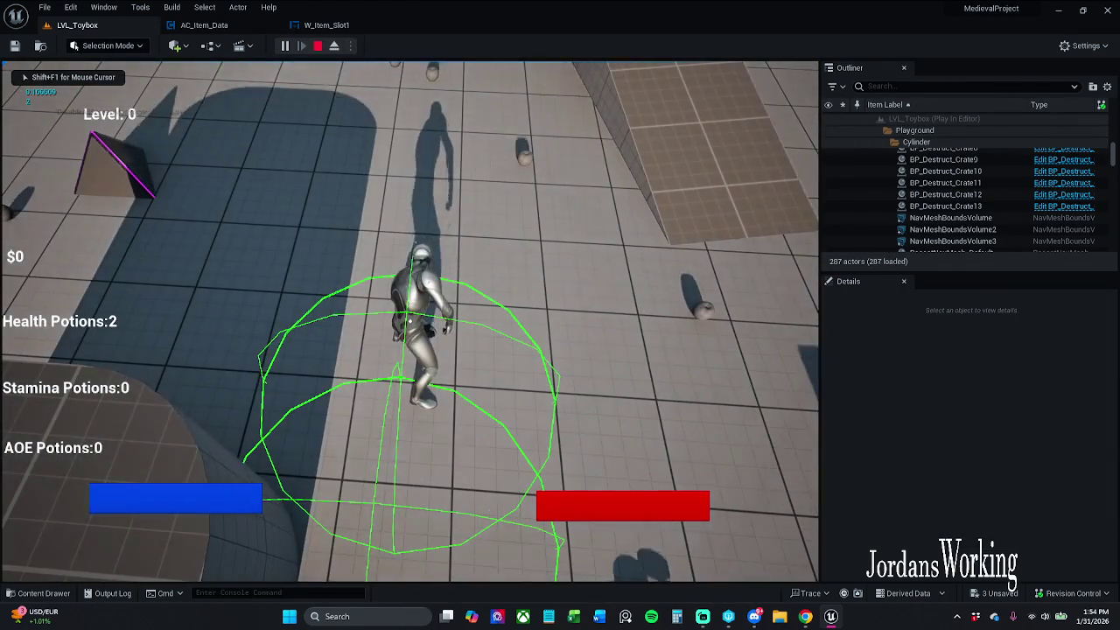
{"action": "key", "text": "i"}
{"action": "key", "text": "Escape"}
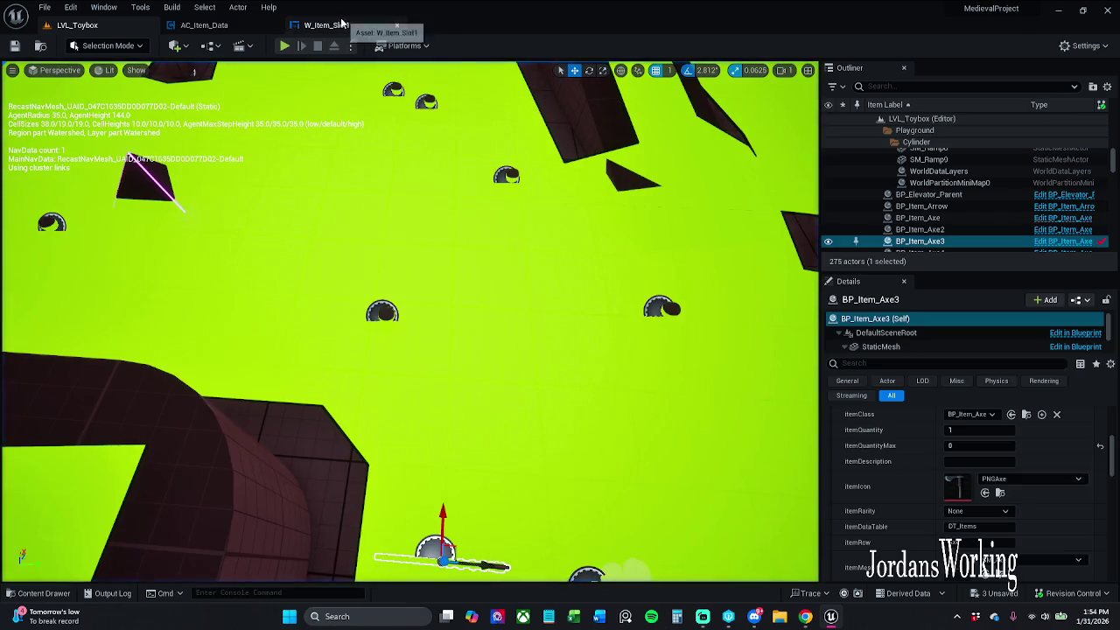
Undo the pin link change, replay to see slots reading 1 plus two axes, then undo the Break node move
{"action": "left_click", "coordinate": [339, 24]}
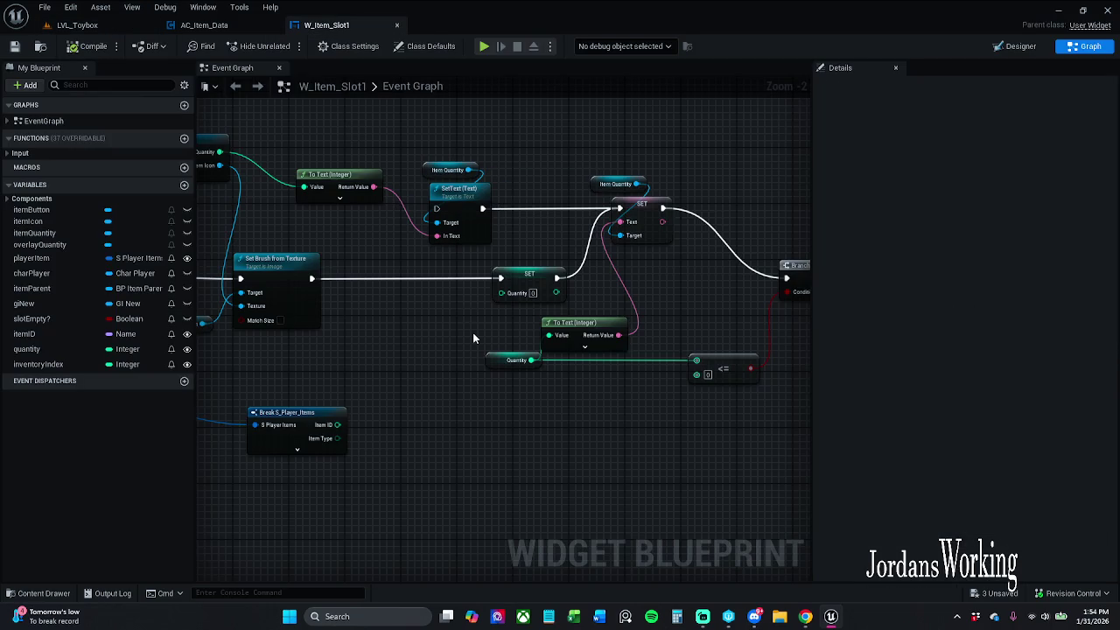
{"action": "key", "text": "ctrl+z"}
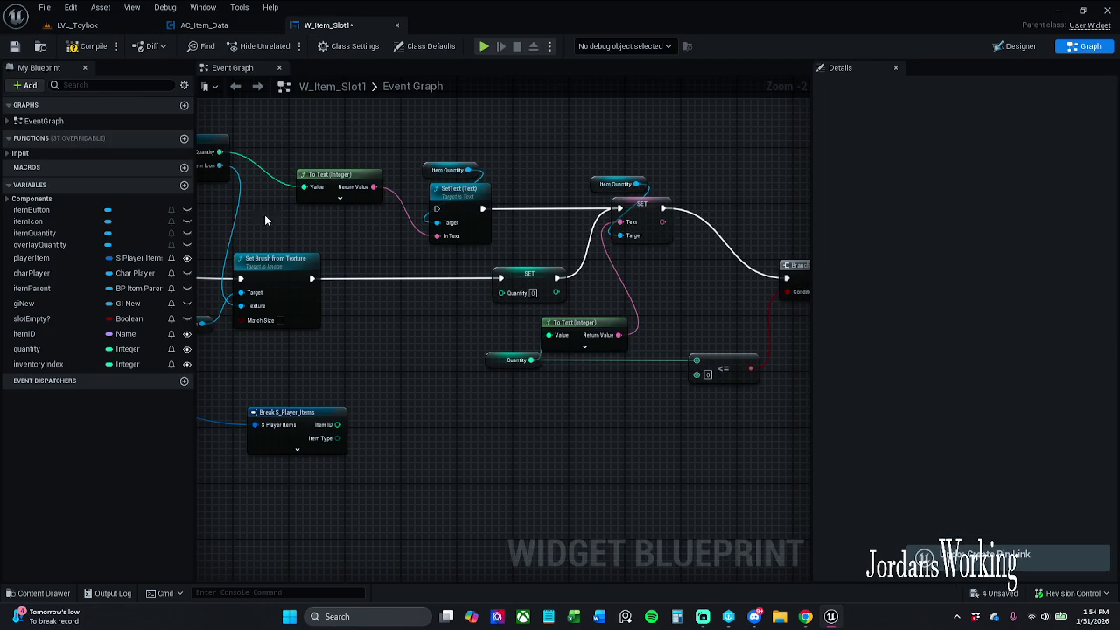
{"action": "left_click", "coordinate": [77, 25]}
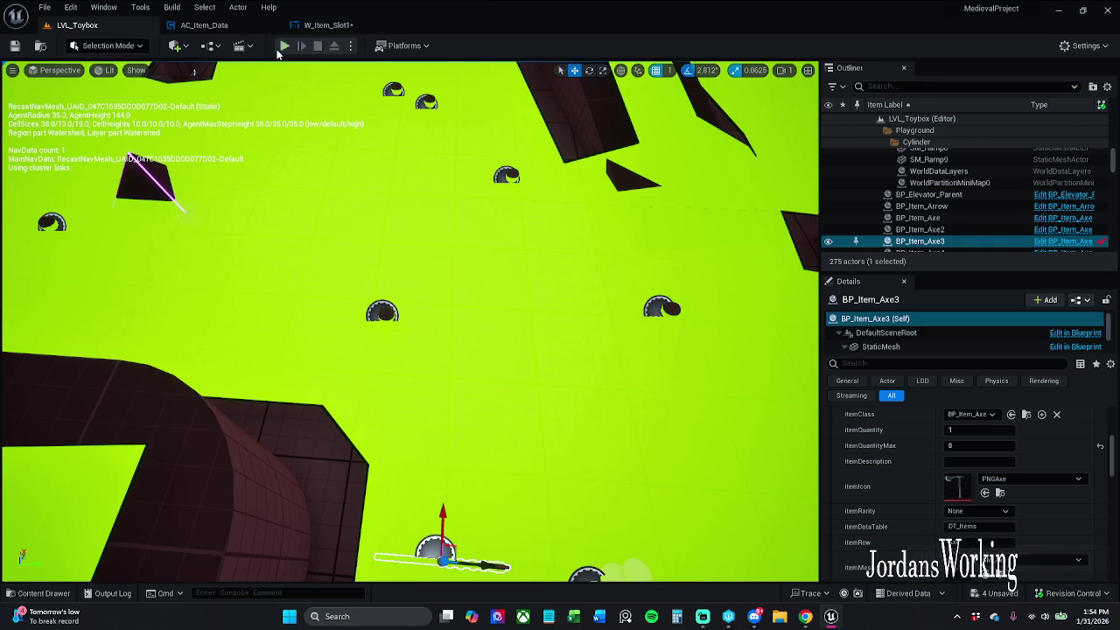
{"action": "left_click", "coordinate": [284, 45]}
{"action": "key", "text": "i"}
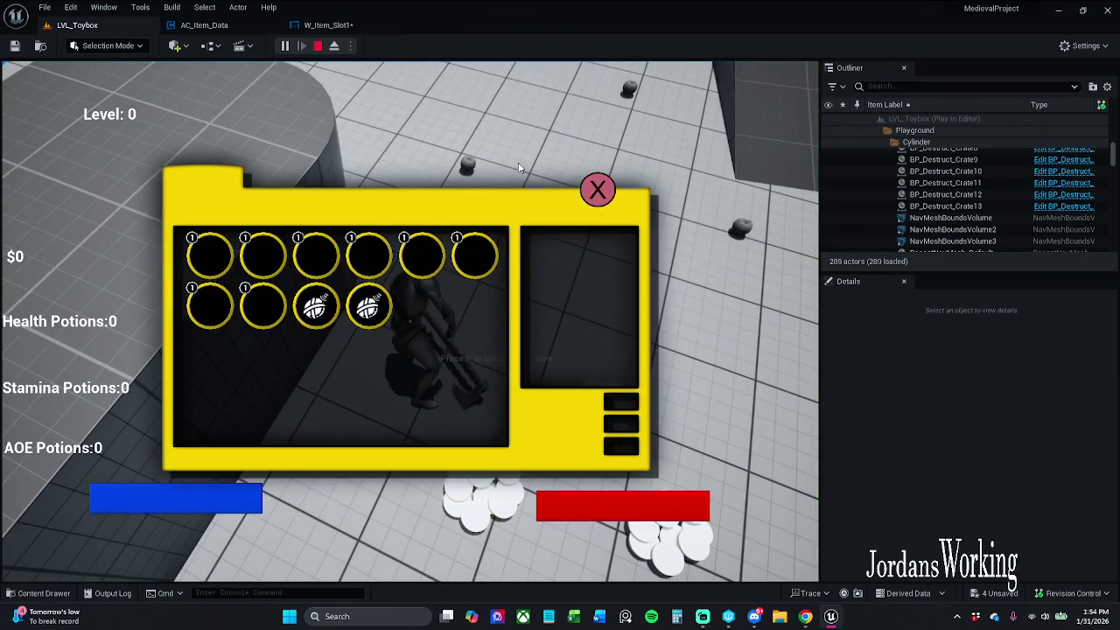
{"action": "left_click", "coordinate": [585, 208]}
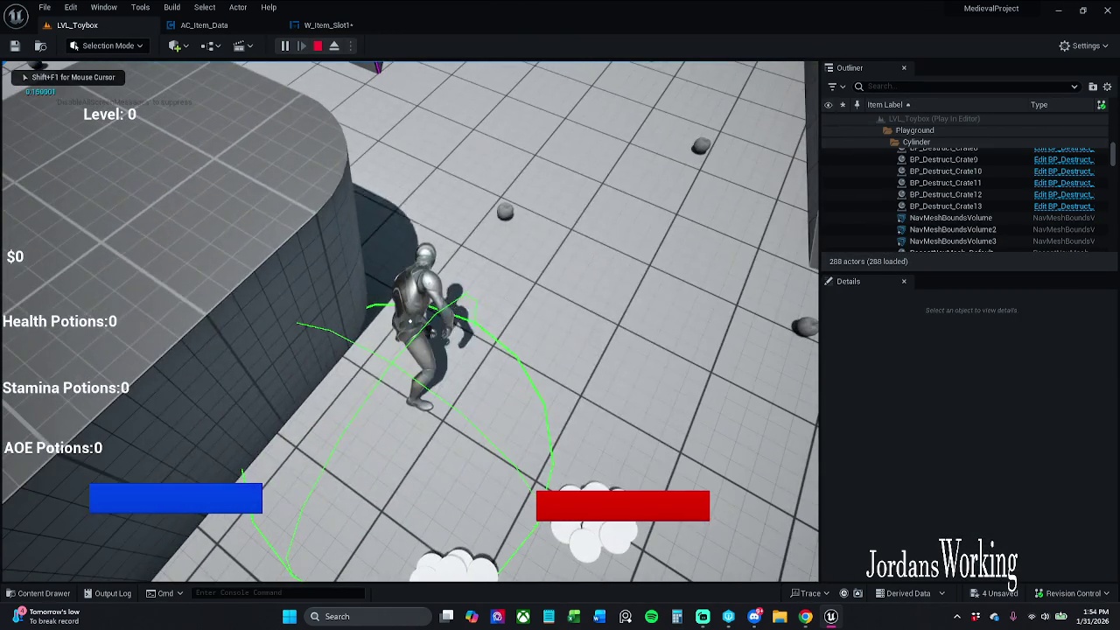
{"action": "key", "text": "i"}
{"action": "left_click", "coordinate": [318, 45]}
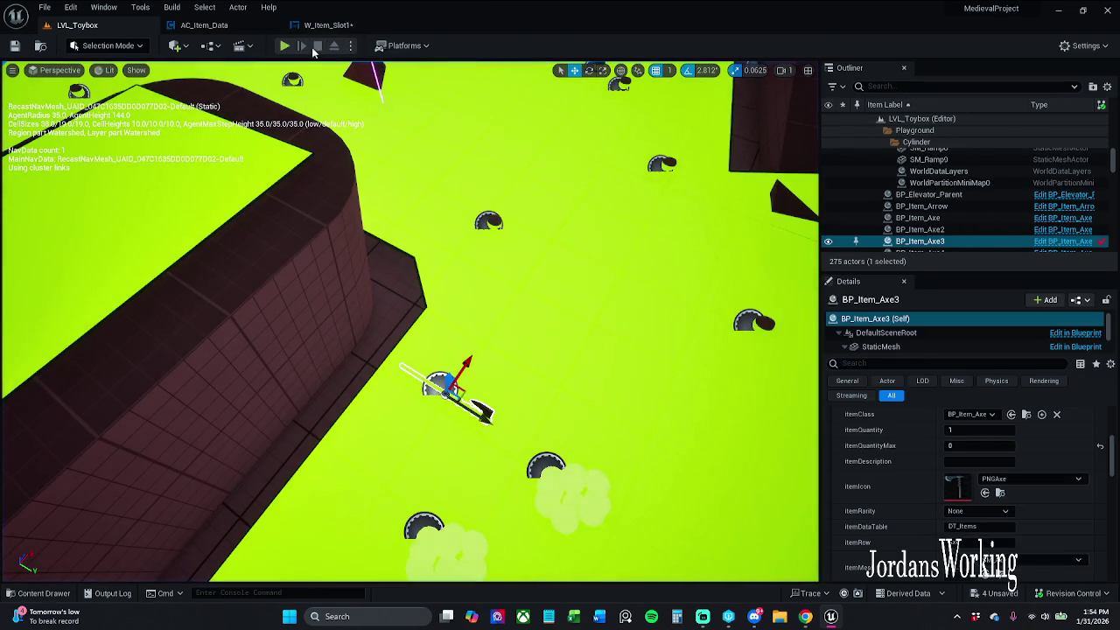
{"action": "left_click", "coordinate": [328, 24]}
{"action": "key", "text": "ctrl+z"}
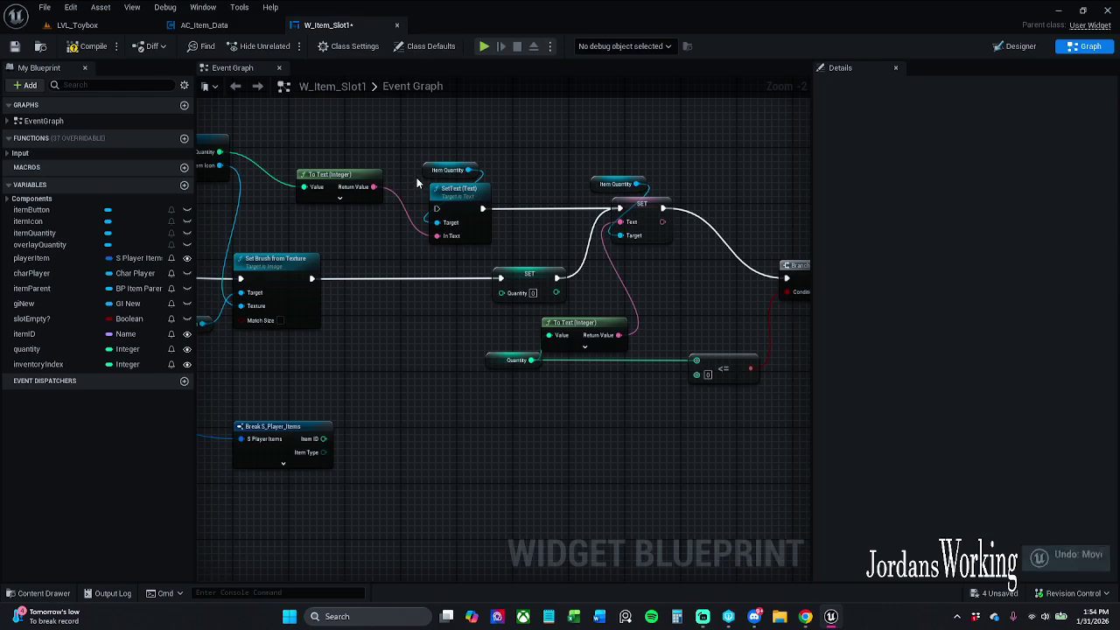
In LVL_Toybox, run a quick playtest that opens and closes the inventory, then stop
{"action": "left_click", "coordinate": [77, 24]}
{"action": "left_click", "coordinate": [285, 45]}
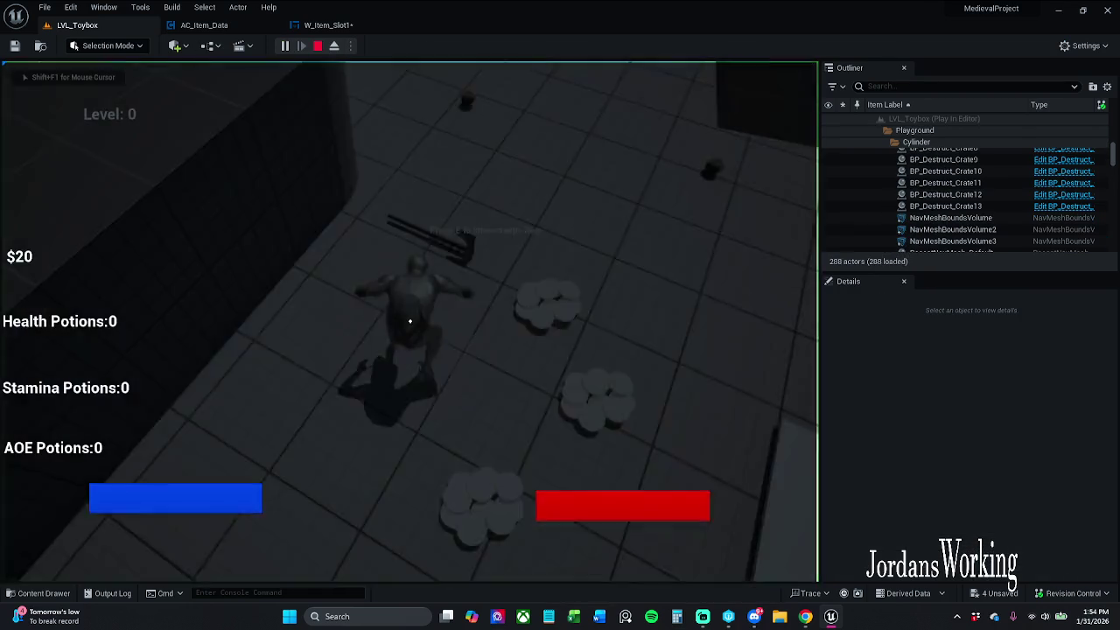
{"action": "key", "text": "i"}
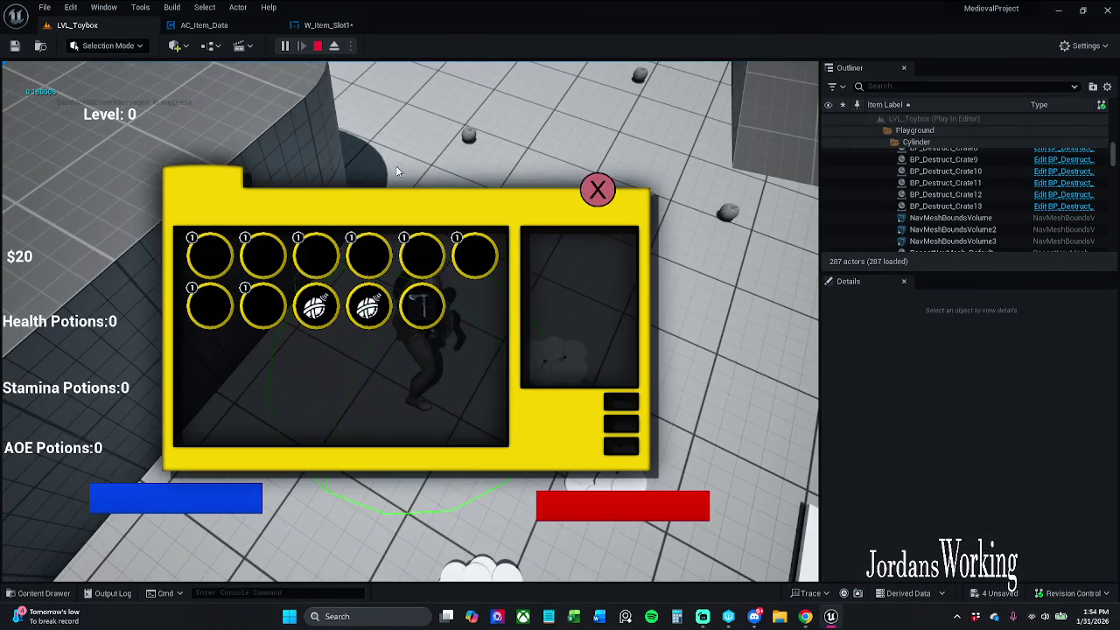
{"action": "left_click", "coordinate": [597, 189]}
{"action": "key", "text": "Escape"}
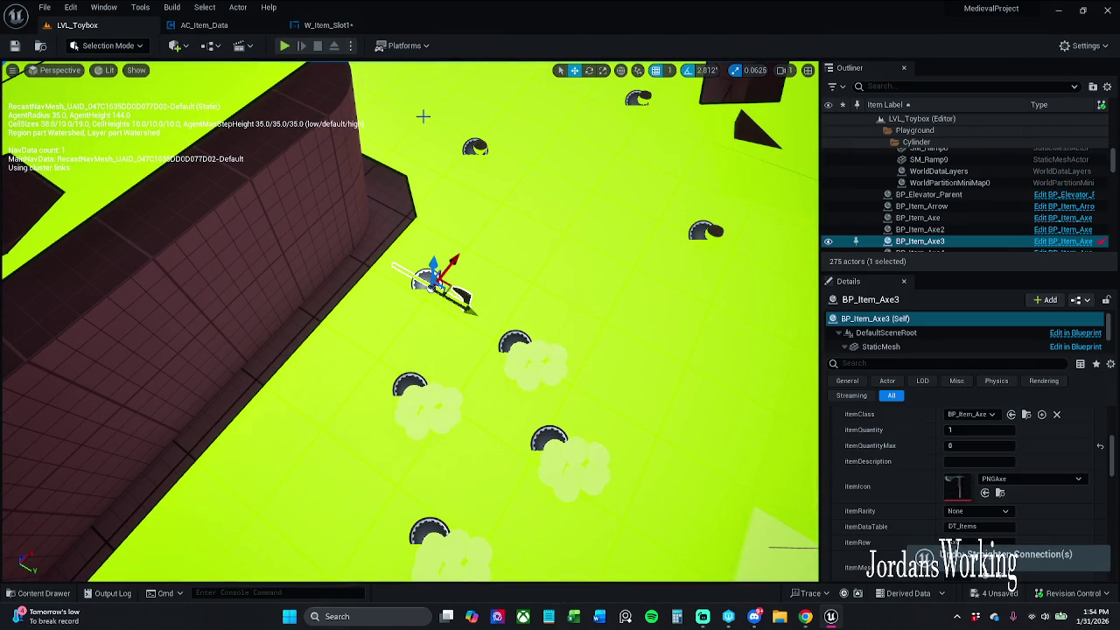
Playtest again, pick up an axe and confirm it in the inventory, then stop
{"action": "left_click", "coordinate": [291, 46]}
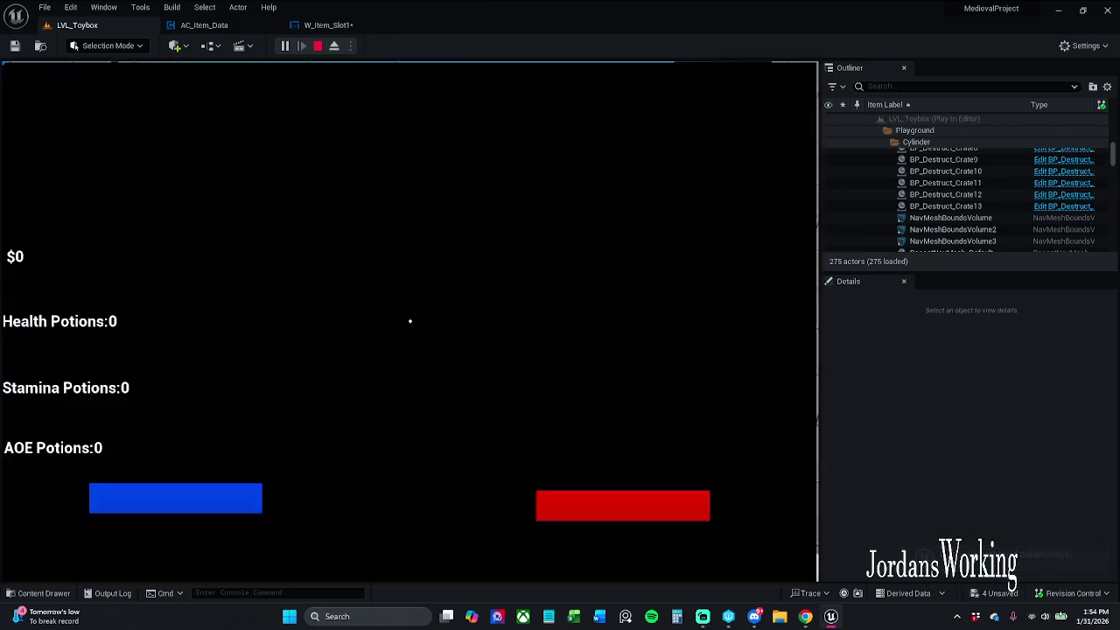
{"action": "key", "text": "e"}
{"action": "key", "text": "i"}
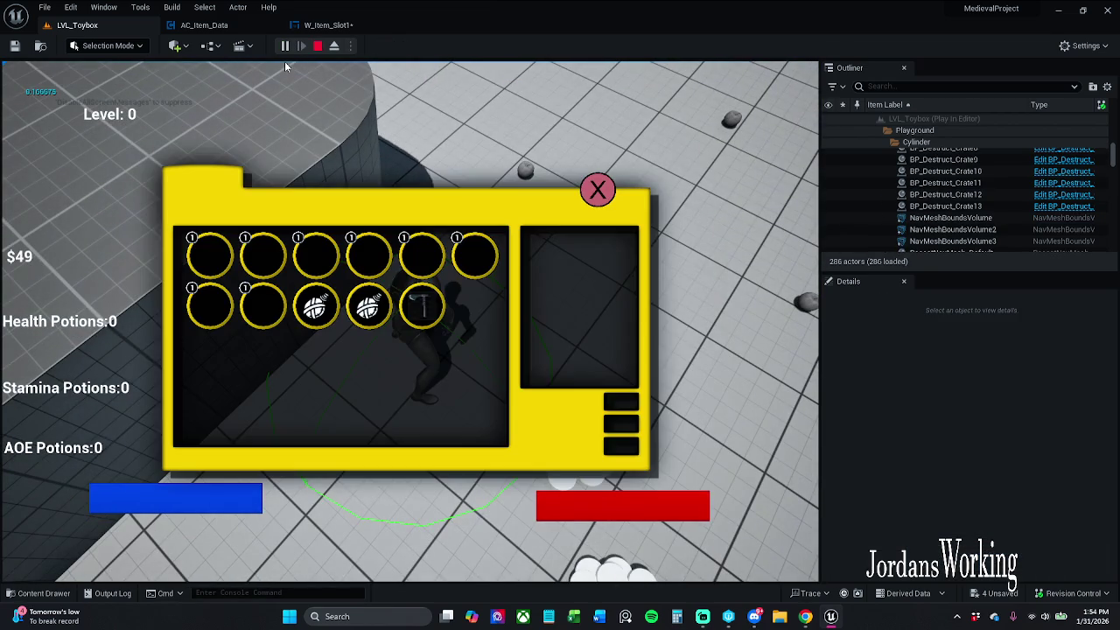
{"action": "left_click", "coordinate": [598, 190]}
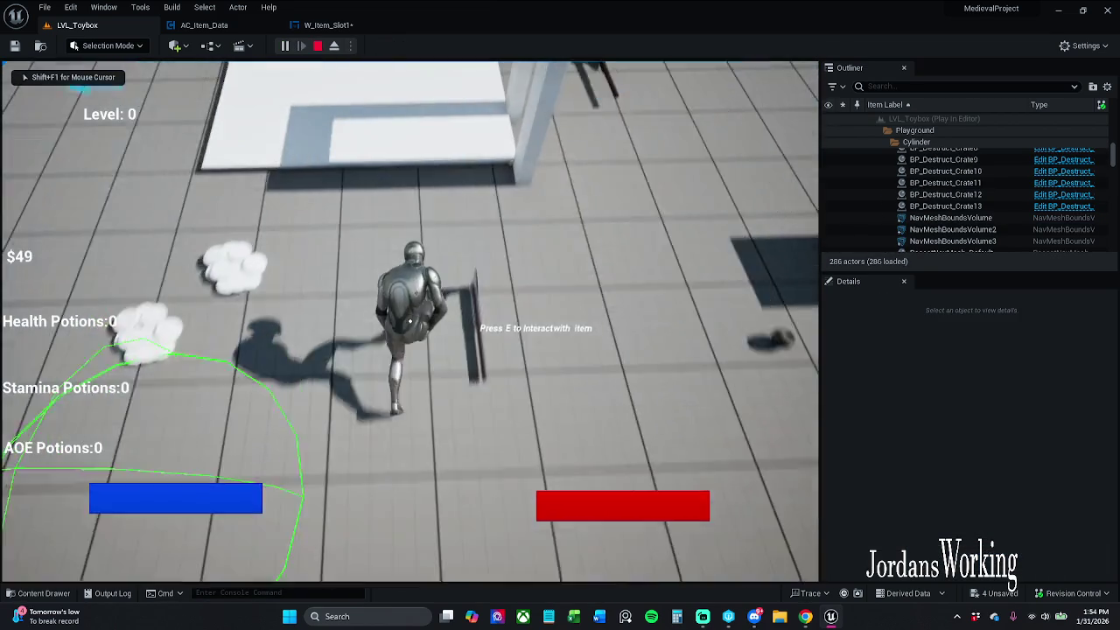
{"action": "key", "text": "i"}
{"action": "key", "text": "i"}
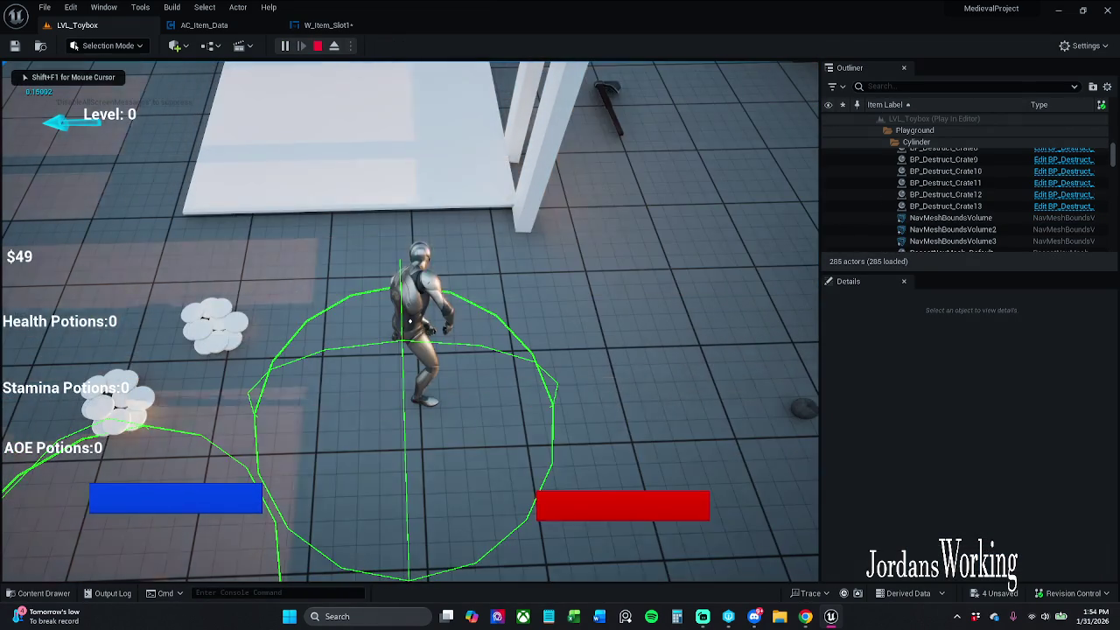
{"action": "key", "text": "Escape"}
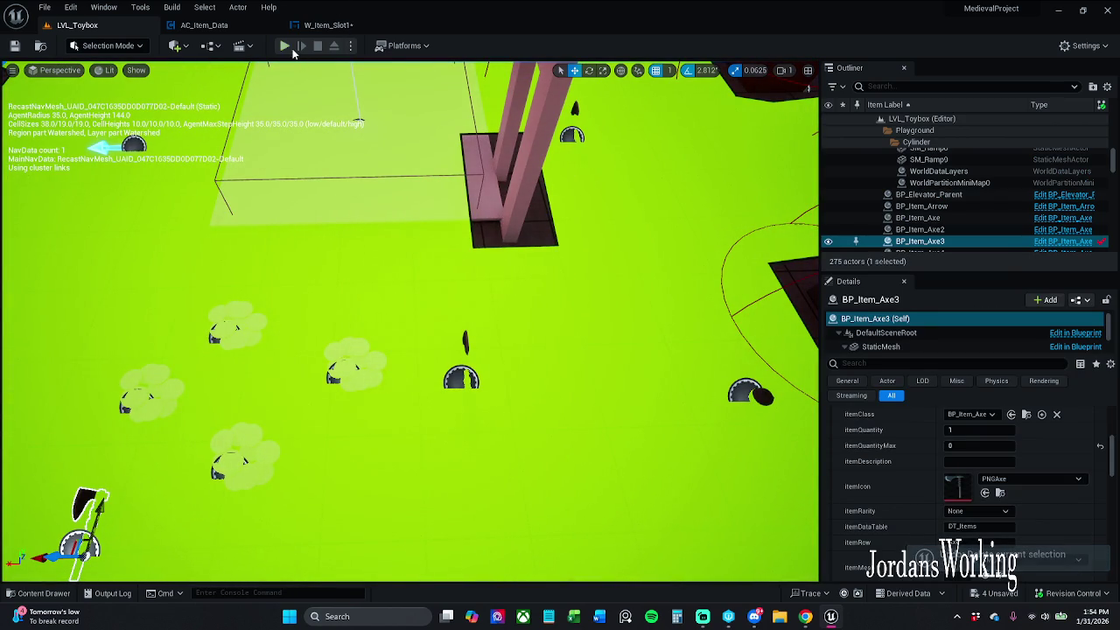
In a new playtest, collect another axe and health potions, checking the inventory counts
{"action": "left_click", "coordinate": [302, 58]}
{"action": "key", "text": "i"}
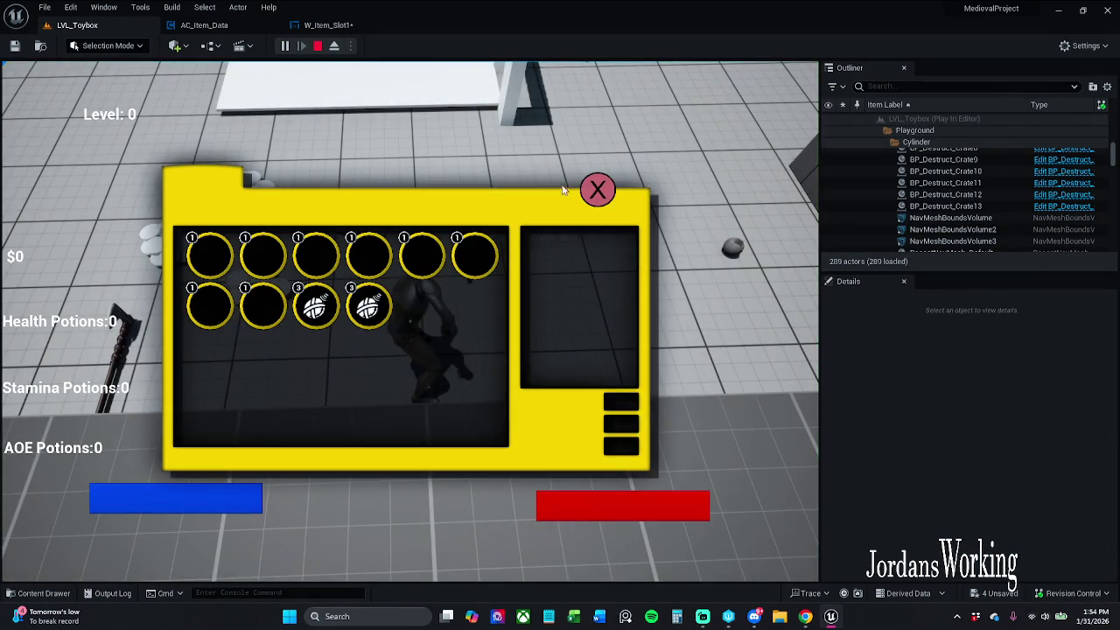
{"action": "key", "text": "i"}
{"action": "key", "text": "w"}
{"action": "key", "text": "i"}
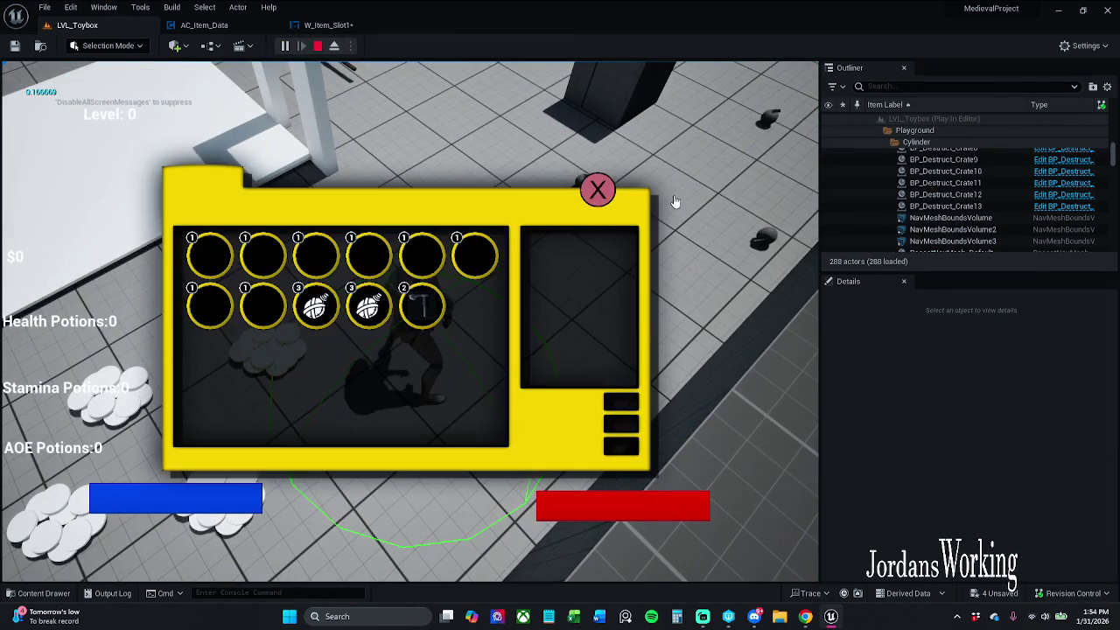
{"action": "left_click", "coordinate": [610, 203]}
{"action": "key", "text": "w"}
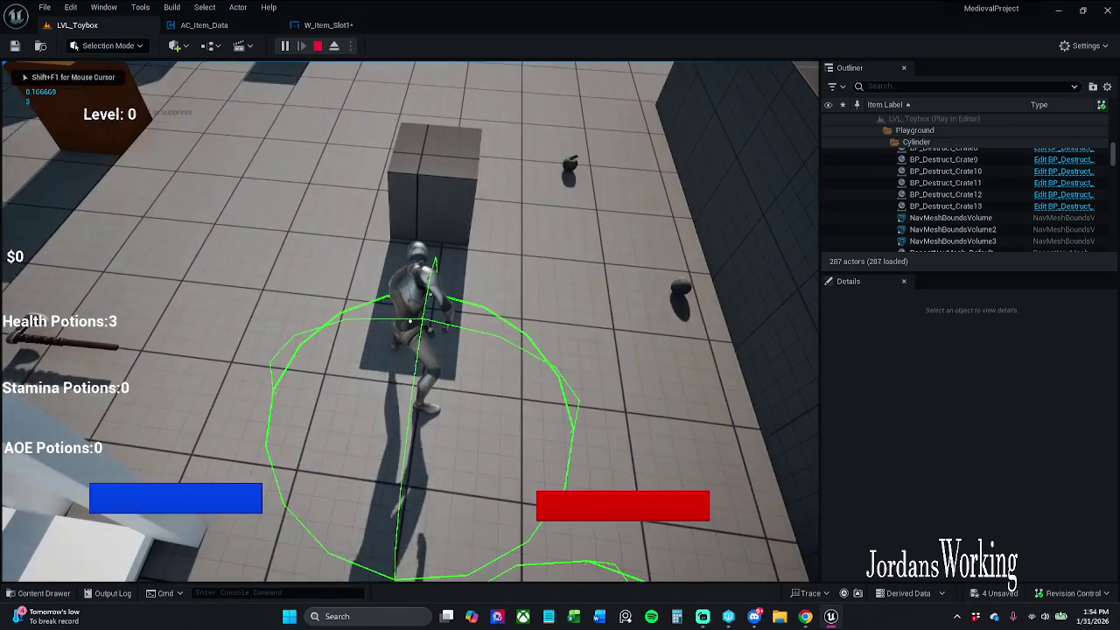
{"action": "key", "text": "i"}
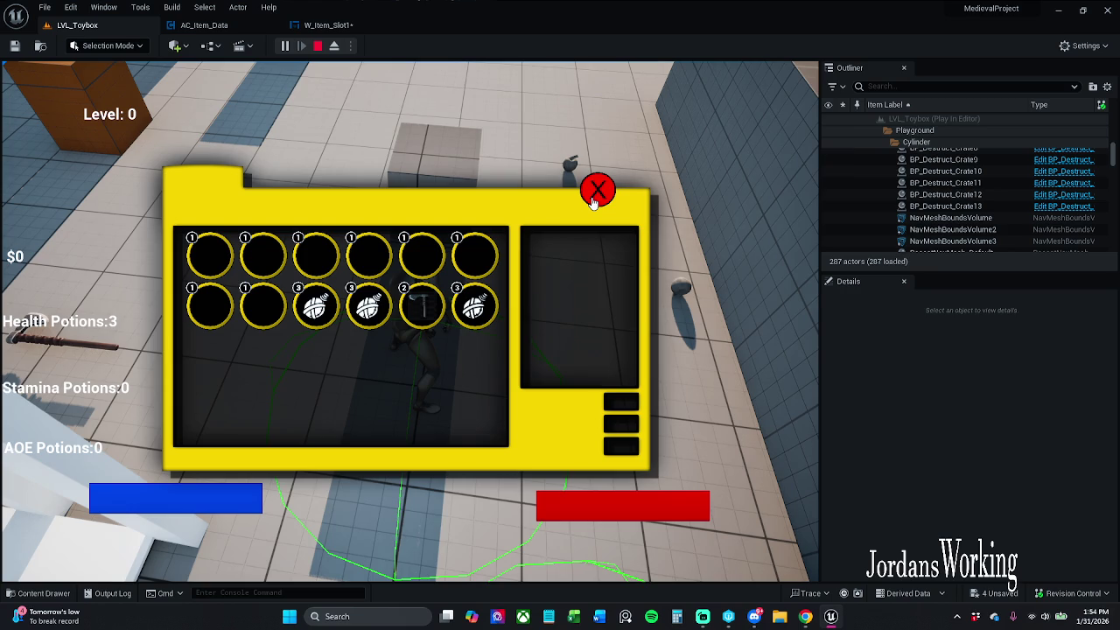
{"action": "left_click", "coordinate": [608, 194]}
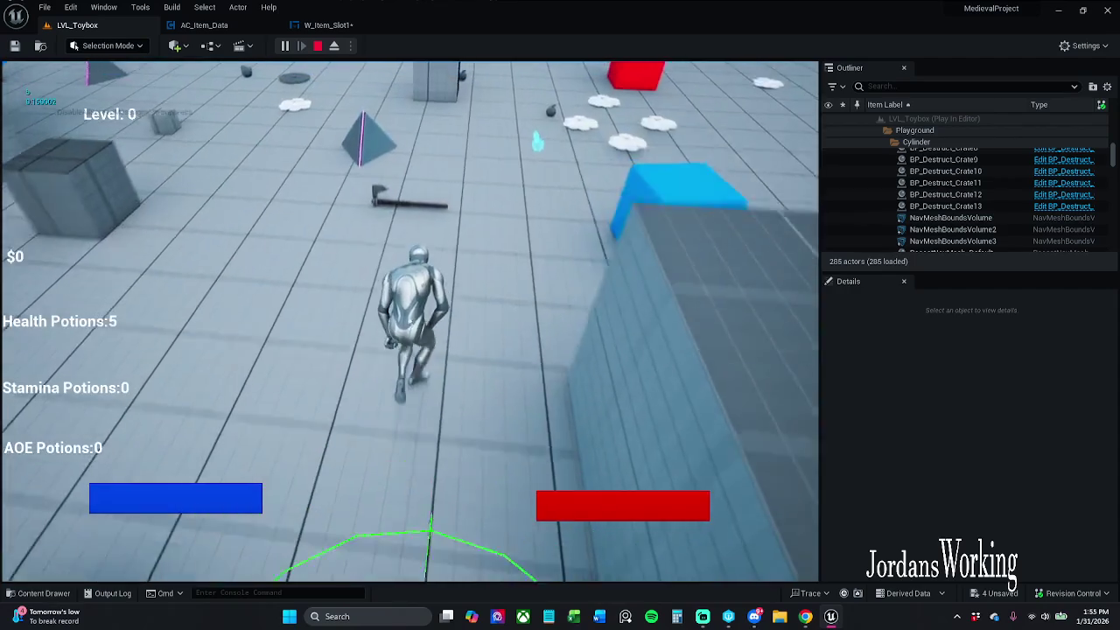
Review the stacked slots of 3 and 2, remove three third-row slots, and stop playing
{"action": "key", "text": "w"}
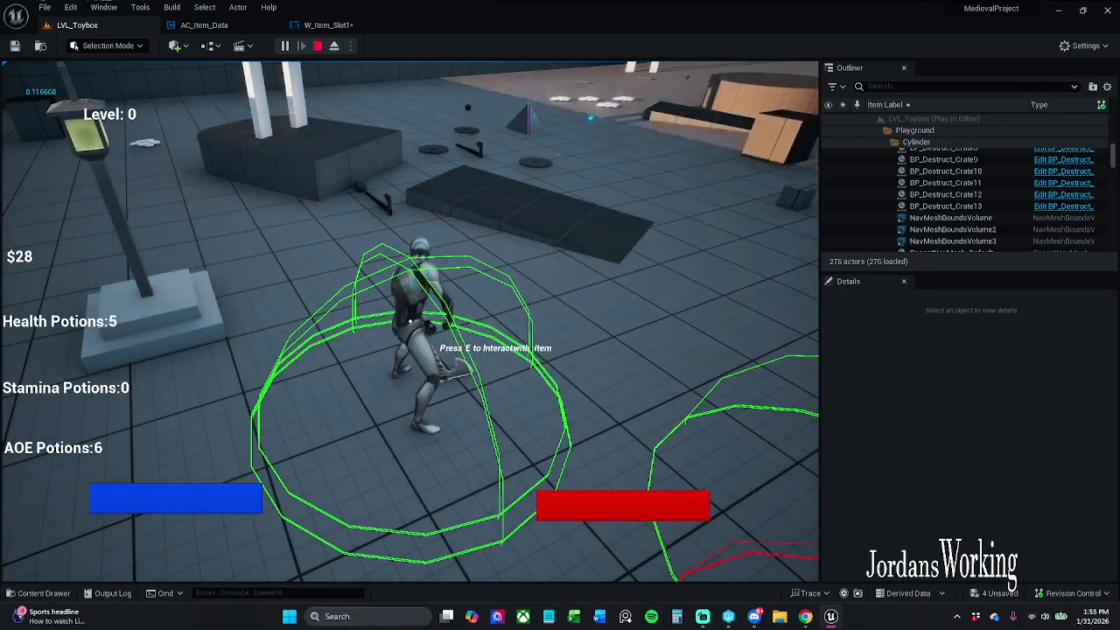
{"action": "key", "text": "i"}
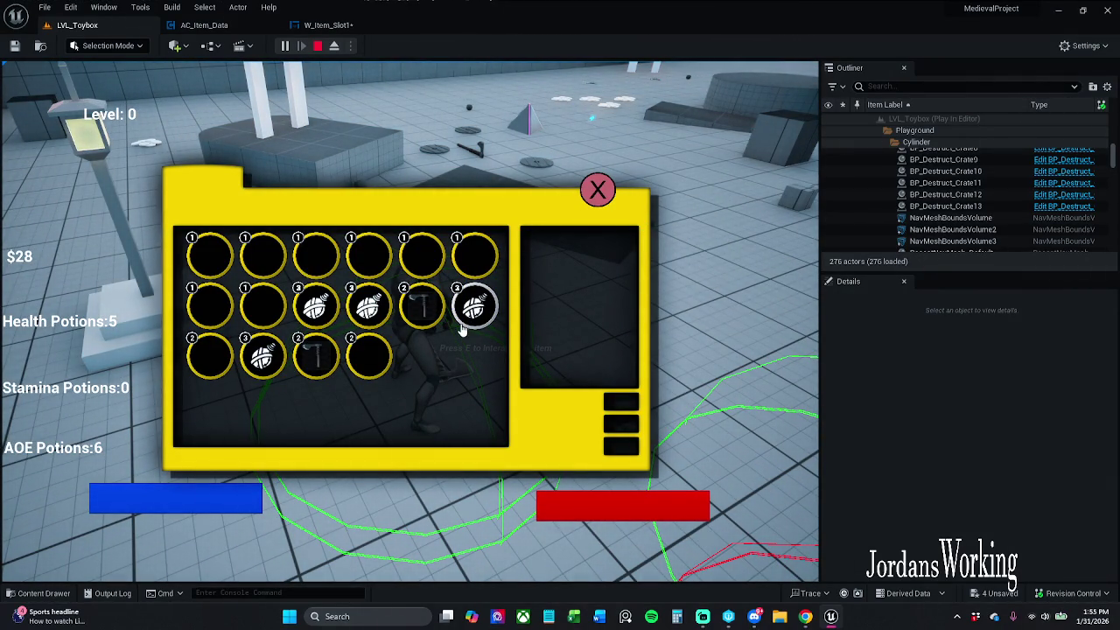
{"action": "left_click", "coordinate": [379, 360]}
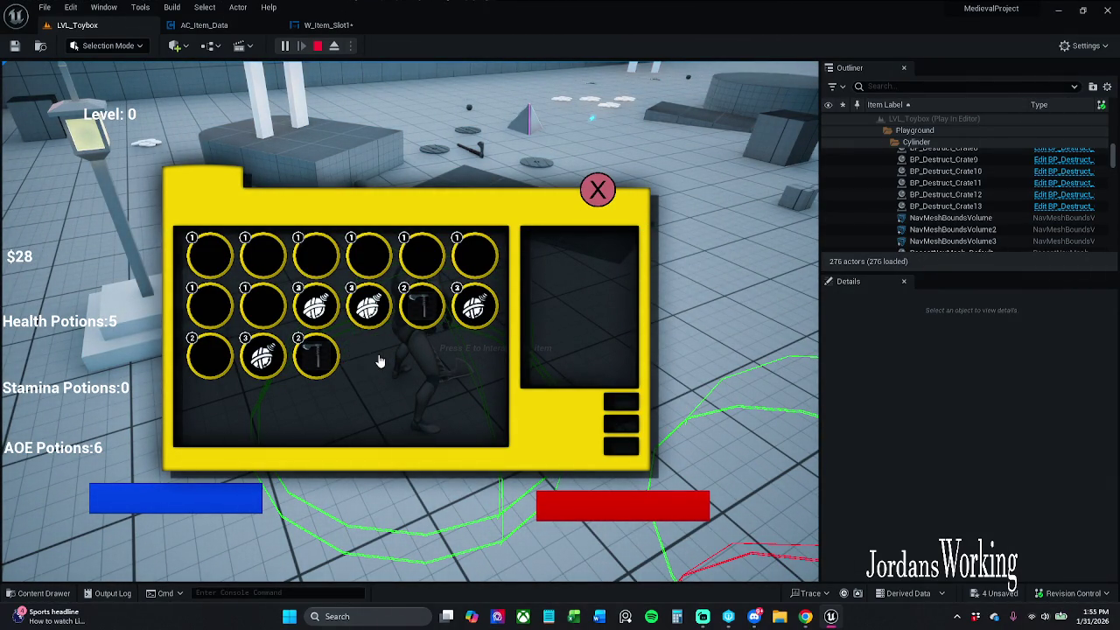
{"action": "left_click", "coordinate": [304, 356]}
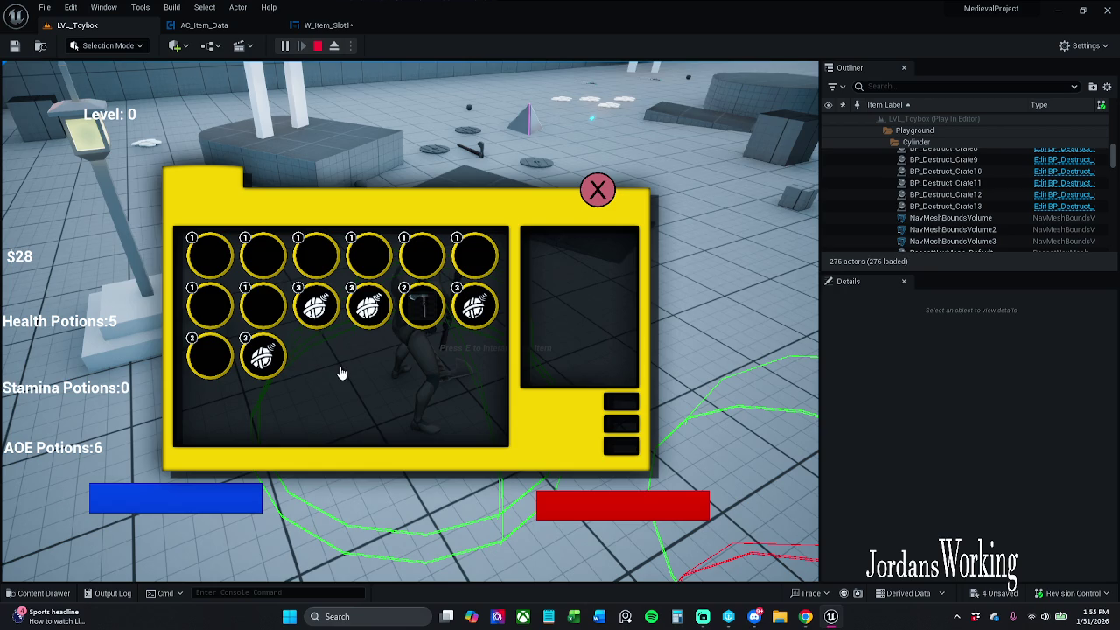
{"action": "left_click", "coordinate": [260, 358]}
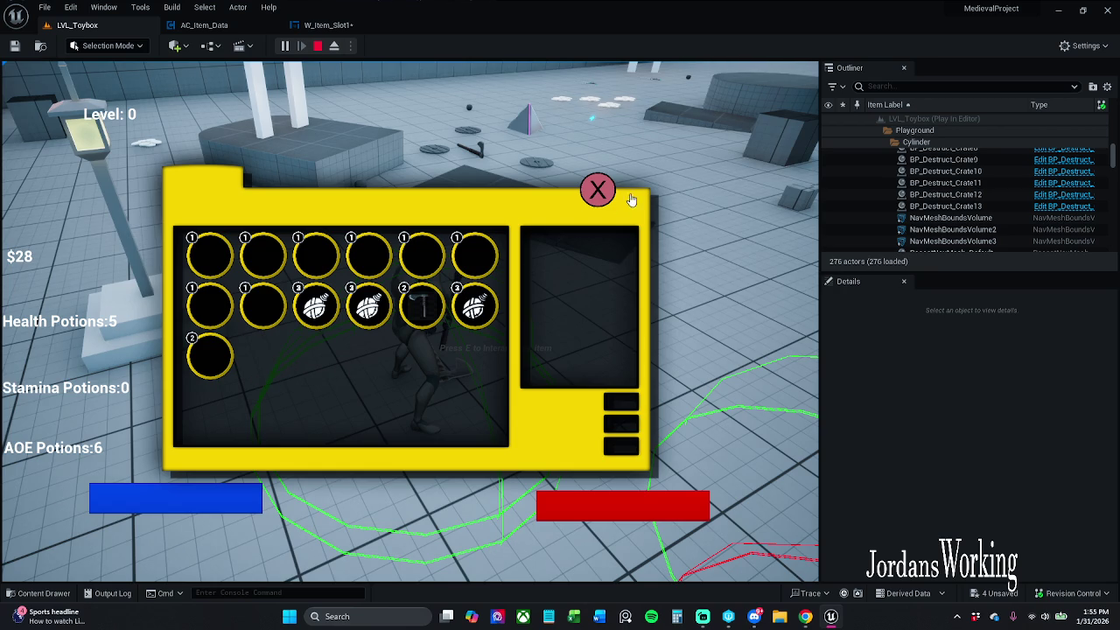
{"action": "left_click", "coordinate": [586, 197]}
{"action": "key", "text": "Escape"}
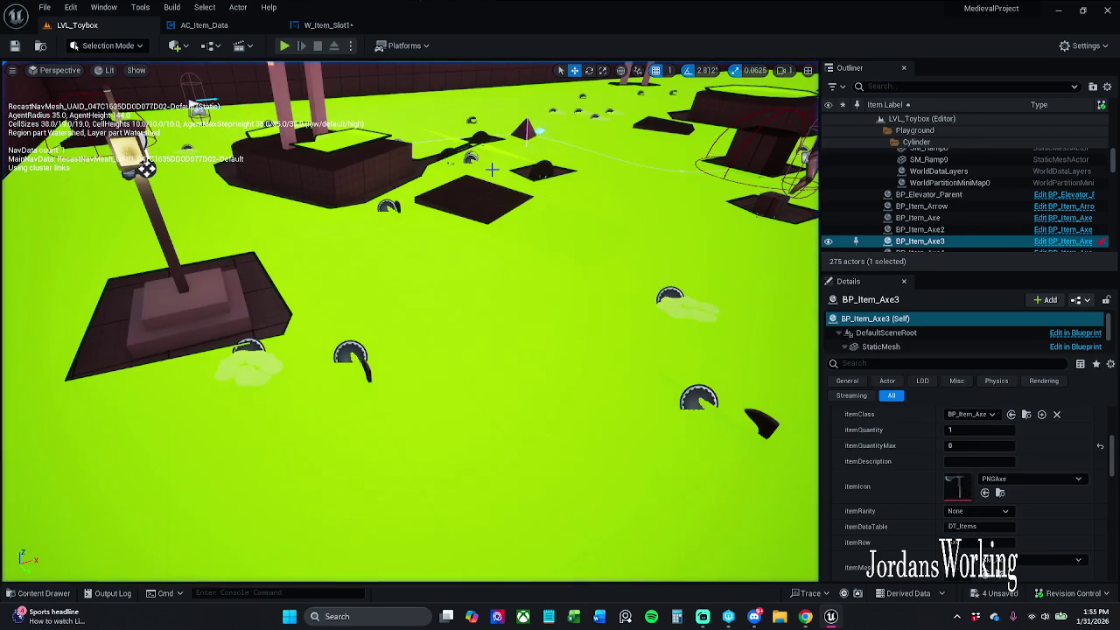
Save W_Item_Slot1 and wire Set Brush from Texture's exec output directly to the Item Quantity SET node
{"action": "left_click", "coordinate": [325, 24]}
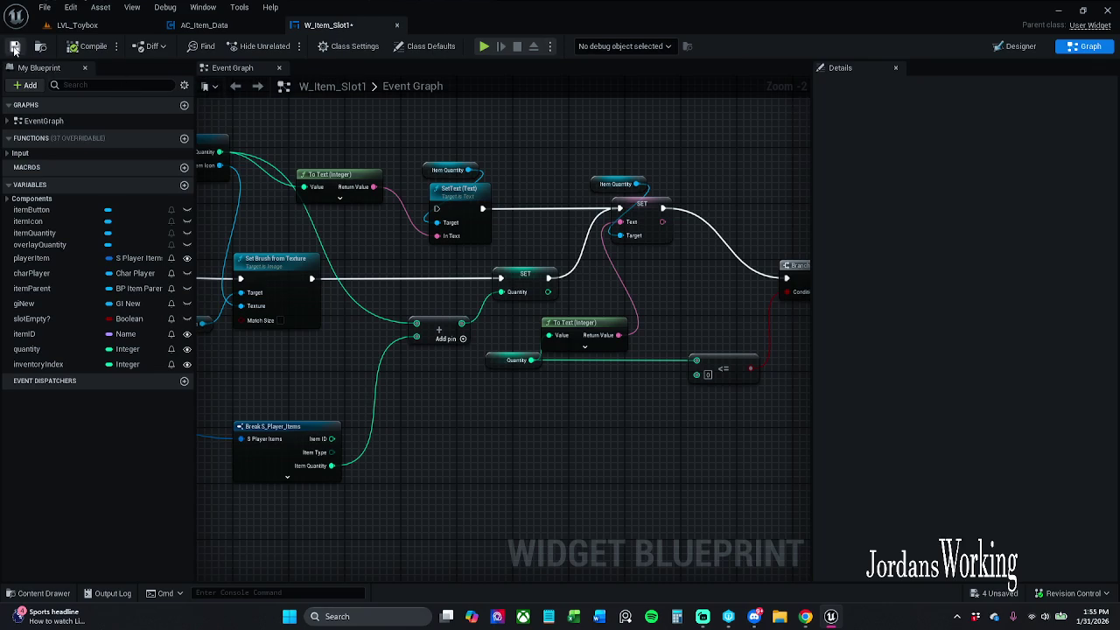
{"action": "left_click", "coordinate": [362, 137]}
{"action": "key", "text": "ctrl+s"}
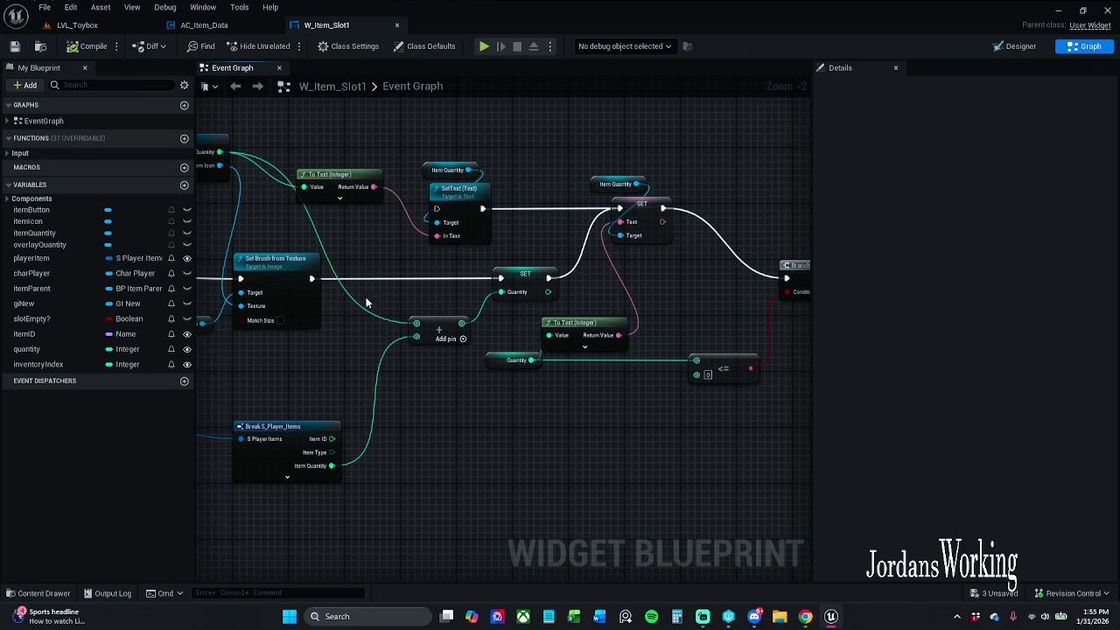
{"action": "mouse_move", "coordinate": [312, 278]}
{"action": "left_mouse_down"}
{"action": "mouse_move", "coordinate": [672, 215]}
{"action": "mouse_move", "coordinate": [620, 209]}
{"action": "left_mouse_up"}
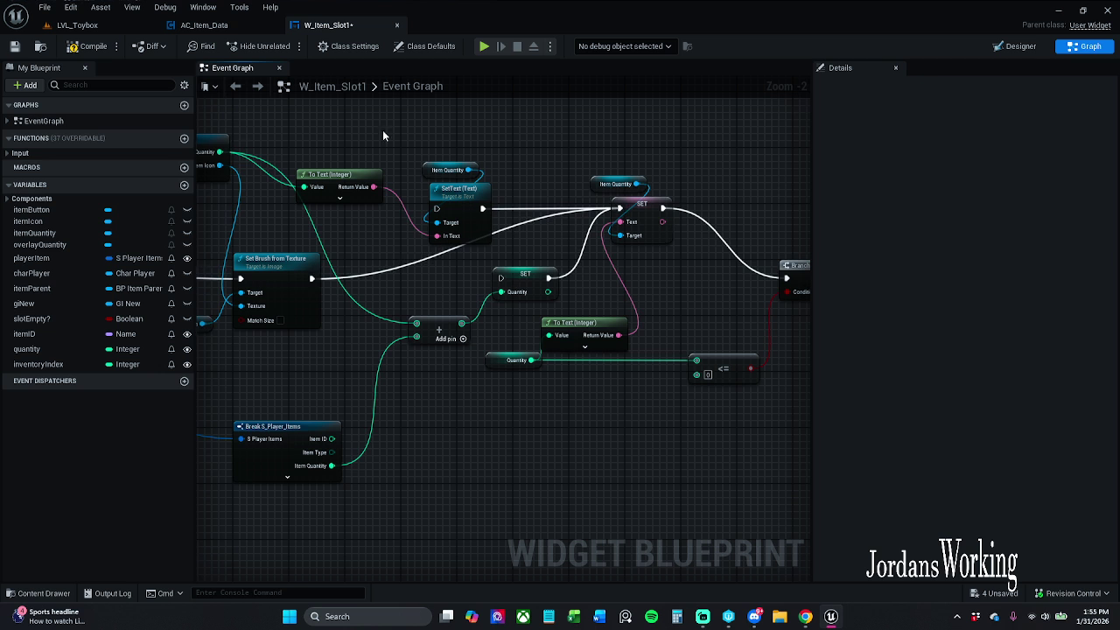
{"action": "left_click", "coordinate": [83, 25]}
Start a new playtest and briefly open and close the inventory
{"action": "left_click", "coordinate": [285, 45]}
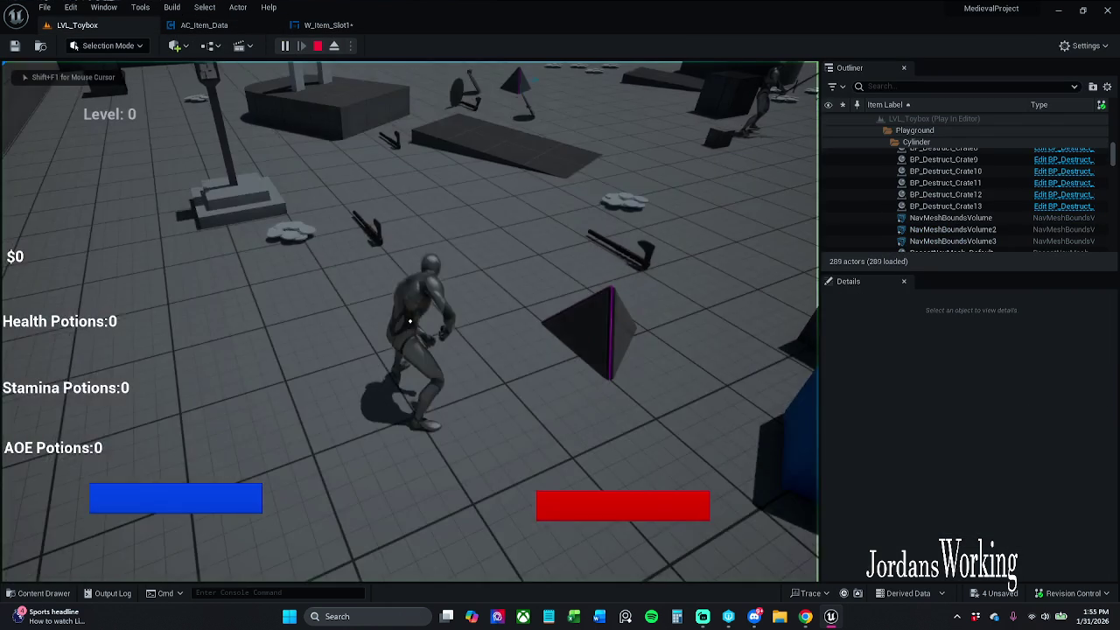
{"action": "key", "text": "i"}
{"action": "left_click", "coordinate": [595, 188]}
Collect coins and health potions, checking the inventory, until the HUD shows $44
{"action": "key", "text": "w"}
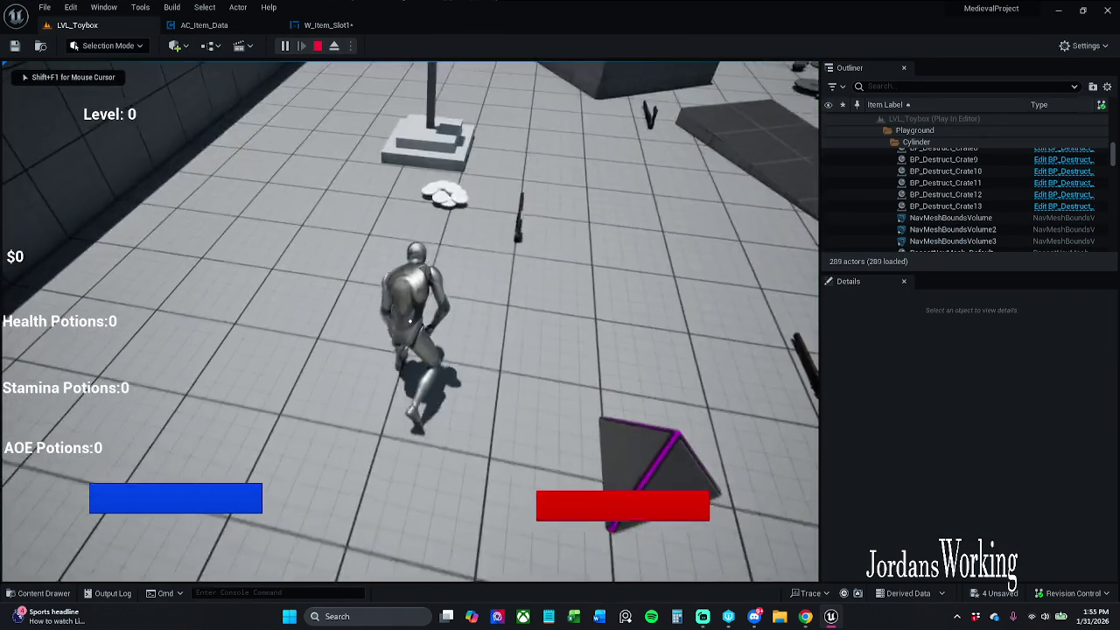
{"action": "key", "text": "e"}
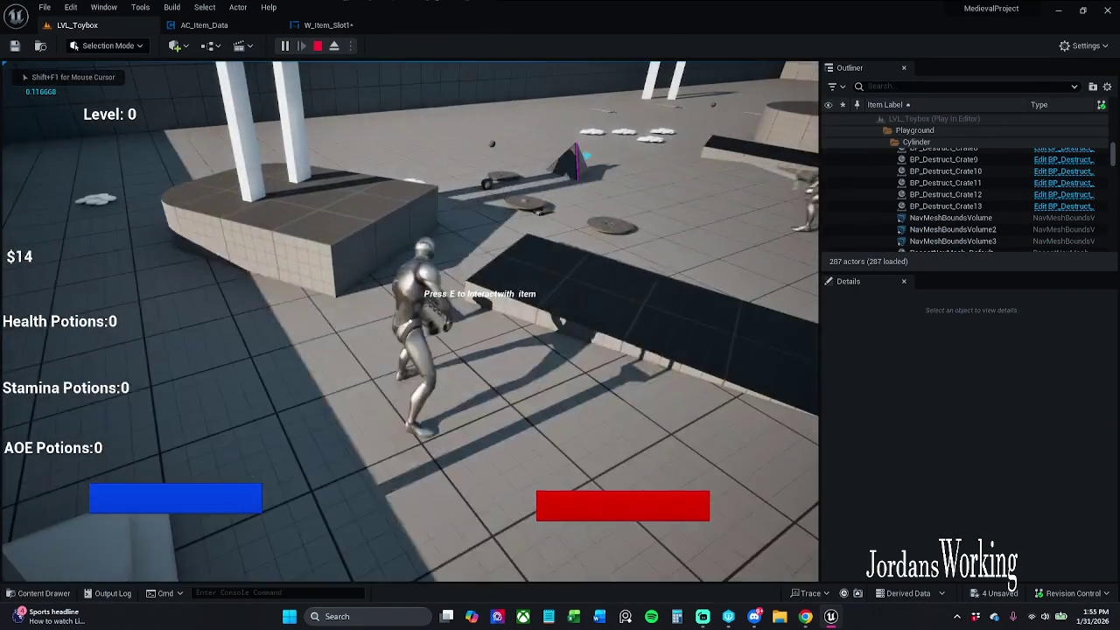
{"action": "key", "text": "i"}
{"action": "left_click", "coordinate": [597, 190]}
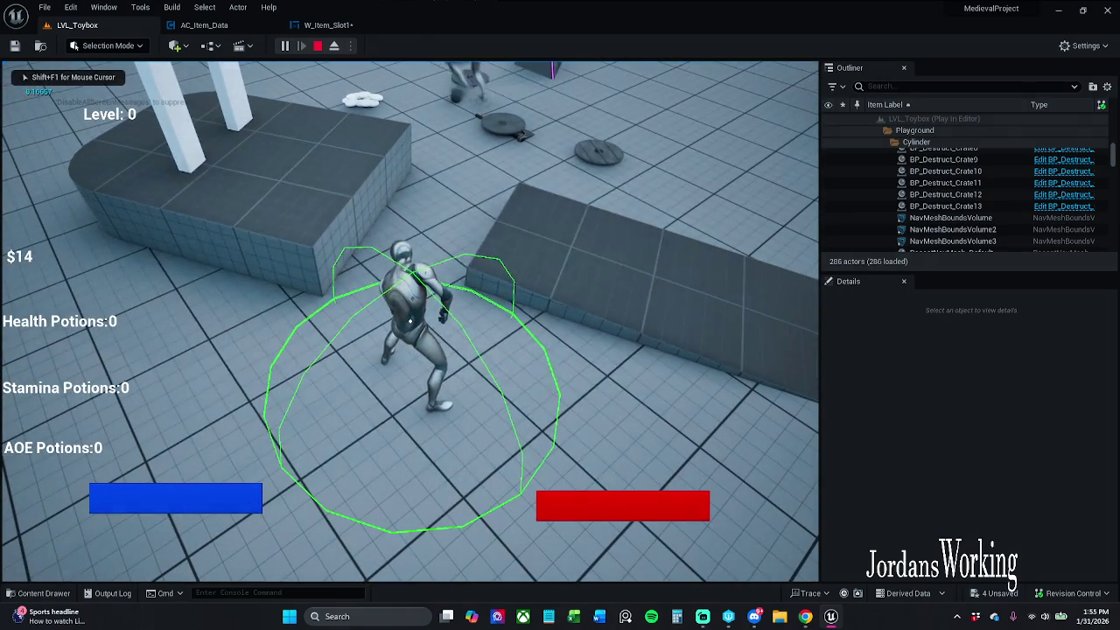
{"action": "key", "text": "i"}
{"action": "left_click", "coordinate": [600, 189]}
{"action": "key", "text": "w"}
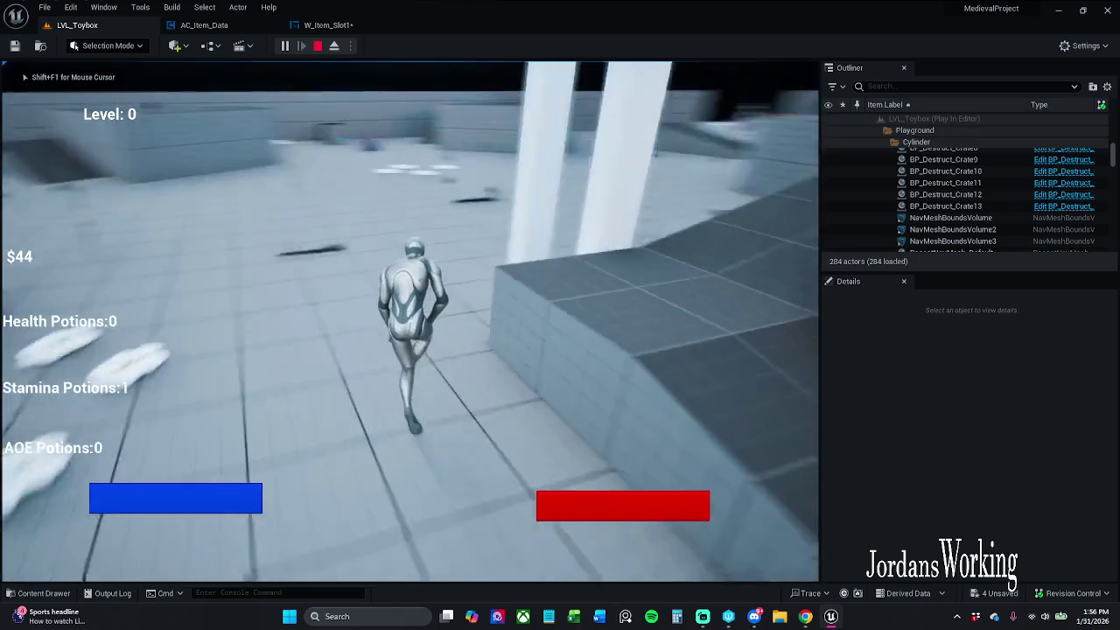
{"action": "key", "text": "e"}
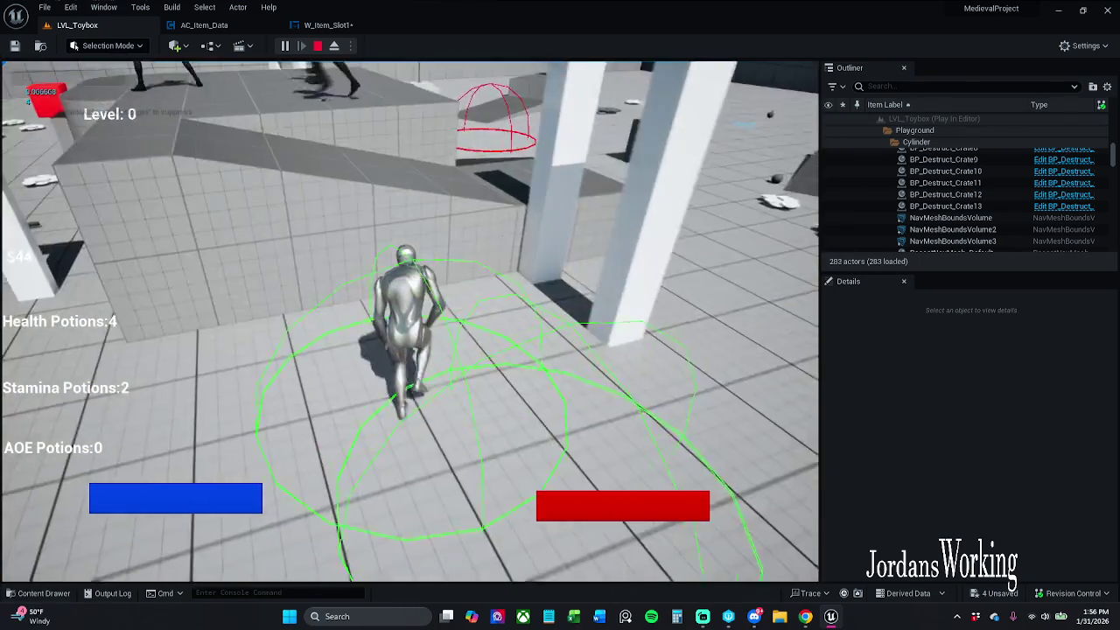
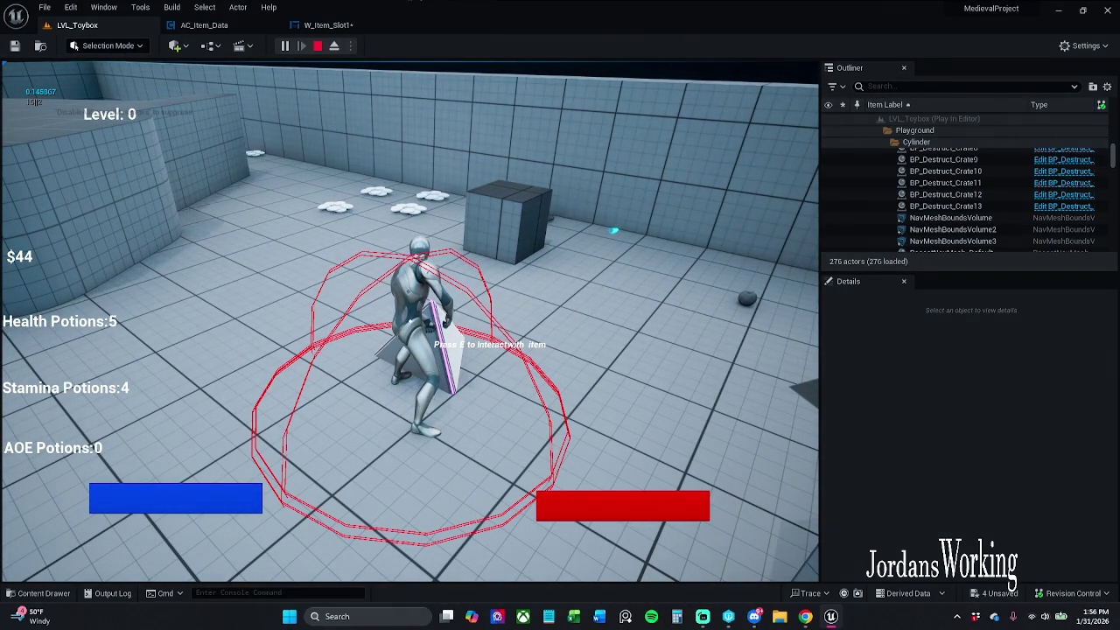
Wire Set Brush from Texture's execution into the quantity SET node and save W_Item_Slot1
{"action": "key", "text": "Escape"}
{"action": "left_click", "coordinate": [320, 25]}
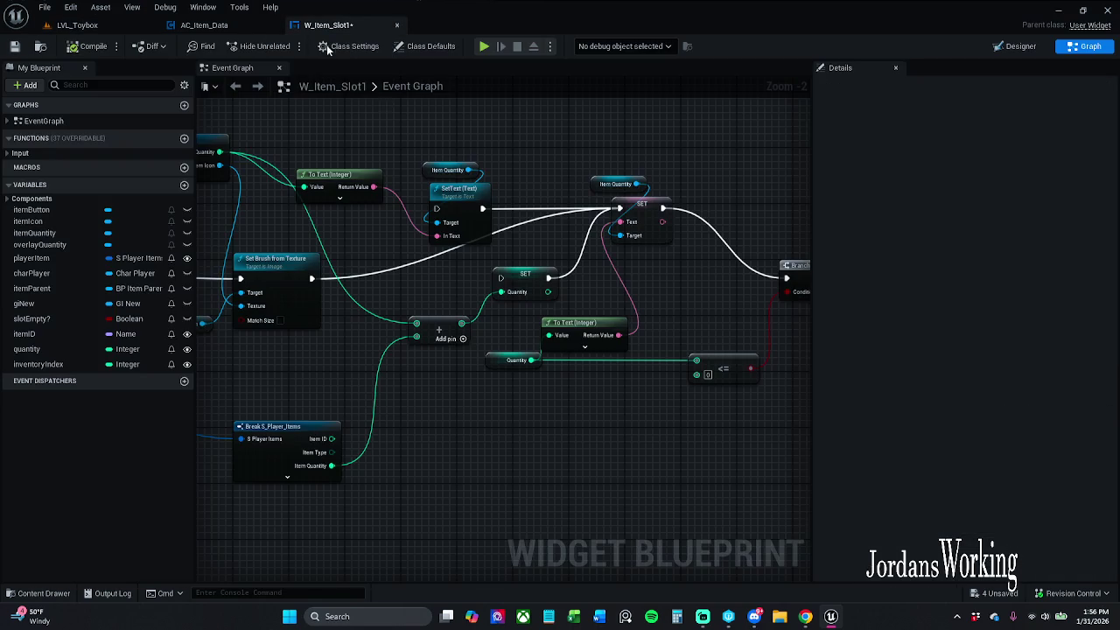
{"action": "left_click_drag", "start_coordinate": [311, 278], "coordinate": [501, 280]}
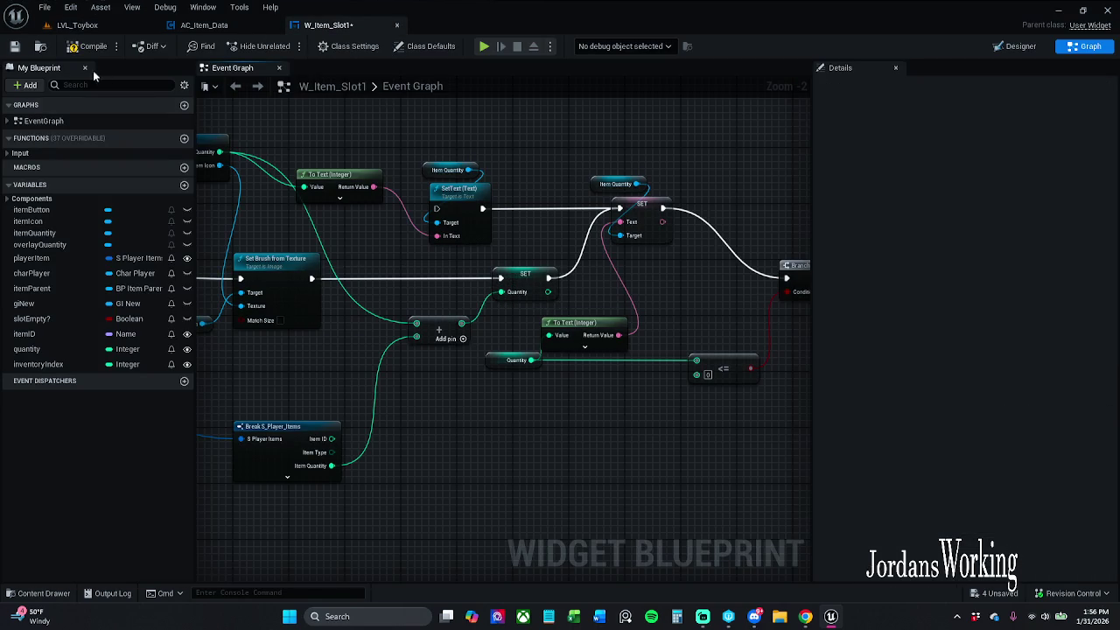
{"action": "left_click", "coordinate": [14, 46]}
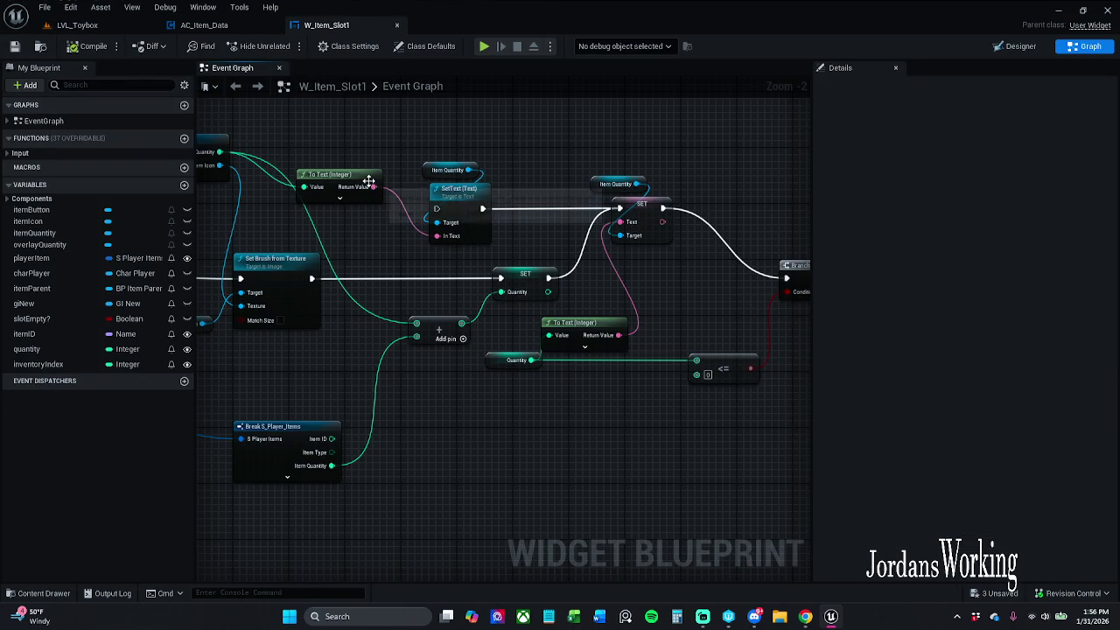
Review AC_Item_Data's graph, then play-test LVL_Toybox, collecting potions and checking the inventory
{"action": "left_click", "coordinate": [223, 27]}
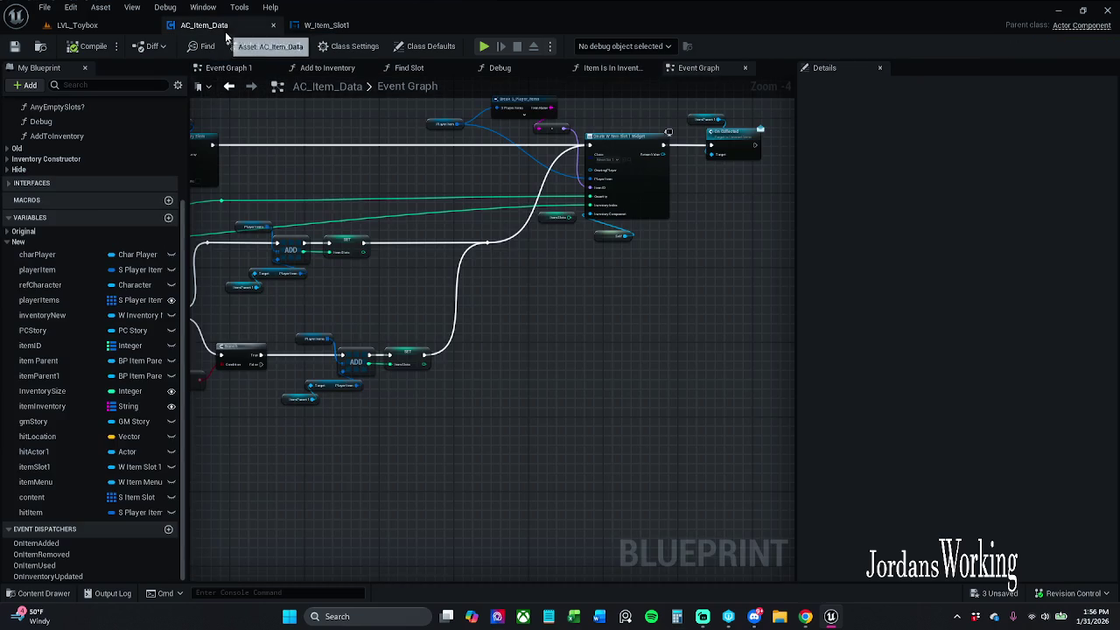
{"action": "left_click_drag", "start_coordinate": [516, 237], "coordinate": [711, 260]}
{"action": "left_click", "coordinate": [77, 24]}
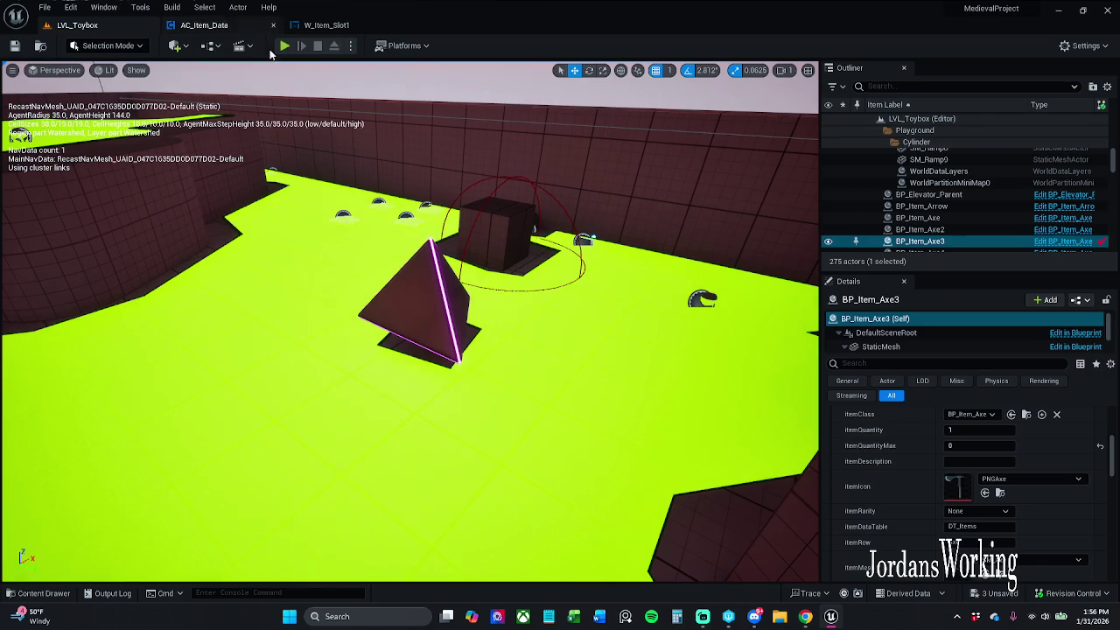
{"action": "key", "text": "alt+p"}
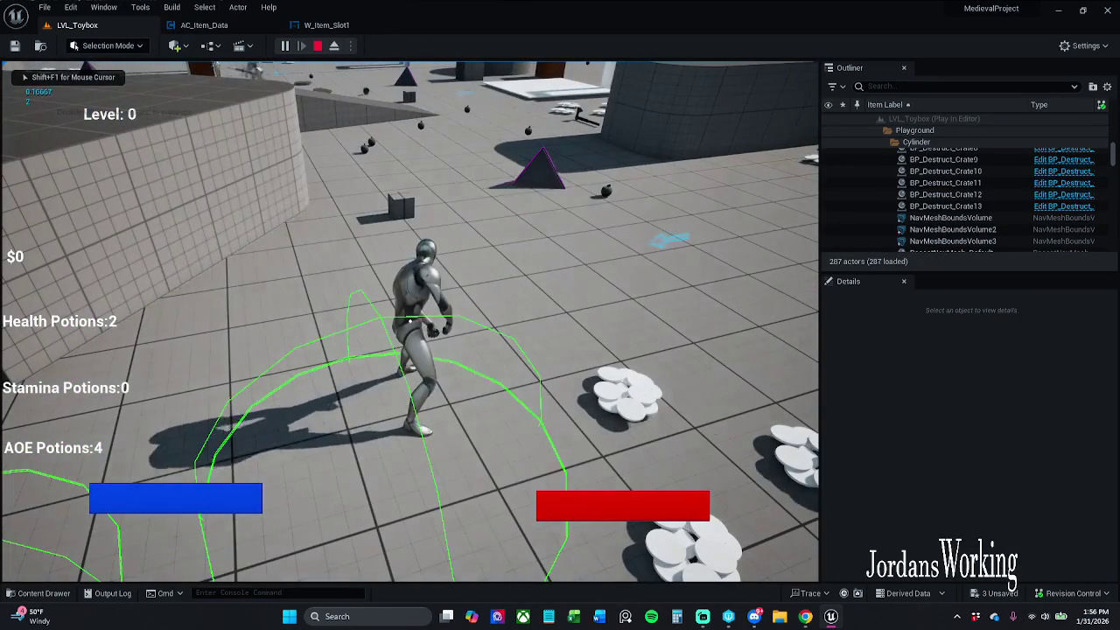
{"action": "key", "text": "i"}
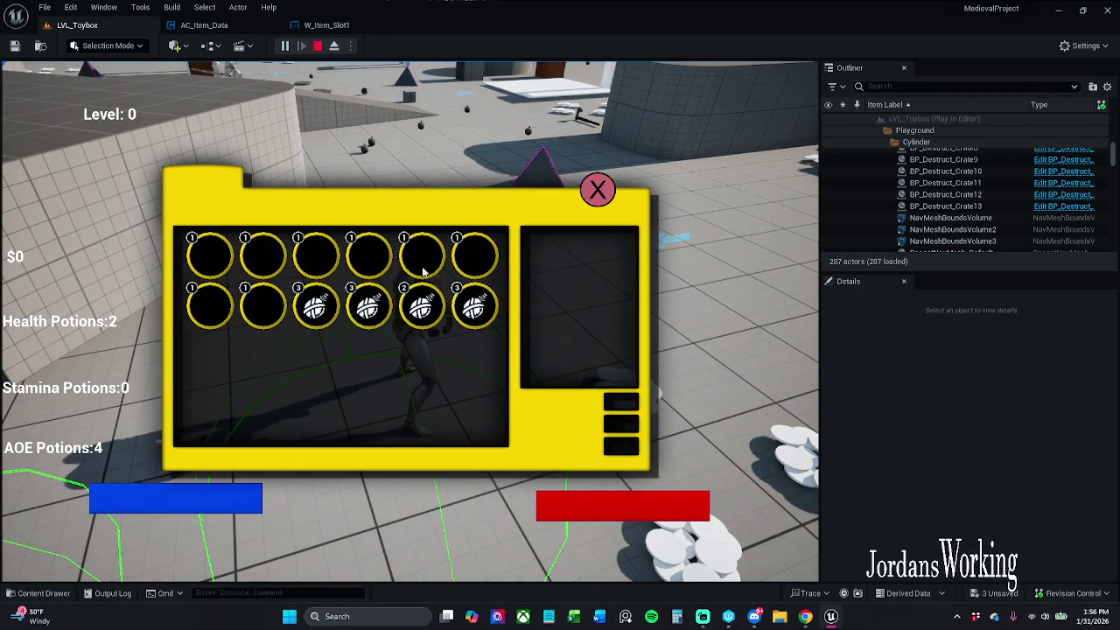
{"action": "left_click", "coordinate": [598, 190]}
{"action": "key", "text": "Escape"}
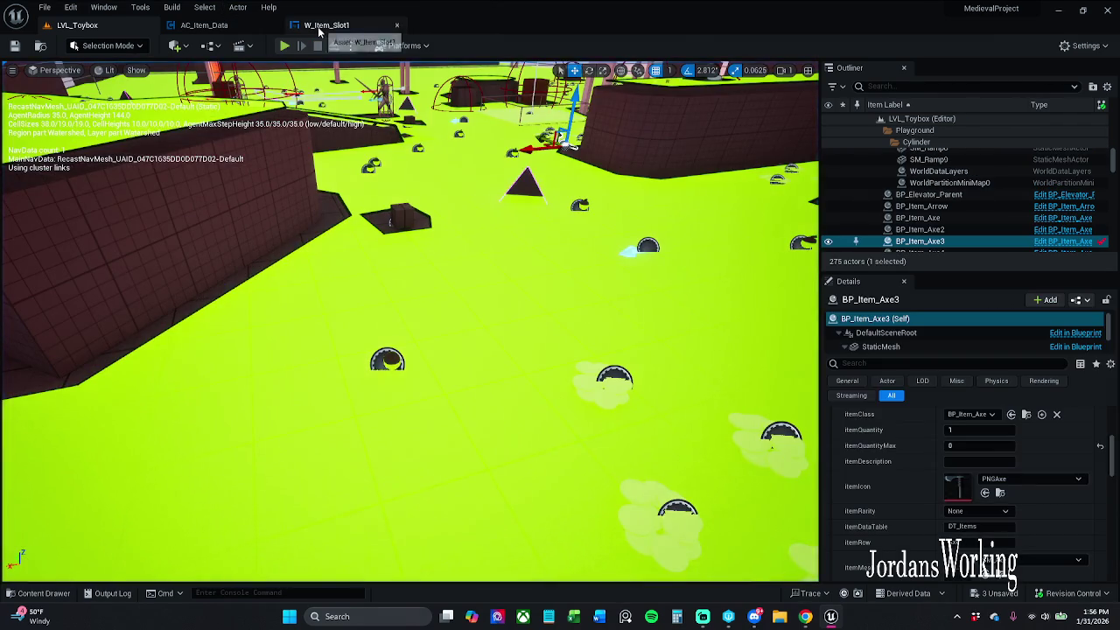
{"action": "left_click", "coordinate": [326, 24]}
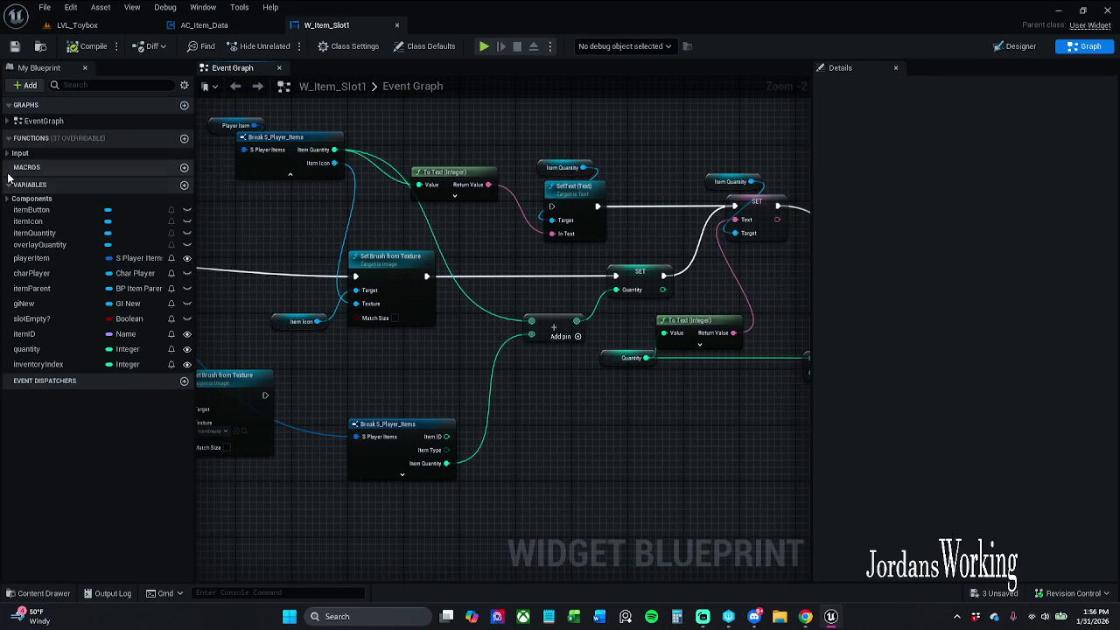
Inspect the OnKeyDown function's Branch and Return nodes under Input, then delete the OnKeyDown override
{"action": "left_click", "coordinate": [7, 152]}
{"action": "double_click", "coordinate": [50, 165]}
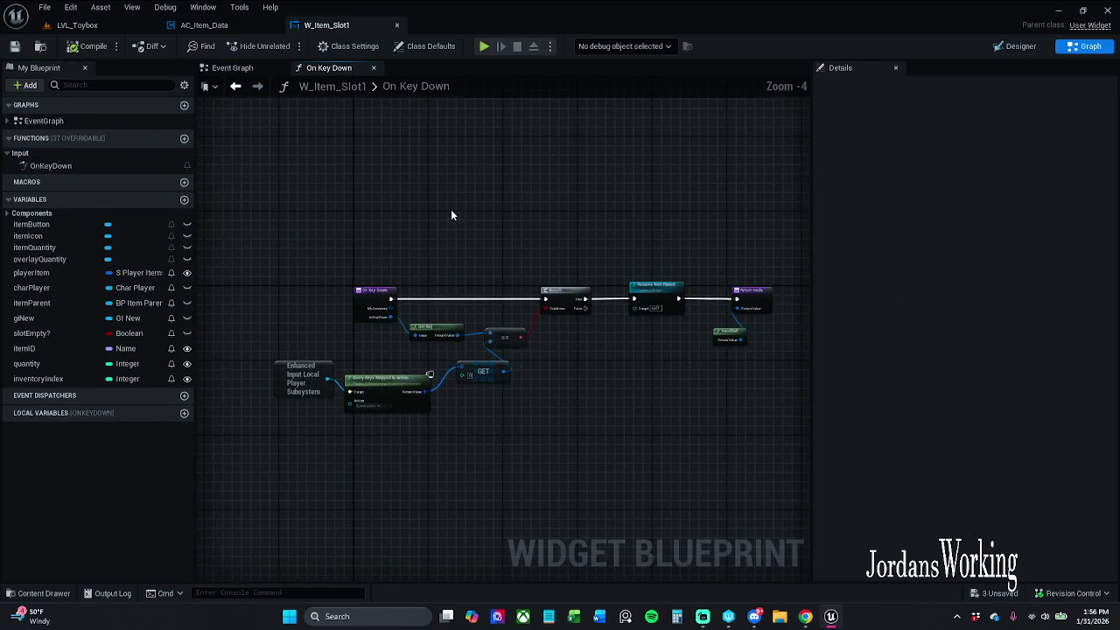
{"action": "scroll", "coordinate": [511, 284], "scroll_direction": "up", "scroll_amount": 1}
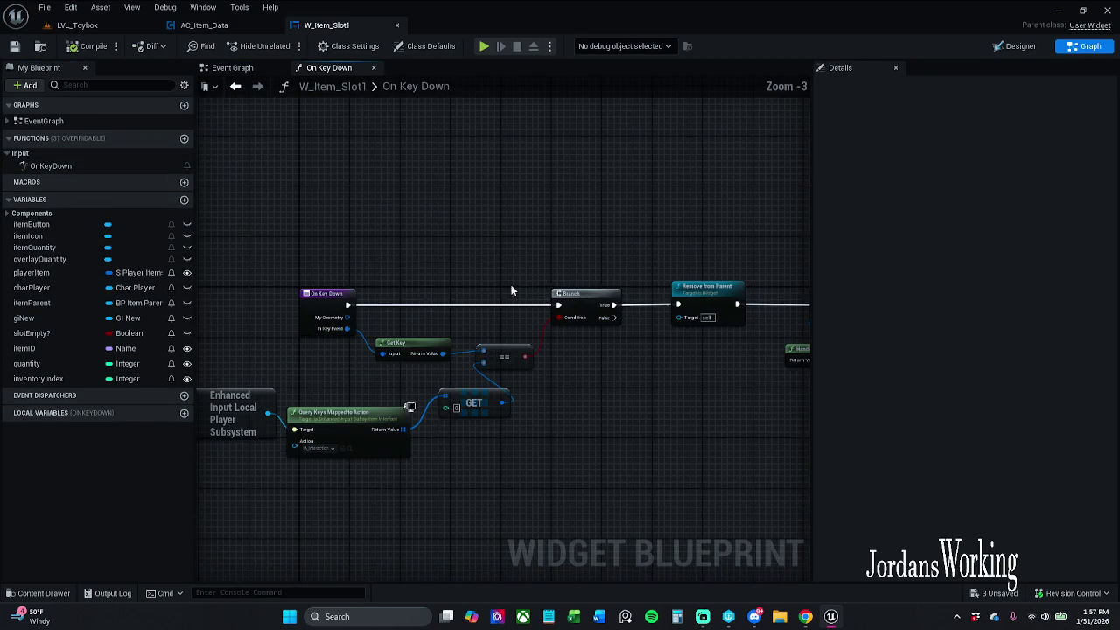
{"action": "mouse_move", "coordinate": [511, 284]}
{"action": "left_mouse_down"}
{"action": "mouse_move", "coordinate": [586, 260]}
{"action": "mouse_move", "coordinate": [470, 250]}
{"action": "left_mouse_up"}
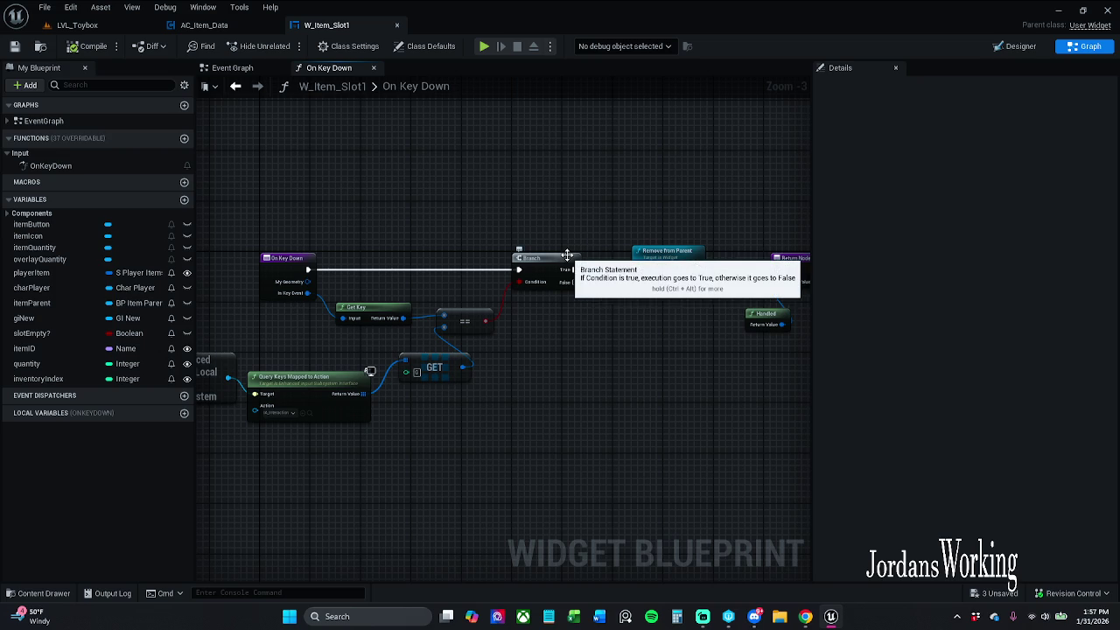
{"action": "left_click_drag", "start_coordinate": [550, 303], "coordinate": [600, 305]}
{"action": "scroll", "coordinate": [601, 305], "scroll_direction": "up", "scroll_amount": 1}
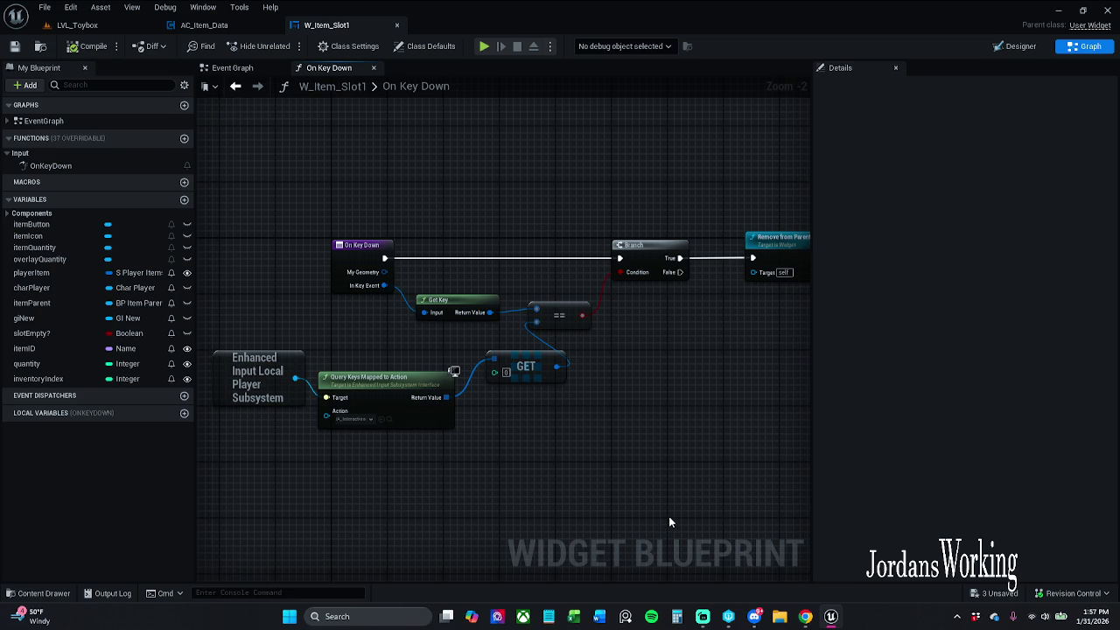
{"action": "mouse_move", "coordinate": [669, 522]}
{"action": "left_mouse_down"}
{"action": "mouse_move", "coordinate": [642, 482]}
{"action": "mouse_move", "coordinate": [496, 450]}
{"action": "mouse_move", "coordinate": [587, 414]}
{"action": "left_mouse_up"}
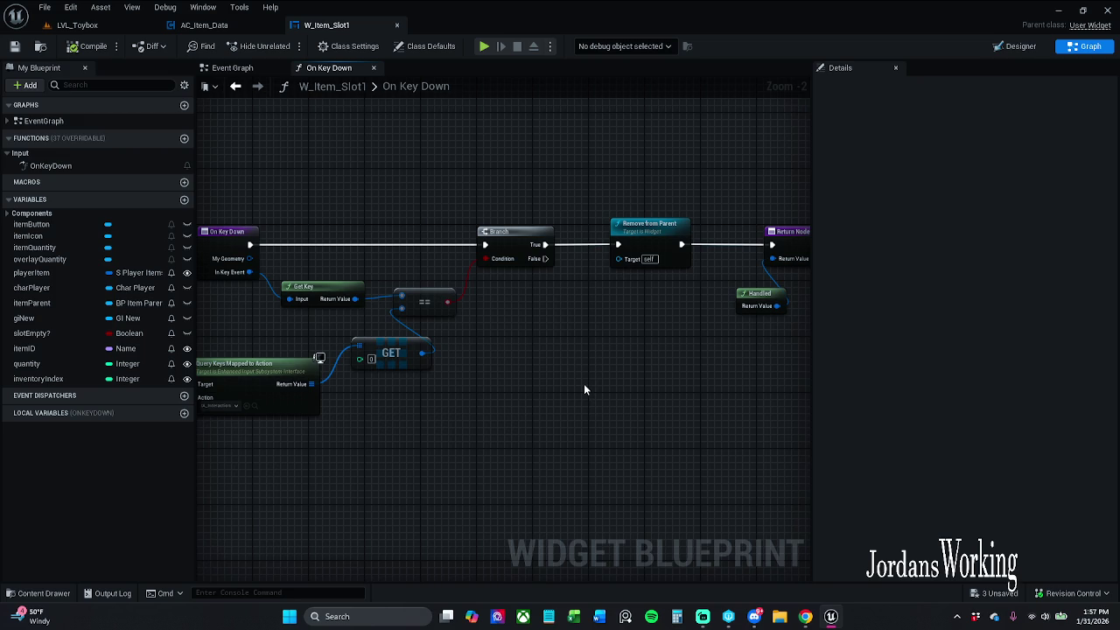
{"action": "scroll", "coordinate": [584, 385], "scroll_direction": "down", "scroll_amount": 1}
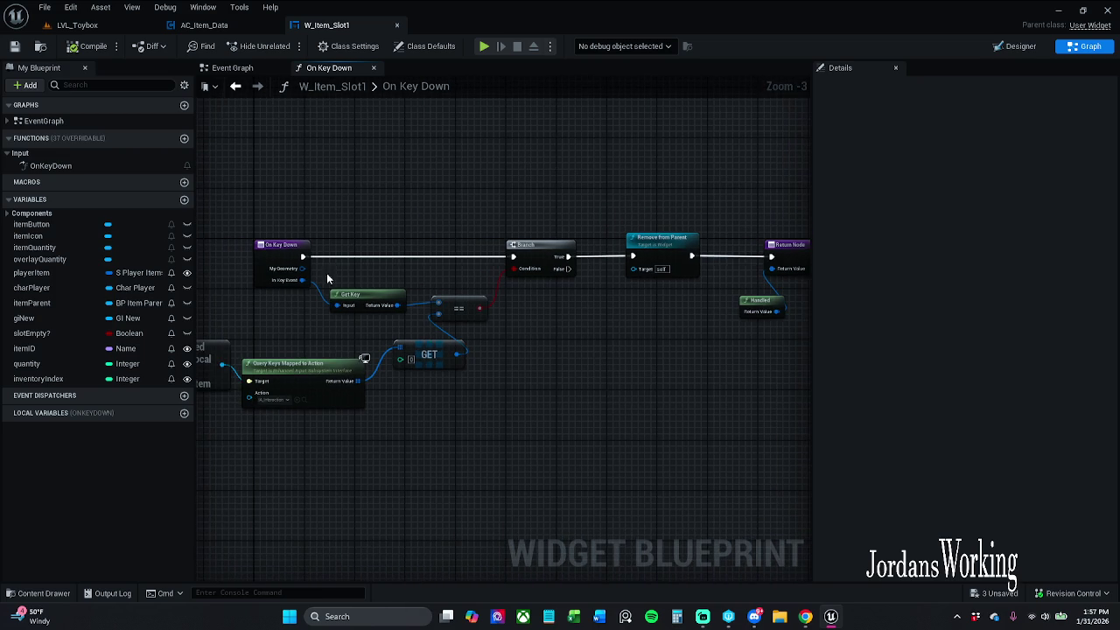
{"action": "left_click_drag", "start_coordinate": [274, 221], "coordinate": [373, 207]}
{"action": "left_click", "coordinate": [93, 165]}
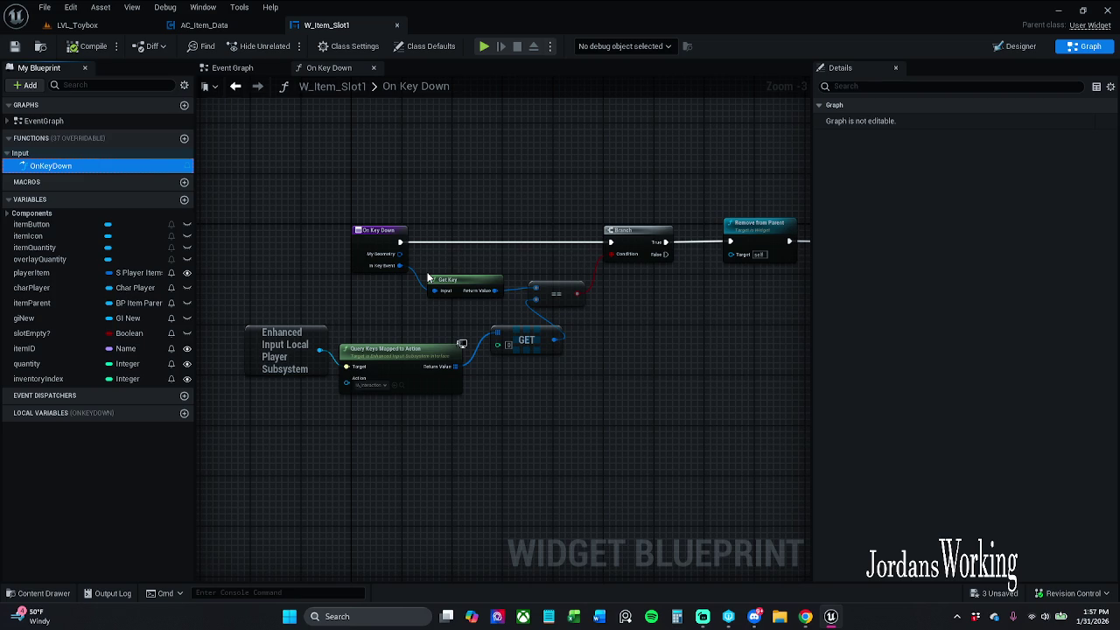
{"action": "key", "text": "Delete"}
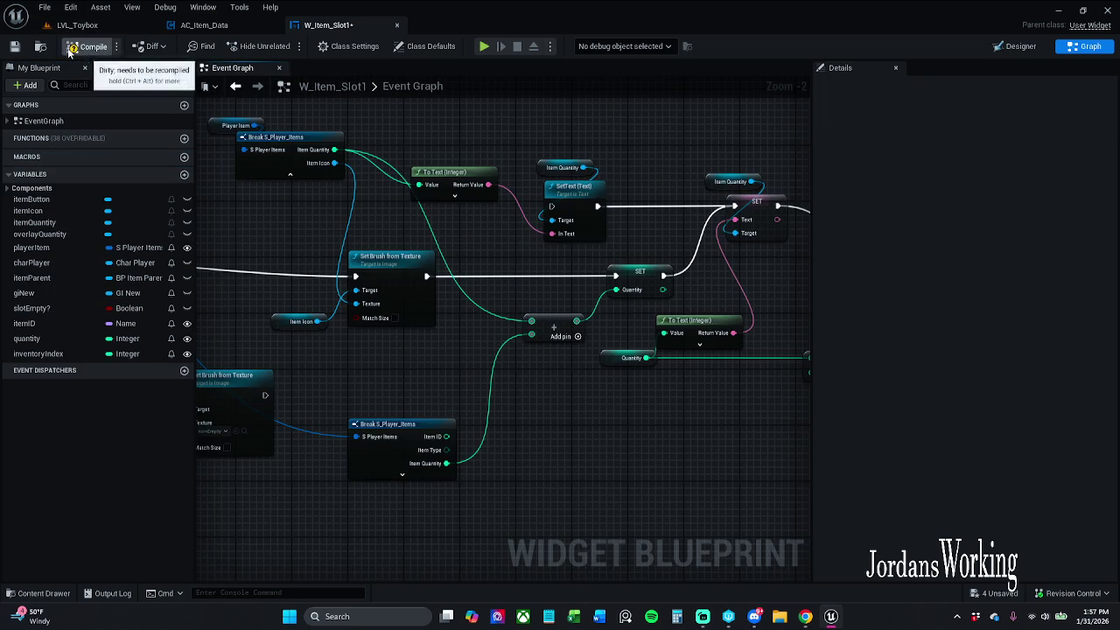
Save W_Item_Slot1 and wire Break S_Player_Items' Item Quantity into the SET node's Quantity pin
{"action": "left_click", "coordinate": [15, 46]}
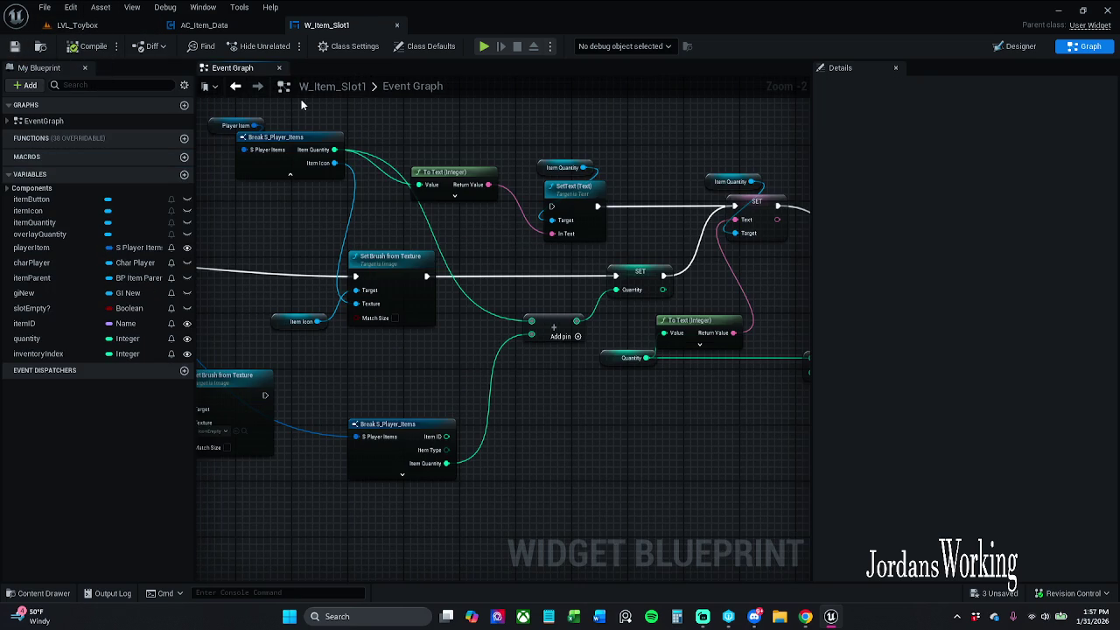
{"action": "mouse_move", "coordinate": [496, 266]}
{"action": "left_mouse_down"}
{"action": "mouse_move", "coordinate": [470, 222]}
{"action": "mouse_move", "coordinate": [440, 211]}
{"action": "left_mouse_up"}
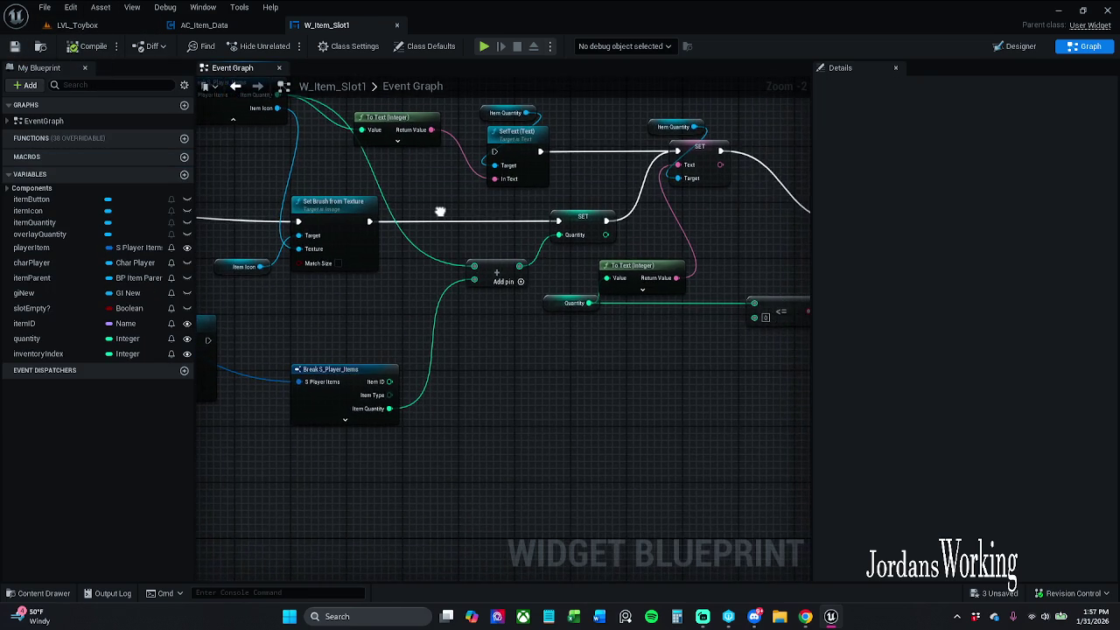
{"action": "scroll", "coordinate": [440, 212], "scroll_direction": "down", "scroll_amount": 1}
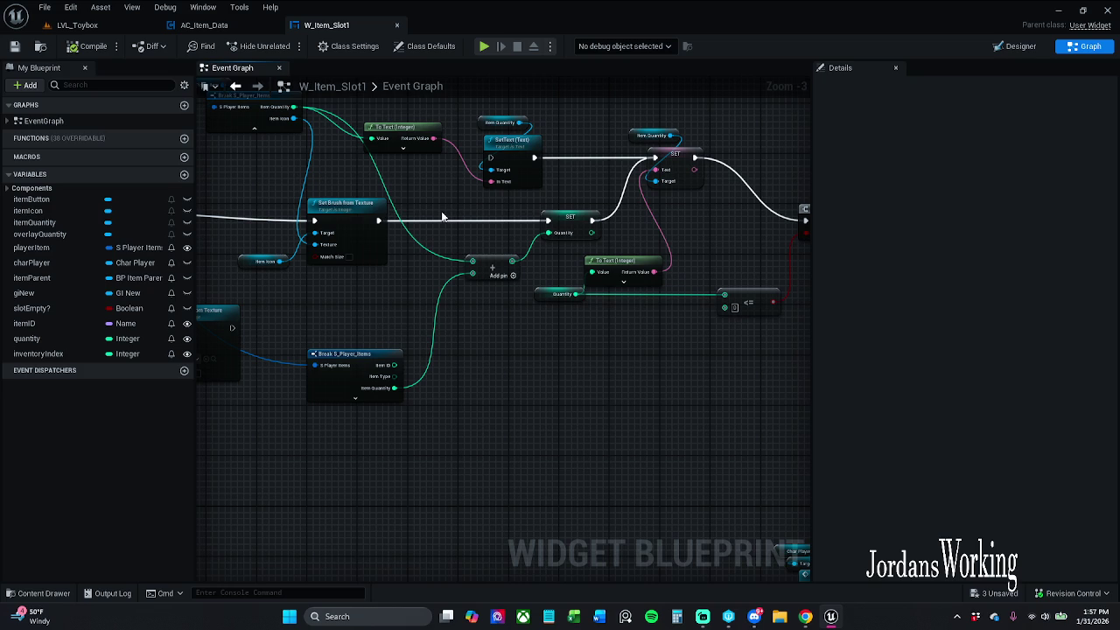
{"action": "left_click_drag", "start_coordinate": [662, 197], "coordinate": [580, 225]}
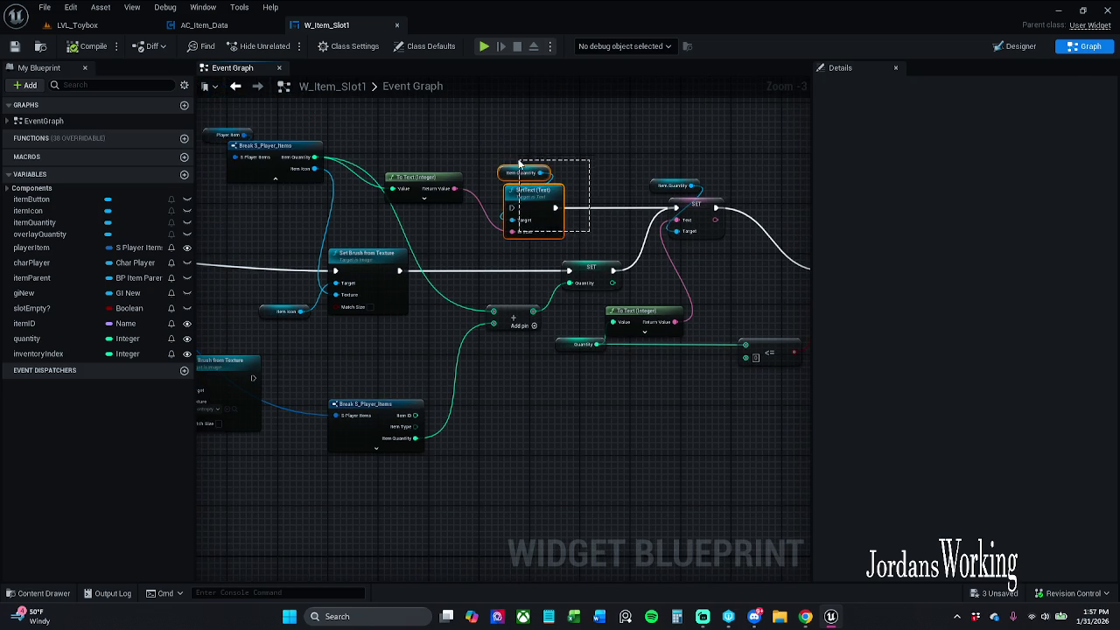
{"action": "left_click", "coordinate": [582, 161]}
{"action": "mouse_move", "coordinate": [321, 159]}
{"action": "left_mouse_down"}
{"action": "mouse_move", "coordinate": [472, 210]}
{"action": "mouse_move", "coordinate": [602, 292]}
{"action": "mouse_move", "coordinate": [569, 293]}
{"action": "mouse_move", "coordinate": [566, 282]}
{"action": "left_mouse_up"}
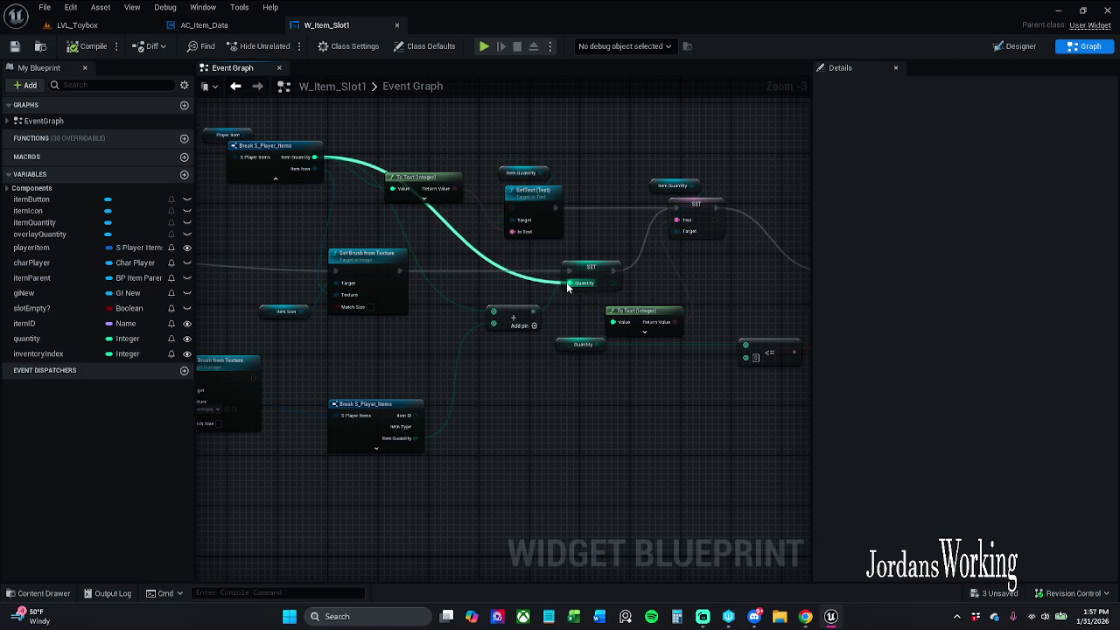
Play-test LVL_Toybox collecting health potions, then feed the Add result into the quantity SET
{"action": "left_click", "coordinate": [79, 24]}
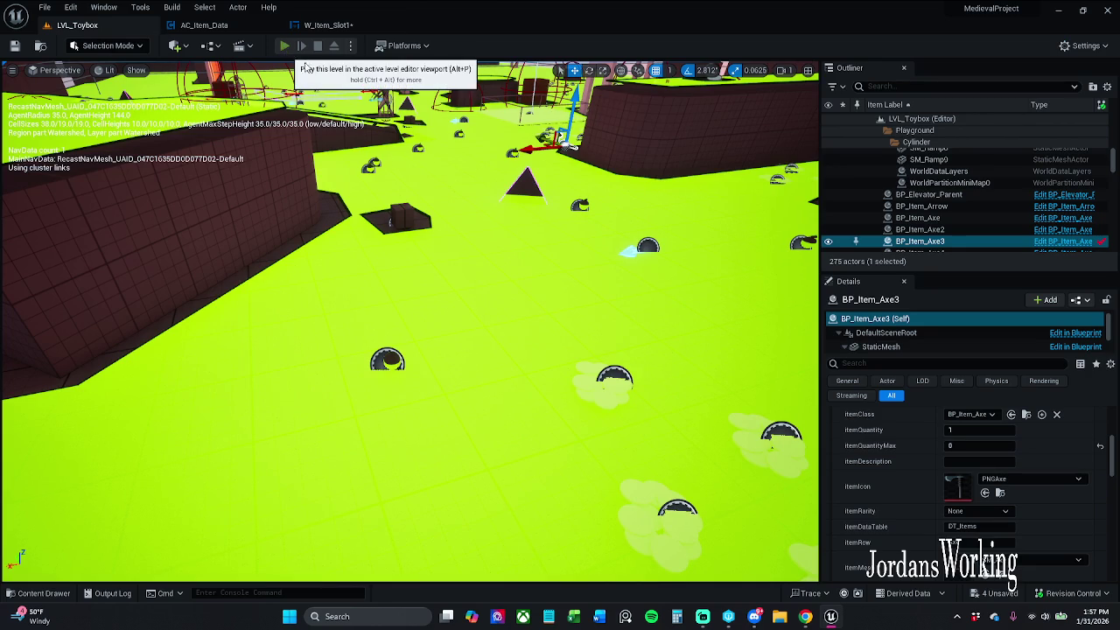
{"action": "left_click", "coordinate": [285, 48]}
{"action": "left_click", "coordinate": [597, 190]}
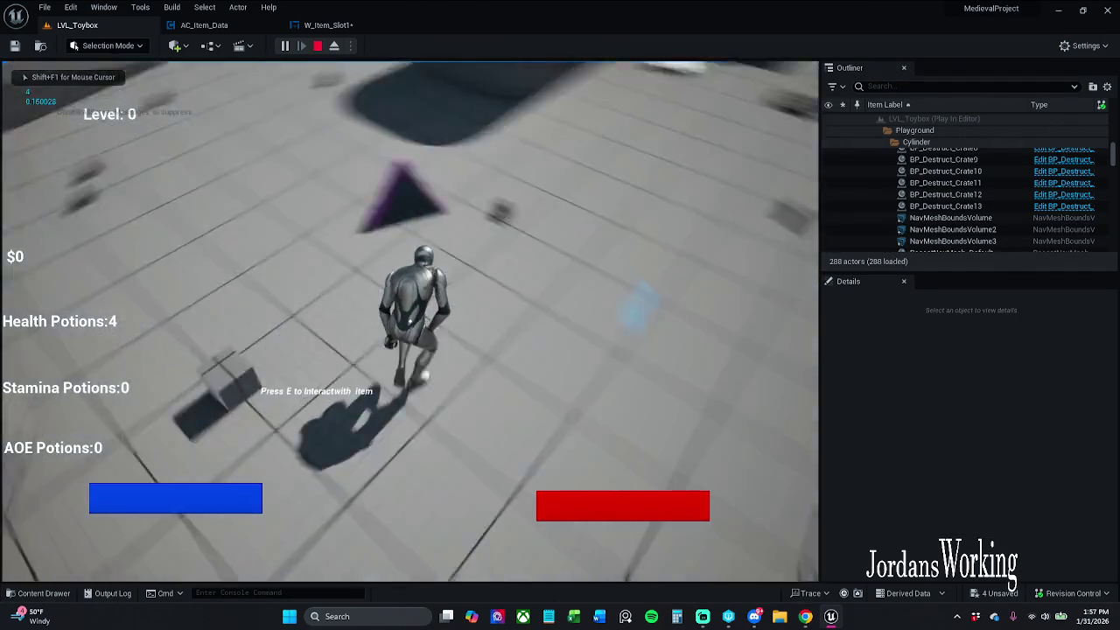
{"action": "key", "text": "e"}
{"action": "key", "text": "w"}
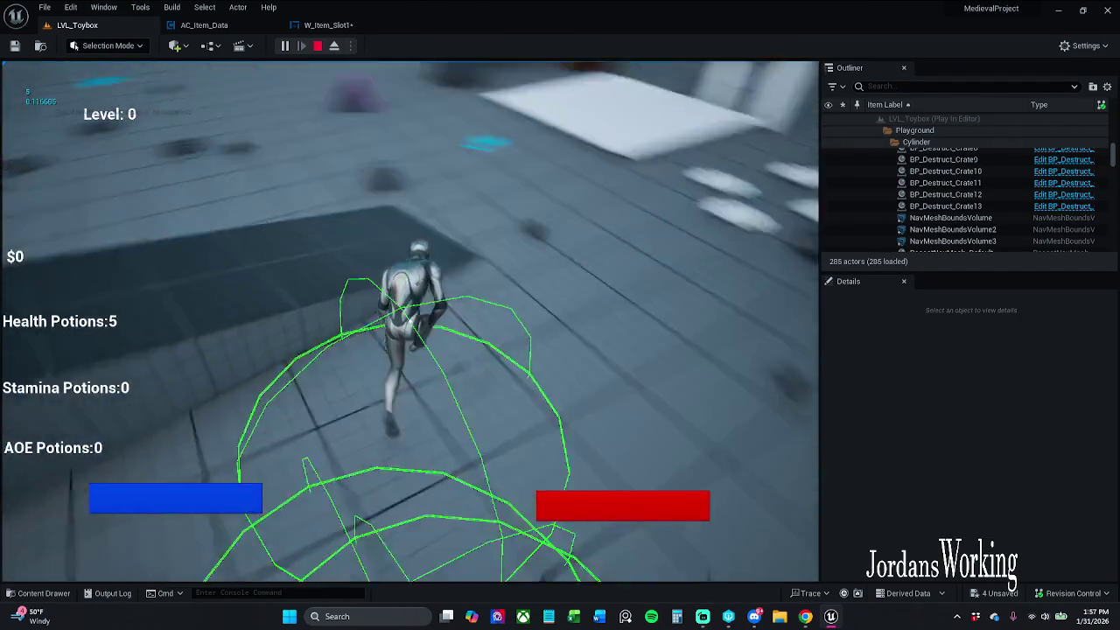
{"action": "key", "text": "i"}
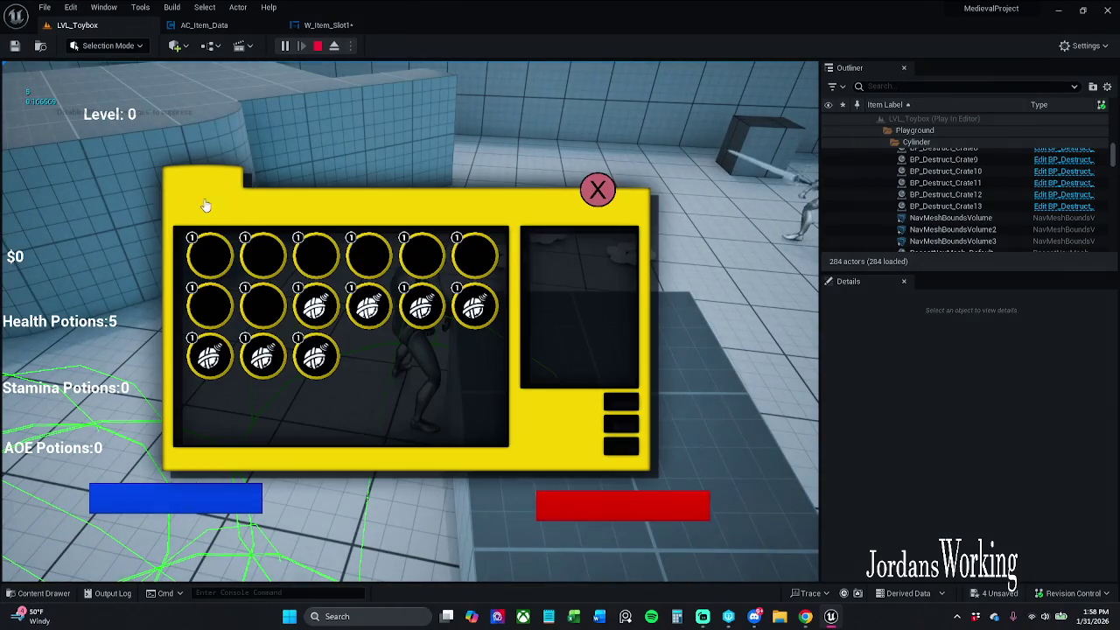
{"action": "left_click", "coordinate": [596, 191]}
{"action": "key", "text": "Escape"}
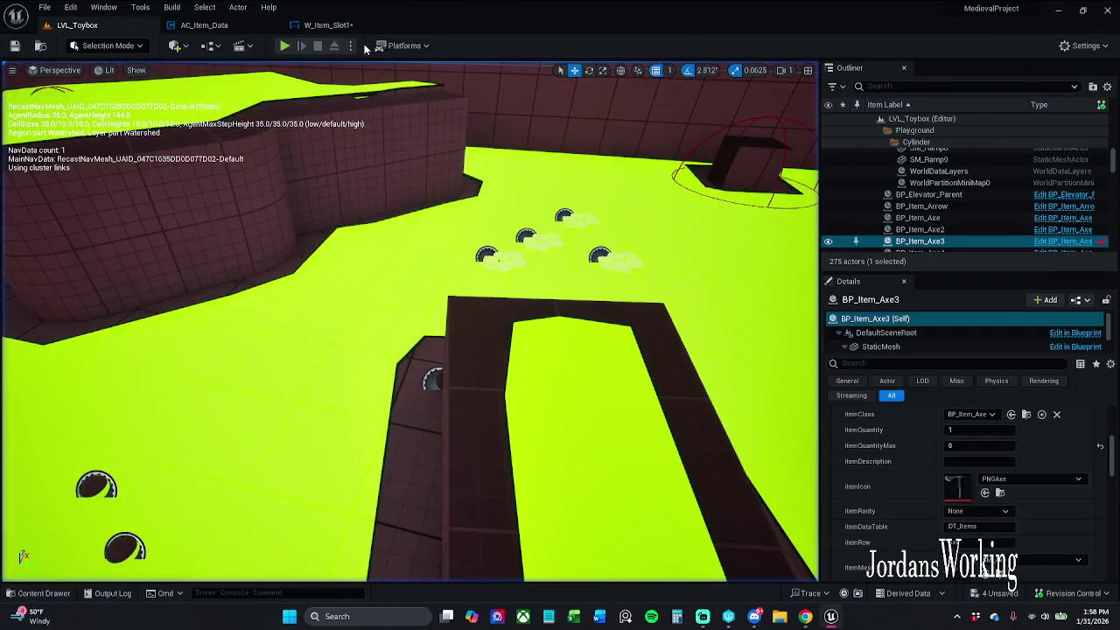
{"action": "left_click", "coordinate": [328, 24]}
{"action": "mouse_move", "coordinate": [533, 311]}
{"action": "left_mouse_down"}
{"action": "mouse_move", "coordinate": [573, 285]}
{"action": "mouse_move", "coordinate": [593, 163]}
{"action": "left_mouse_up"}
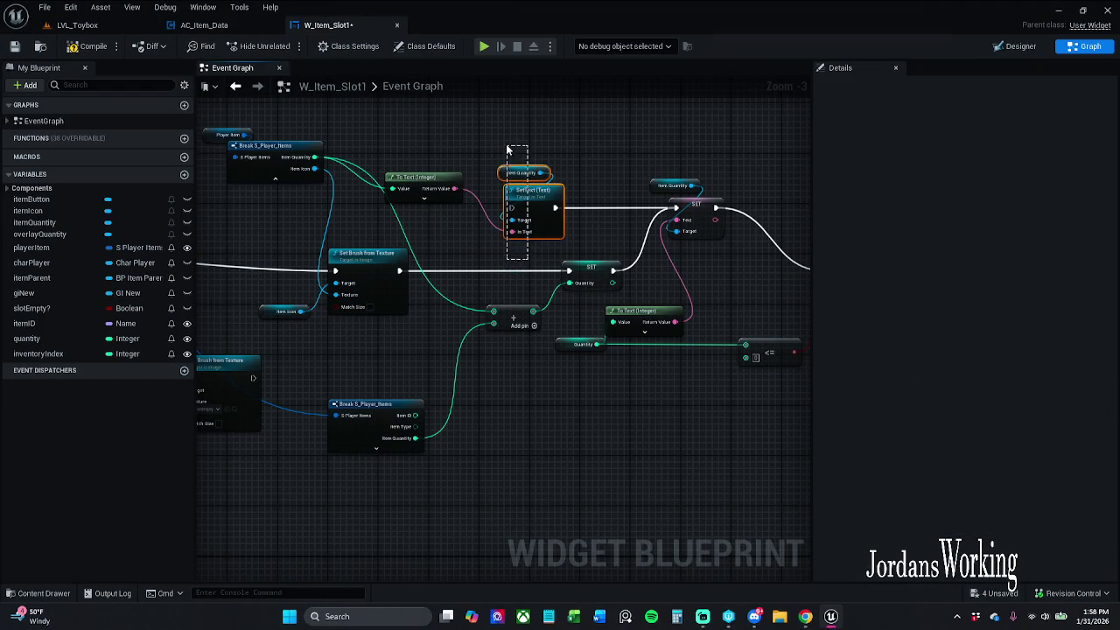
Chain SET into SetText, feed the stored quantity into To Text, and route SetText into the Branch
{"action": "left_click", "coordinate": [593, 163]}
{"action": "left_click_drag", "start_coordinate": [612, 269], "coordinate": [512, 210]}
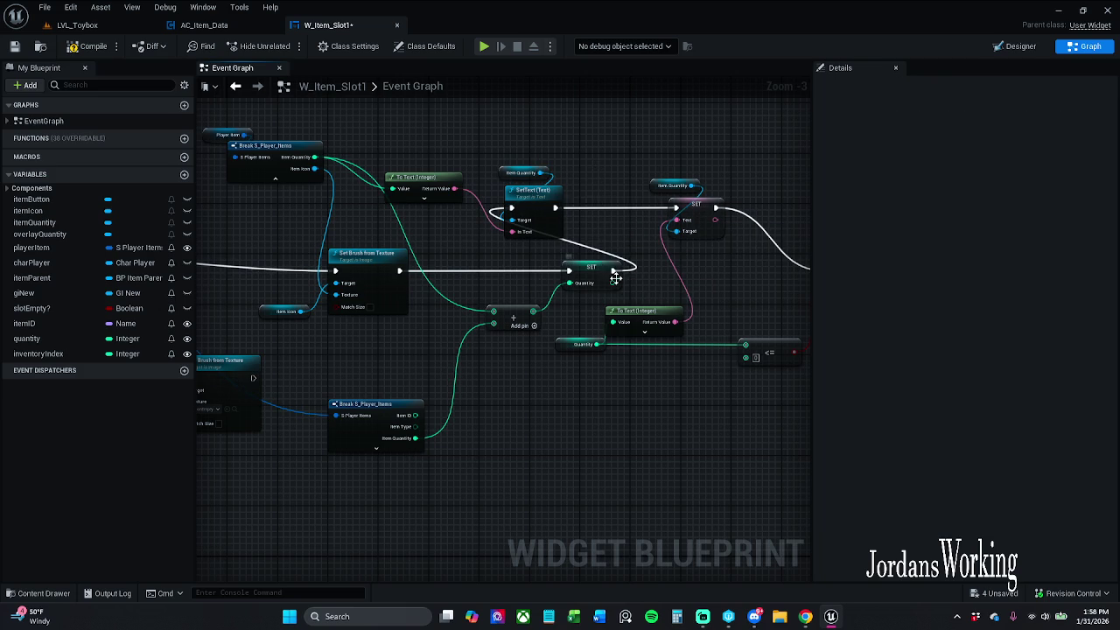
{"action": "mouse_move", "coordinate": [611, 283]}
{"action": "left_mouse_down"}
{"action": "mouse_move", "coordinate": [382, 184]}
{"action": "mouse_move", "coordinate": [398, 194]}
{"action": "left_mouse_up"}
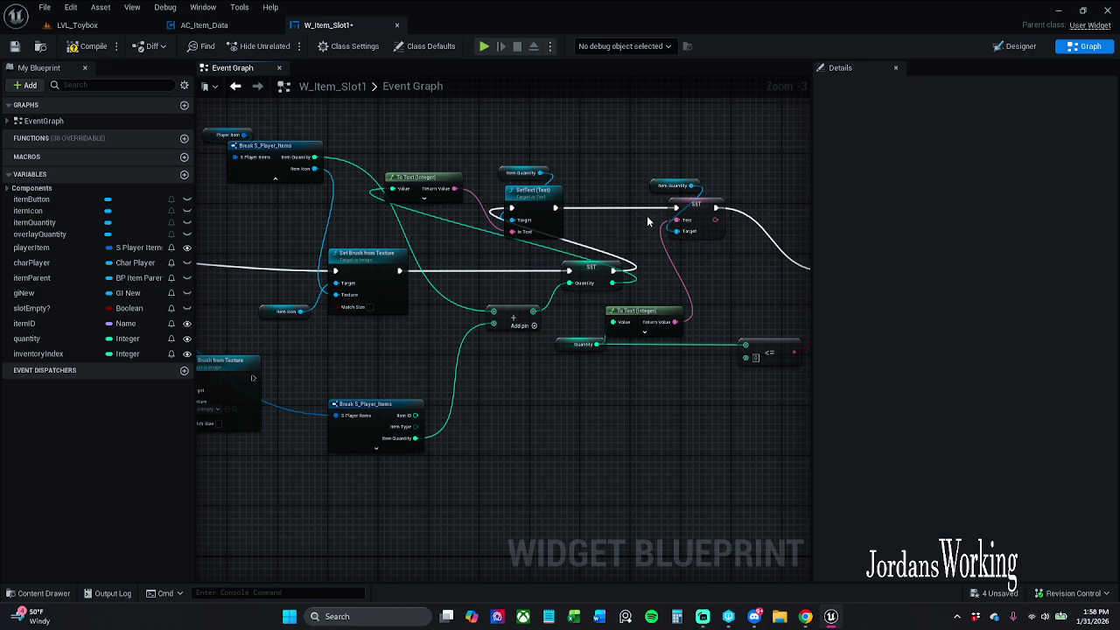
{"action": "mouse_move", "coordinate": [673, 208]}
{"action": "left_mouse_down"}
{"action": "mouse_move", "coordinate": [805, 254]}
{"action": "mouse_move", "coordinate": [705, 258]}
{"action": "mouse_move", "coordinate": [704, 268]}
{"action": "left_mouse_up"}
{"action": "mouse_move", "coordinate": [599, 149]}
{"action": "left_mouse_down"}
{"action": "mouse_move", "coordinate": [529, 234]}
{"action": "mouse_move", "coordinate": [376, 212]}
{"action": "mouse_move", "coordinate": [387, 217]}
{"action": "left_mouse_up"}
{"action": "left_click", "coordinate": [485, 150]}
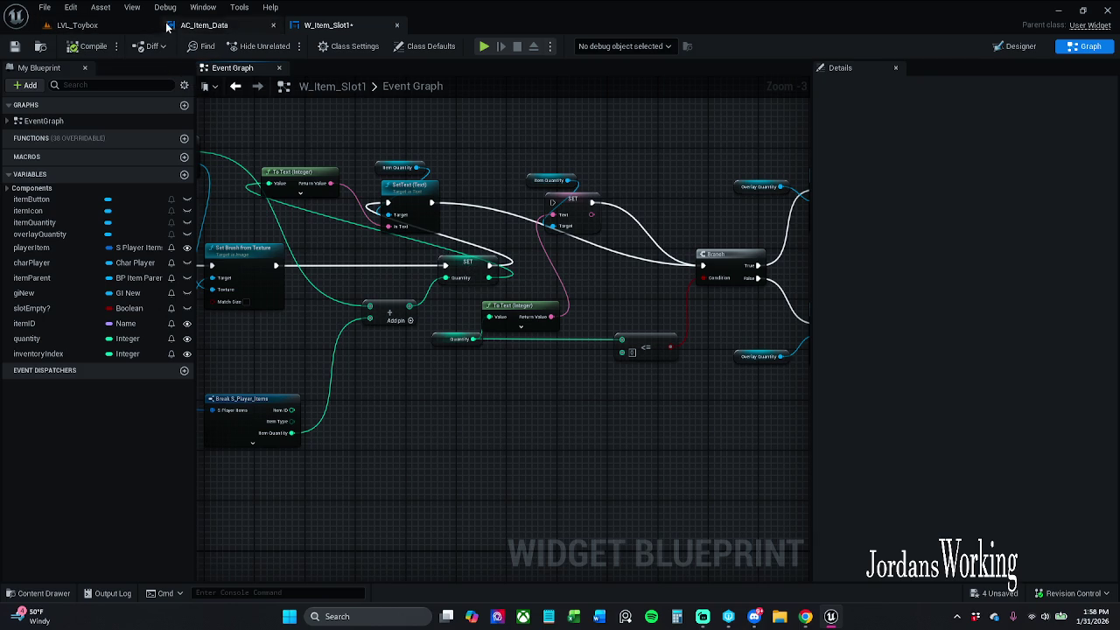
Play-test LVL_Toybox, reaching 5 health potions with inventory stacks of 3
{"action": "left_click", "coordinate": [77, 24]}
{"action": "left_click", "coordinate": [287, 46]}
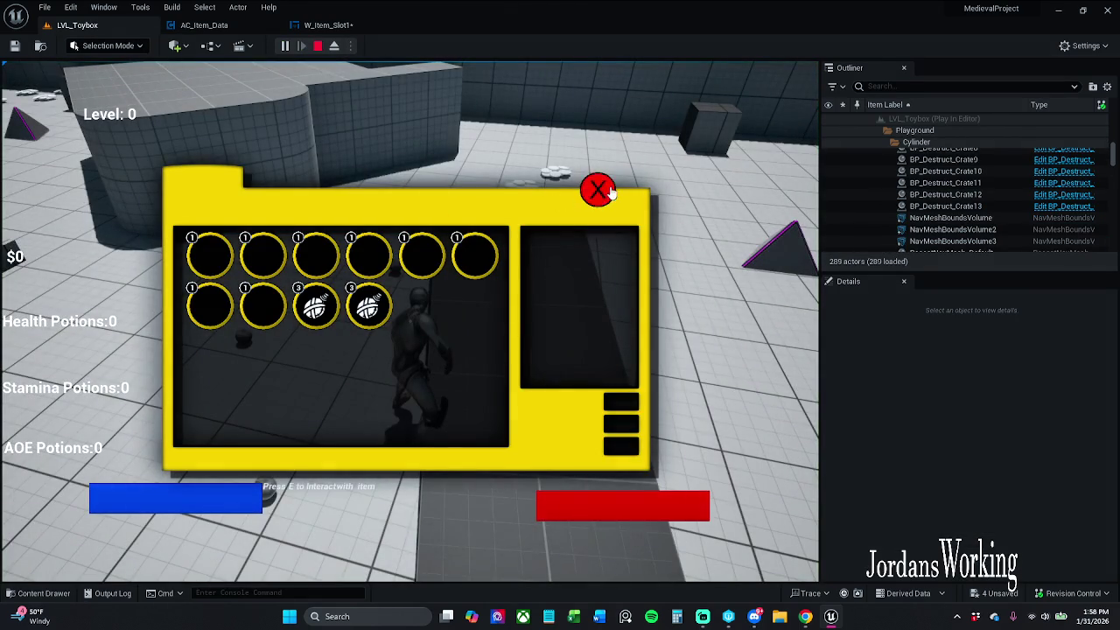
{"action": "left_click", "coordinate": [598, 187]}
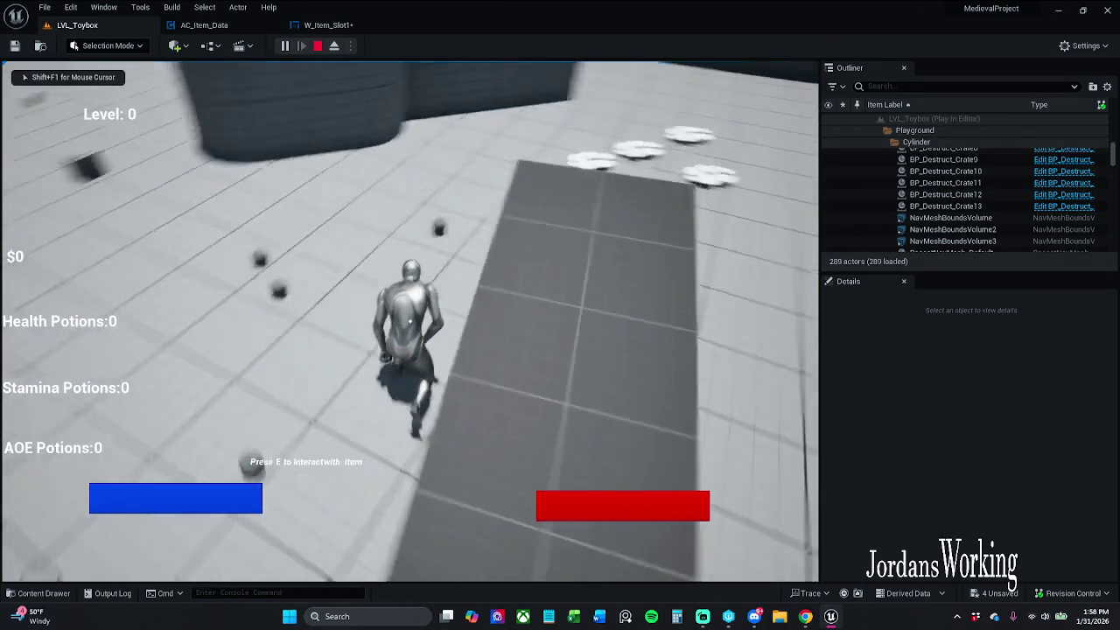
{"action": "key", "text": "i"}
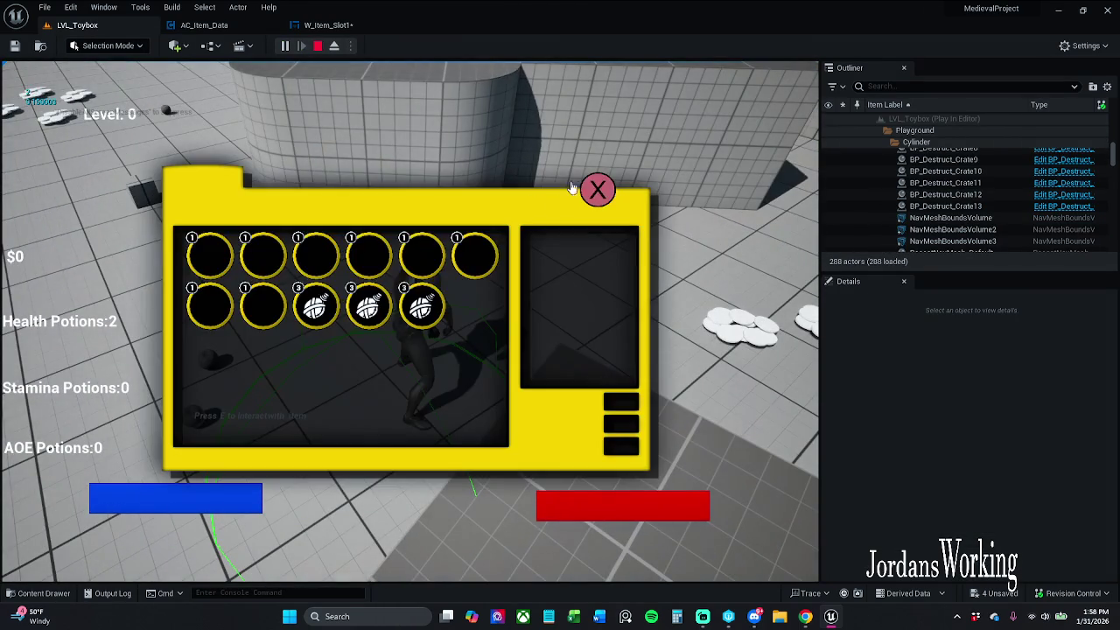
{"action": "left_click", "coordinate": [597, 188]}
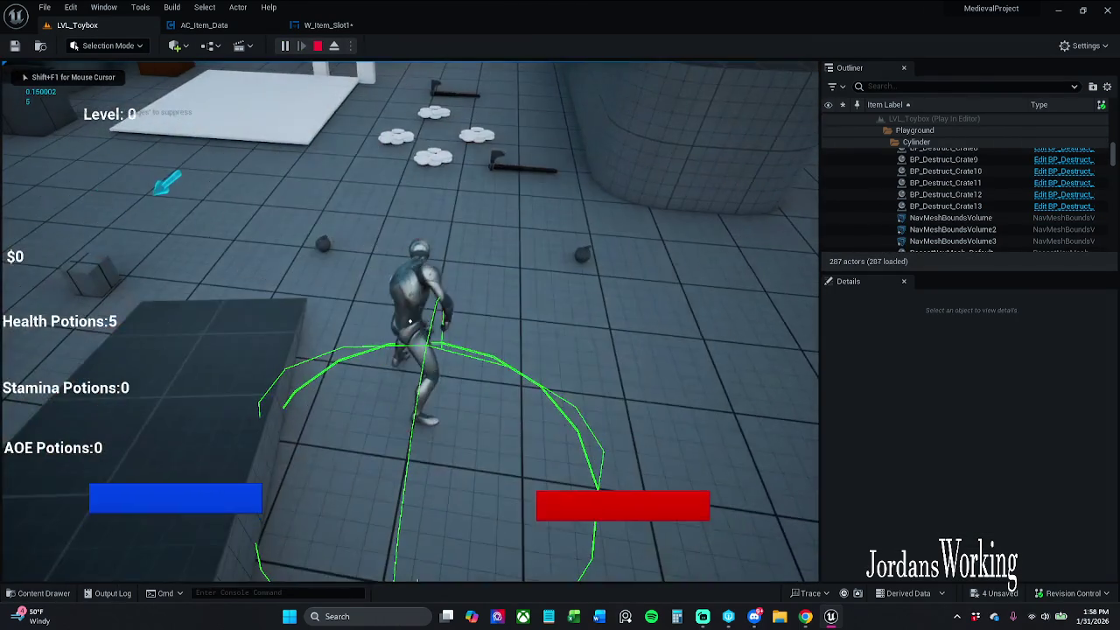
{"action": "key", "text": "i"}
{"action": "left_click", "coordinate": [318, 46]}
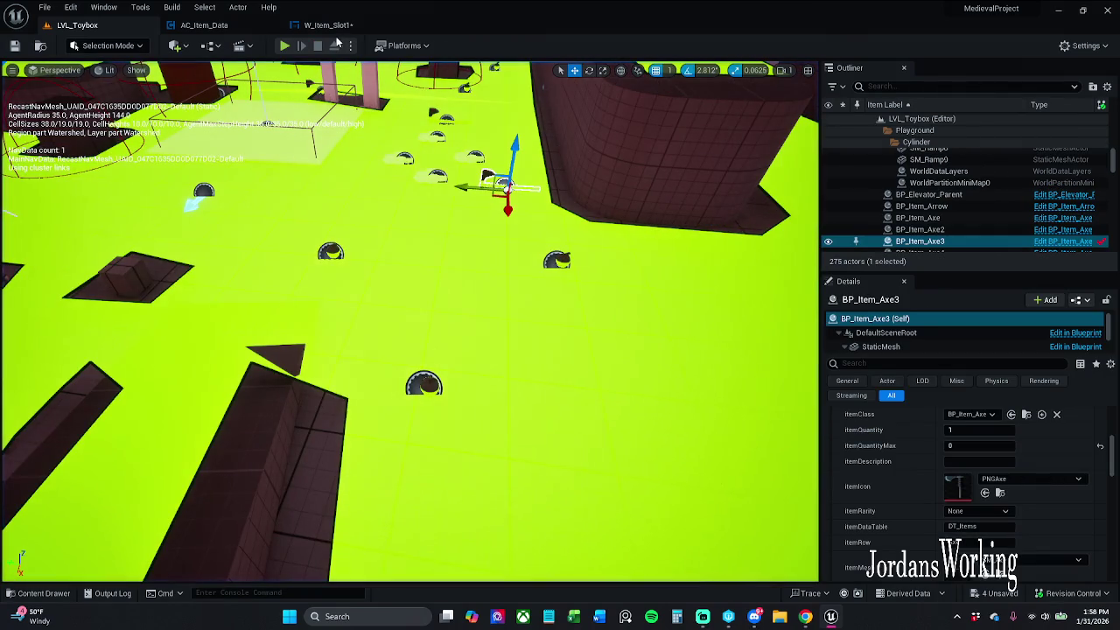
{"action": "left_click", "coordinate": [333, 24]}
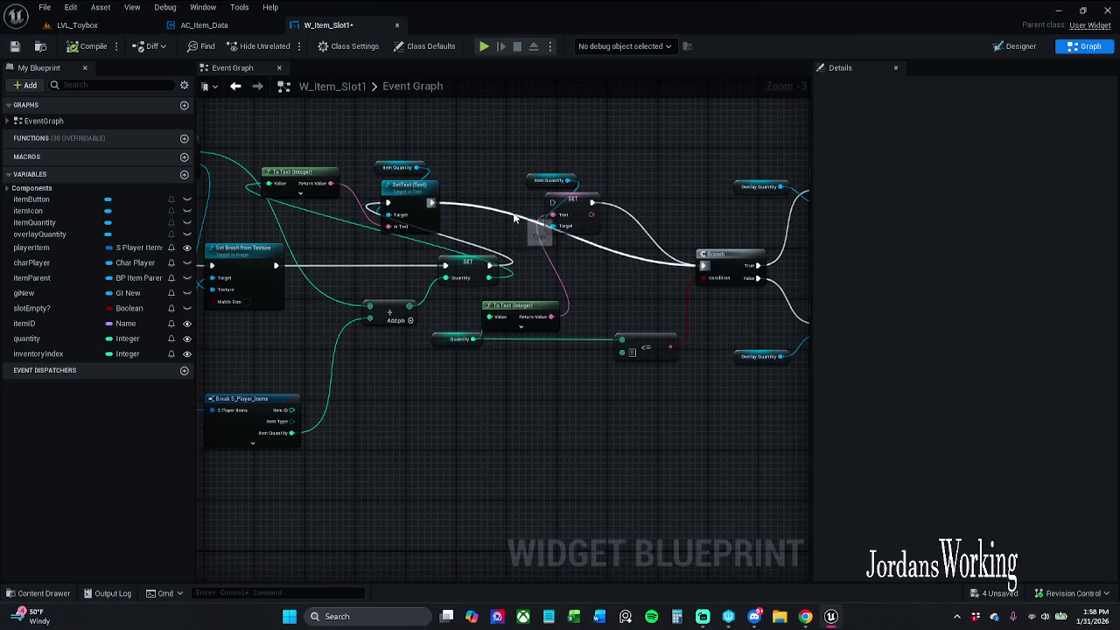
Delete the redundant Item Quantity getter, quantity SET and To Text nodes
{"action": "left_click_drag", "start_coordinate": [502, 160], "coordinate": [624, 253]}
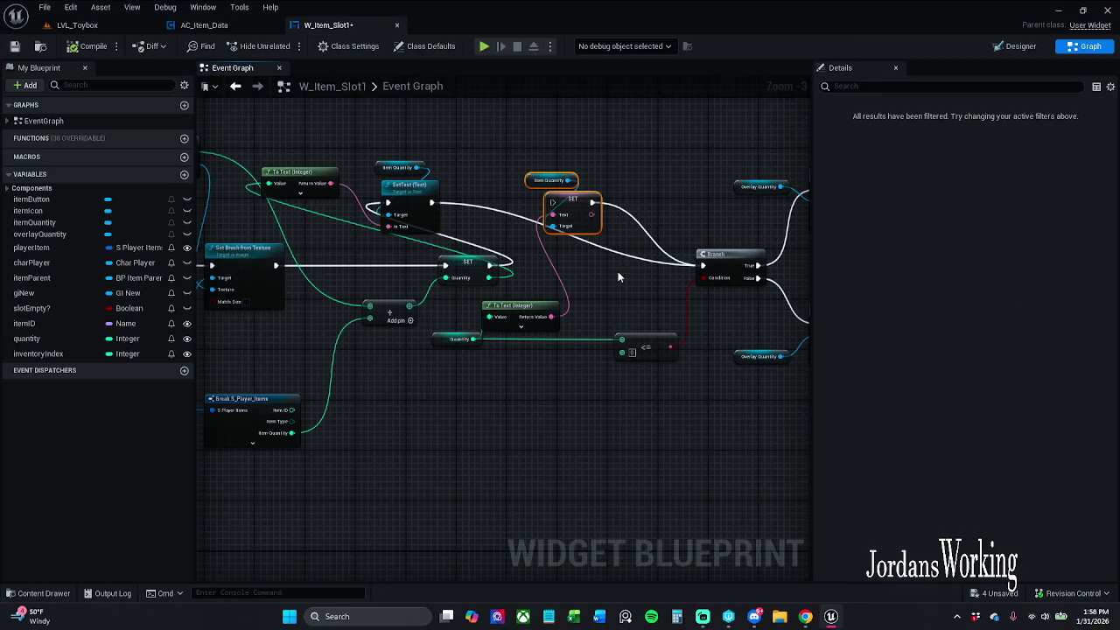
{"action": "mouse_move", "coordinate": [497, 352]}
{"action": "left_mouse_down"}
{"action": "mouse_move", "coordinate": [476, 302]}
{"action": "mouse_move", "coordinate": [569, 328]}
{"action": "left_mouse_up"}
{"action": "left_click", "coordinate": [599, 296]}
{"action": "left_click_drag", "start_coordinate": [525, 266], "coordinate": [523, 341]}
{"action": "left_click_drag", "start_coordinate": [557, 183], "coordinate": [577, 250]}
{"action": "key", "text": "Delete"}
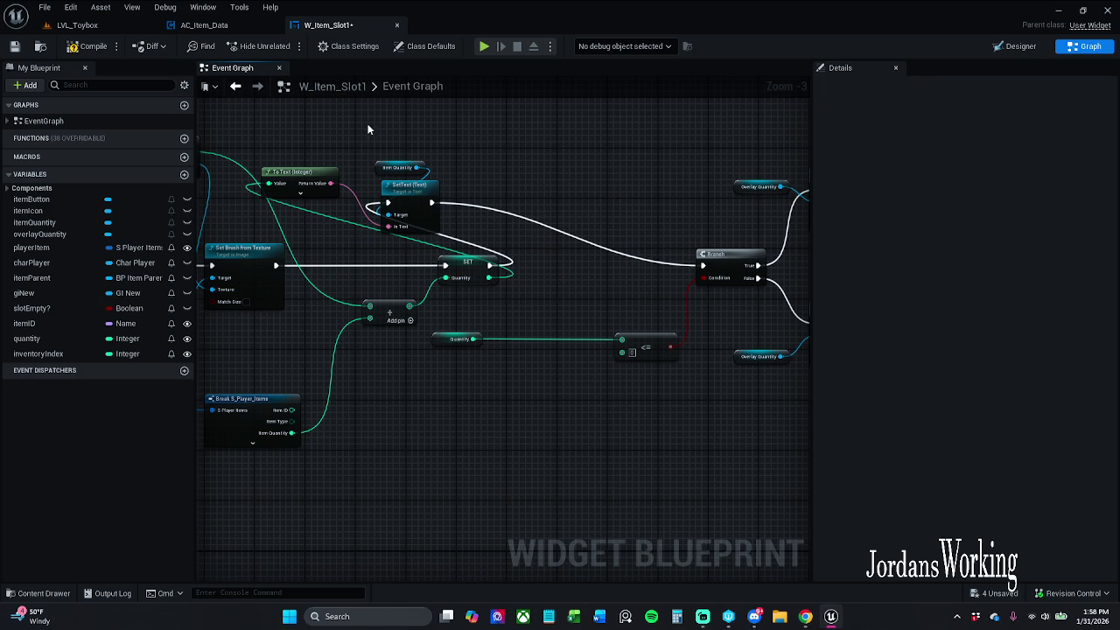
Rearrange the Item Quantity getter, SetText, To Text and SET nodes into a tidy chain
{"action": "mouse_move", "coordinate": [393, 146]}
{"action": "left_mouse_down"}
{"action": "mouse_move", "coordinate": [442, 230]}
{"action": "mouse_move", "coordinate": [583, 249]}
{"action": "mouse_move", "coordinate": [601, 267]}
{"action": "mouse_move", "coordinate": [605, 210]}
{"action": "left_mouse_up"}
{"action": "mouse_move", "coordinate": [438, 176]}
{"action": "left_mouse_down"}
{"action": "mouse_move", "coordinate": [646, 207]}
{"action": "mouse_move", "coordinate": [504, 207]}
{"action": "left_mouse_up"}
{"action": "mouse_move", "coordinate": [592, 209]}
{"action": "left_mouse_down"}
{"action": "mouse_move", "coordinate": [636, 249]}
{"action": "mouse_move", "coordinate": [537, 295]}
{"action": "left_mouse_up"}
{"action": "left_click_drag", "start_coordinate": [577, 250], "coordinate": [604, 251]}
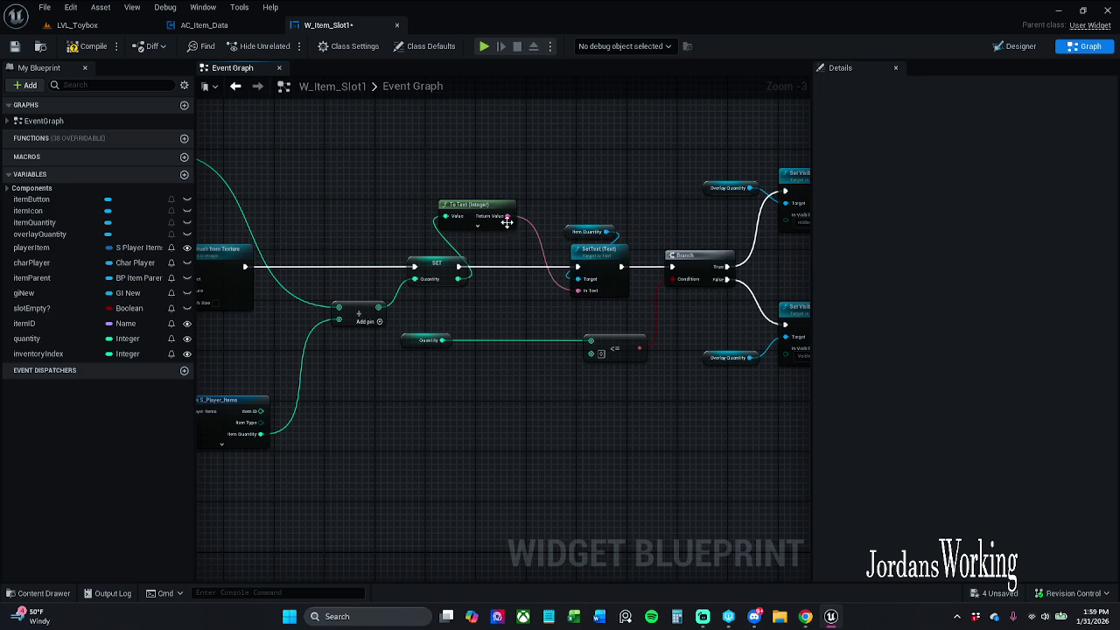
{"action": "left_click_drag", "start_coordinate": [479, 208], "coordinate": [510, 214]}
{"action": "left_click_drag", "start_coordinate": [445, 260], "coordinate": [415, 262]}
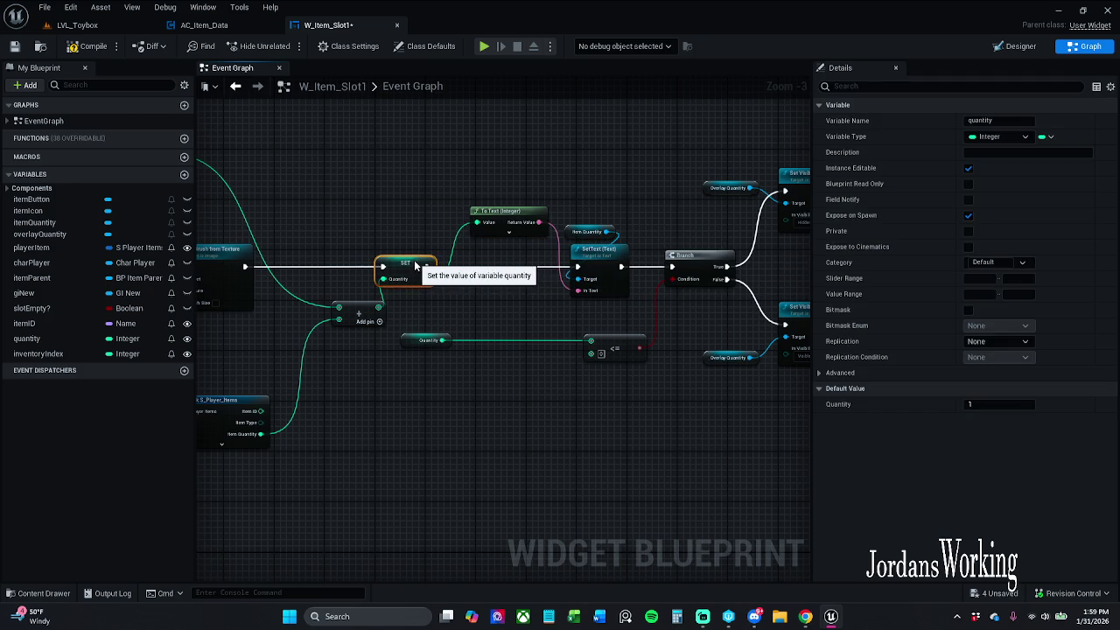
{"action": "left_click_drag", "start_coordinate": [504, 214], "coordinate": [496, 219]}
Compile and save W_Item_Slot1
{"action": "left_click", "coordinate": [553, 181]}
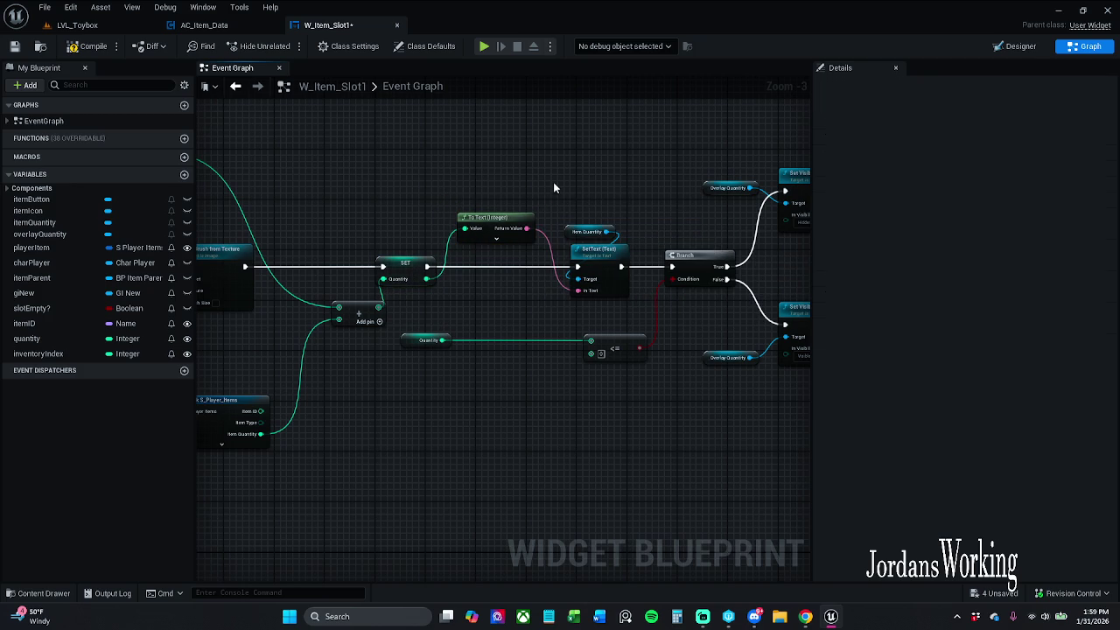
{"action": "left_click_drag", "start_coordinate": [565, 183], "coordinate": [529, 168]}
{"action": "left_click", "coordinate": [72, 49]}
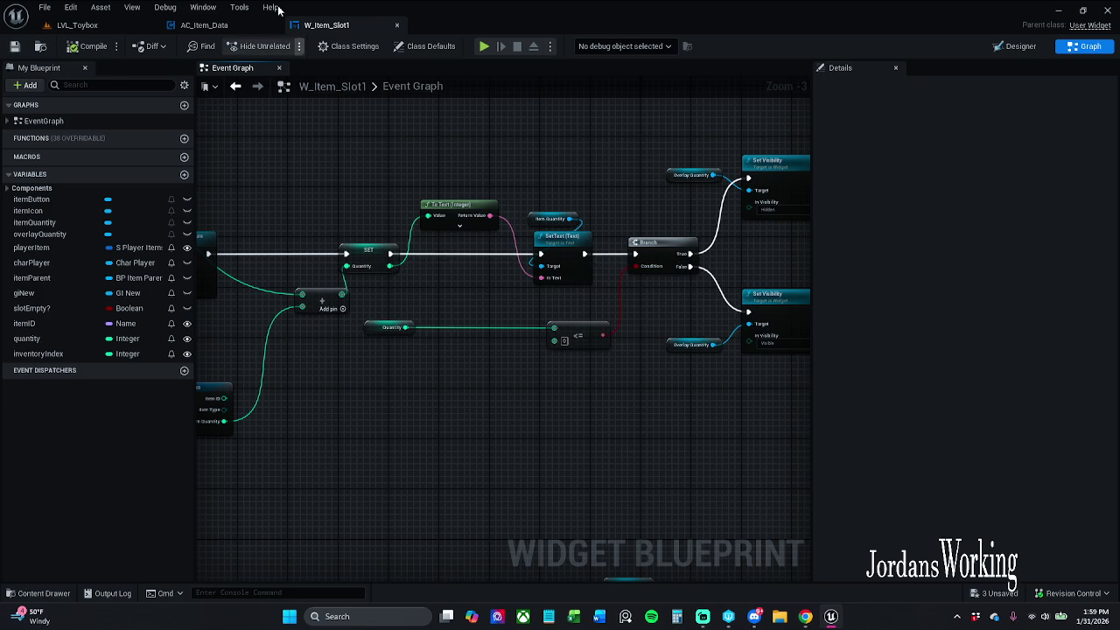
{"action": "left_click", "coordinate": [210, 25]}
{"action": "scroll", "coordinate": [396, 192], "scroll_direction": "down", "scroll_amount": 2}
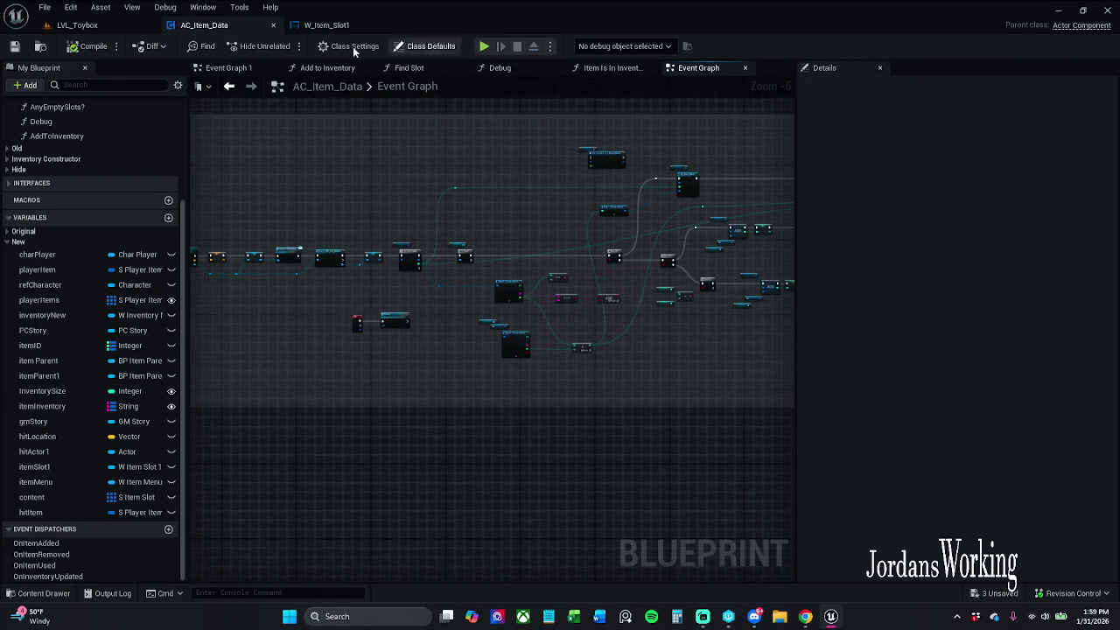
In Event Graph 1, widen the comment box around the ADD nodes and shift them and InventoryUpdated left inside it
{"action": "left_click", "coordinate": [230, 68]}
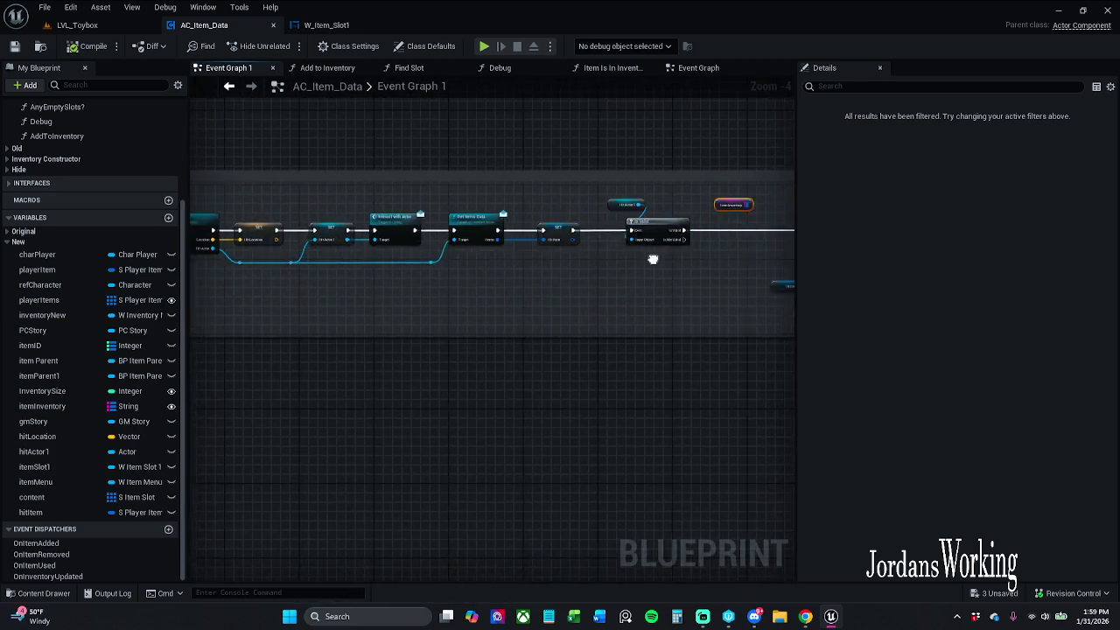
{"action": "left_click_drag", "start_coordinate": [687, 250], "coordinate": [270, 250]}
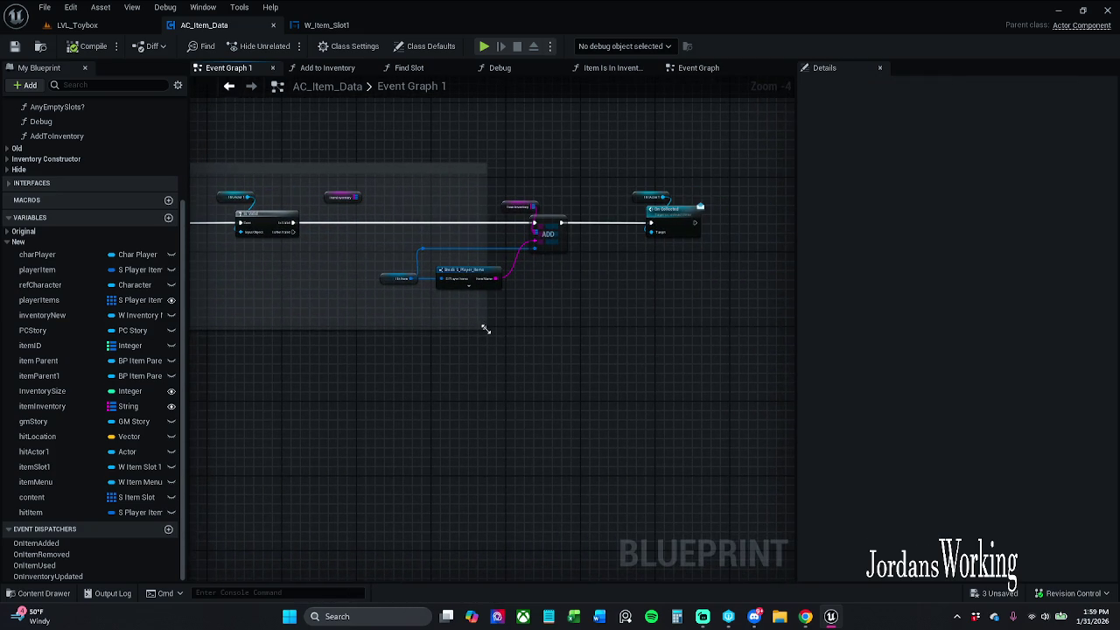
{"action": "left_click_drag", "start_coordinate": [556, 328], "coordinate": [918, 344]}
{"action": "left_click_drag", "start_coordinate": [712, 363], "coordinate": [552, 330]}
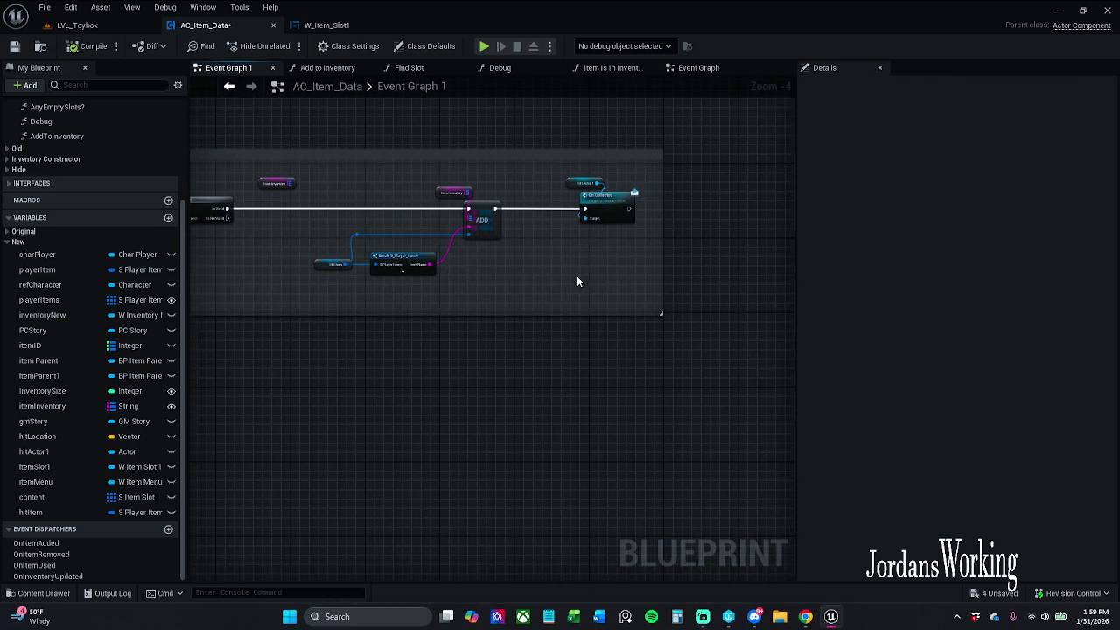
{"action": "left_click_drag", "start_coordinate": [618, 254], "coordinate": [251, 172]}
{"action": "mouse_move", "coordinate": [482, 214]}
{"action": "left_mouse_down"}
{"action": "mouse_move", "coordinate": [437, 217]}
{"action": "mouse_move", "coordinate": [492, 207]}
{"action": "left_mouse_up"}
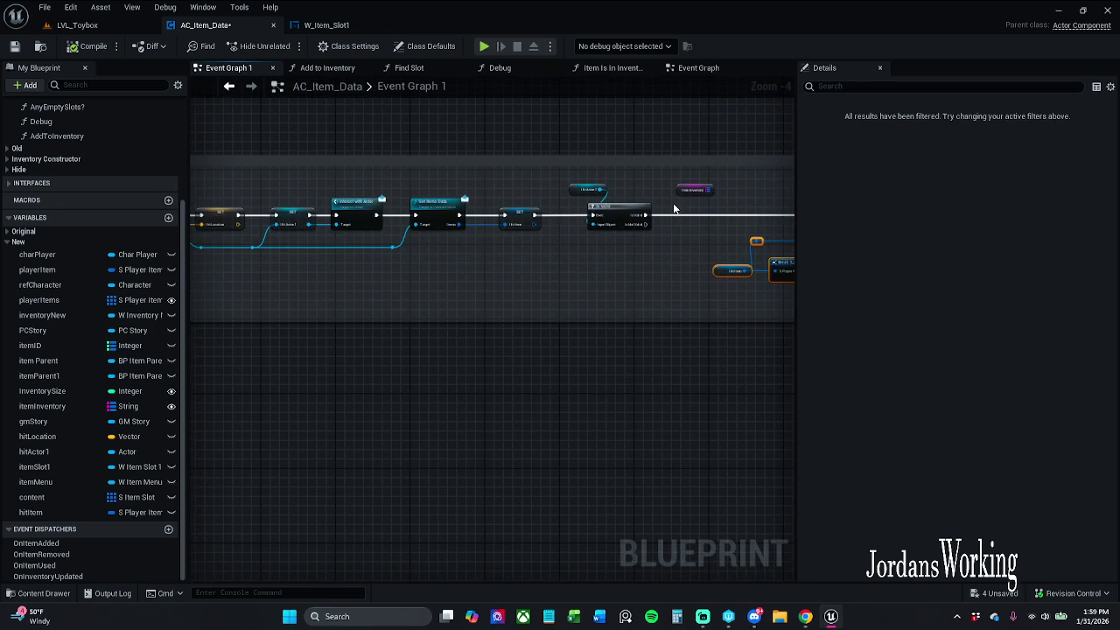
{"action": "mouse_move", "coordinate": [693, 193]}
{"action": "left_mouse_down"}
{"action": "mouse_move", "coordinate": [672, 194]}
{"action": "mouse_move", "coordinate": [682, 192]}
{"action": "left_mouse_up"}
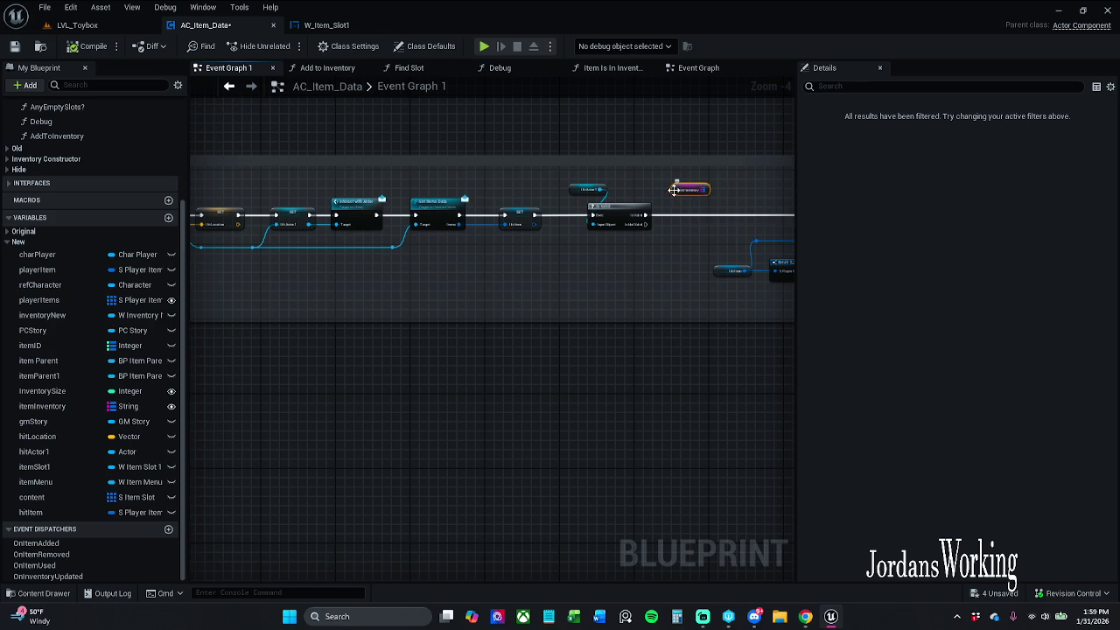
{"action": "left_click_drag", "start_coordinate": [345, 306], "coordinate": [544, 300]}
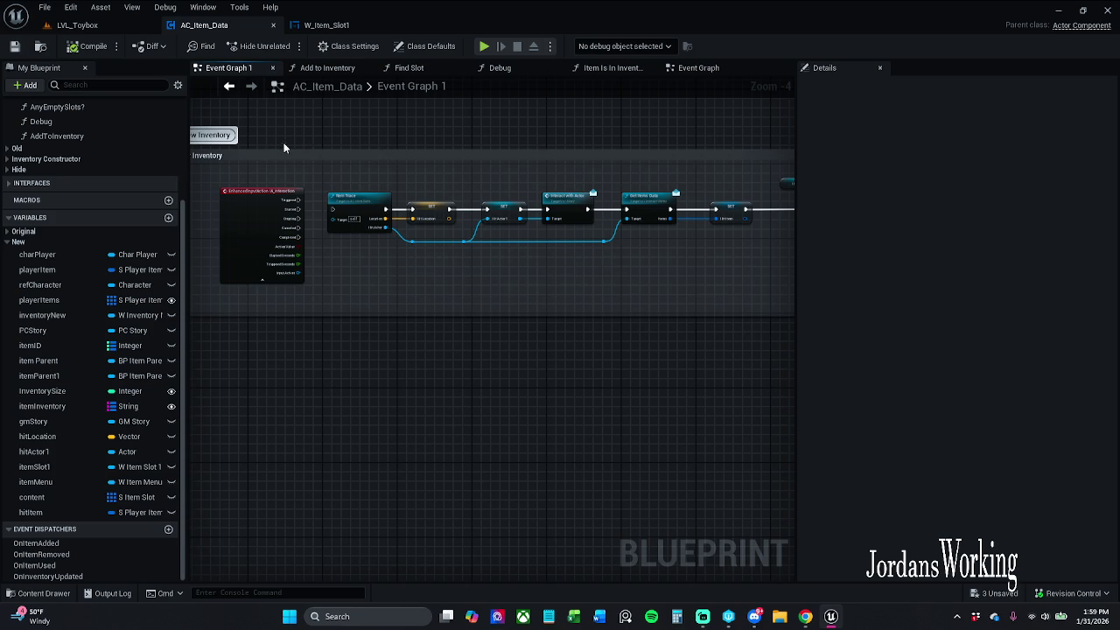
Retitle the New Inventory comment to 'Tried starting a new Inventory system' and save AC_Item_Data
{"action": "left_click_drag", "start_coordinate": [277, 140], "coordinate": [372, 143]}
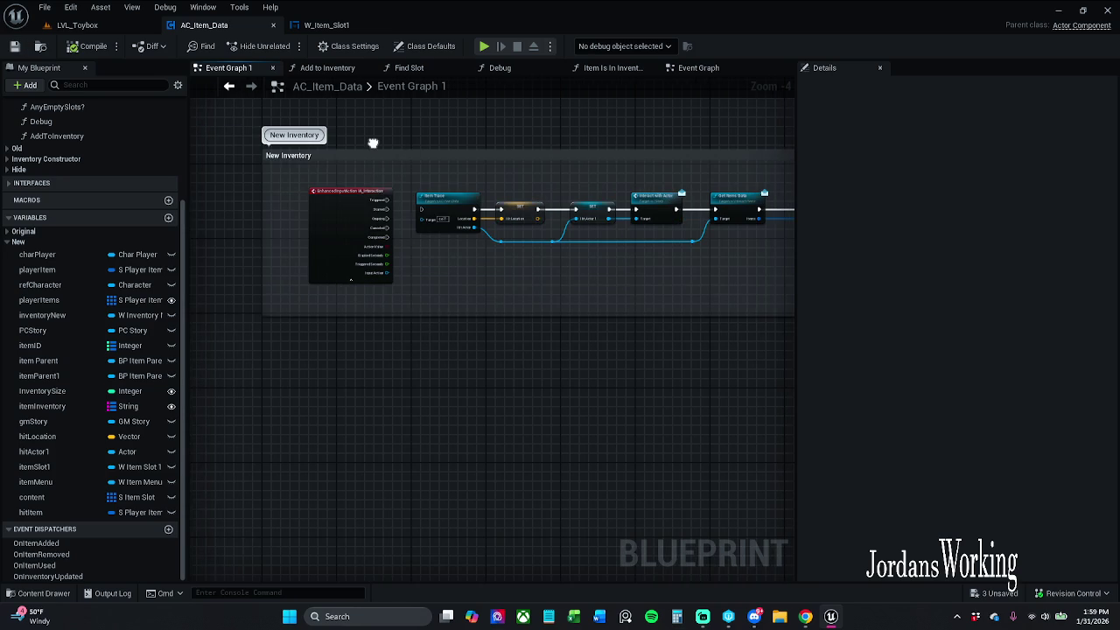
{"action": "double_click", "coordinate": [292, 137]}
{"action": "type", "text": "Tried start ing a n"}
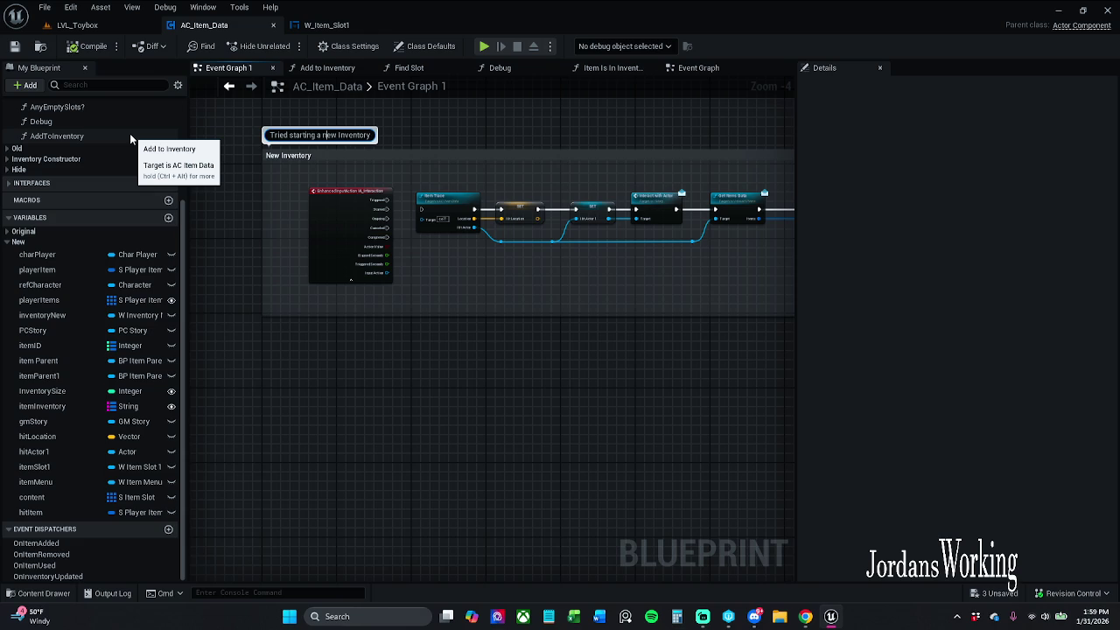
{"action": "key", "text": "Return"}
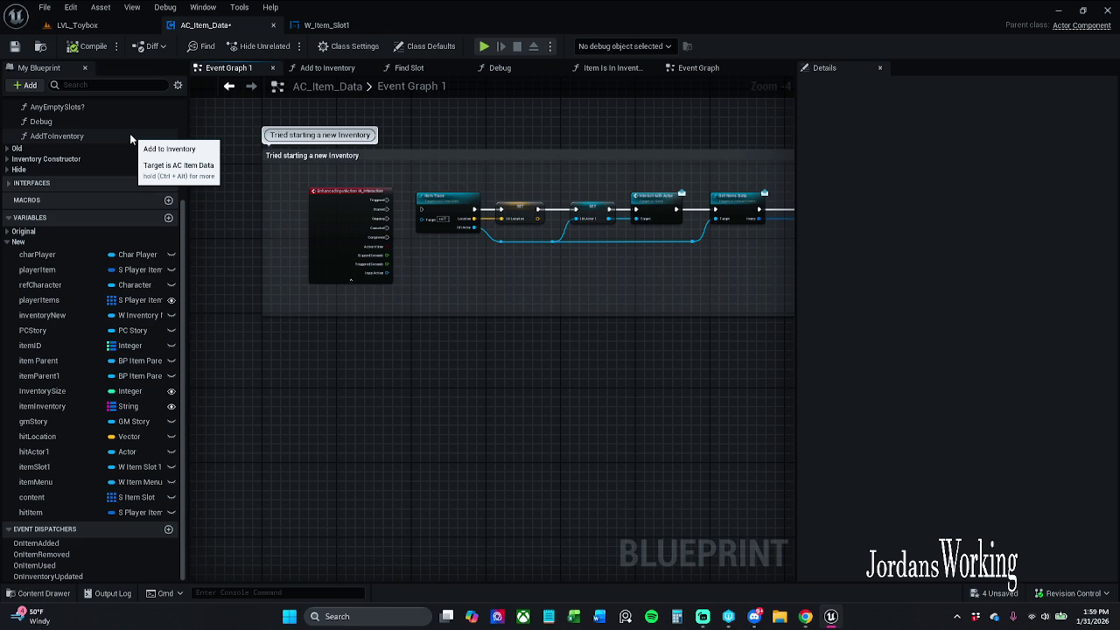
{"action": "left_click", "coordinate": [14, 46]}
{"action": "type", "text": "system"}
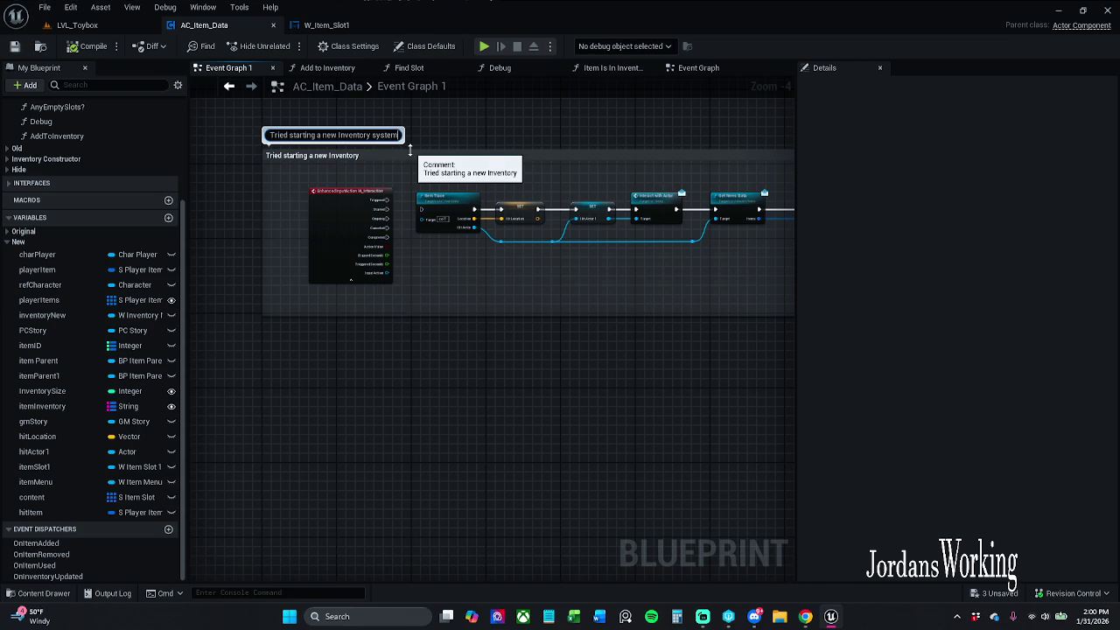
{"action": "key", "text": "Return"}
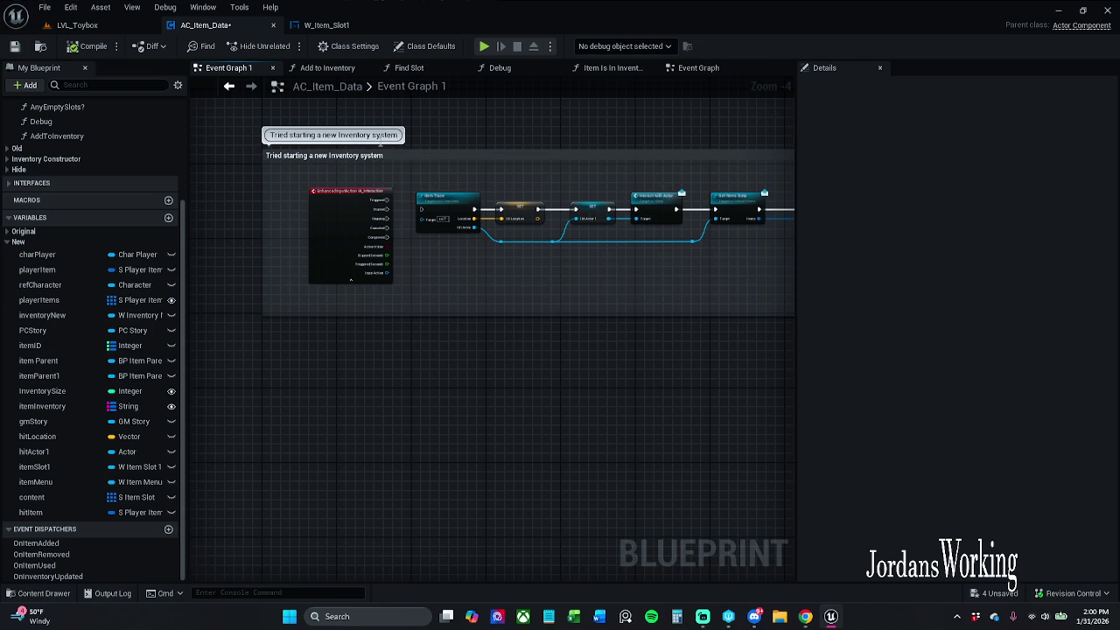
{"action": "left_click", "coordinate": [15, 46]}
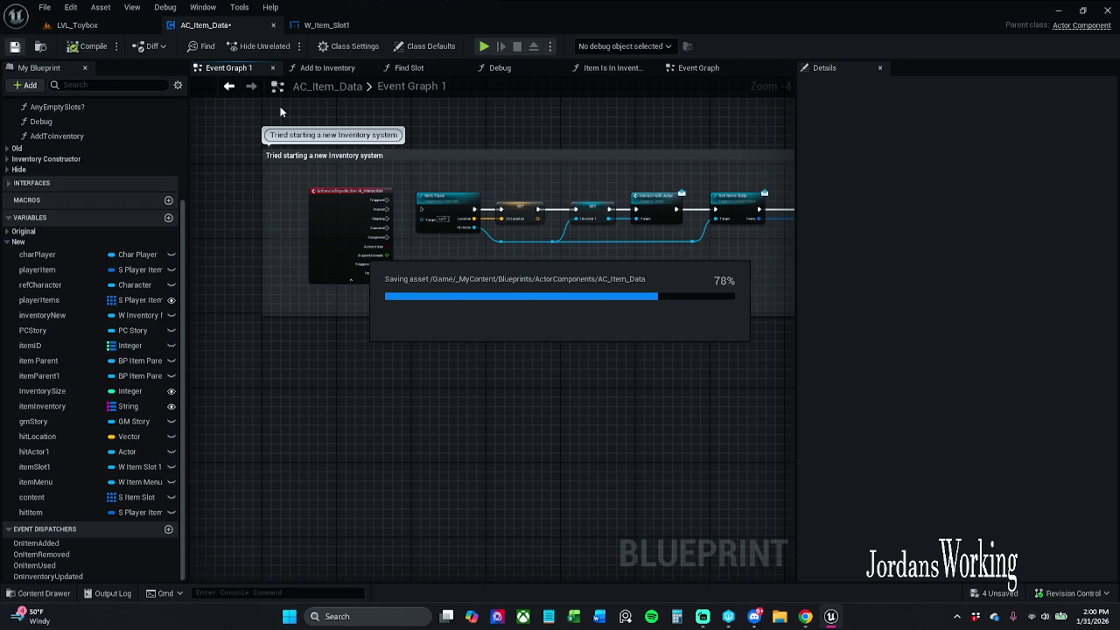
Widen the New Inventory interaction comment to the right and save AC_Item_Data
{"action": "left_click", "coordinate": [704, 70]}
{"action": "mouse_move", "coordinate": [440, 244]}
{"action": "left_mouse_down"}
{"action": "mouse_move", "coordinate": [598, 228]}
{"action": "mouse_move", "coordinate": [487, 320]}
{"action": "mouse_move", "coordinate": [482, 250]}
{"action": "left_mouse_up"}
{"action": "scroll", "coordinate": [544, 217], "scroll_direction": "down", "scroll_amount": 1}
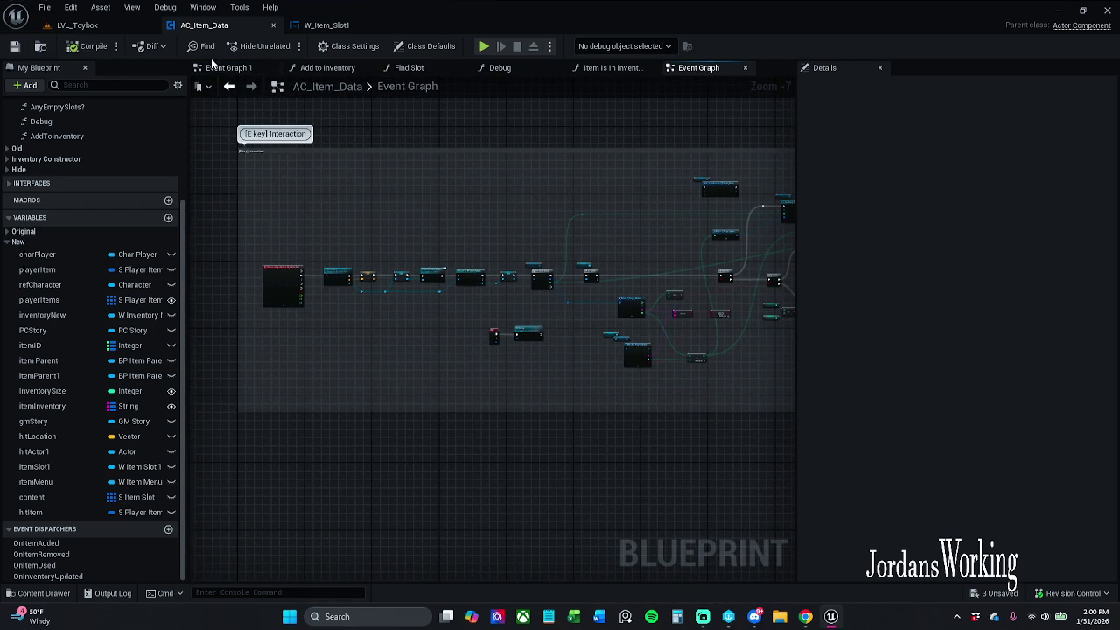
{"action": "left_click", "coordinate": [228, 68]}
{"action": "scroll", "coordinate": [396, 267], "scroll_direction": "down", "scroll_amount": 1}
{"action": "scroll", "coordinate": [395, 267], "scroll_direction": "down", "scroll_amount": 6}
{"action": "left_click_drag", "start_coordinate": [425, 327], "coordinate": [434, 362]}
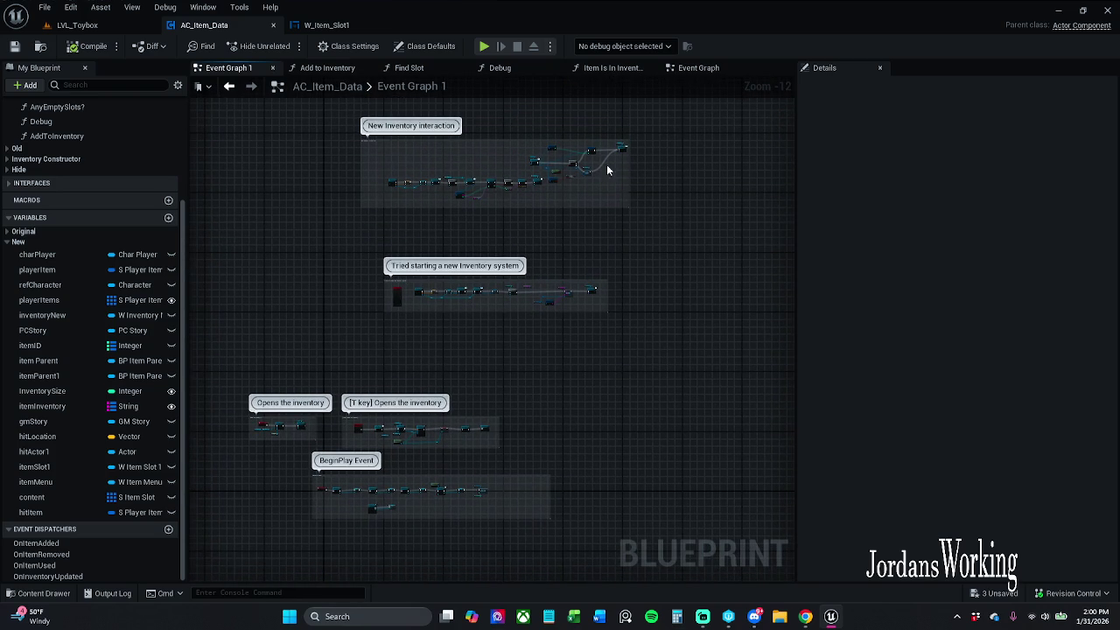
{"action": "scroll", "coordinate": [639, 150], "scroll_direction": "up", "scroll_amount": 10}
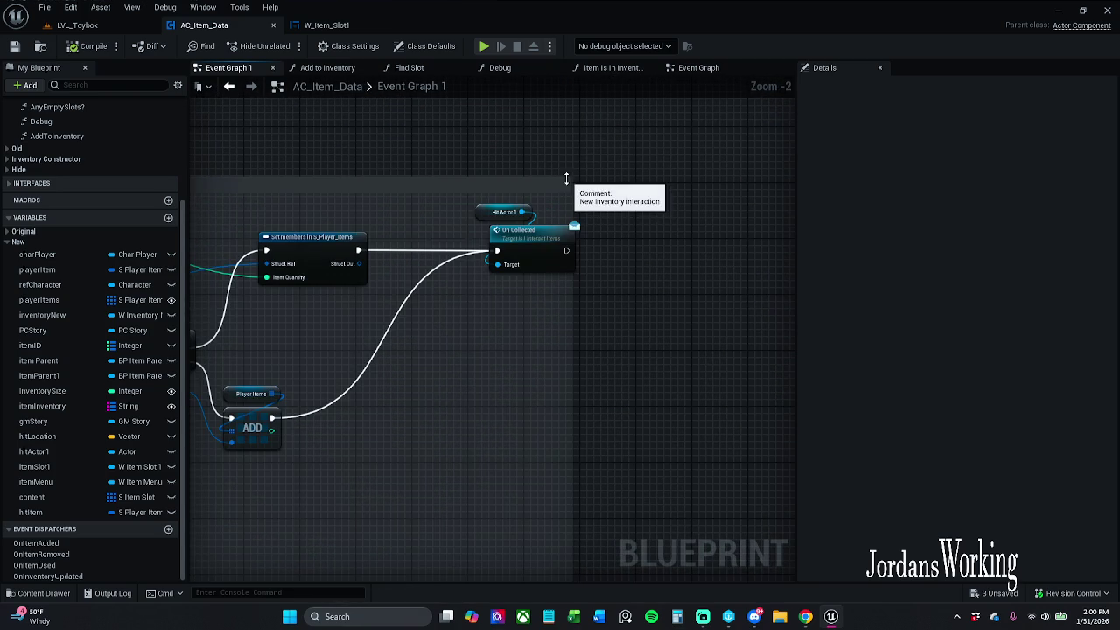
{"action": "mouse_move", "coordinate": [638, 172]}
{"action": "left_mouse_down"}
{"action": "mouse_move", "coordinate": [670, 169]}
{"action": "mouse_move", "coordinate": [611, 179]}
{"action": "left_mouse_up"}
{"action": "scroll", "coordinate": [508, 225], "scroll_direction": "down", "scroll_amount": 4}
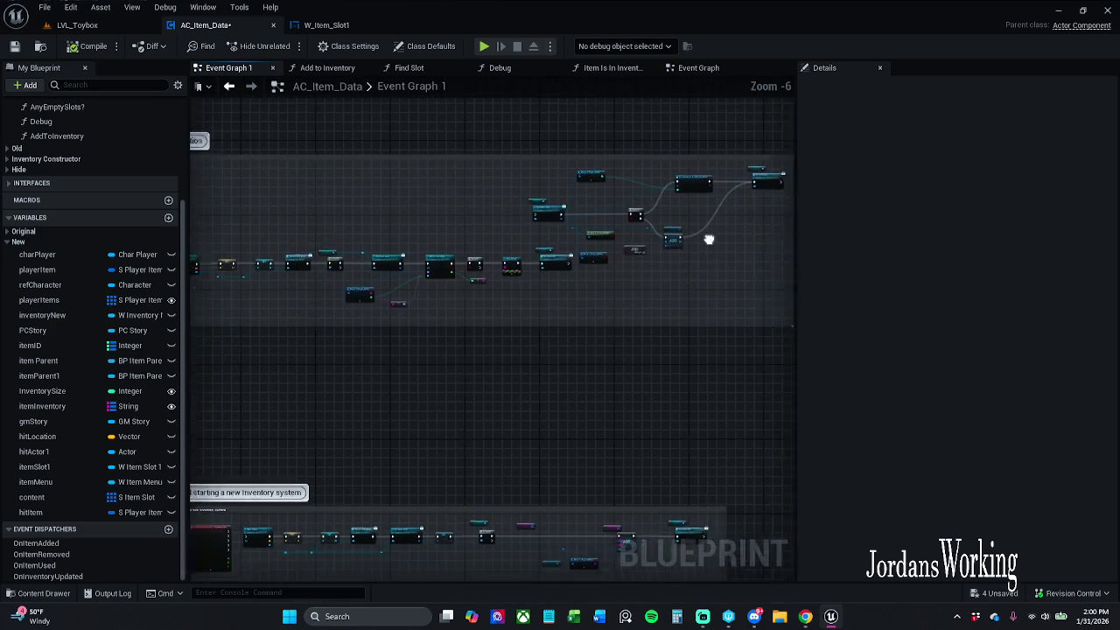
{"action": "left_click", "coordinate": [15, 47]}
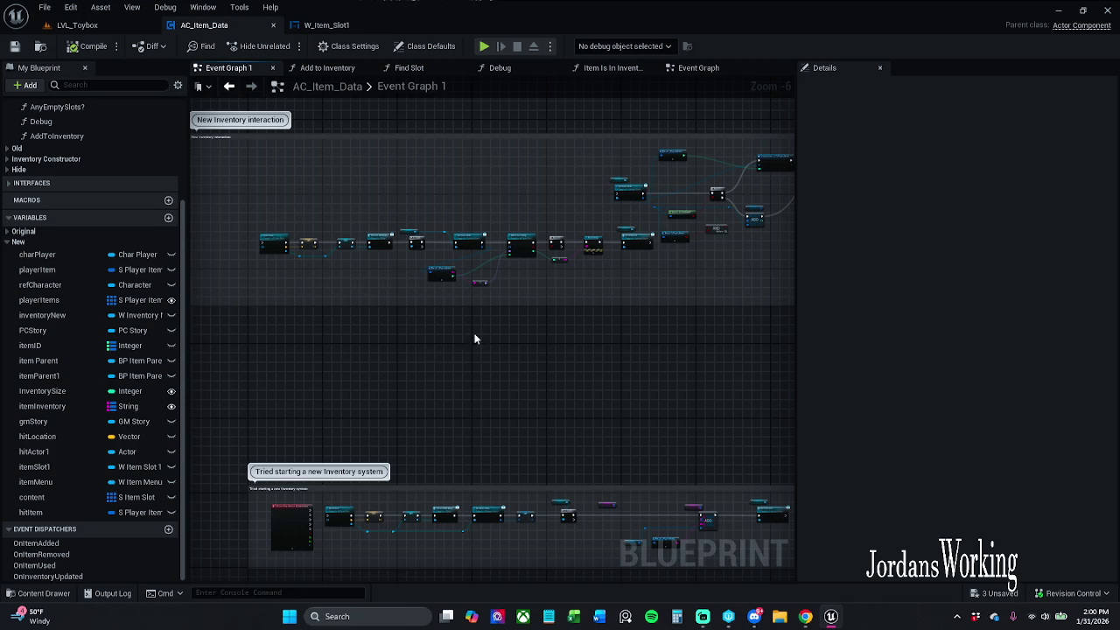
Pan and zoom over Event Graph 1's lower node group to inspect it
{"action": "scroll", "coordinate": [514, 267], "scroll_direction": "up", "scroll_amount": 3}
{"action": "mouse_move", "coordinate": [628, 452]}
{"action": "left_mouse_down"}
{"action": "mouse_move", "coordinate": [604, 319]}
{"action": "mouse_move", "coordinate": [613, 612]}
{"action": "mouse_move", "coordinate": [595, 596]}
{"action": "mouse_move", "coordinate": [603, 579]}
{"action": "mouse_move", "coordinate": [719, 430]}
{"action": "mouse_move", "coordinate": [602, 339]}
{"action": "mouse_move", "coordinate": [522, 359]}
{"action": "mouse_move", "coordinate": [539, 125]}
{"action": "mouse_move", "coordinate": [554, 113]}
{"action": "left_mouse_up"}
{"action": "scroll", "coordinate": [622, 402], "scroll_direction": "down", "scroll_amount": 1}
{"action": "scroll", "coordinate": [580, 345], "scroll_direction": "down", "scroll_amount": 5}
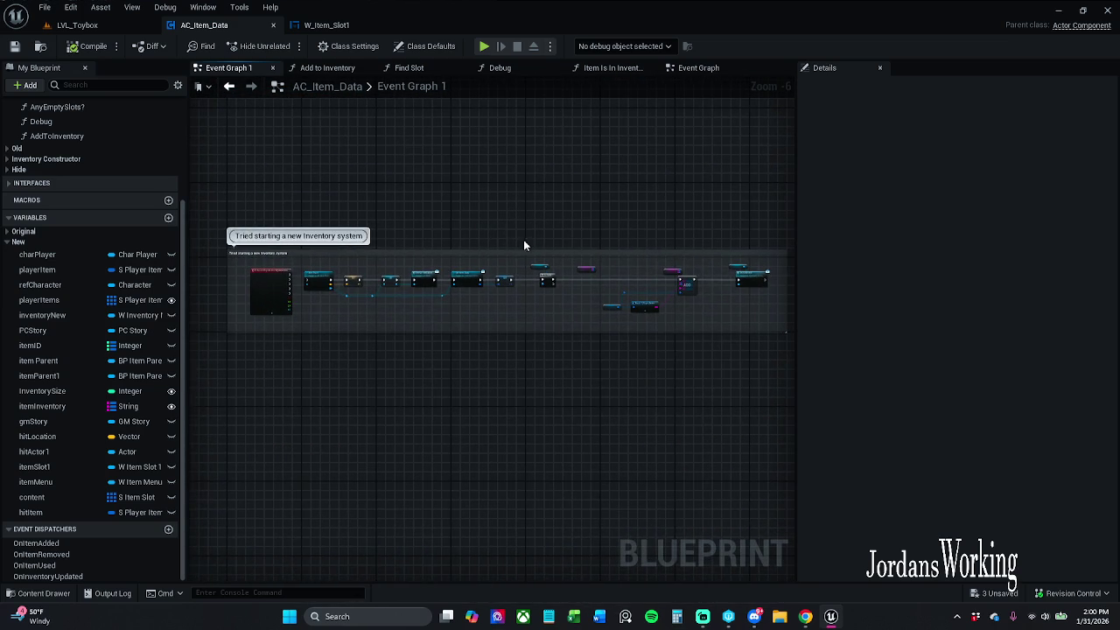
{"action": "scroll", "coordinate": [522, 244], "scroll_direction": "up", "scroll_amount": 2}
{"action": "left_click", "coordinate": [323, 24]}
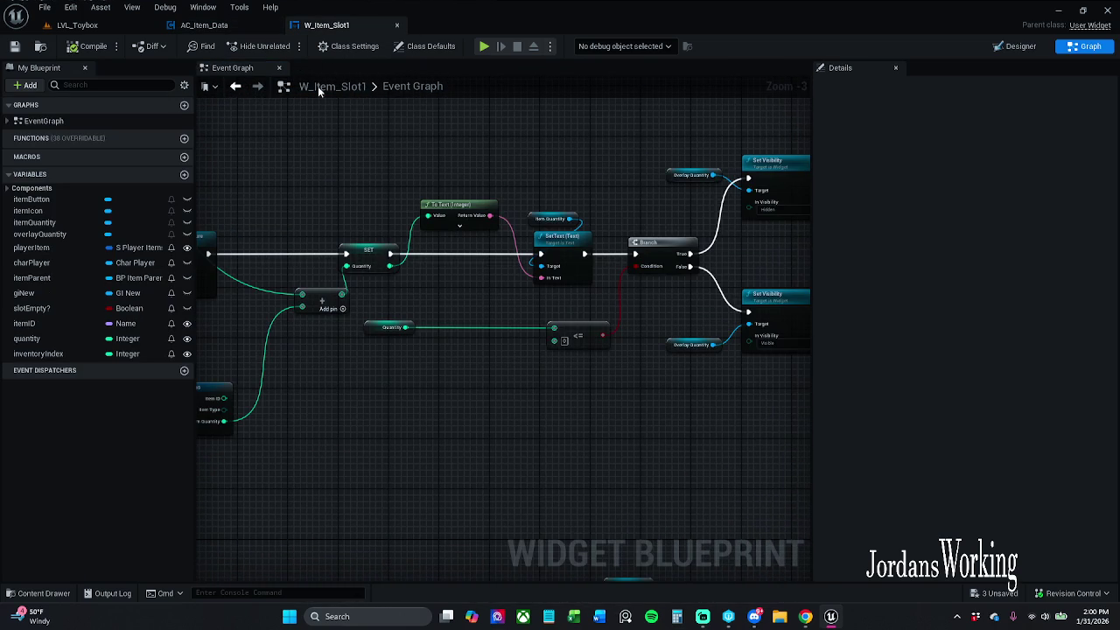
Move the Quantity getter beside the comparison, nudge the Add node right, and save W_Item_Slot1
{"action": "left_click_drag", "start_coordinate": [364, 330], "coordinate": [501, 319]}
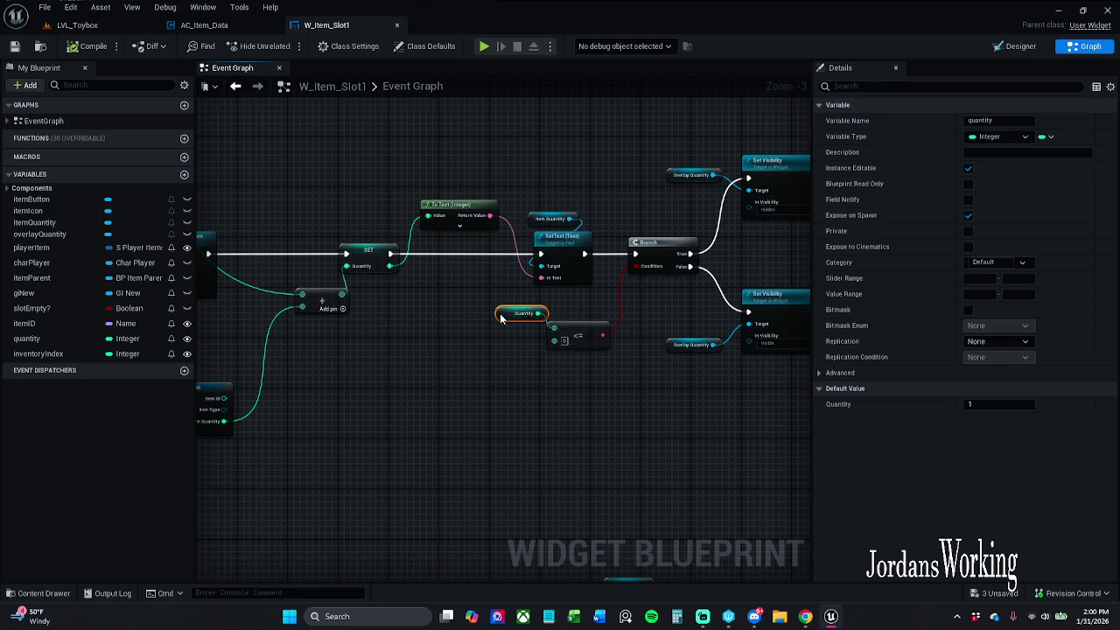
{"action": "left_click", "coordinate": [15, 46]}
{"action": "mouse_move", "coordinate": [320, 380]}
{"action": "left_mouse_down"}
{"action": "mouse_move", "coordinate": [480, 375]}
{"action": "mouse_move", "coordinate": [554, 345]}
{"action": "left_mouse_up"}
{"action": "mouse_move", "coordinate": [558, 301]}
{"action": "left_mouse_down"}
{"action": "mouse_move", "coordinate": [581, 315]}
{"action": "mouse_move", "coordinate": [589, 305]}
{"action": "left_mouse_up"}
{"action": "left_click", "coordinate": [632, 398]}
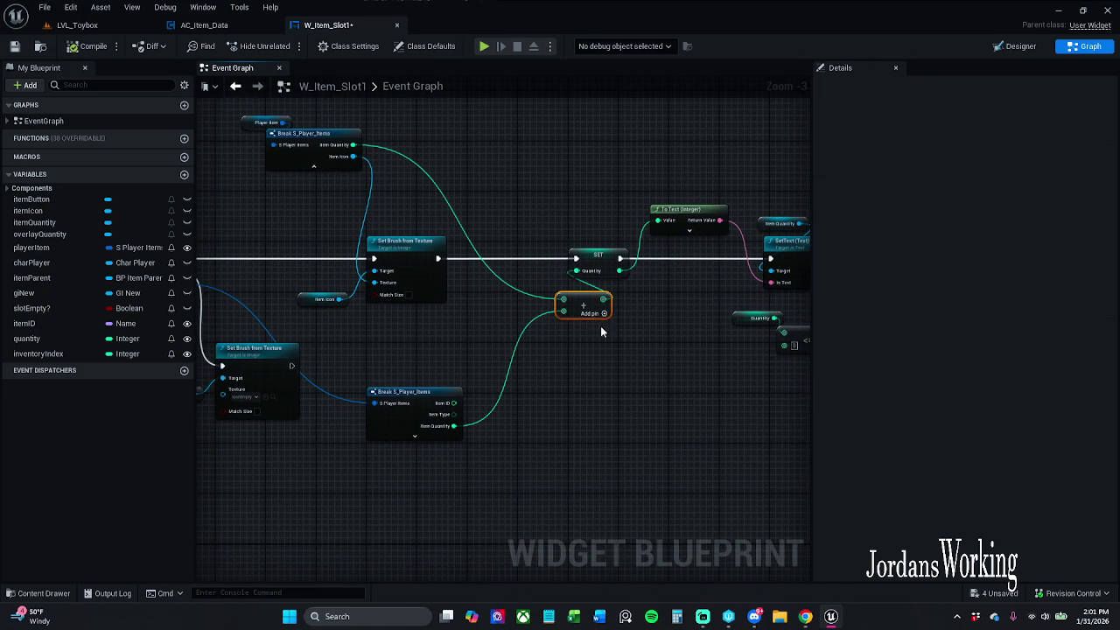
{"action": "left_click_drag", "start_coordinate": [631, 398], "coordinate": [528, 393]}
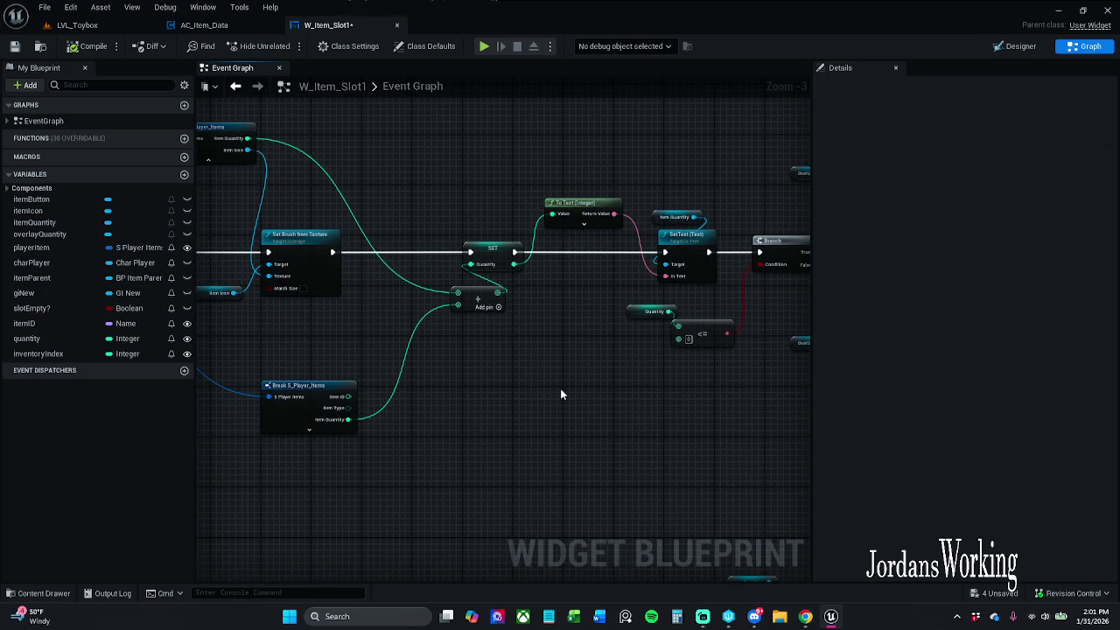
{"action": "left_click", "coordinate": [15, 47]}
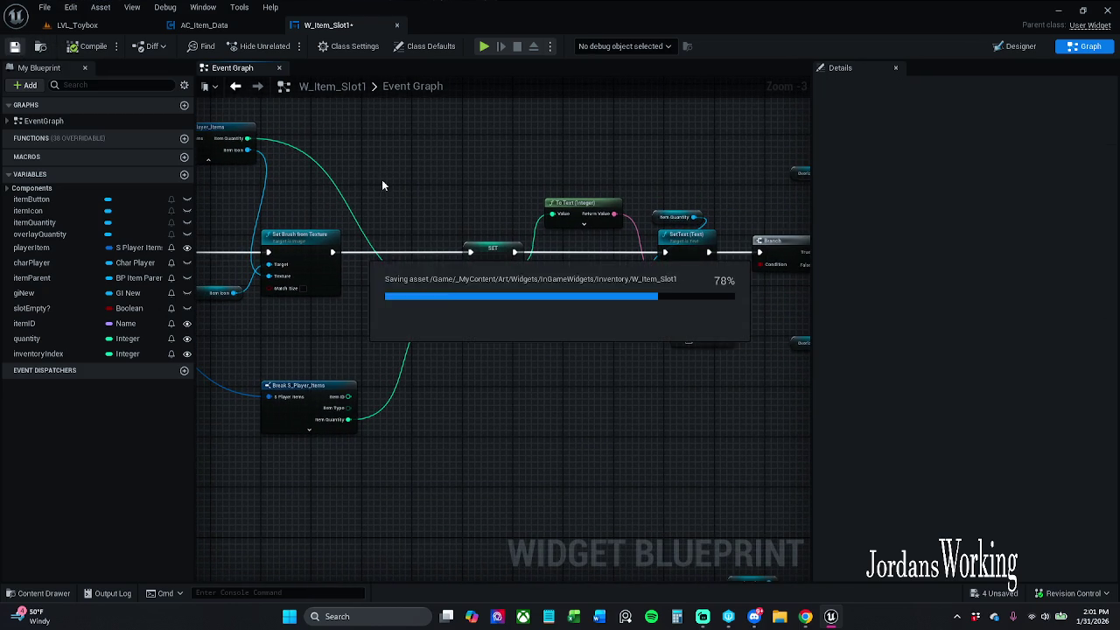
{"action": "left_click_drag", "start_coordinate": [440, 157], "coordinate": [339, 175]}
{"action": "left_click", "coordinate": [77, 24]}
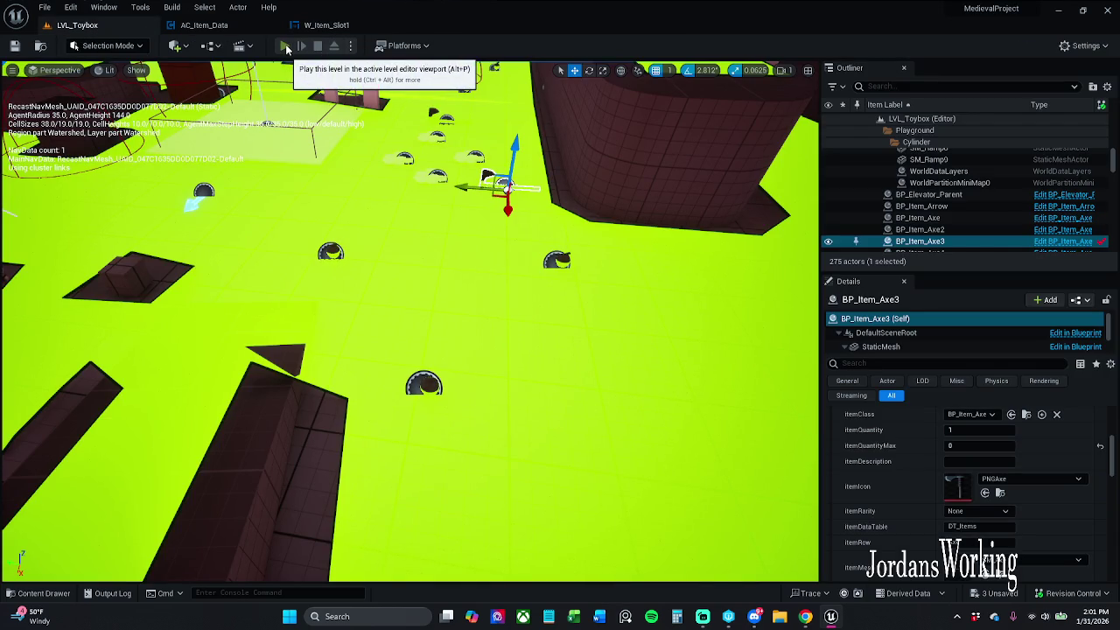
{"action": "left_click", "coordinate": [284, 45]}
{"action": "key", "text": "w"}
{"action": "key", "text": "e"}
{"action": "key", "text": "e"}
{"action": "key", "text": "i"}
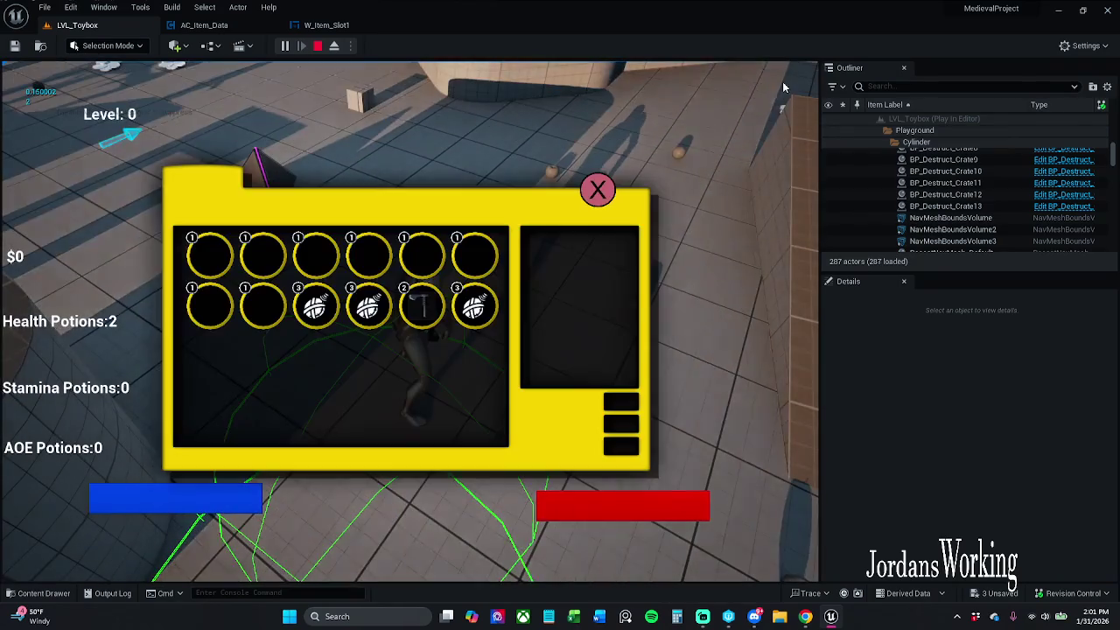
{"action": "left_click", "coordinate": [598, 190]}
{"action": "key", "text": "w"}
{"action": "key", "text": "e"}
{"action": "key", "text": "w"}
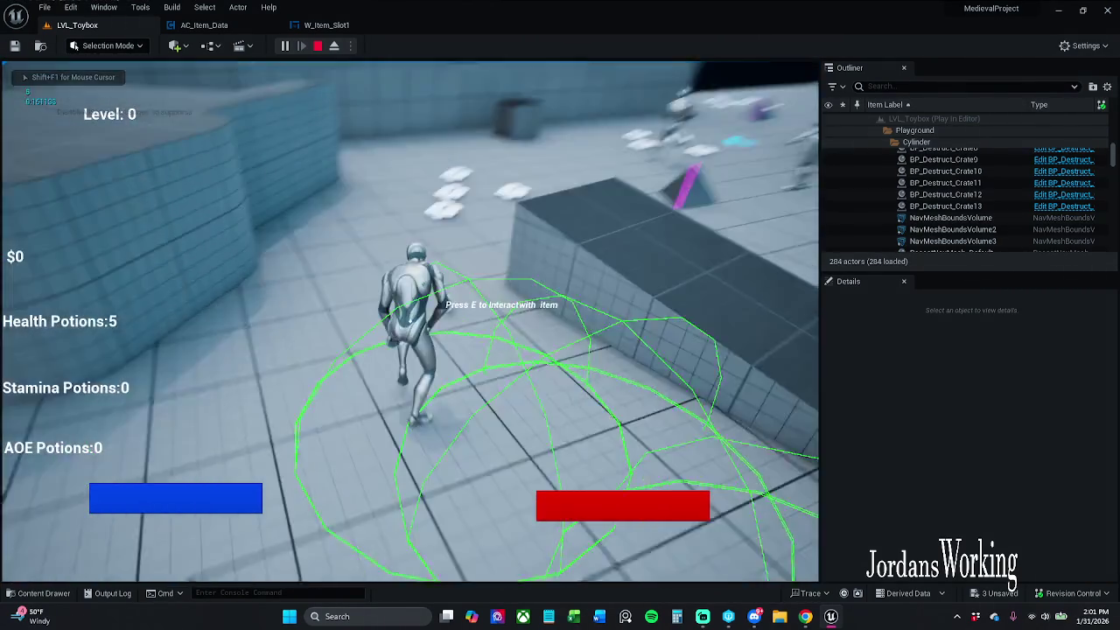
{"action": "key", "text": "i"}
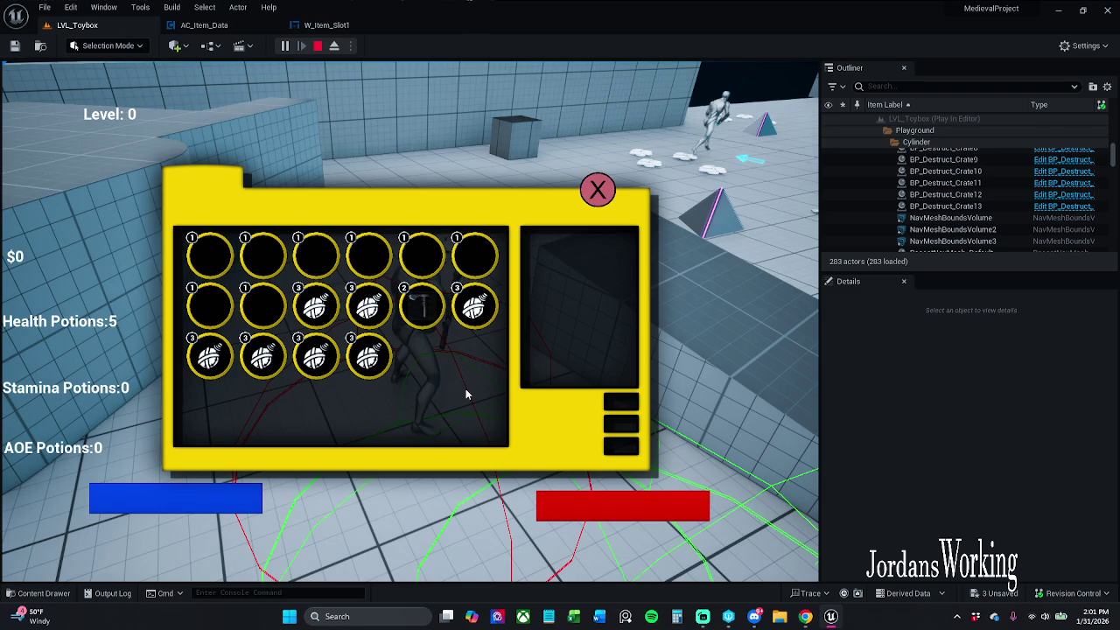
{"action": "key", "text": "Escape"}
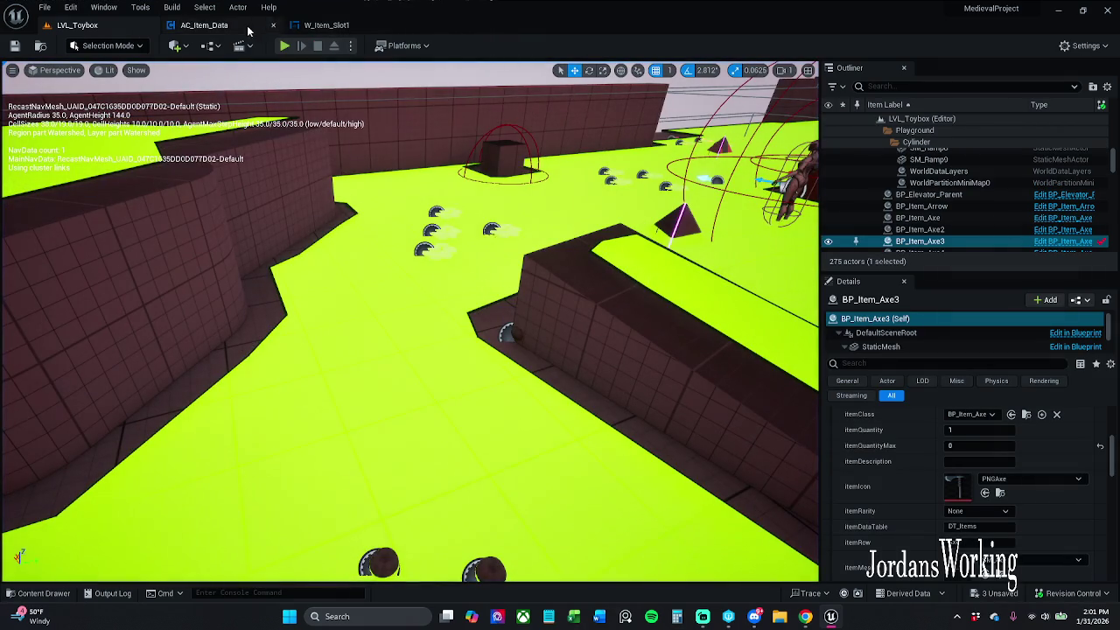
{"action": "left_click", "coordinate": [344, 31]}
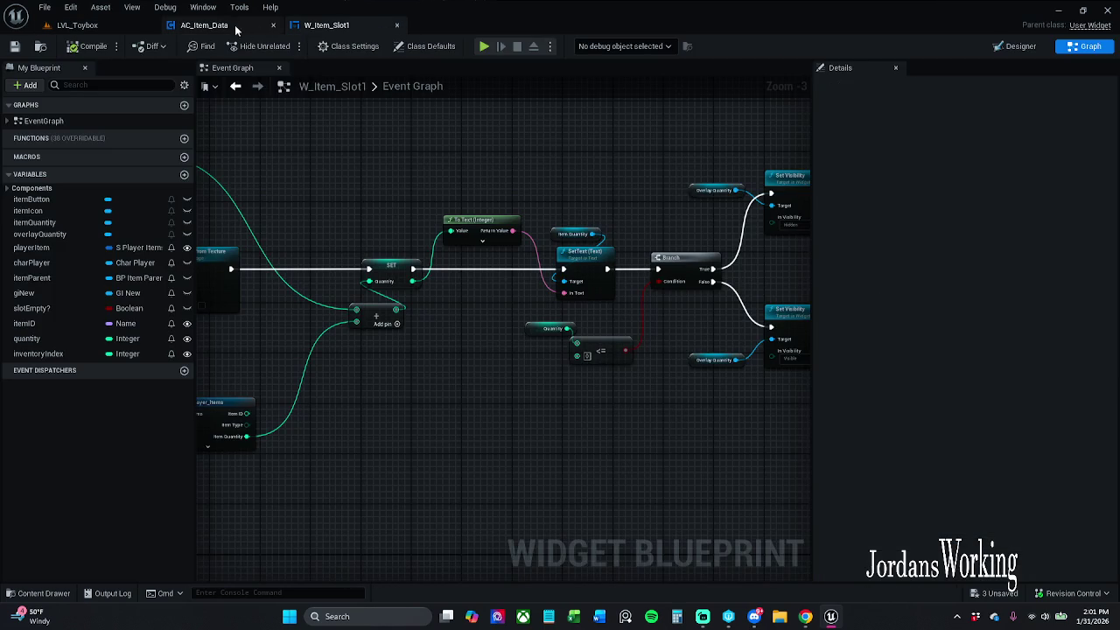
Compile and save W_Item_Slot1
{"action": "mouse_move", "coordinate": [535, 187]}
{"action": "left_mouse_down"}
{"action": "mouse_move", "coordinate": [510, 169]}
{"action": "mouse_move", "coordinate": [518, 366]}
{"action": "left_mouse_up"}
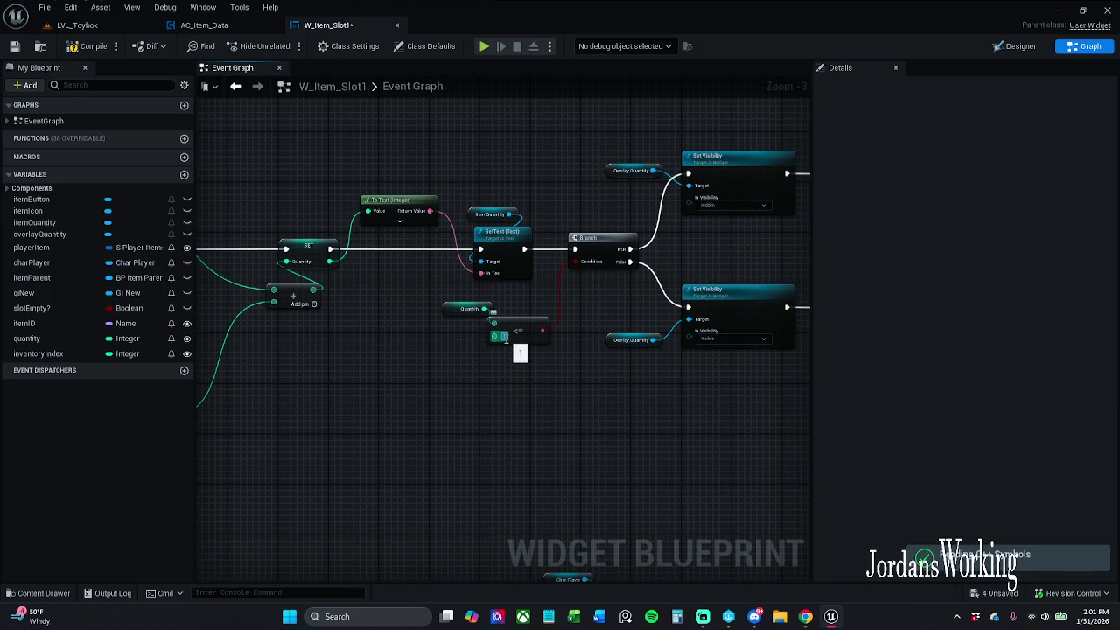
{"action": "left_click", "coordinate": [87, 45]}
{"action": "key", "text": "ctrl+s"}
Play-test LVL_Toybox, picking up a potion and checking inventory stacks of 1 and 3
{"action": "left_click", "coordinate": [77, 25]}
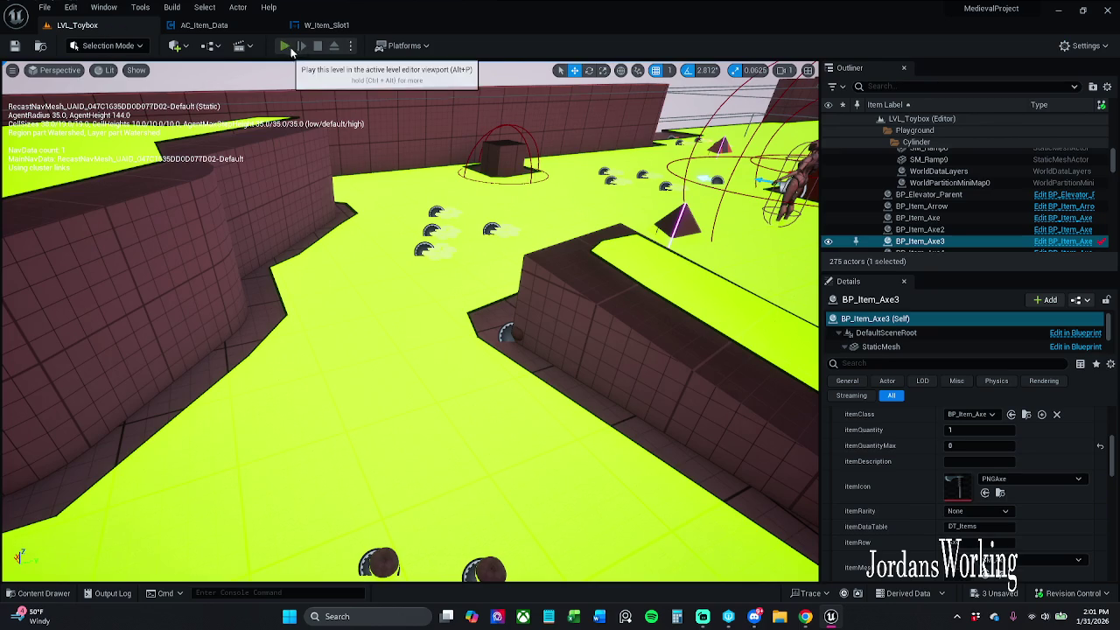
{"action": "left_click", "coordinate": [287, 47]}
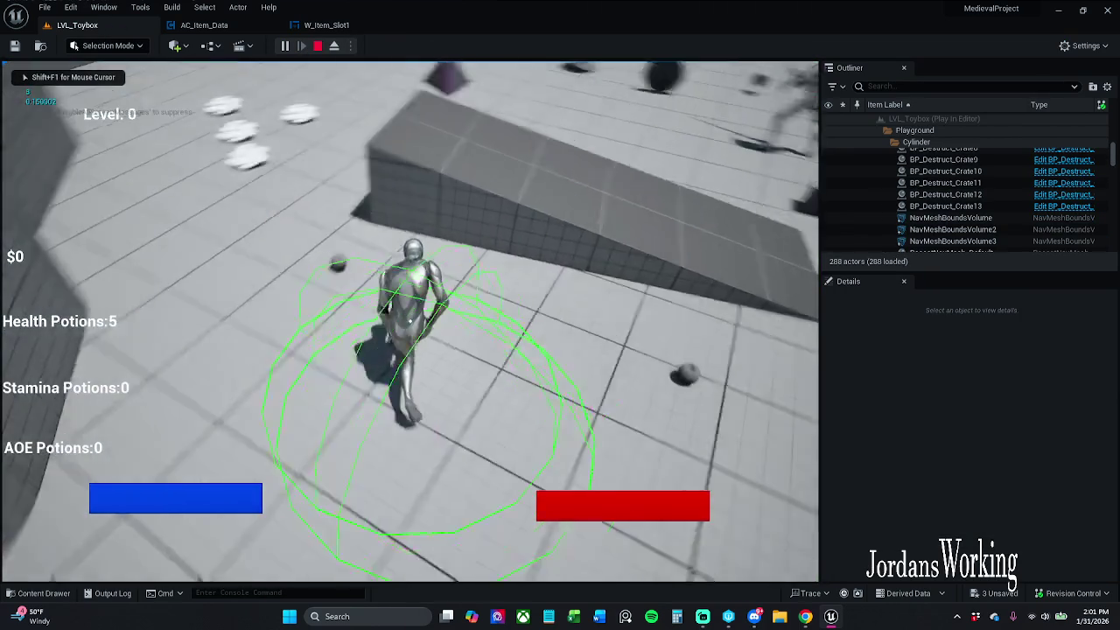
{"action": "key", "text": "e"}
{"action": "key", "text": "i"}
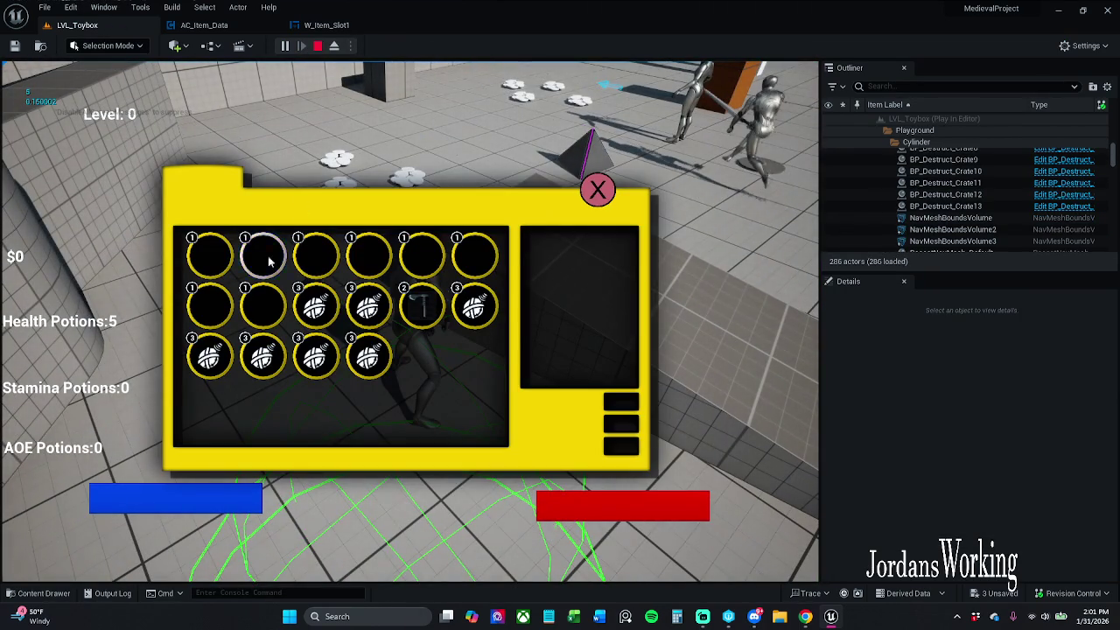
{"action": "left_click", "coordinate": [598, 190]}
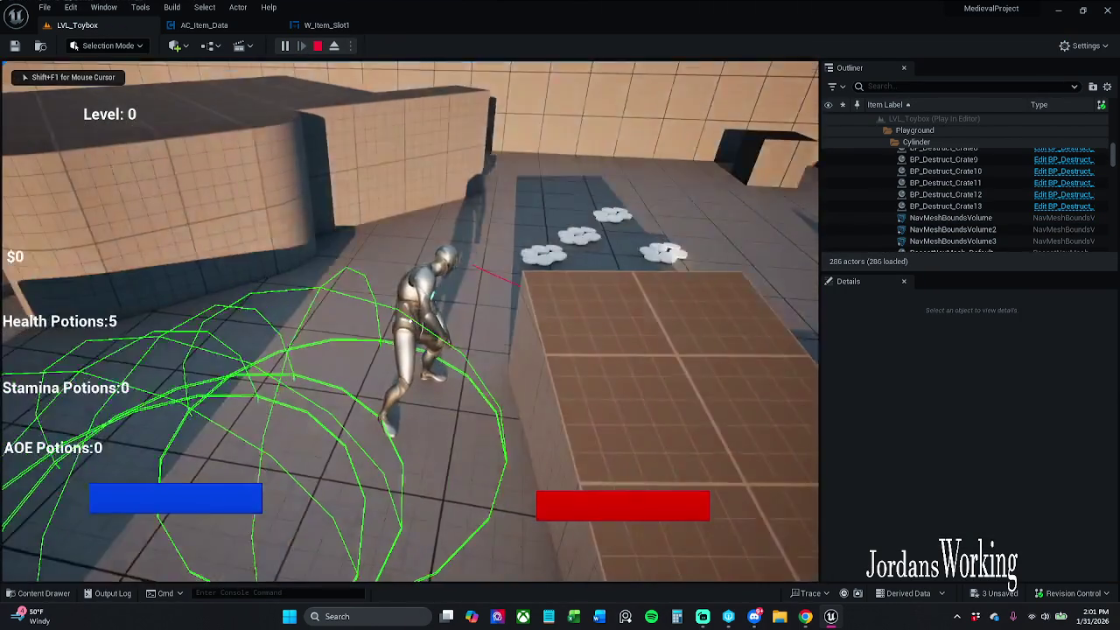
{"action": "key", "text": "Escape"}
{"action": "left_click", "coordinate": [328, 26]}
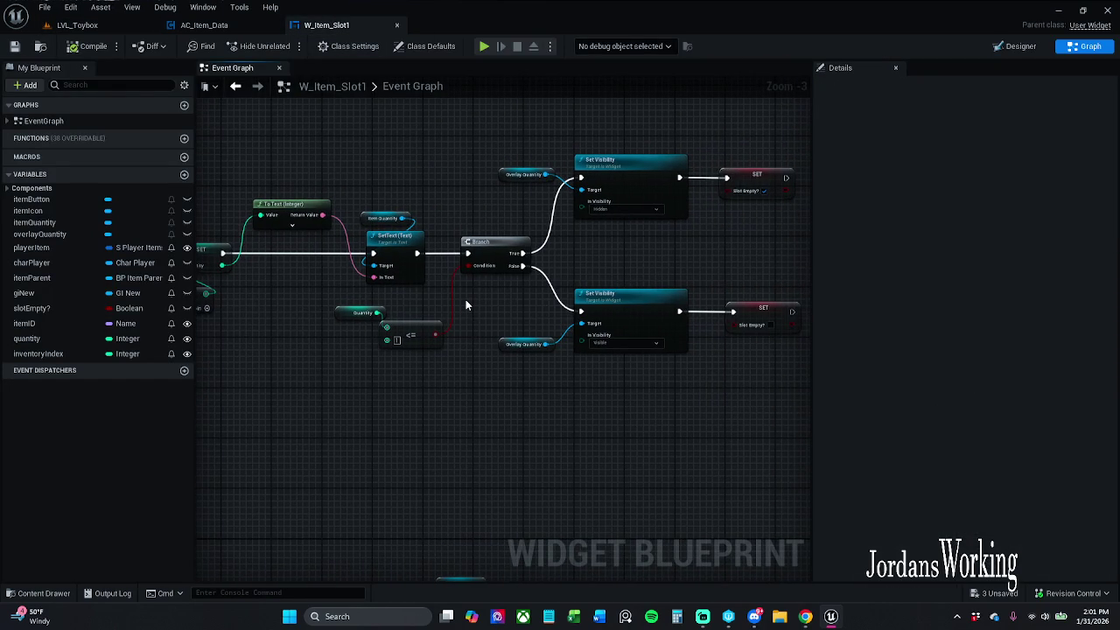
Select every node in the event graph and refresh them all
{"action": "scroll", "coordinate": [467, 304], "scroll_direction": "down", "scroll_amount": 9}
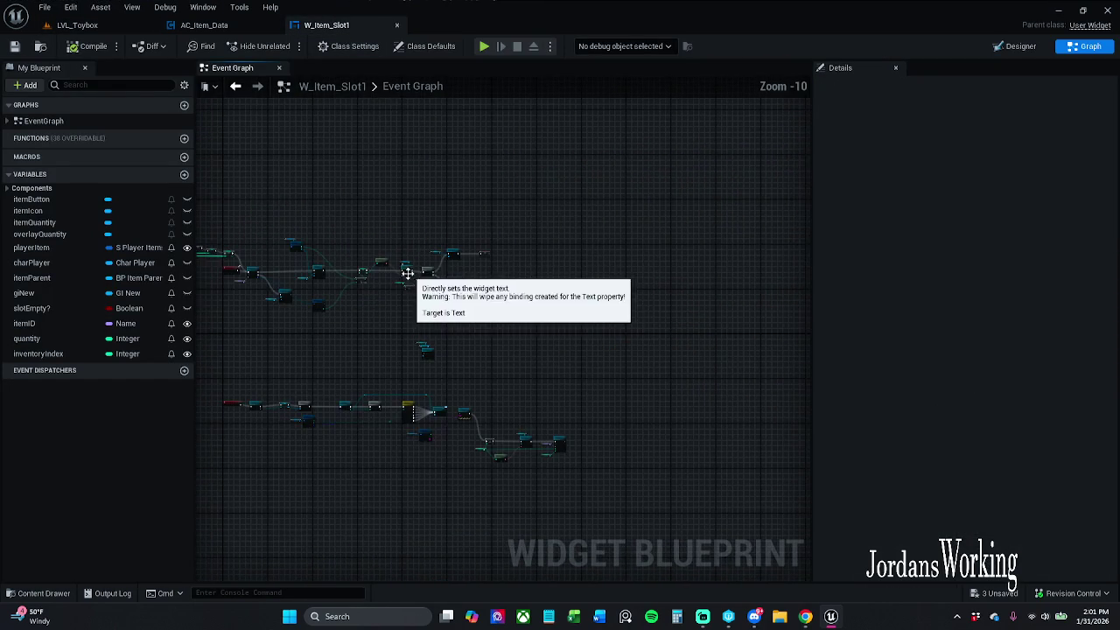
{"action": "left_click_drag", "start_coordinate": [707, 412], "coordinate": [282, 130]}
{"action": "scroll", "coordinate": [512, 233], "scroll_direction": "up", "scroll_amount": 6}
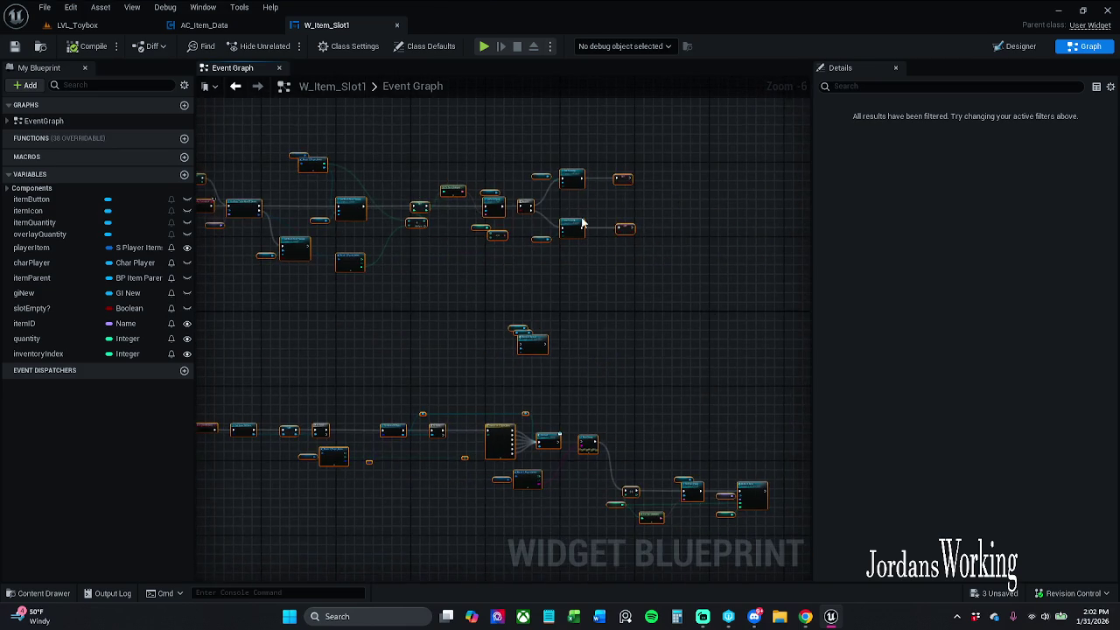
{"action": "scroll", "coordinate": [600, 224], "scroll_direction": "up", "scroll_amount": 4}
{"action": "right_click", "coordinate": [617, 163]}
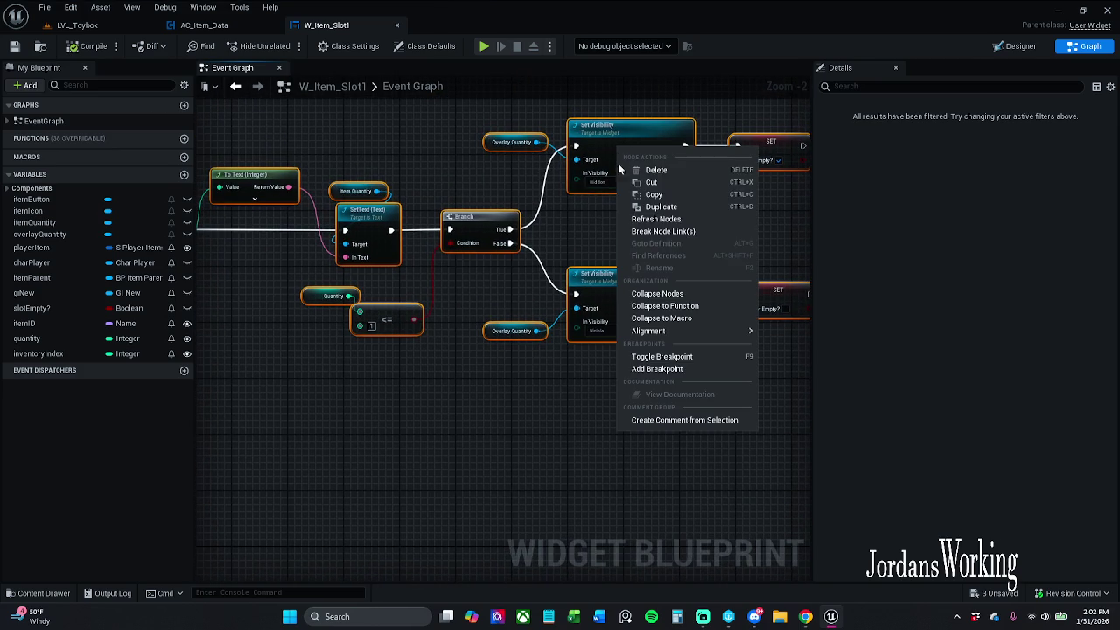
{"action": "left_click", "coordinate": [670, 220]}
{"action": "left_click", "coordinate": [92, 49]}
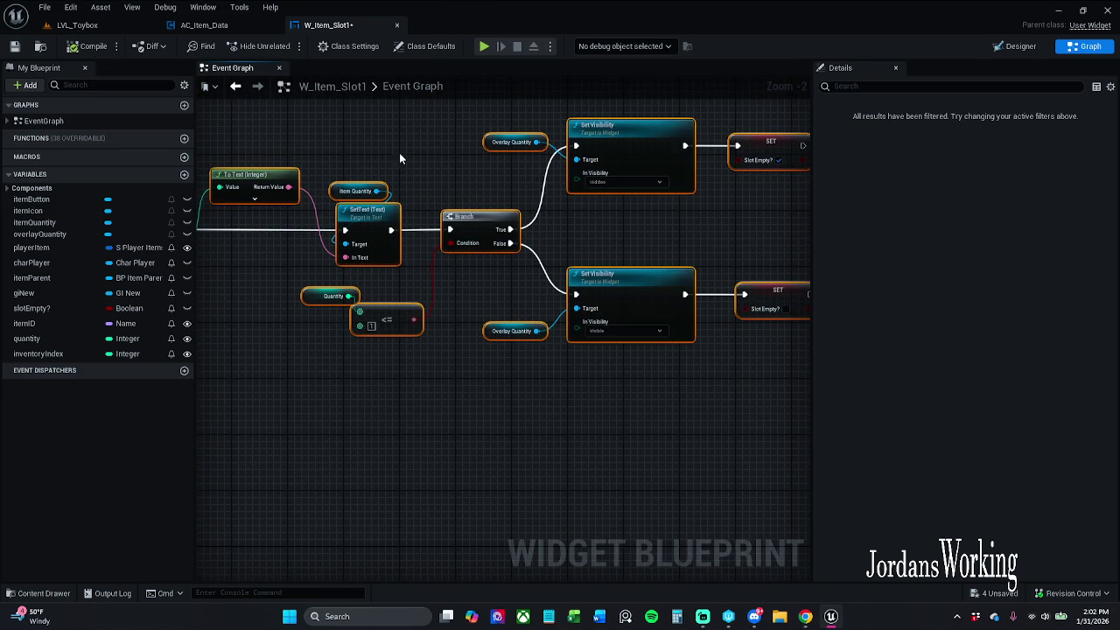
Review the Quantity, <= comparison, Set Visibility and SET nodes, then switch to the Designer layout
{"action": "left_click", "coordinate": [400, 155]}
{"action": "scroll", "coordinate": [563, 159], "scroll_direction": "down", "scroll_amount": 1}
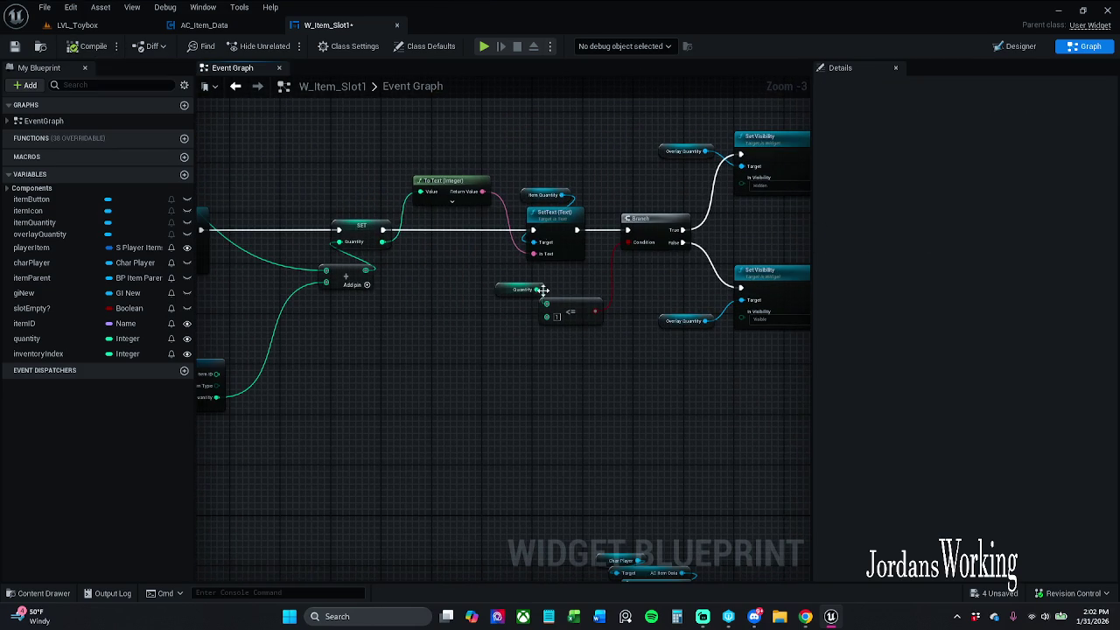
{"action": "left_click", "coordinate": [451, 282]}
{"action": "left_click_drag", "start_coordinate": [358, 324], "coordinate": [503, 305]}
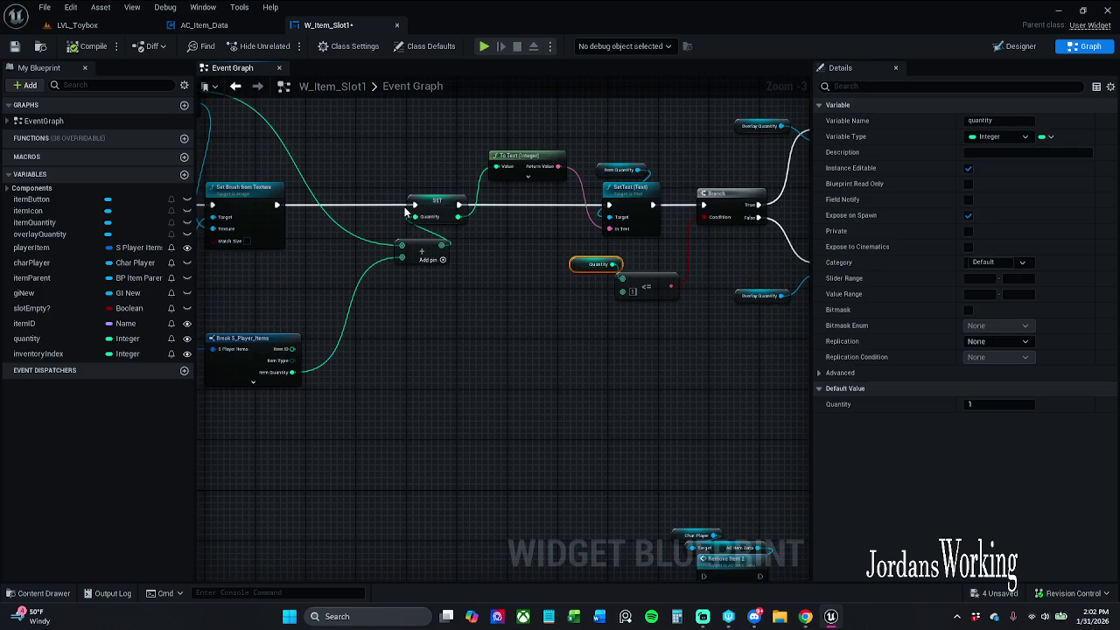
{"action": "mouse_move", "coordinate": [437, 201]}
{"action": "left_mouse_down"}
{"action": "mouse_move", "coordinate": [425, 180]}
{"action": "mouse_move", "coordinate": [475, 237]}
{"action": "mouse_move", "coordinate": [400, 180]}
{"action": "mouse_move", "coordinate": [488, 252]}
{"action": "left_mouse_up"}
{"action": "scroll", "coordinate": [488, 252], "scroll_direction": "up", "scroll_amount": 3}
{"action": "left_click", "coordinate": [564, 301]}
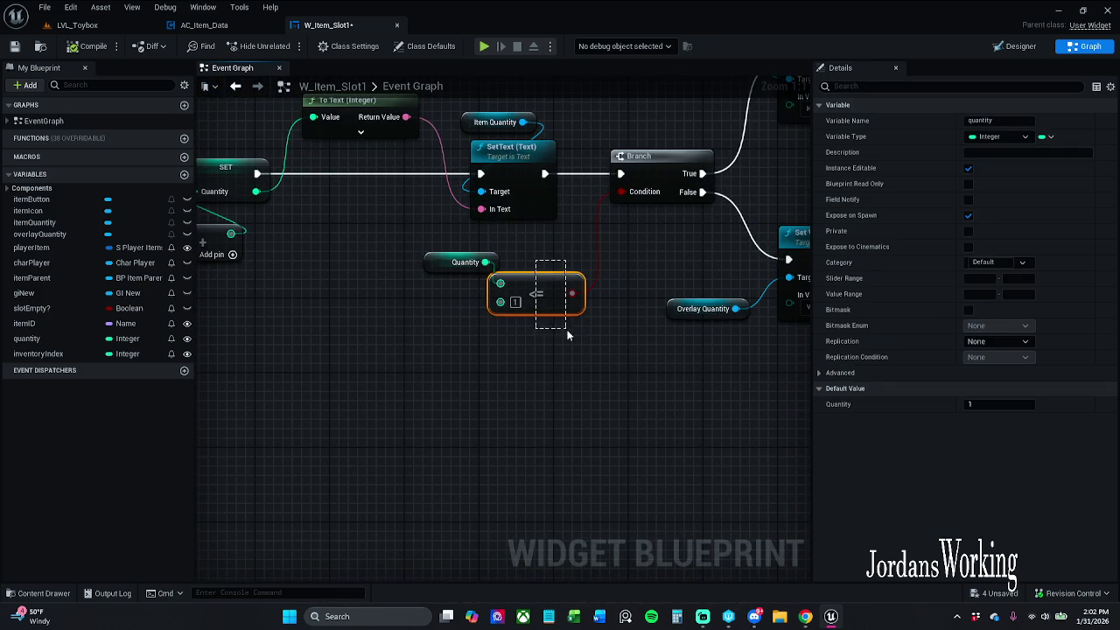
{"action": "mouse_move", "coordinate": [622, 318]}
{"action": "left_mouse_down"}
{"action": "mouse_move", "coordinate": [495, 318]}
{"action": "mouse_move", "coordinate": [467, 330]}
{"action": "mouse_move", "coordinate": [453, 172]}
{"action": "mouse_move", "coordinate": [443, 207]}
{"action": "mouse_move", "coordinate": [503, 257]}
{"action": "mouse_move", "coordinate": [475, 218]}
{"action": "mouse_move", "coordinate": [490, 239]}
{"action": "mouse_move", "coordinate": [567, 206]}
{"action": "left_mouse_up"}
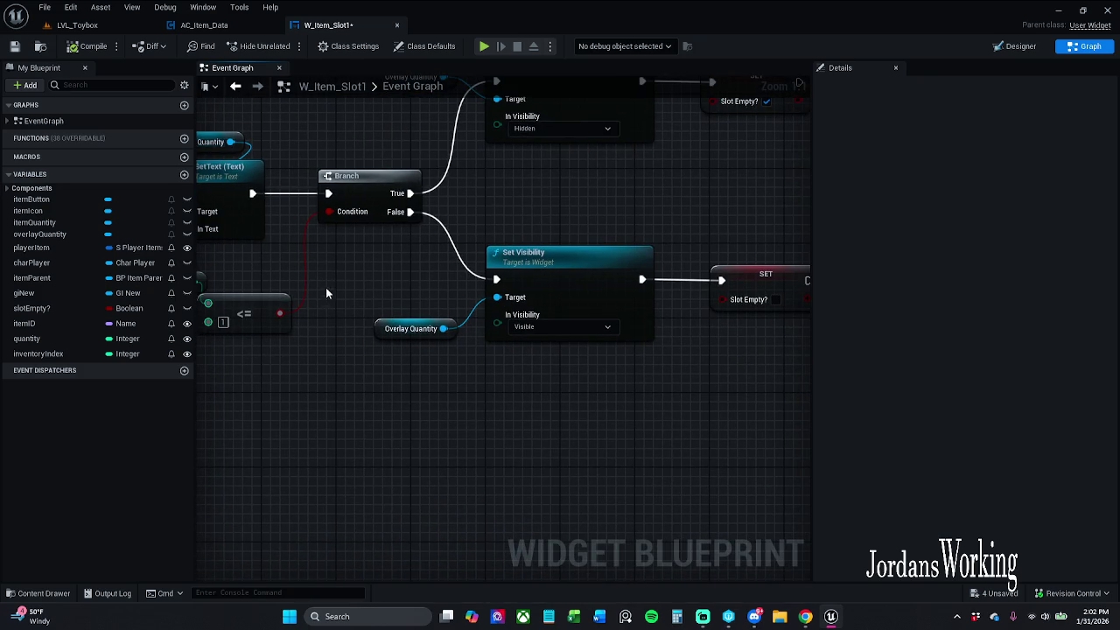
{"action": "mouse_move", "coordinate": [401, 291]}
{"action": "left_mouse_down"}
{"action": "mouse_move", "coordinate": [682, 430]}
{"action": "mouse_move", "coordinate": [810, 434]}
{"action": "mouse_move", "coordinate": [788, 433]}
{"action": "left_mouse_up"}
{"action": "left_click", "coordinate": [673, 432]}
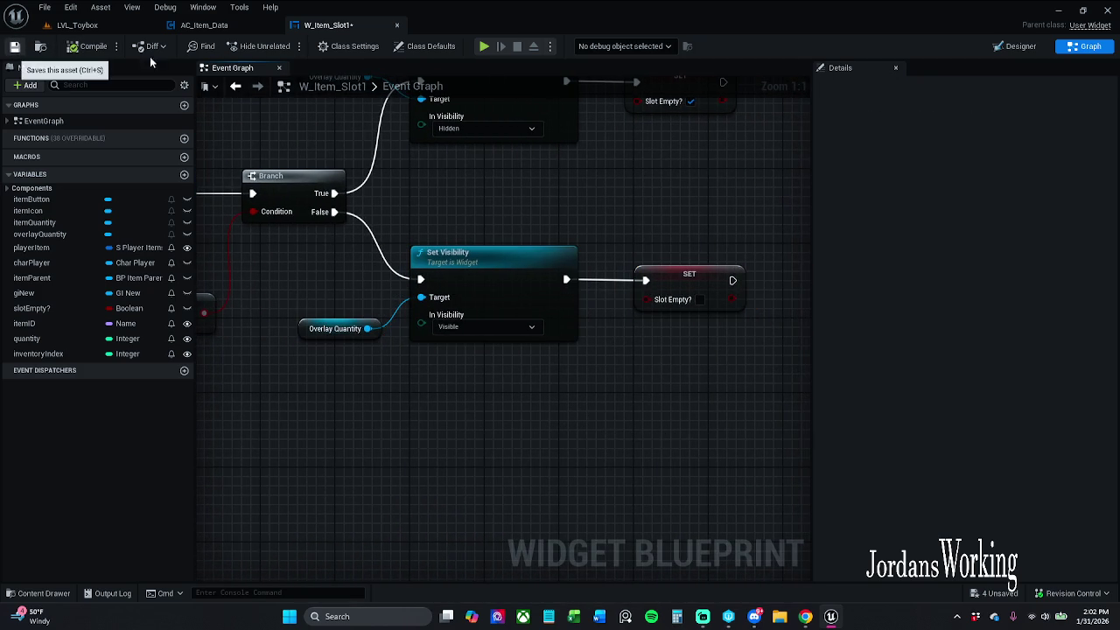
{"action": "left_click", "coordinate": [1013, 45]}
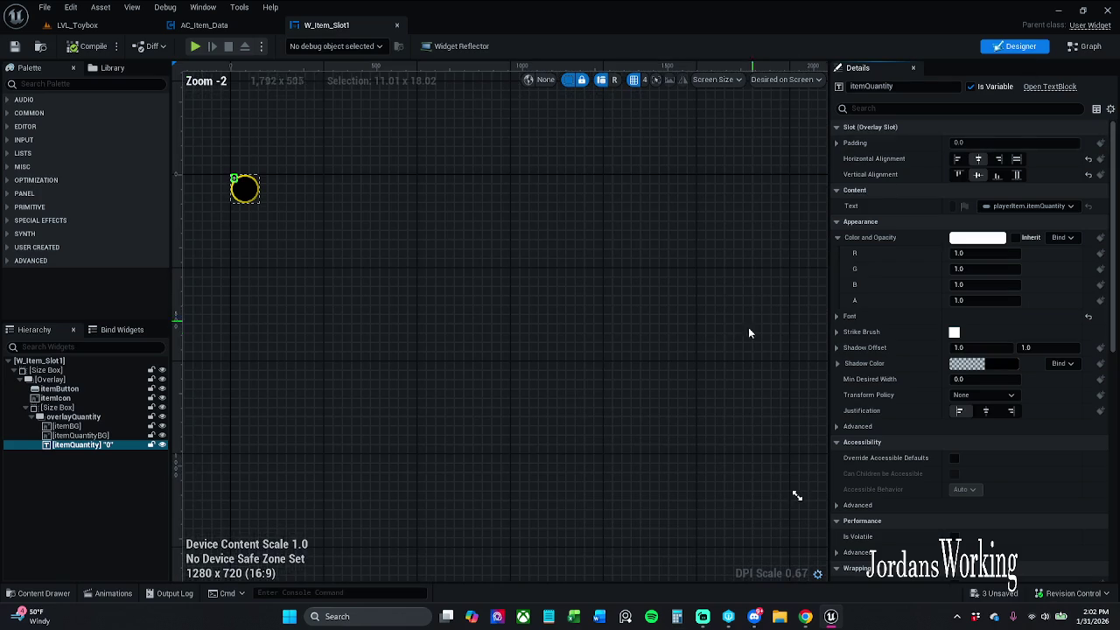
{"action": "scroll", "coordinate": [372, 187], "scroll_direction": "up", "scroll_amount": 9}
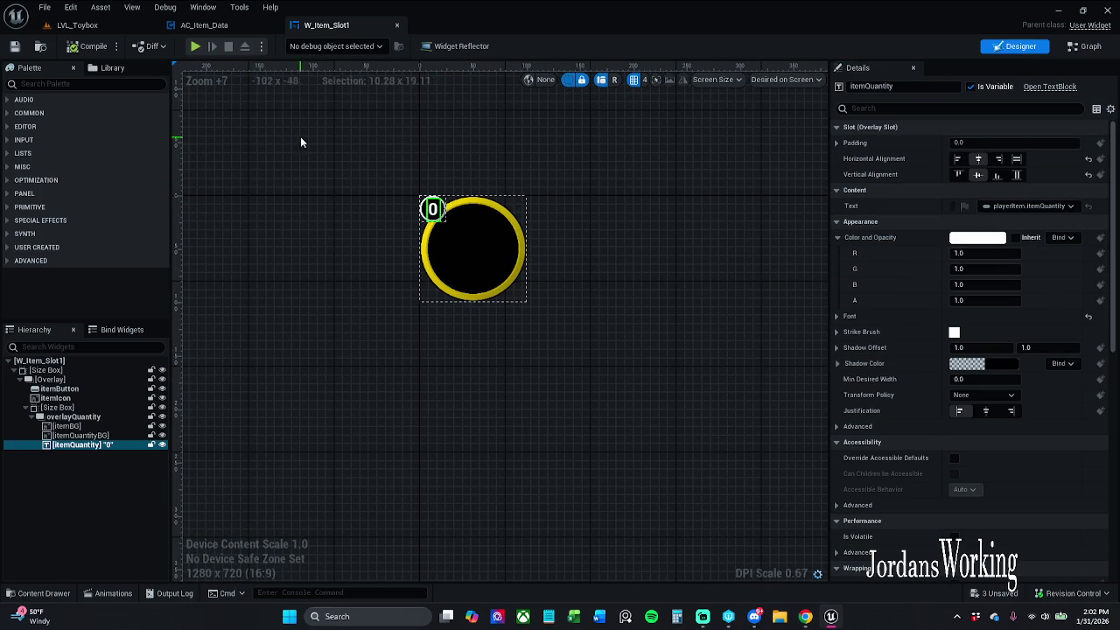
{"action": "left_click", "coordinate": [195, 48]}
{"action": "key", "text": "i"}
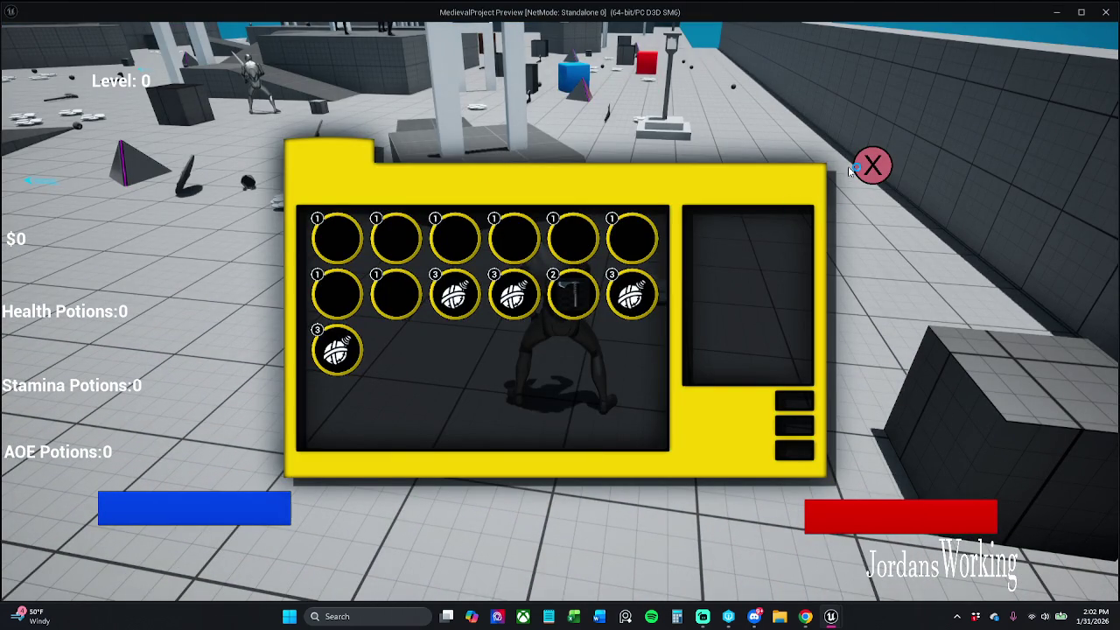
{"action": "left_click", "coordinate": [872, 167]}
{"action": "key", "text": "Escape"}
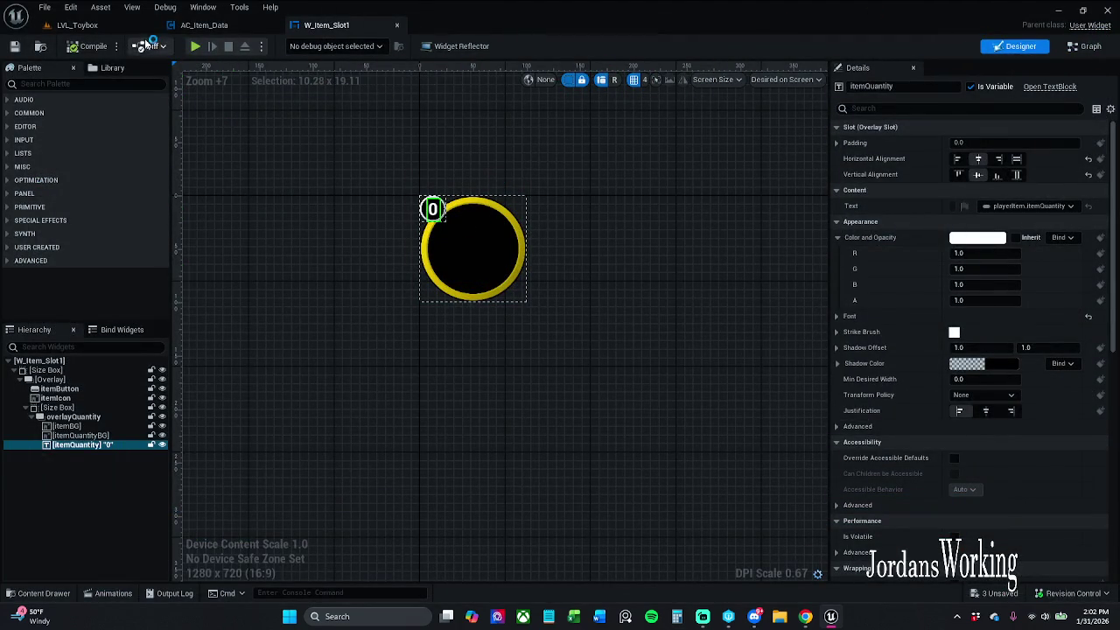
{"action": "left_click", "coordinate": [84, 29]}
{"action": "left_click", "coordinate": [283, 46]}
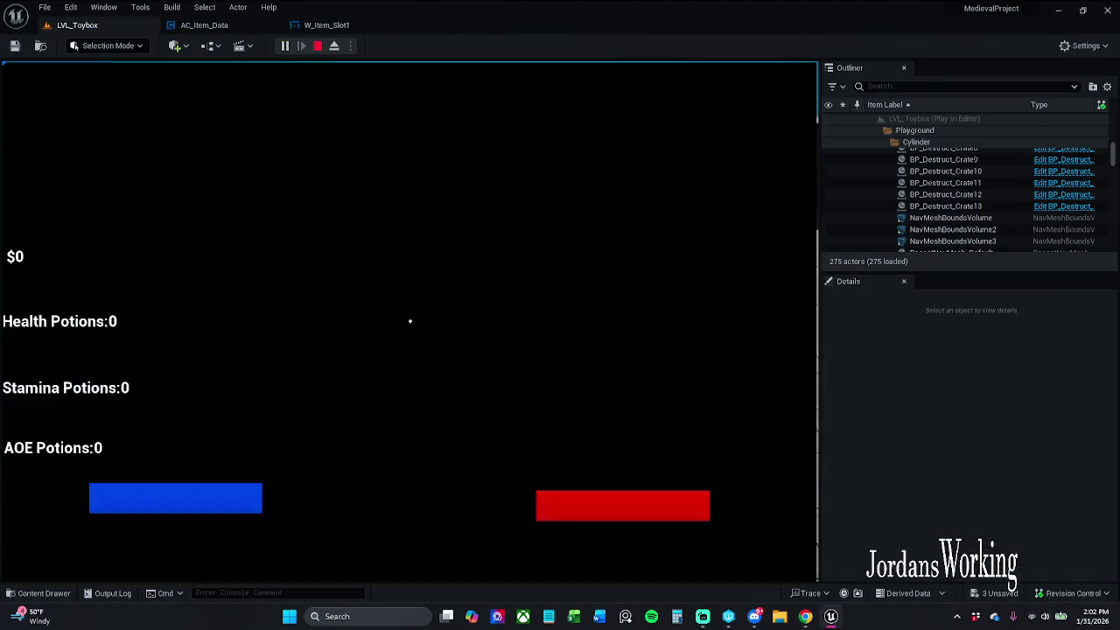
{"action": "key", "text": "i"}
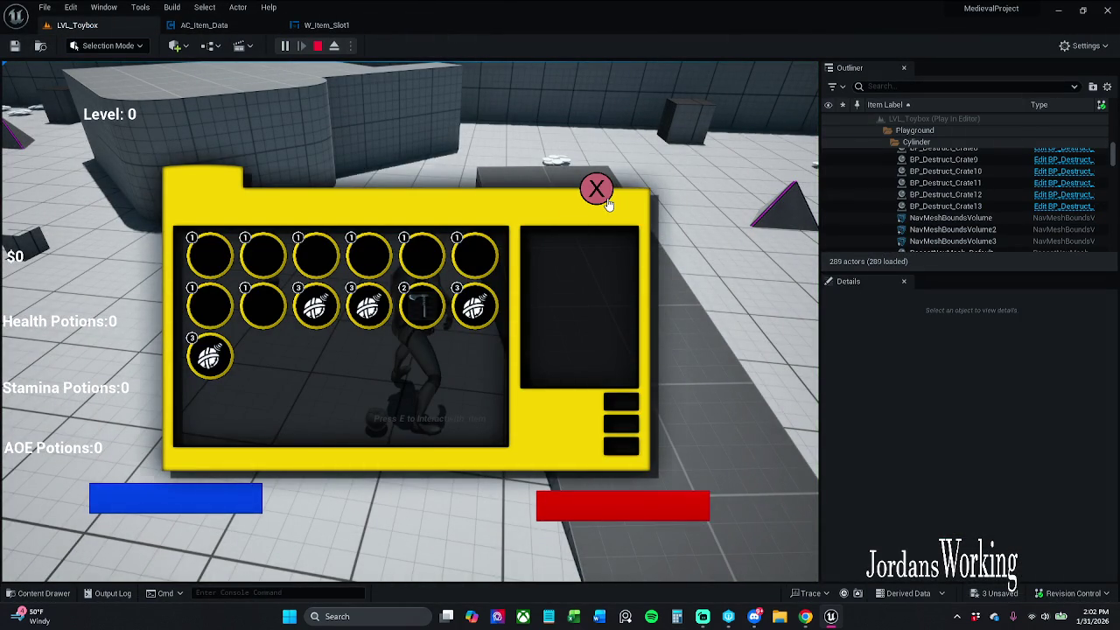
{"action": "left_click", "coordinate": [606, 199]}
{"action": "key", "text": "Escape"}
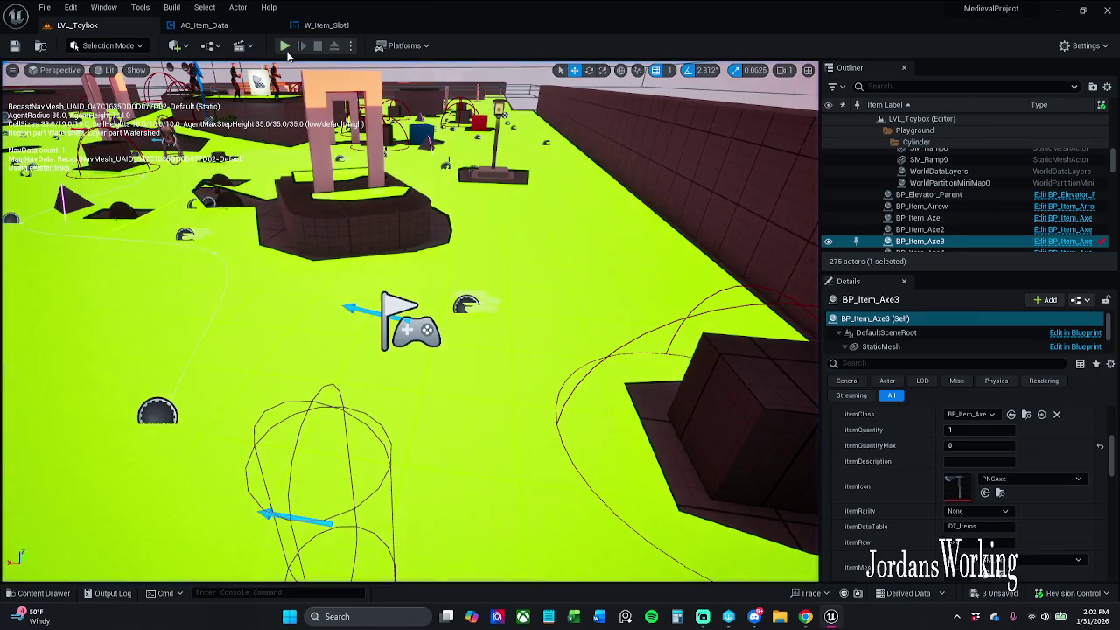
{"action": "left_click", "coordinate": [284, 46]}
{"action": "key", "text": "i"}
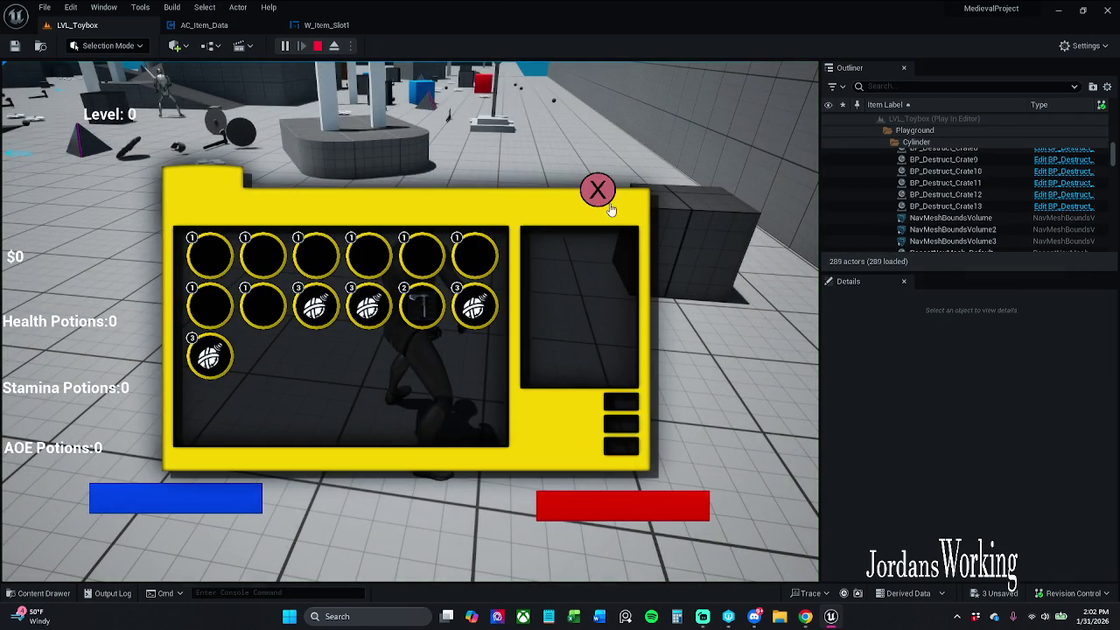
{"action": "left_click", "coordinate": [600, 192]}
{"action": "key", "text": "Escape"}
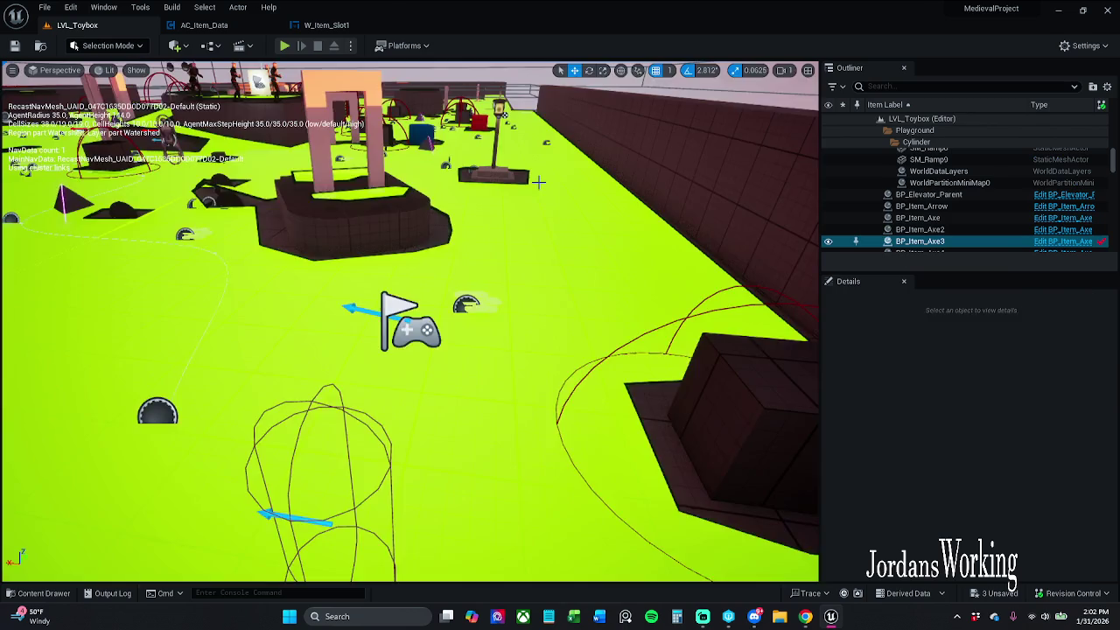
{"action": "left_click", "coordinate": [326, 25]}
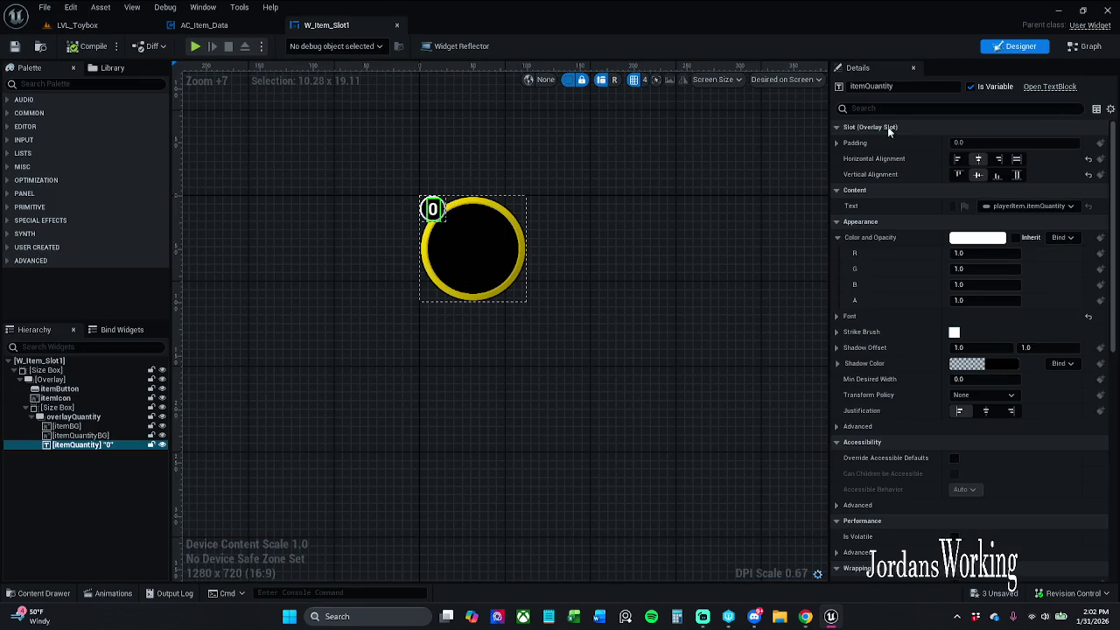
In the event graph, add a SET Text node from the Item Quantity text
{"action": "left_click", "coordinate": [1088, 47]}
{"action": "scroll", "coordinate": [700, 170], "scroll_direction": "up", "scroll_amount": 2}
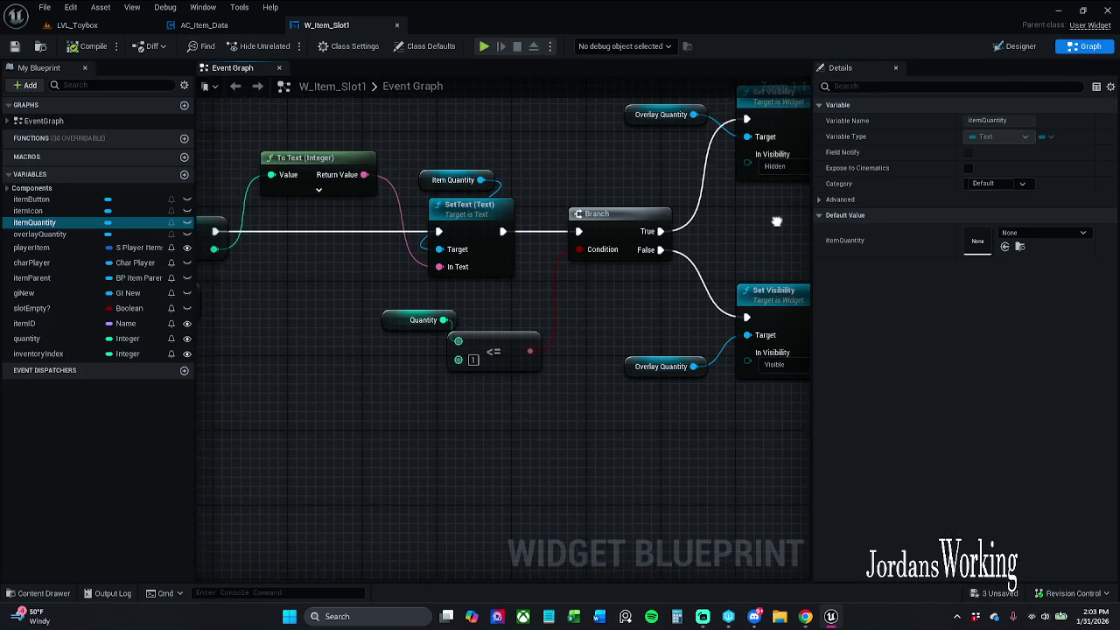
{"action": "scroll", "coordinate": [776, 221], "scroll_direction": "down", "scroll_amount": 1}
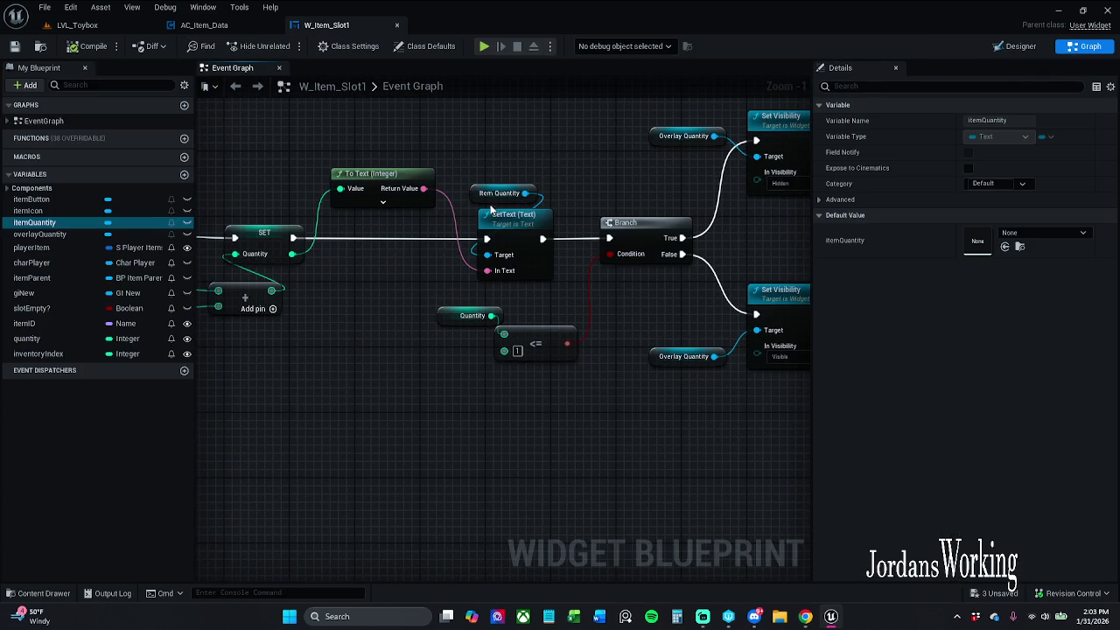
{"action": "mouse_move", "coordinate": [527, 226]}
{"action": "left_mouse_down"}
{"action": "mouse_move", "coordinate": [544, 212]}
{"action": "mouse_move", "coordinate": [532, 179]}
{"action": "left_mouse_up"}
{"action": "type", "text": "set"}
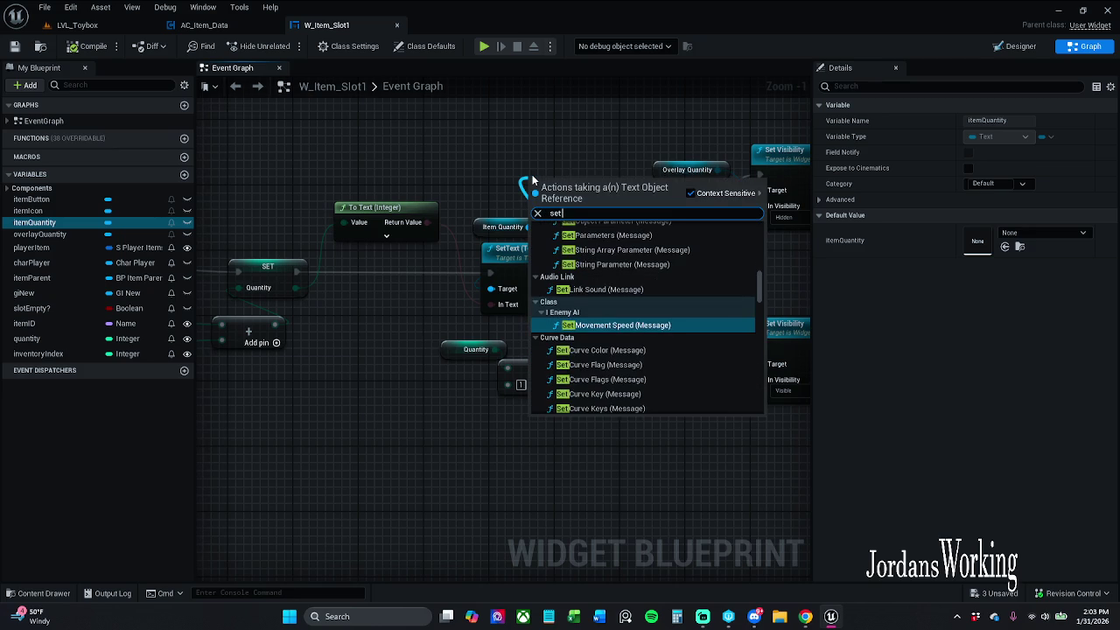
{"action": "type", "text": " text"}
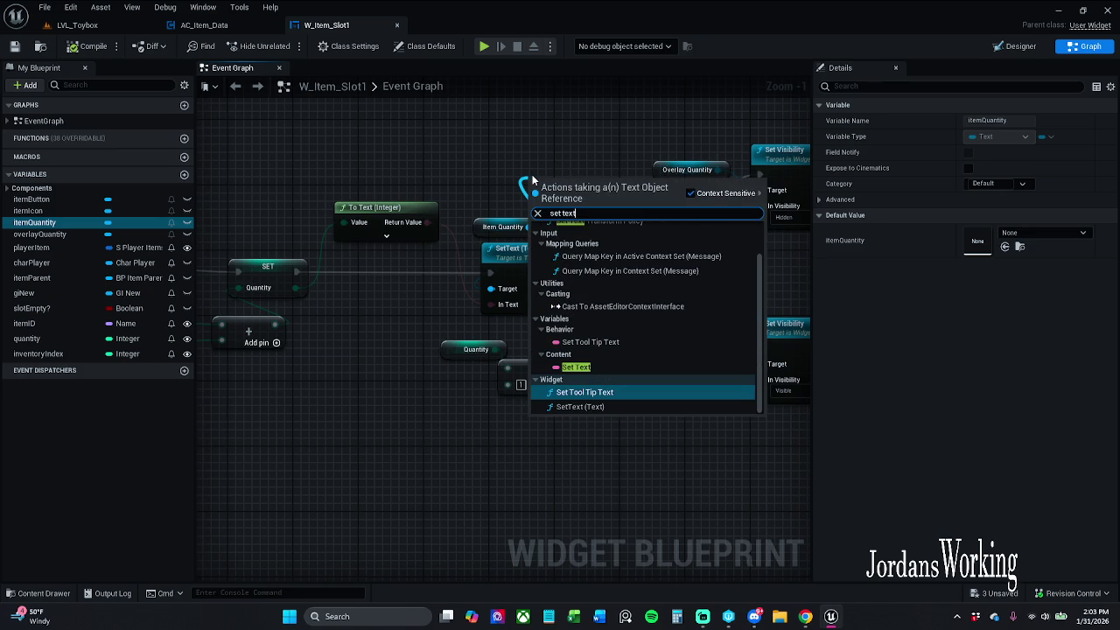
{"action": "key", "text": "Up"}
{"action": "key", "text": "Return"}
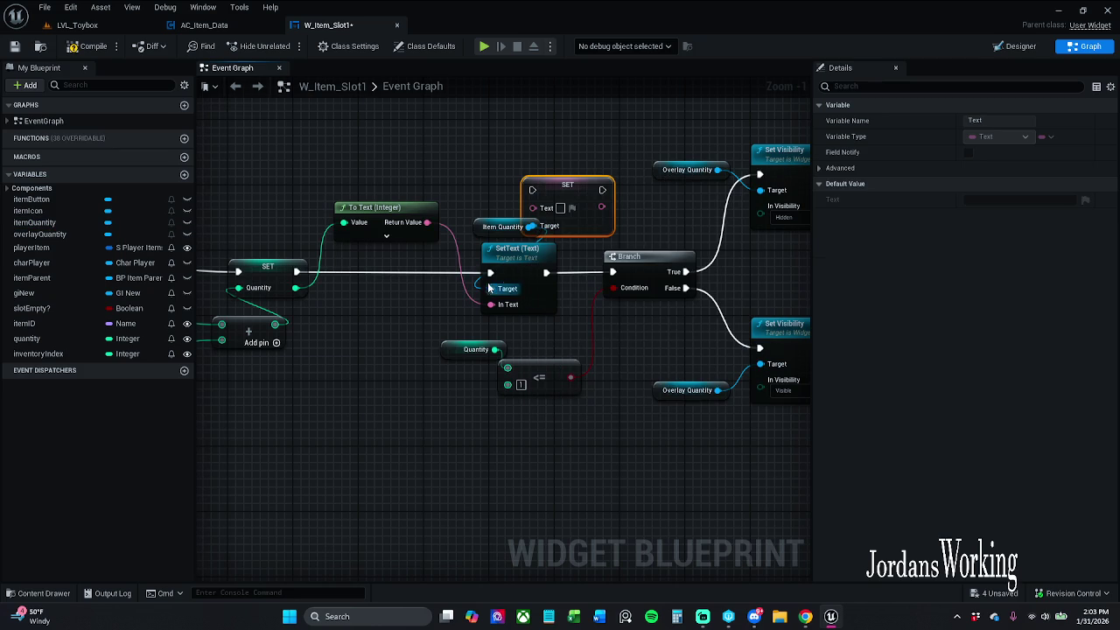
Delete the old SetText (Text) node, wire the converted quantity and Branch into SET, and save
{"action": "left_click", "coordinate": [528, 283]}
{"action": "key", "text": "Delete"}
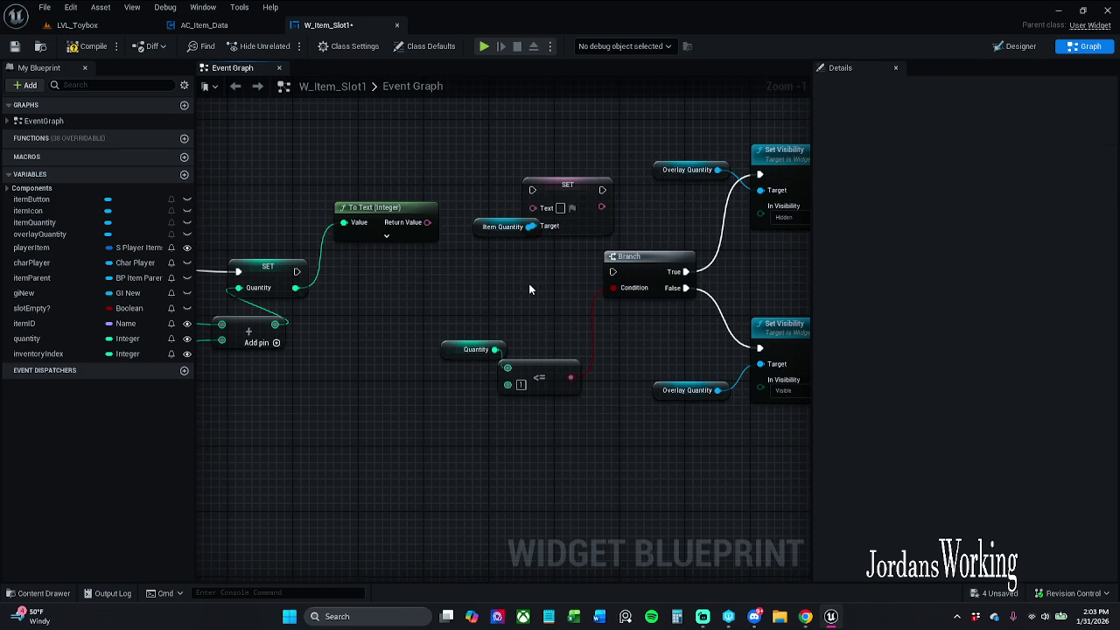
{"action": "mouse_move", "coordinate": [568, 191]}
{"action": "left_mouse_down"}
{"action": "mouse_move", "coordinate": [524, 277]}
{"action": "mouse_move", "coordinate": [535, 266]}
{"action": "mouse_move", "coordinate": [254, 278]}
{"action": "left_mouse_up"}
{"action": "mouse_move", "coordinate": [499, 281]}
{"action": "left_mouse_down"}
{"action": "mouse_move", "coordinate": [429, 252]}
{"action": "mouse_move", "coordinate": [427, 222]}
{"action": "left_mouse_up"}
{"action": "left_click_drag", "start_coordinate": [500, 303], "coordinate": [529, 227]}
{"action": "left_click_drag", "start_coordinate": [552, 272], "coordinate": [613, 272]}
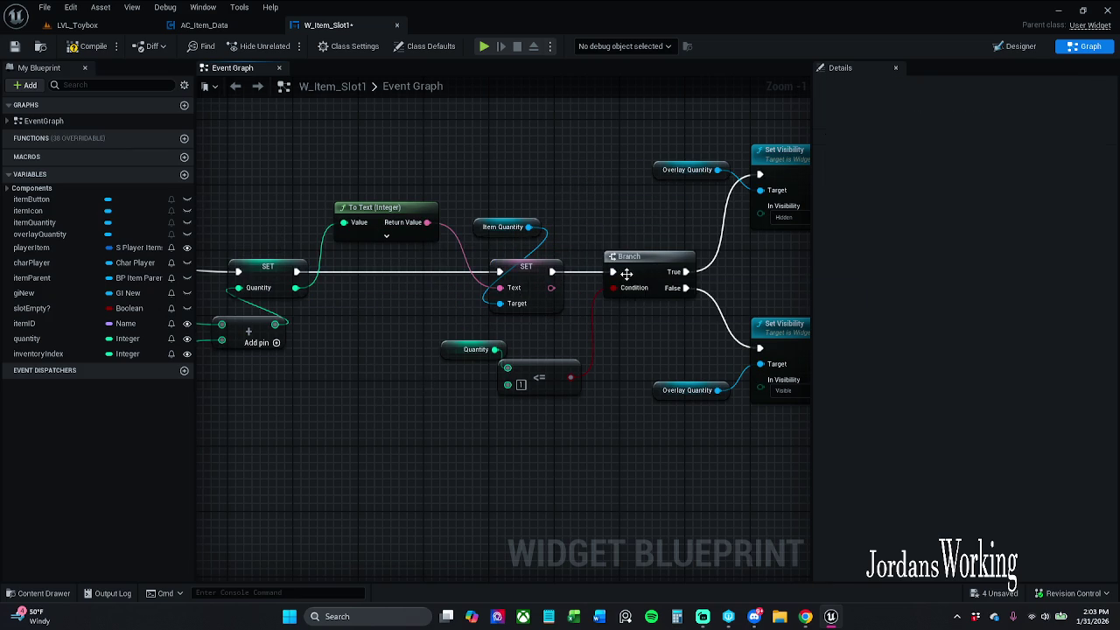
{"action": "left_click", "coordinate": [92, 47]}
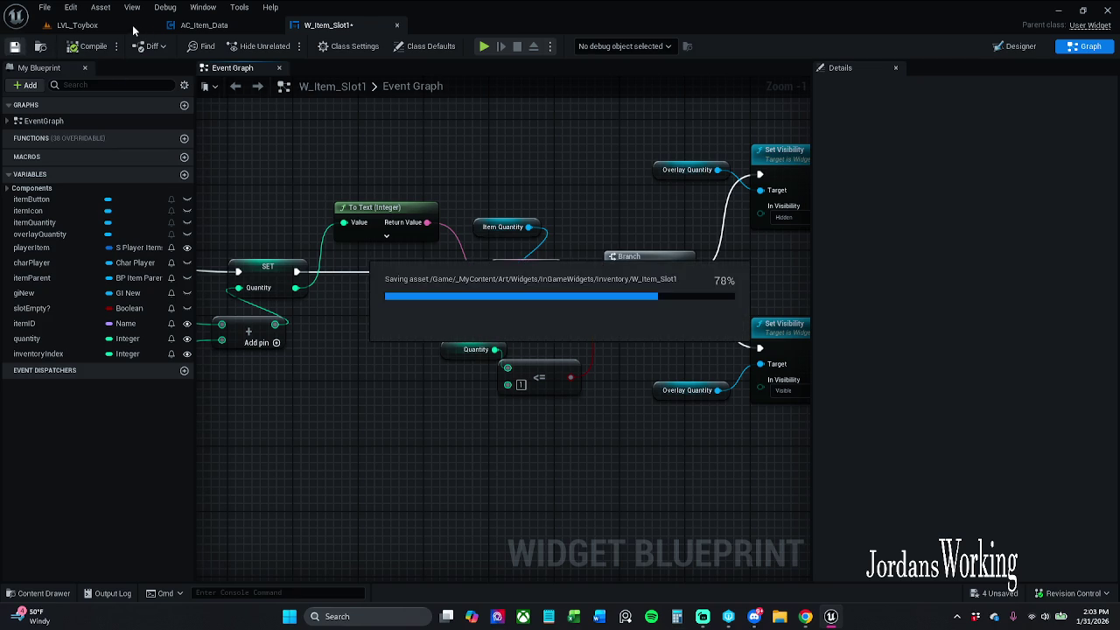
{"action": "left_click", "coordinate": [111, 28]}
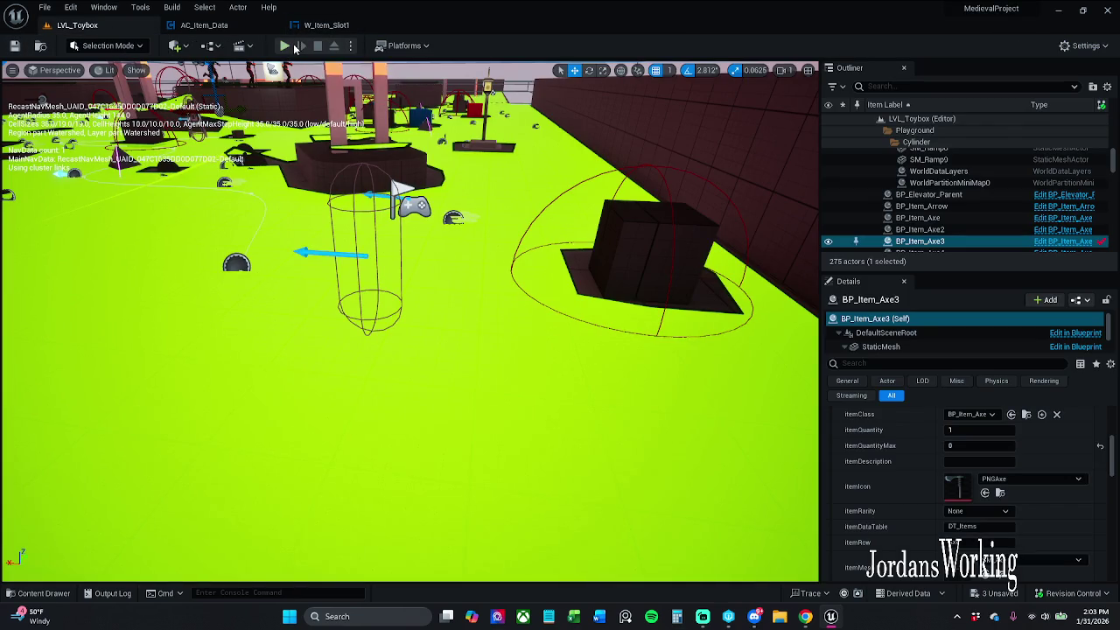
{"action": "left_click", "coordinate": [285, 46]}
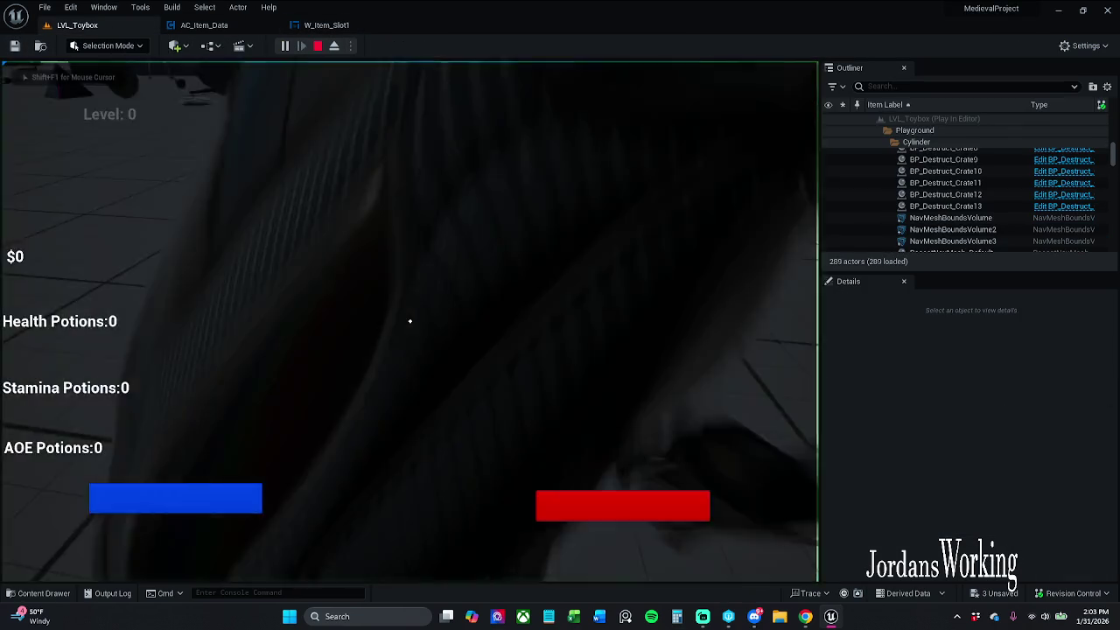
{"action": "key", "text": "i"}
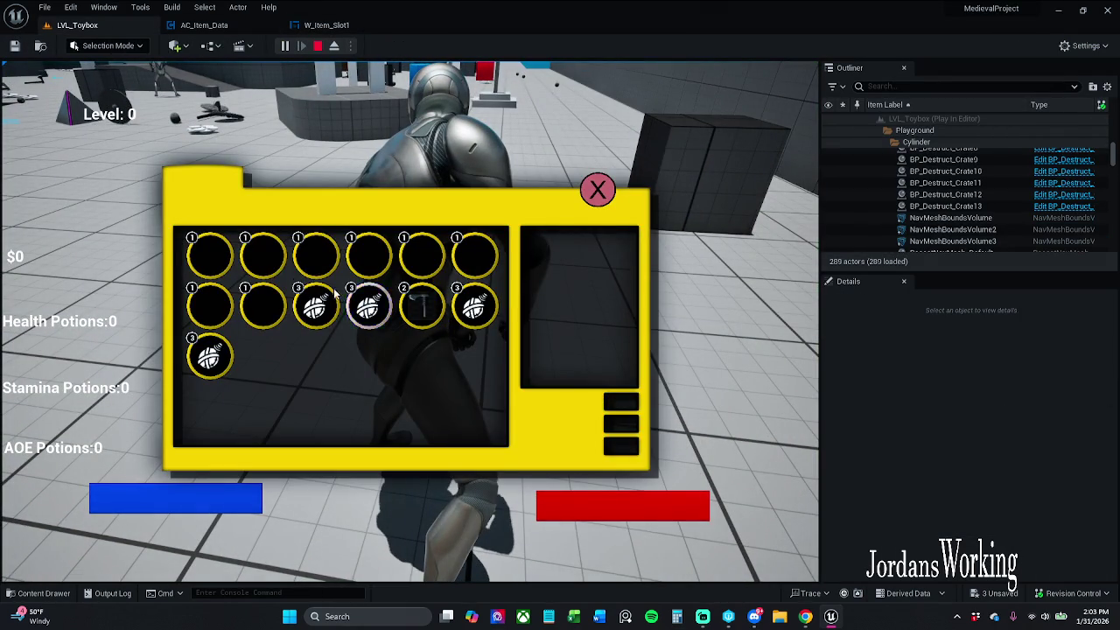
{"action": "left_click", "coordinate": [598, 191]}
{"action": "key", "text": "Escape"}
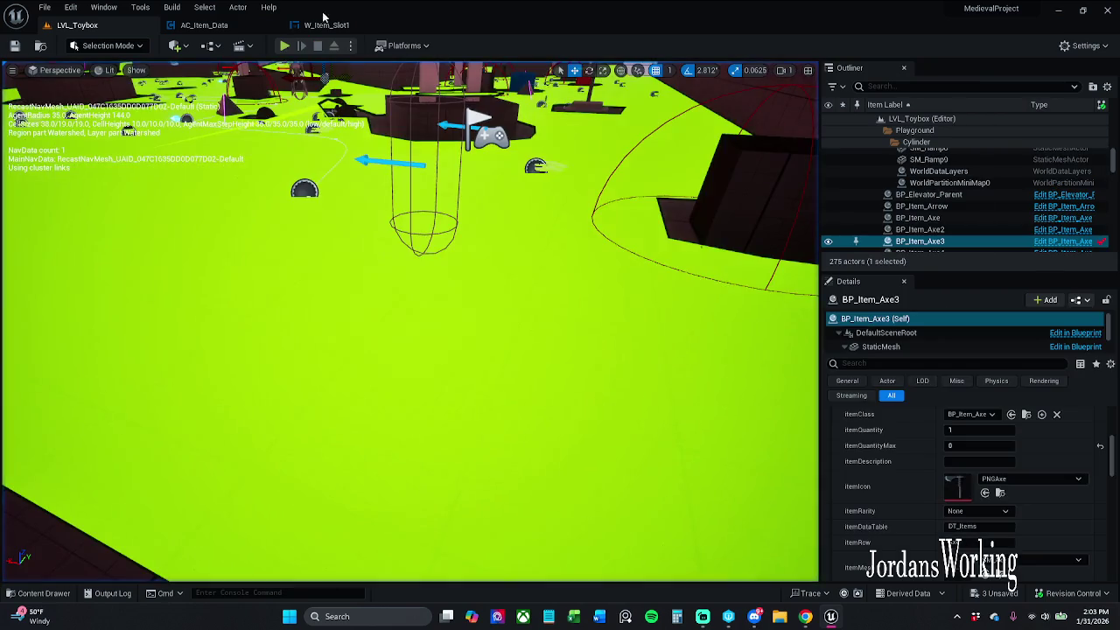
{"action": "left_click", "coordinate": [326, 24]}
{"action": "scroll", "coordinate": [395, 147], "scroll_direction": "down", "scroll_amount": 1}
{"action": "left_click_drag", "start_coordinate": [325, 187], "coordinate": [421, 196]}
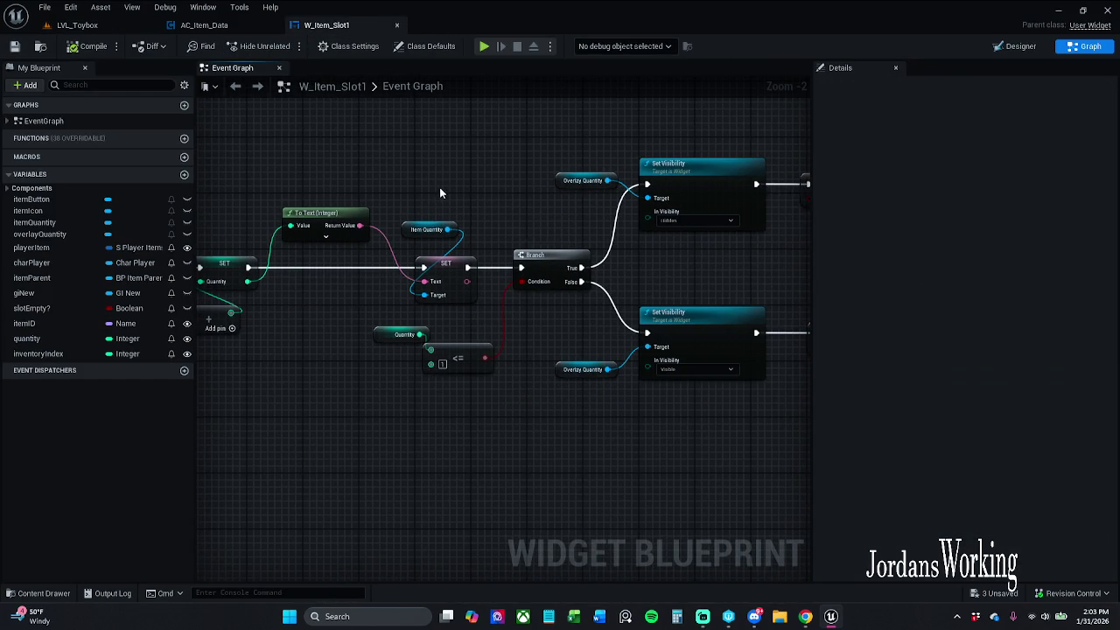
{"action": "mouse_move", "coordinate": [511, 205]}
{"action": "left_mouse_down"}
{"action": "mouse_move", "coordinate": [684, 193]}
{"action": "mouse_move", "coordinate": [590, 198]}
{"action": "left_mouse_up"}
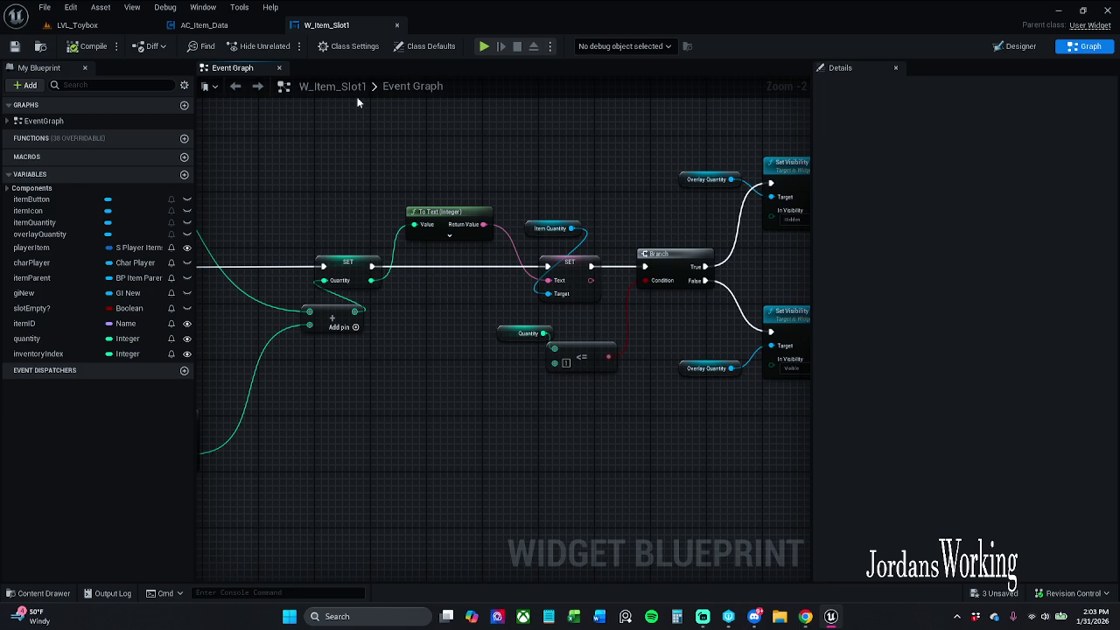
{"action": "left_click", "coordinate": [1015, 46]}
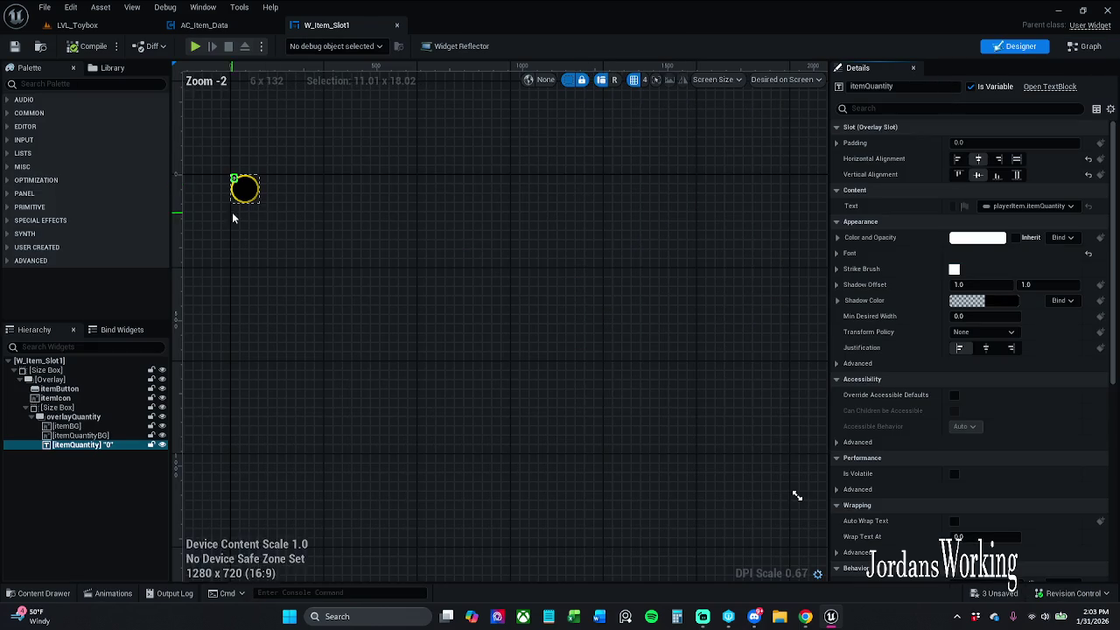
{"action": "scroll", "coordinate": [238, 190], "scroll_direction": "up", "scroll_amount": 9}
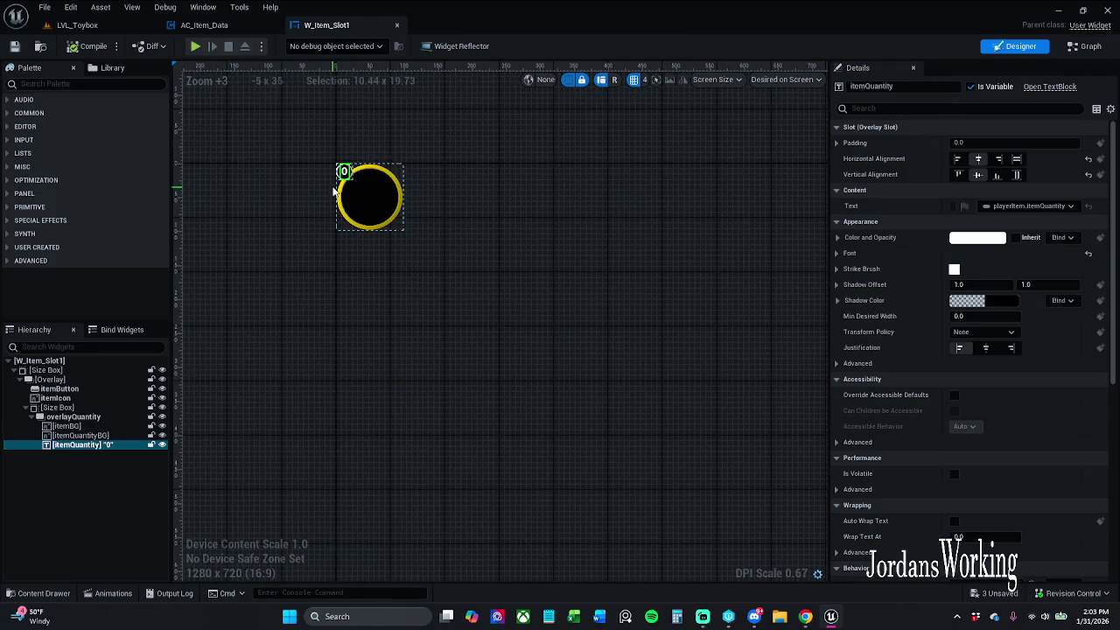
{"action": "left_click_drag", "start_coordinate": [350, 182], "coordinate": [382, 183]}
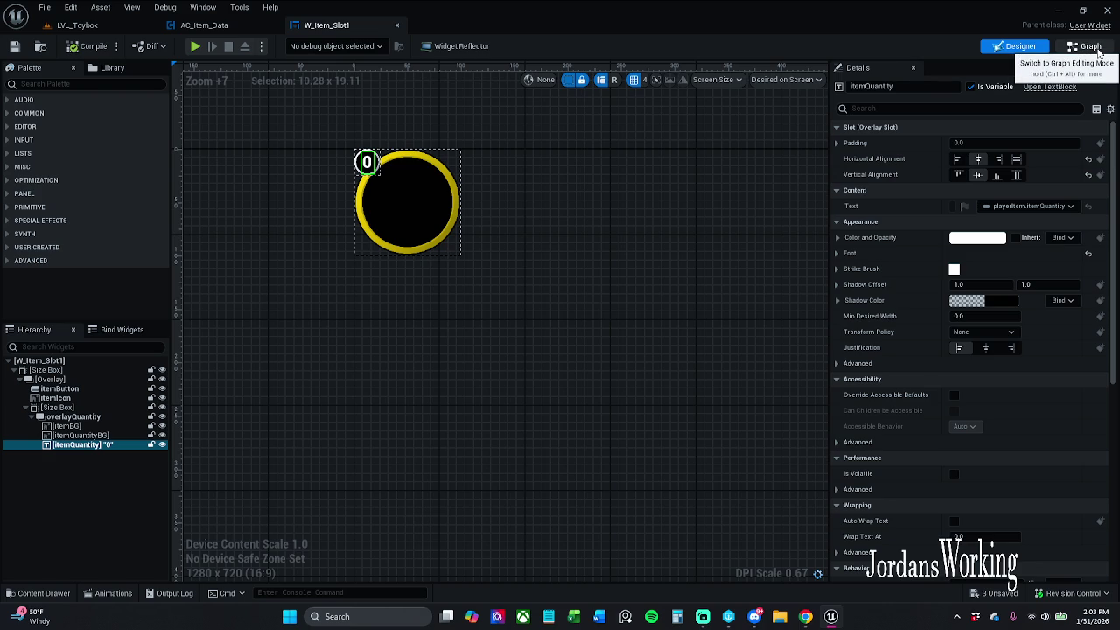
{"action": "left_click", "coordinate": [1091, 47]}
{"action": "mouse_move", "coordinate": [656, 207]}
{"action": "left_mouse_down"}
{"action": "mouse_move", "coordinate": [562, 220]}
{"action": "mouse_move", "coordinate": [426, 207]}
{"action": "left_mouse_up"}
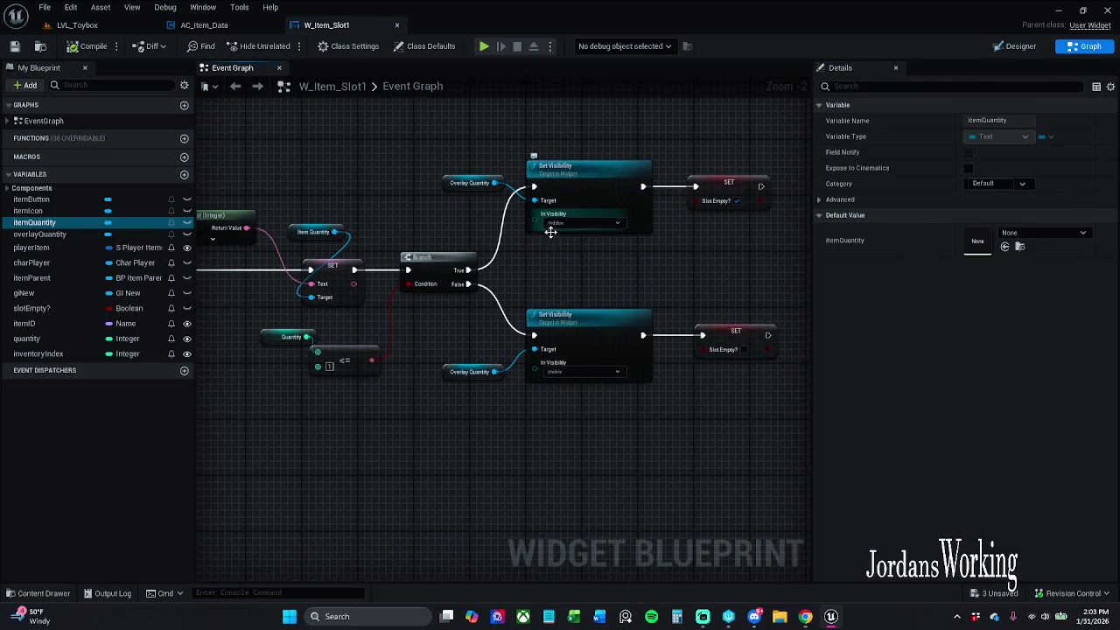
{"action": "left_click", "coordinate": [40, 211]}
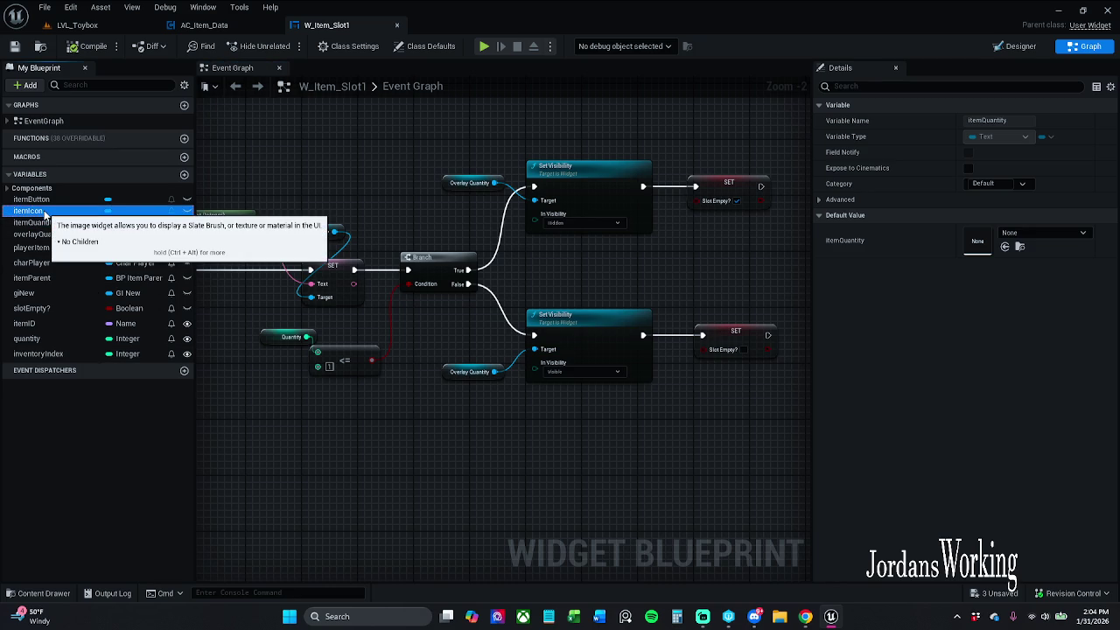
{"action": "mouse_move", "coordinate": [40, 222]}
{"action": "left_mouse_down"}
{"action": "mouse_move", "coordinate": [411, 366]}
{"action": "mouse_move", "coordinate": [533, 361]}
{"action": "left_mouse_up"}
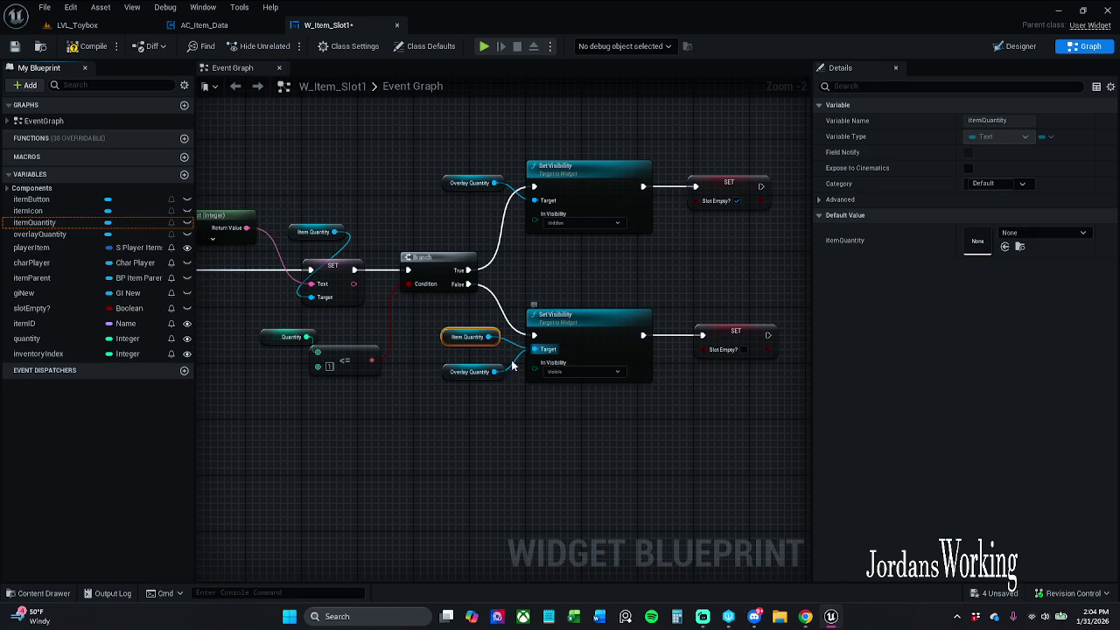
{"action": "mouse_move", "coordinate": [35, 222]}
{"action": "left_mouse_down"}
{"action": "mouse_move", "coordinate": [243, 250]}
{"action": "mouse_move", "coordinate": [533, 200]}
{"action": "left_mouse_up"}
{"action": "left_click_drag", "start_coordinate": [450, 199], "coordinate": [447, 205]}
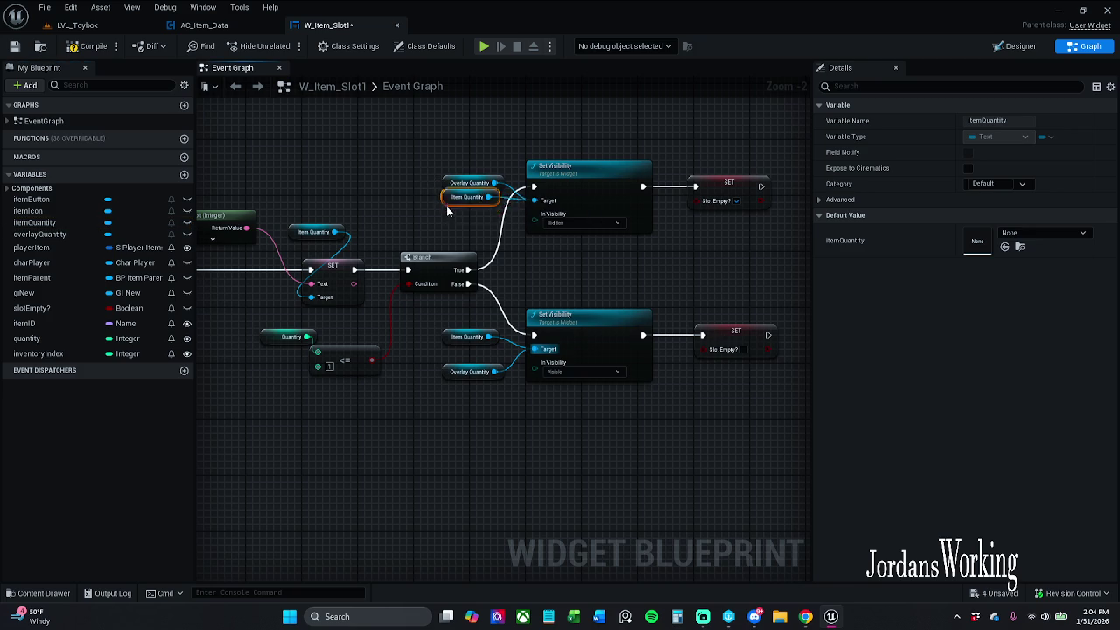
{"action": "left_click", "coordinate": [14, 45]}
{"action": "left_click", "coordinate": [79, 25]}
{"action": "left_click", "coordinate": [278, 45]}
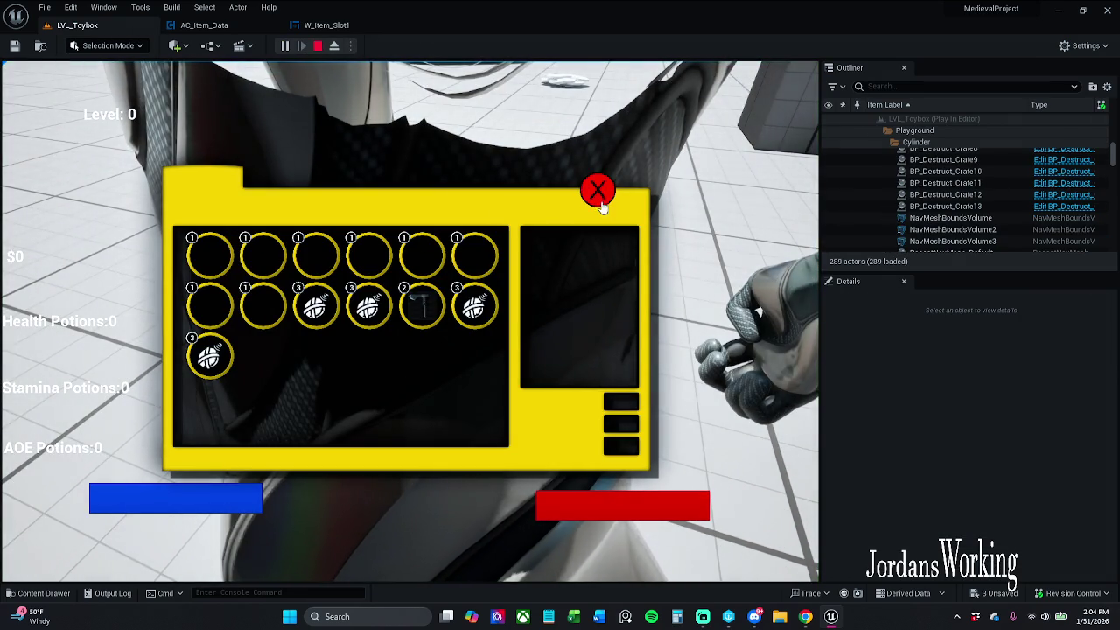
{"action": "left_click", "coordinate": [596, 190]}
{"action": "key", "text": "Escape"}
{"action": "left_click", "coordinate": [350, 24]}
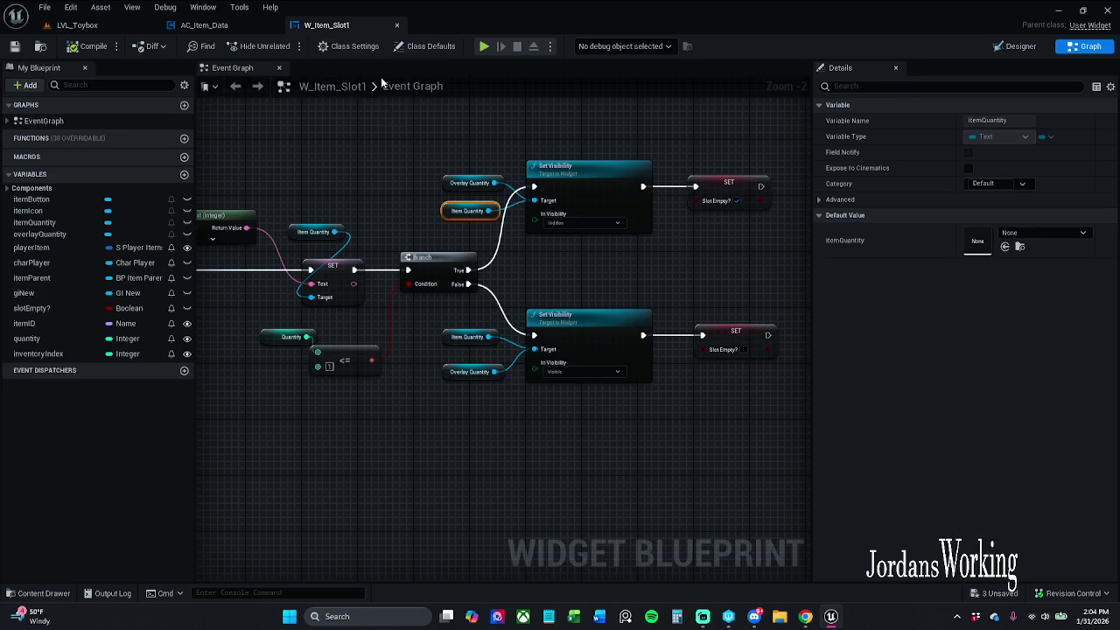
{"action": "left_click", "coordinate": [457, 211]}
{"action": "left_click", "coordinate": [471, 337], "text": "ctrl"}
{"action": "key", "text": "Delete"}
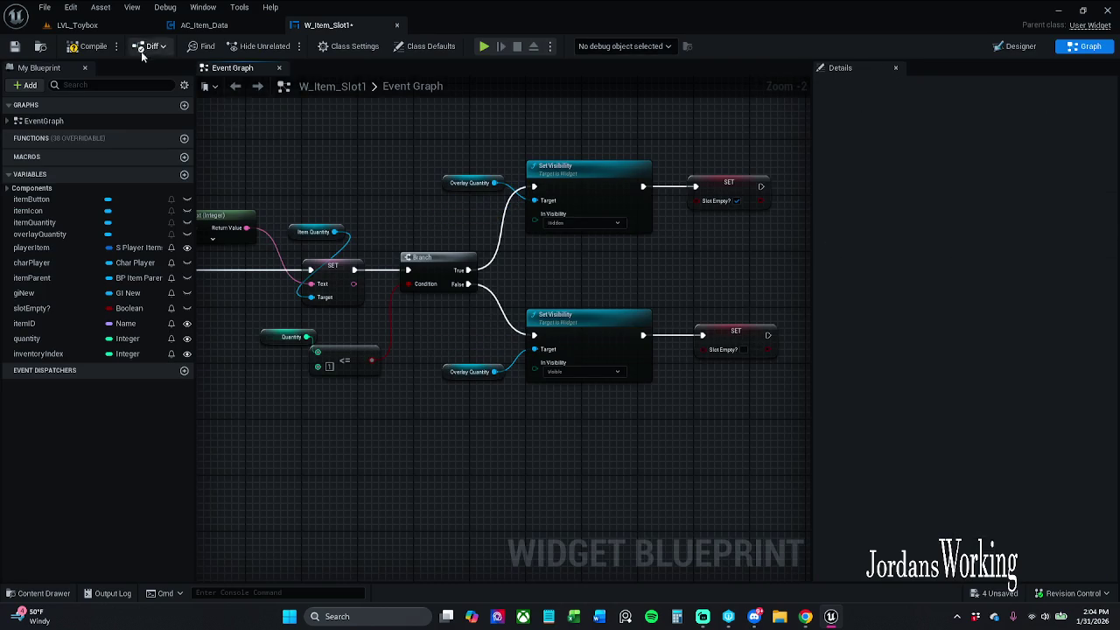
{"action": "left_click", "coordinate": [15, 45]}
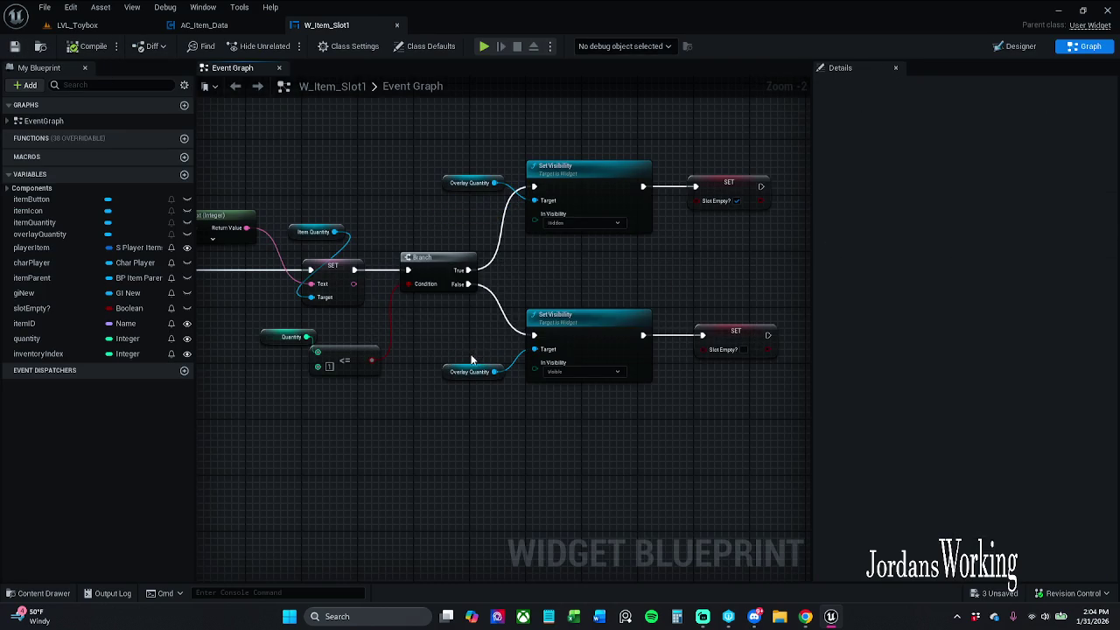
{"action": "scroll", "coordinate": [472, 359], "scroll_direction": "down", "scroll_amount": 3}
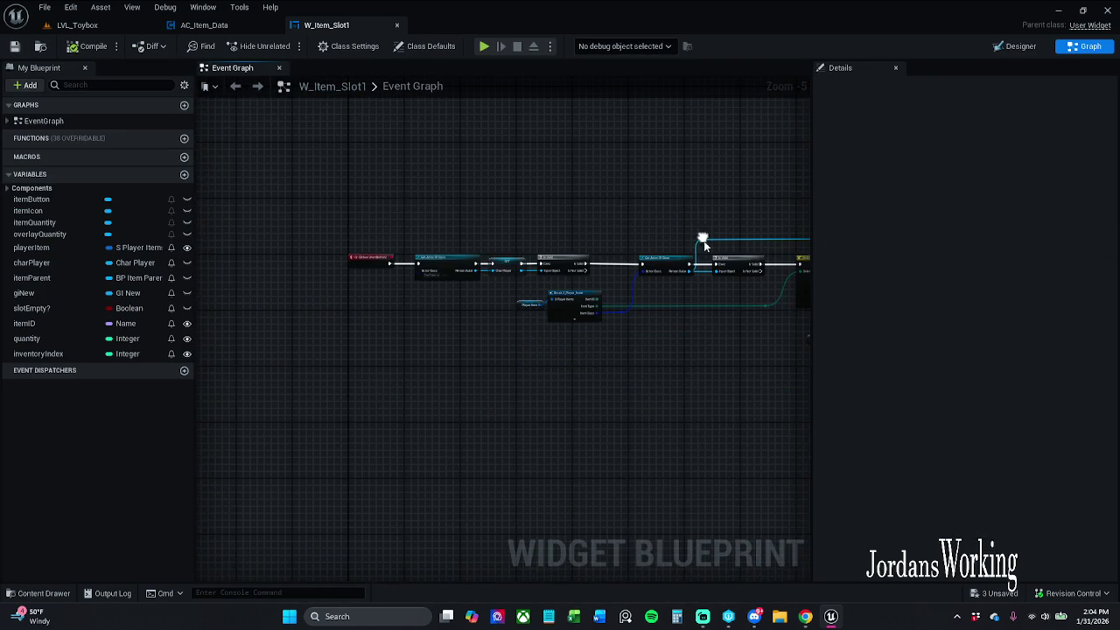
Delete the Print String, SetText and Item Quantity nodes following Interact
{"action": "scroll", "coordinate": [393, 279], "scroll_direction": "up", "scroll_amount": 3}
{"action": "mouse_move", "coordinate": [458, 289]}
{"action": "left_mouse_down"}
{"action": "mouse_move", "coordinate": [309, 298]}
{"action": "mouse_move", "coordinate": [520, 326]}
{"action": "mouse_move", "coordinate": [401, 286]}
{"action": "mouse_move", "coordinate": [516, 274]}
{"action": "mouse_move", "coordinate": [525, 297]}
{"action": "left_mouse_up"}
{"action": "scroll", "coordinate": [519, 326], "scroll_direction": "down", "scroll_amount": 1}
{"action": "mouse_move", "coordinate": [306, 343]}
{"action": "left_mouse_down"}
{"action": "mouse_move", "coordinate": [239, 334]}
{"action": "mouse_move", "coordinate": [522, 267]}
{"action": "mouse_move", "coordinate": [394, 173]}
{"action": "left_mouse_up"}
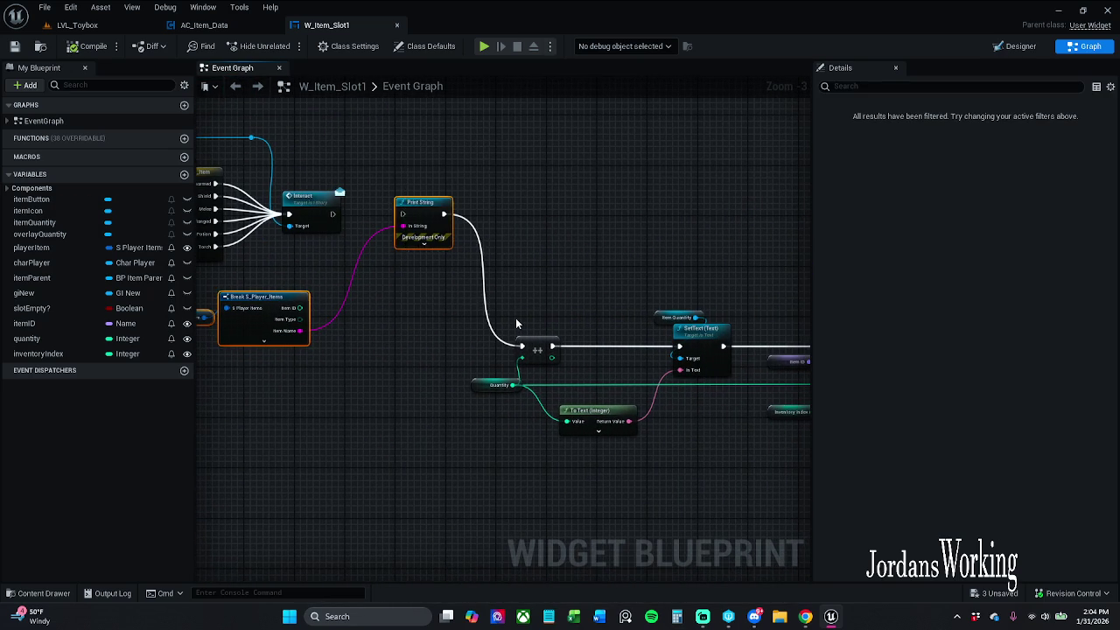
{"action": "left_click_drag", "start_coordinate": [516, 317], "coordinate": [405, 288]}
{"action": "mouse_move", "coordinate": [542, 252]}
{"action": "left_mouse_down"}
{"action": "mouse_move", "coordinate": [774, 339]}
{"action": "mouse_move", "coordinate": [725, 257]}
{"action": "mouse_move", "coordinate": [587, 289]}
{"action": "mouse_move", "coordinate": [624, 348]}
{"action": "left_mouse_up"}
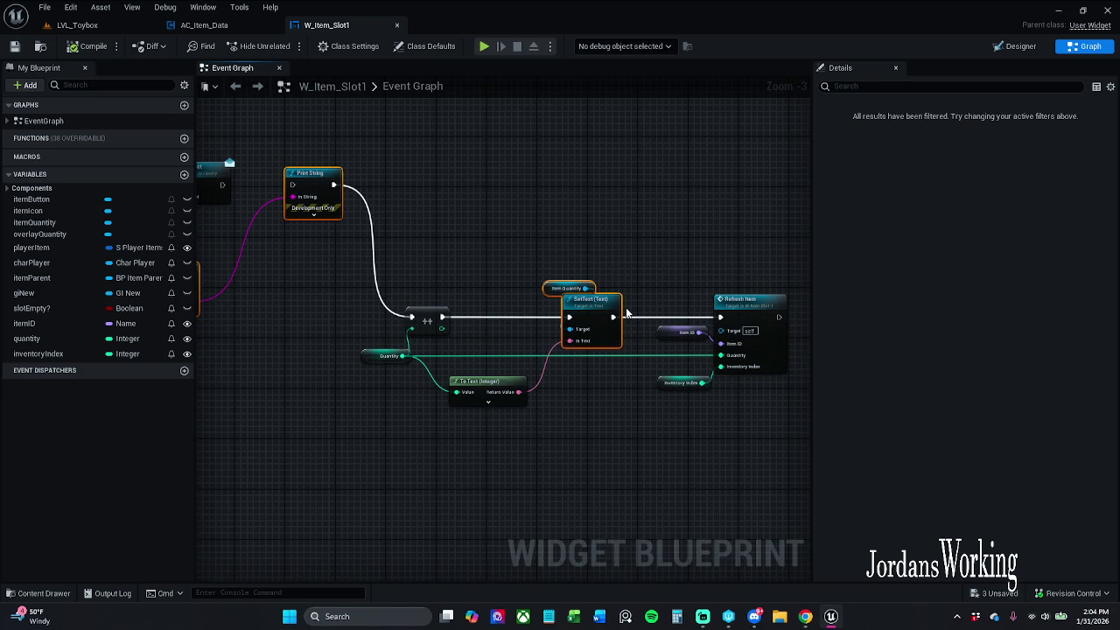
{"action": "mouse_move", "coordinate": [639, 300]}
{"action": "left_mouse_down"}
{"action": "mouse_move", "coordinate": [569, 455]}
{"action": "mouse_move", "coordinate": [619, 253]}
{"action": "left_mouse_up"}
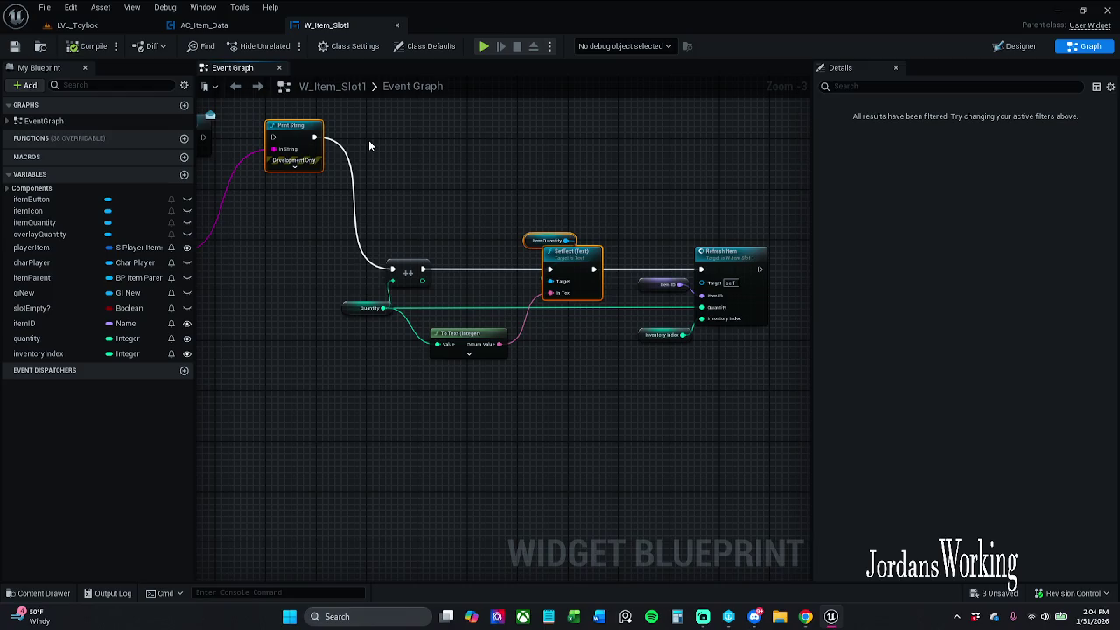
{"action": "key", "text": "Delete"}
Replace the increment node with a Quantity decrement (--) that runs after Interact
{"action": "mouse_move", "coordinate": [434, 226]}
{"action": "left_mouse_down"}
{"action": "mouse_move", "coordinate": [646, 213]}
{"action": "mouse_move", "coordinate": [602, 236]}
{"action": "mouse_move", "coordinate": [631, 301]}
{"action": "left_mouse_up"}
{"action": "key", "text": "Delete"}
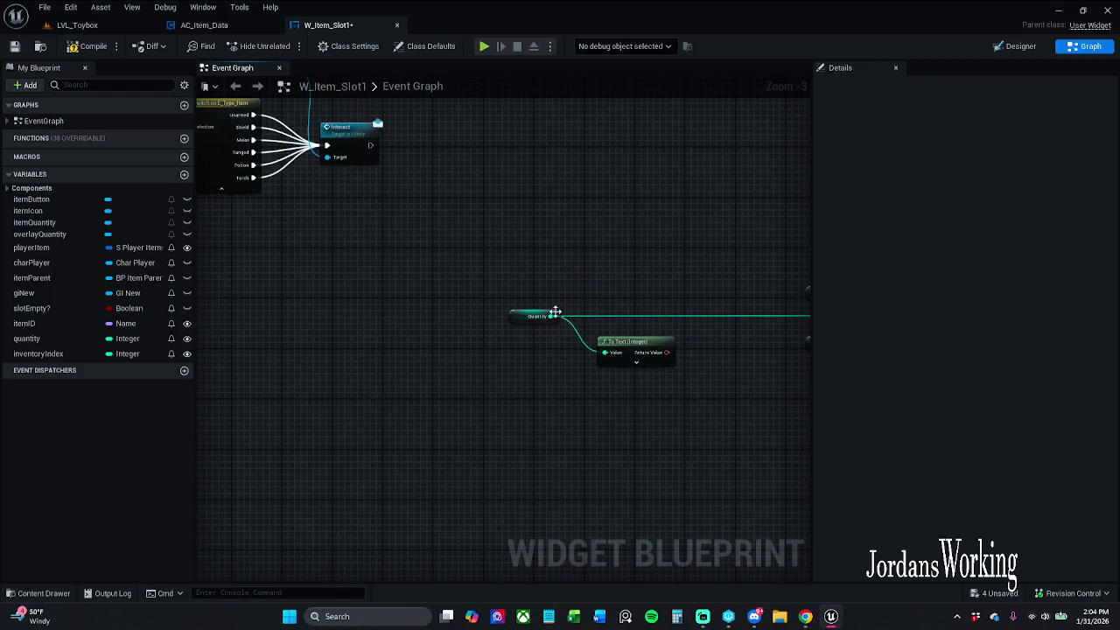
{"action": "left_click_drag", "start_coordinate": [550, 316], "coordinate": [583, 292]}
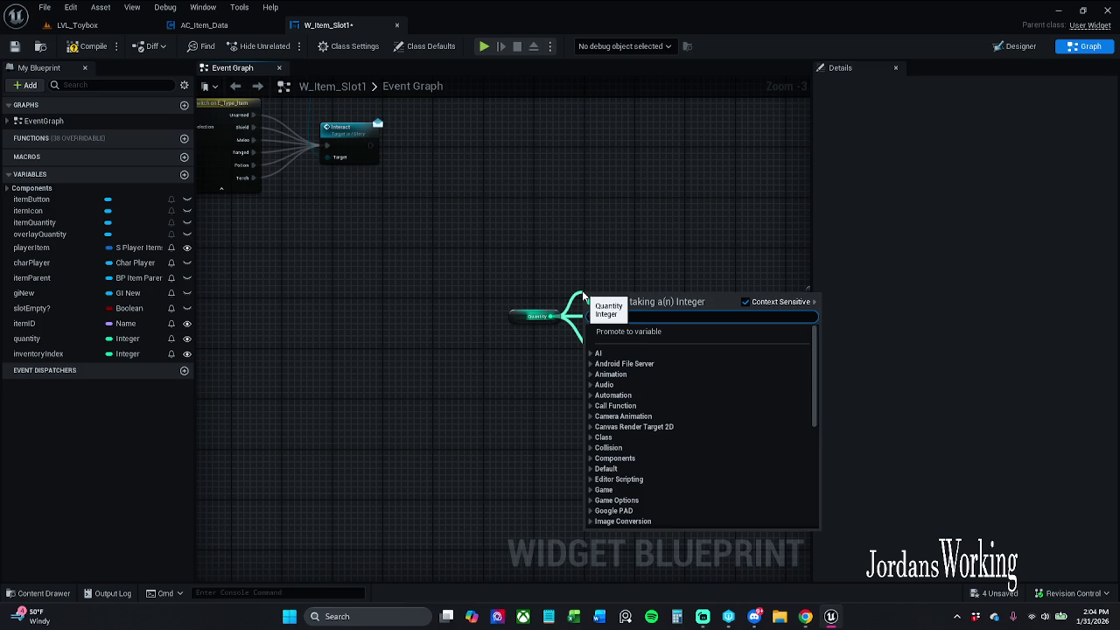
{"action": "type", "text": "*"}
{"action": "key", "text": "BackSpace"}
{"action": "type", "text": "--"}
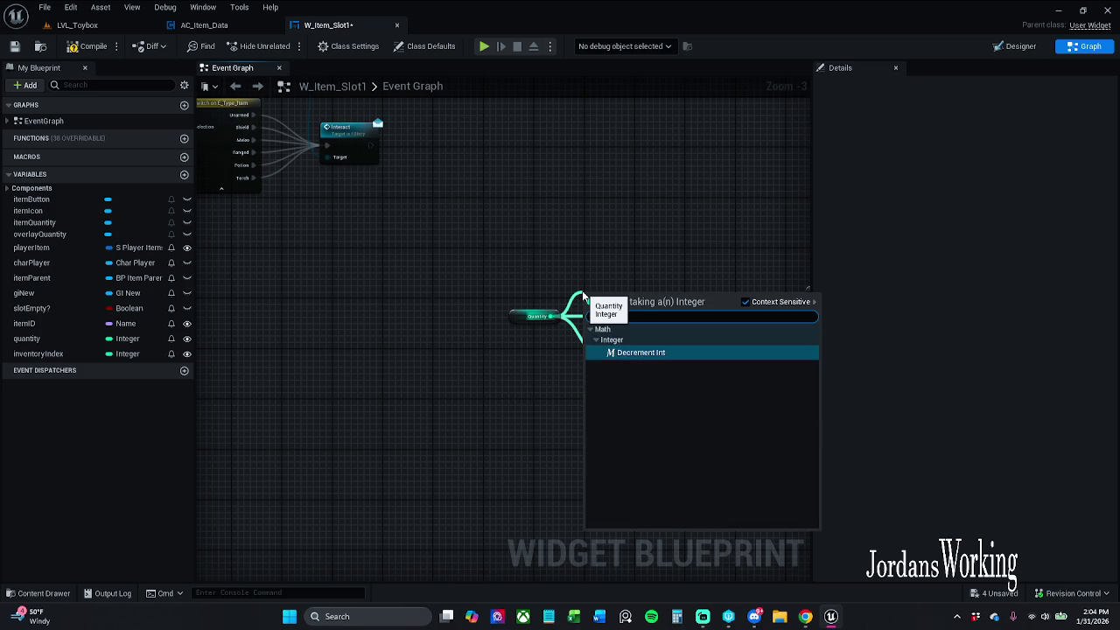
{"action": "key", "text": "Return"}
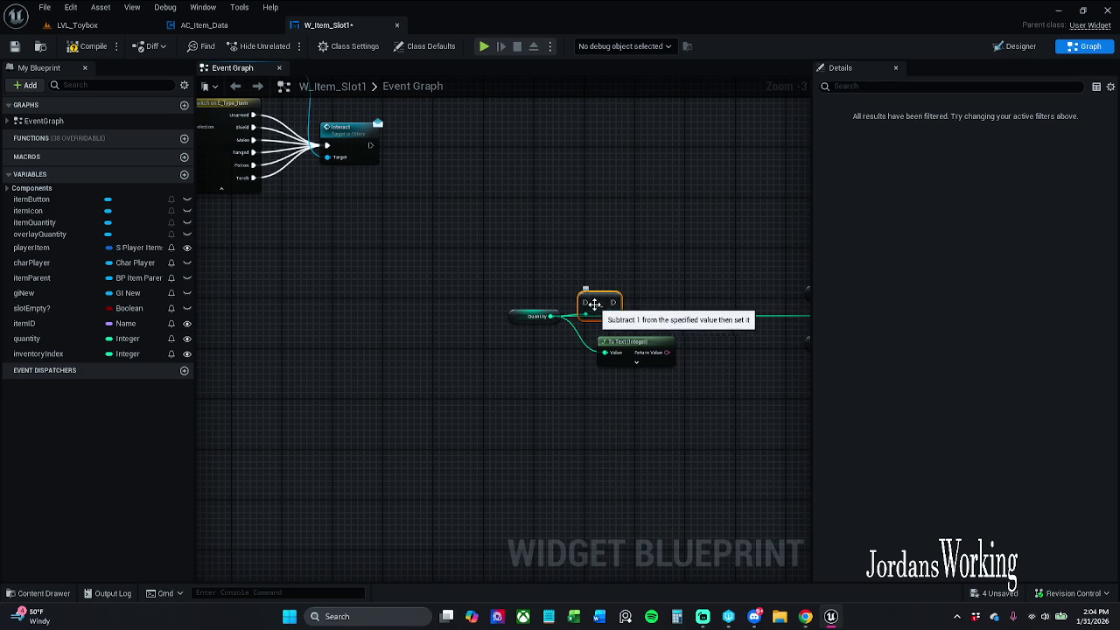
{"action": "mouse_move", "coordinate": [584, 303]}
{"action": "left_mouse_down"}
{"action": "mouse_move", "coordinate": [400, 218]}
{"action": "mouse_move", "coordinate": [370, 149]}
{"action": "mouse_move", "coordinate": [579, 264]}
{"action": "mouse_move", "coordinate": [572, 254]}
{"action": "left_mouse_up"}
Tidy the layout of the Quantity, decrement, To Text and Refresh Item nodes
{"action": "left_click", "coordinate": [524, 318]}
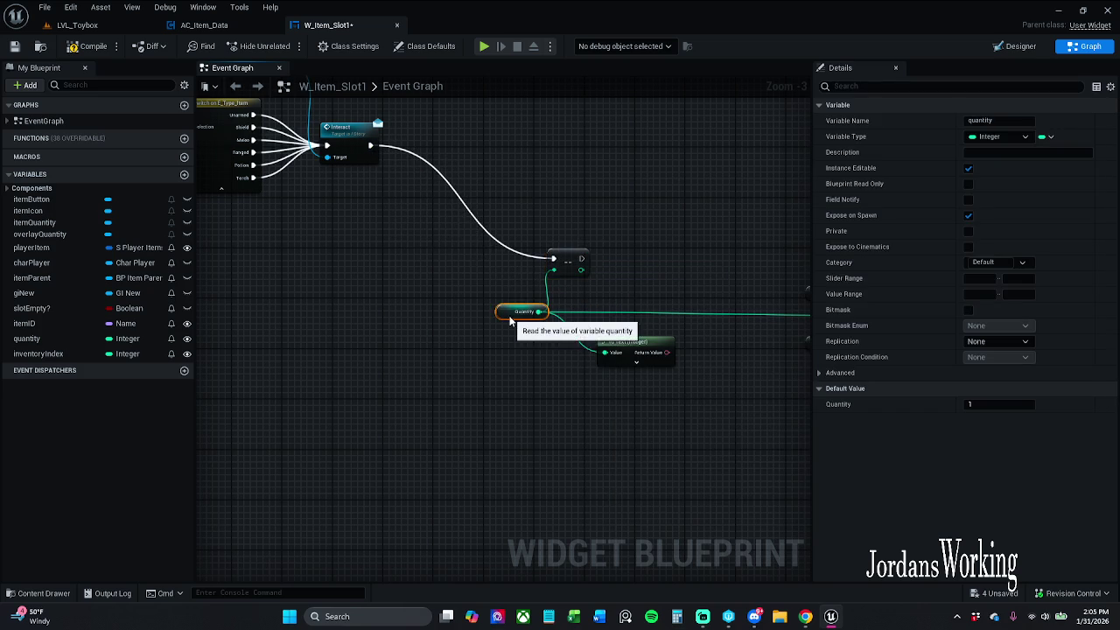
{"action": "left_click_drag", "start_coordinate": [524, 318], "coordinate": [492, 318]}
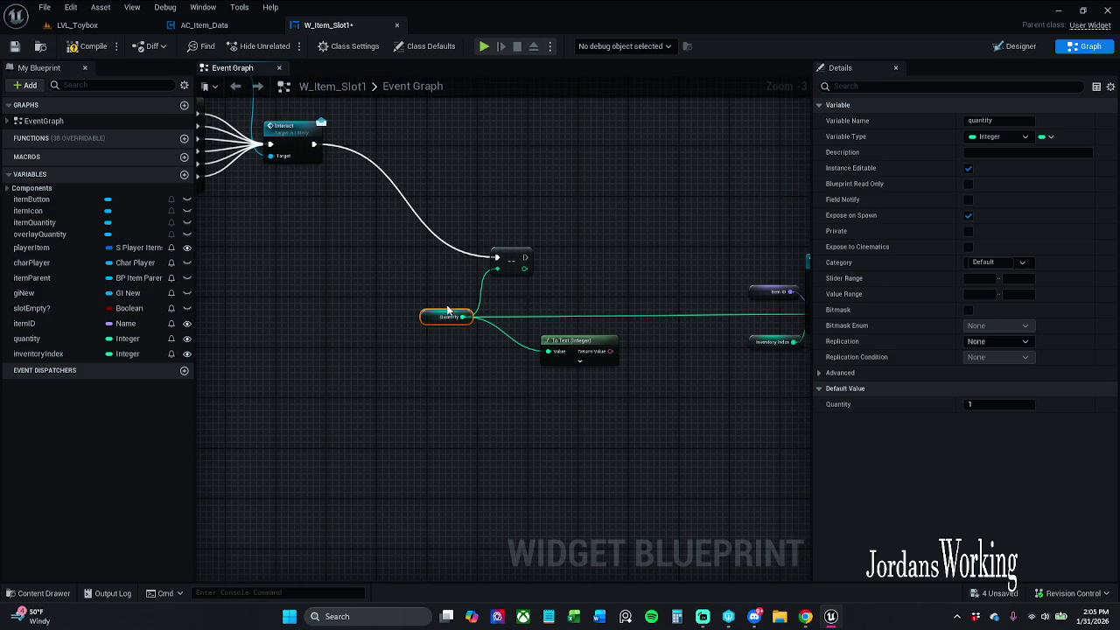
{"action": "mouse_move", "coordinate": [443, 373]}
{"action": "left_mouse_down"}
{"action": "mouse_move", "coordinate": [725, 248]}
{"action": "mouse_move", "coordinate": [809, 246]}
{"action": "mouse_move", "coordinate": [629, 272]}
{"action": "mouse_move", "coordinate": [498, 246]}
{"action": "mouse_move", "coordinate": [487, 214]}
{"action": "left_mouse_up"}
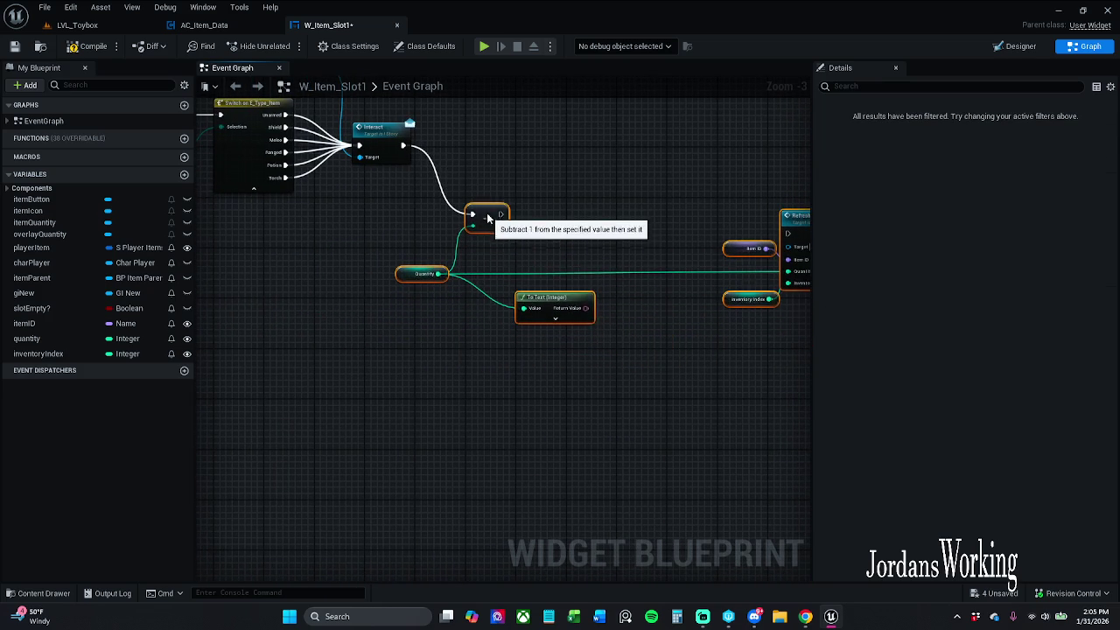
{"action": "left_click", "coordinate": [513, 254]}
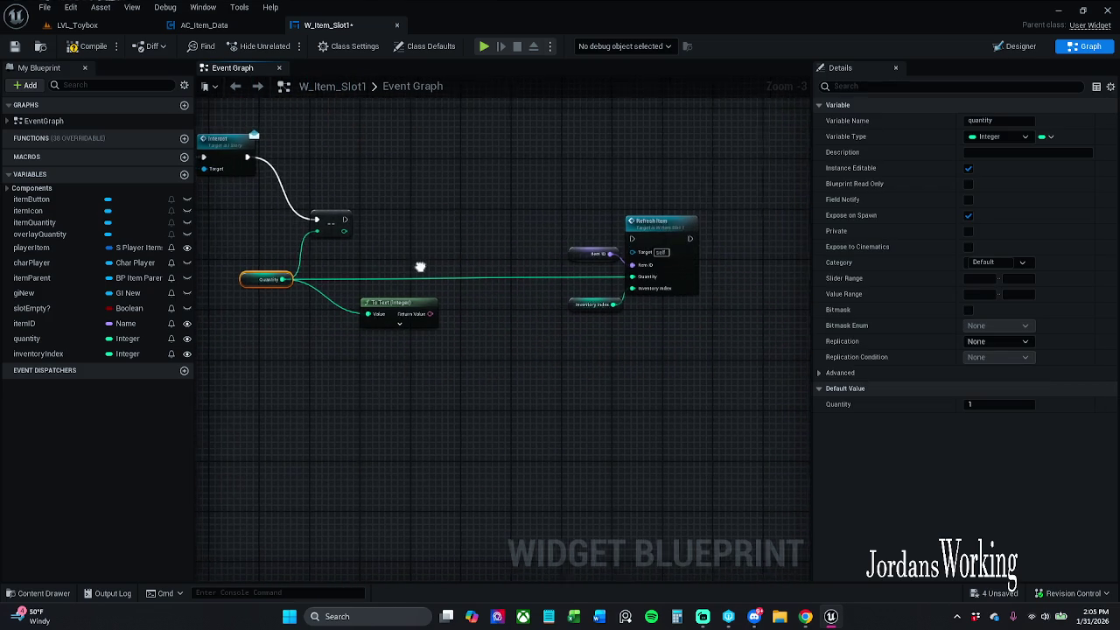
{"action": "left_click", "coordinate": [675, 225], "text": "ctrl"}
{"action": "left_click", "coordinate": [514, 166]}
{"action": "left_click_drag", "start_coordinate": [451, 183], "coordinate": [536, 214]}
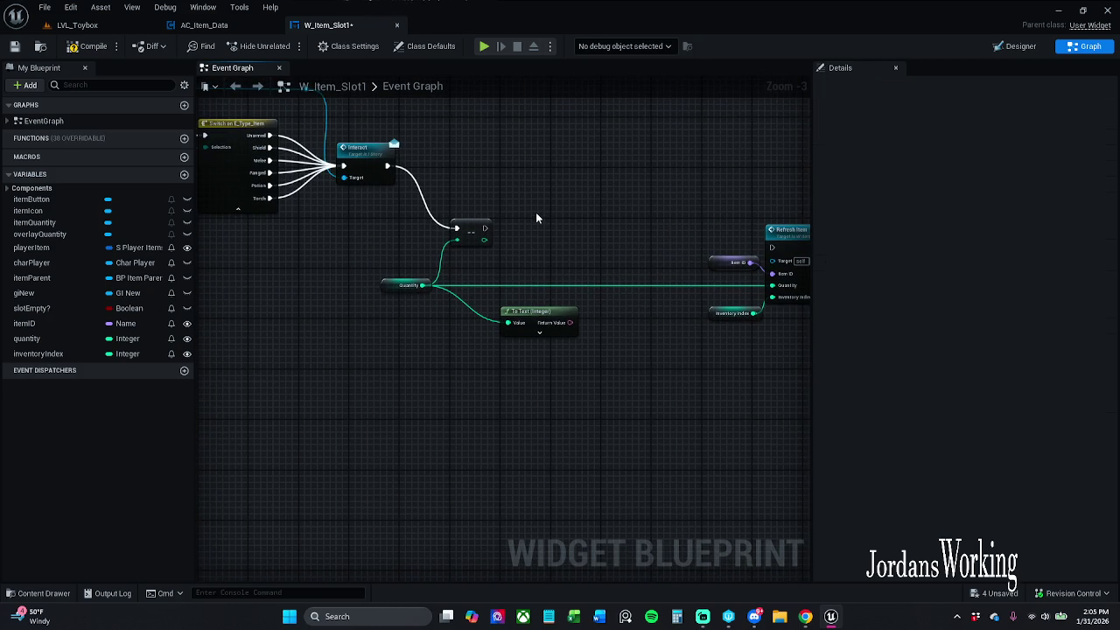
{"action": "left_click_drag", "start_coordinate": [566, 308], "coordinate": [534, 319]}
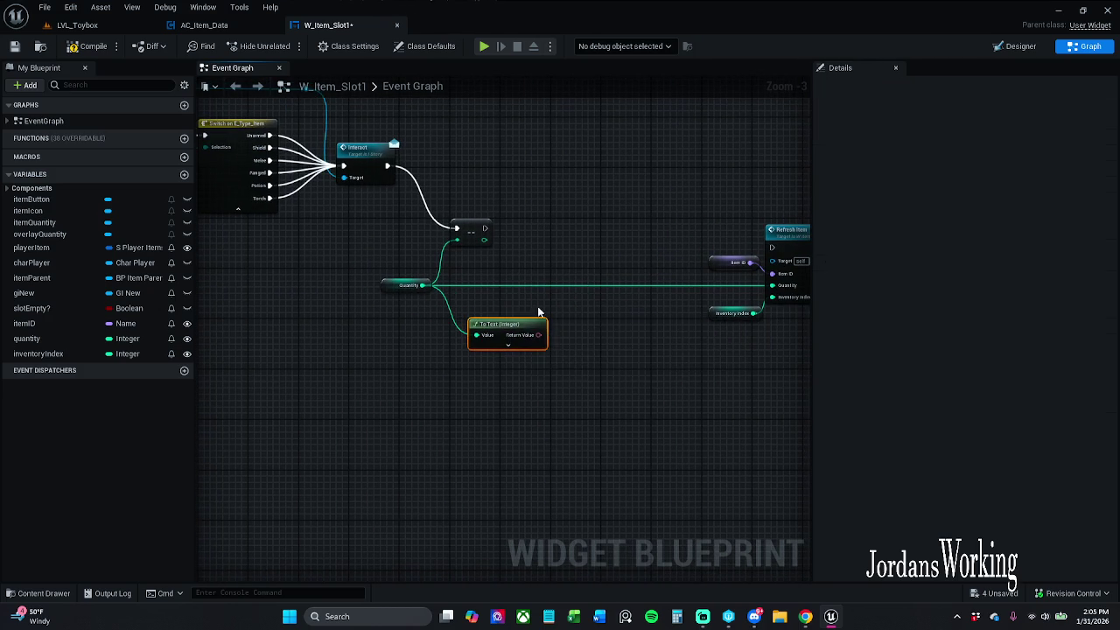
{"action": "scroll", "coordinate": [513, 325], "scroll_direction": "up", "scroll_amount": 3}
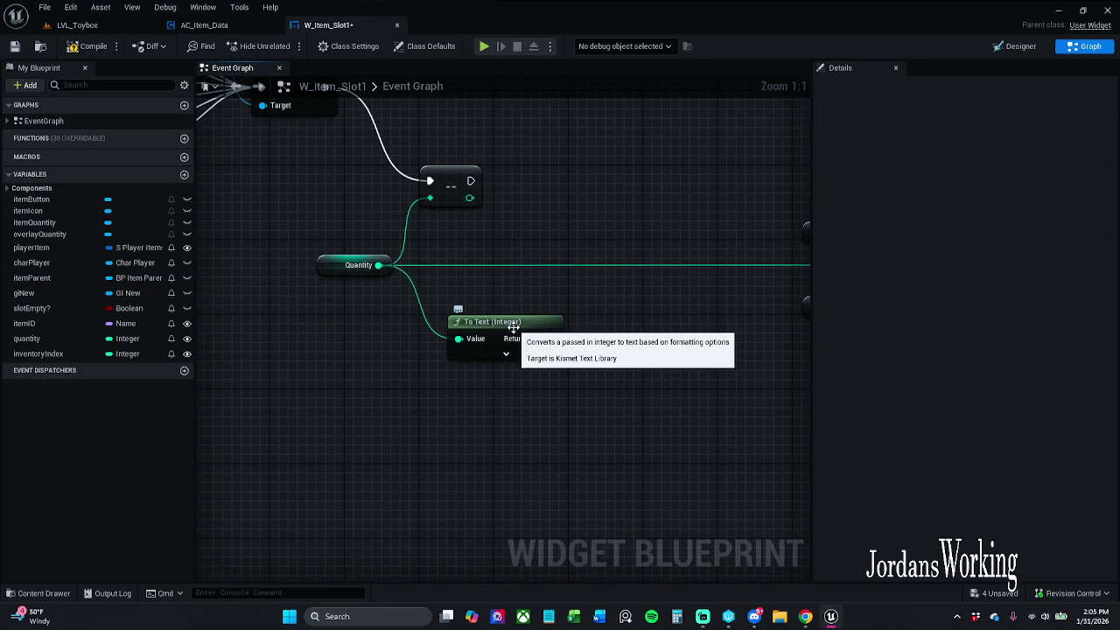
{"action": "left_click_drag", "start_coordinate": [519, 300], "coordinate": [488, 298]}
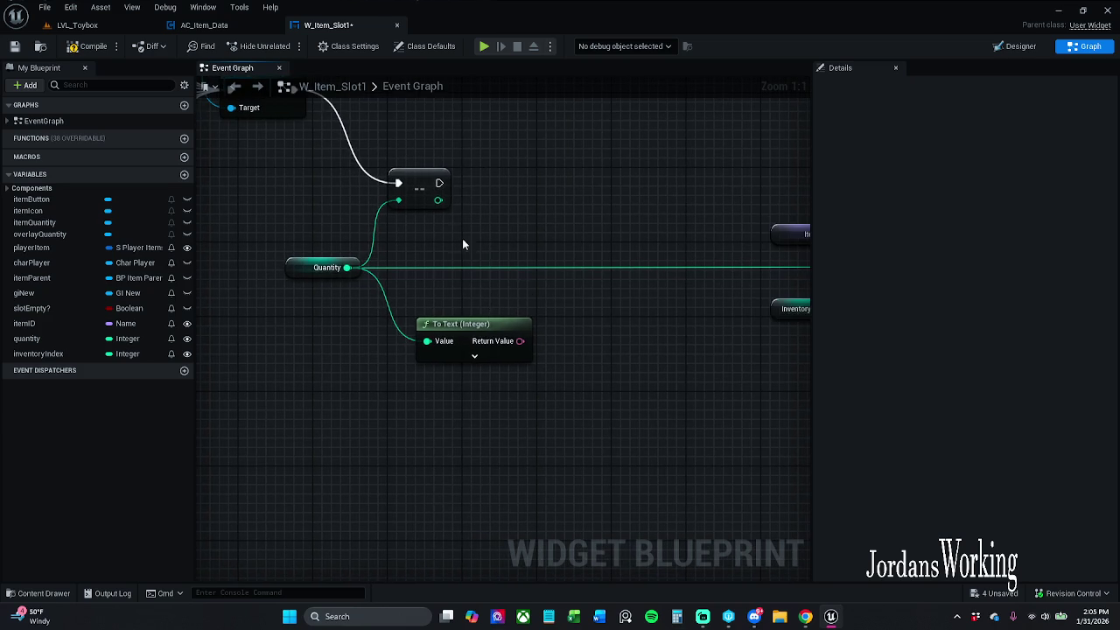
Remove a mistakenly added SET ToolTipText node and nudge the decrement node
{"action": "scroll", "coordinate": [476, 255], "scroll_direction": "down", "scroll_amount": 6}
{"action": "scroll", "coordinate": [465, 342], "scroll_direction": "up", "scroll_amount": 4}
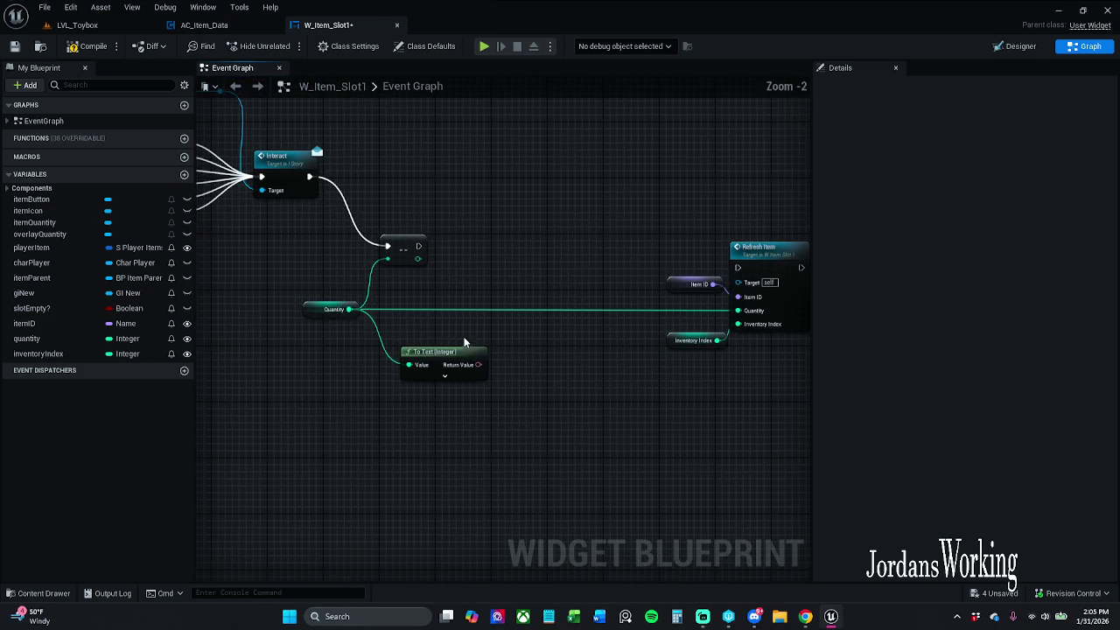
{"action": "mouse_move", "coordinate": [478, 364]}
{"action": "left_mouse_down"}
{"action": "mouse_move", "coordinate": [532, 276]}
{"action": "mouse_move", "coordinate": [504, 287]}
{"action": "left_mouse_up"}
{"action": "type", "text": "set"}
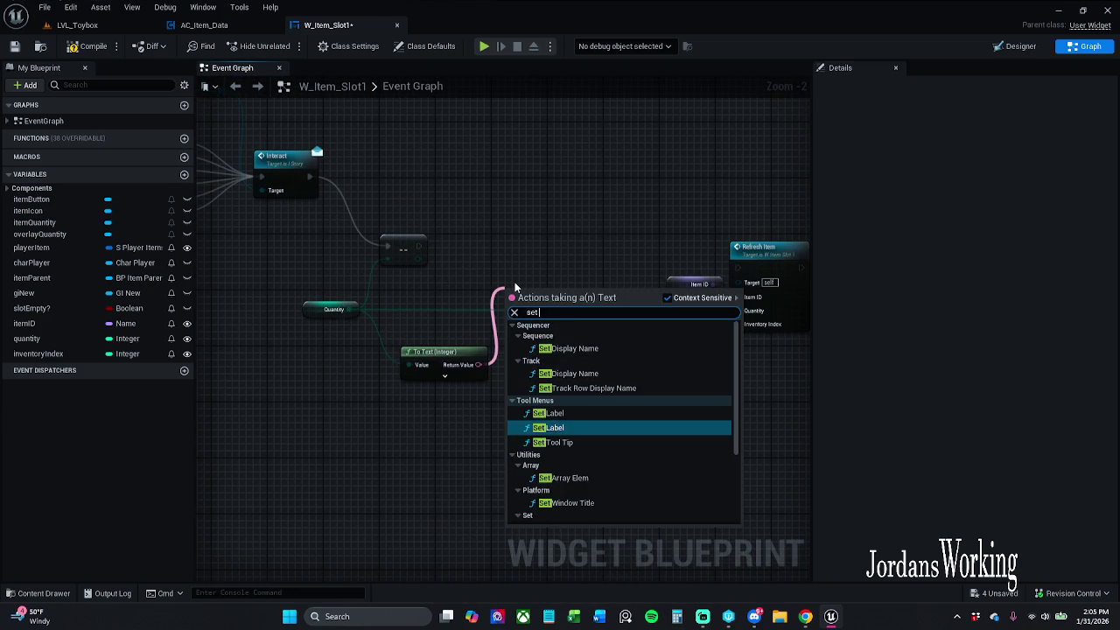
{"action": "type", "text": " text"}
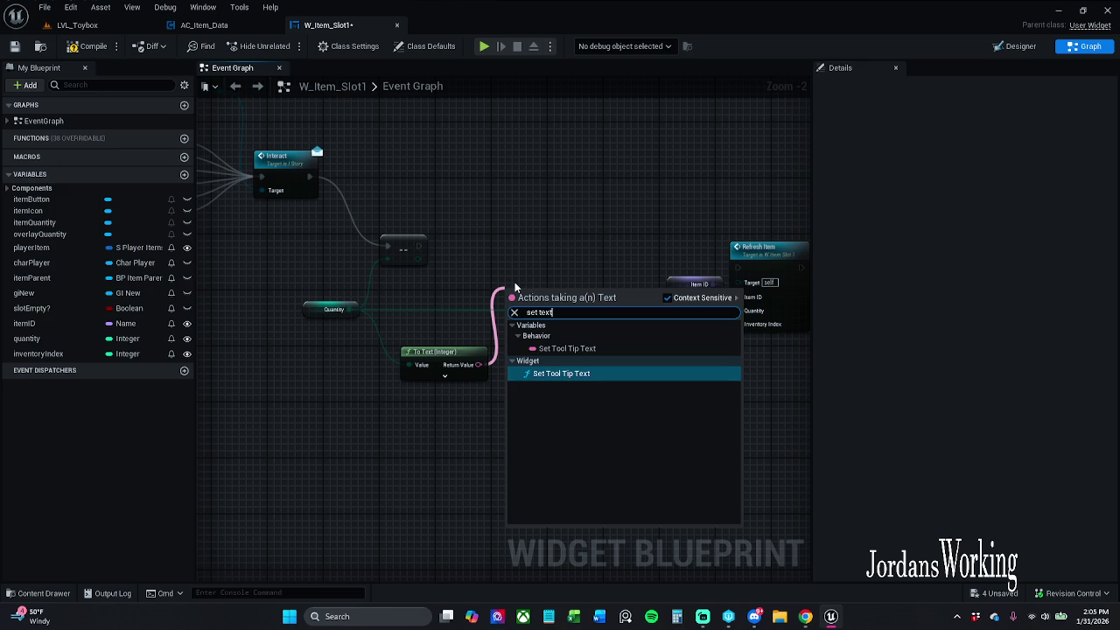
{"action": "key", "text": "Return"}
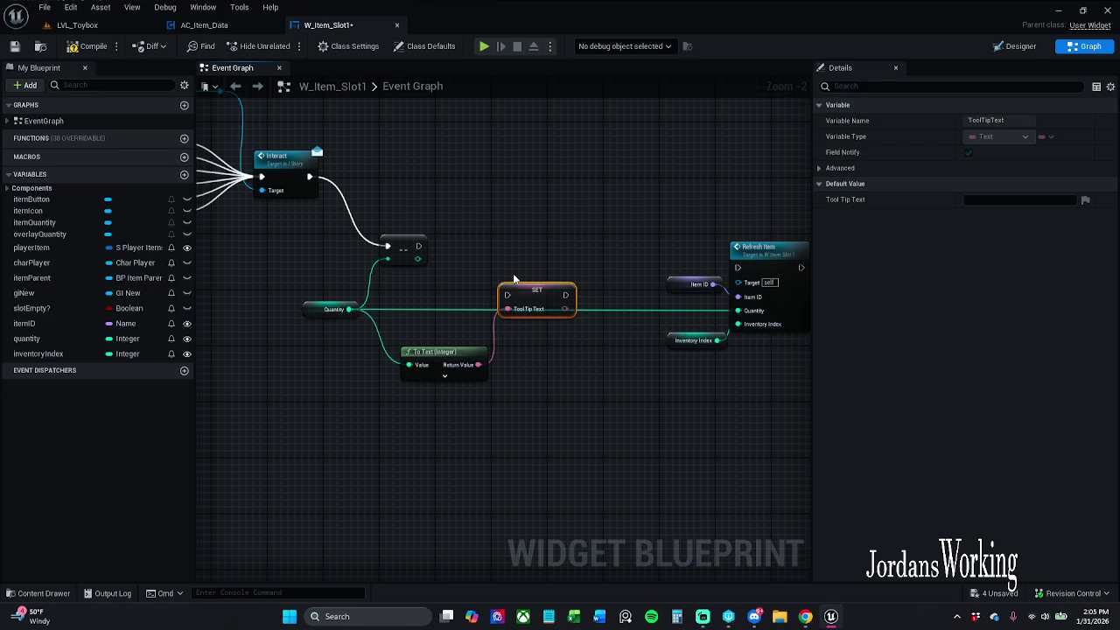
{"action": "key", "text": "Delete"}
{"action": "left_click", "coordinate": [418, 249]}
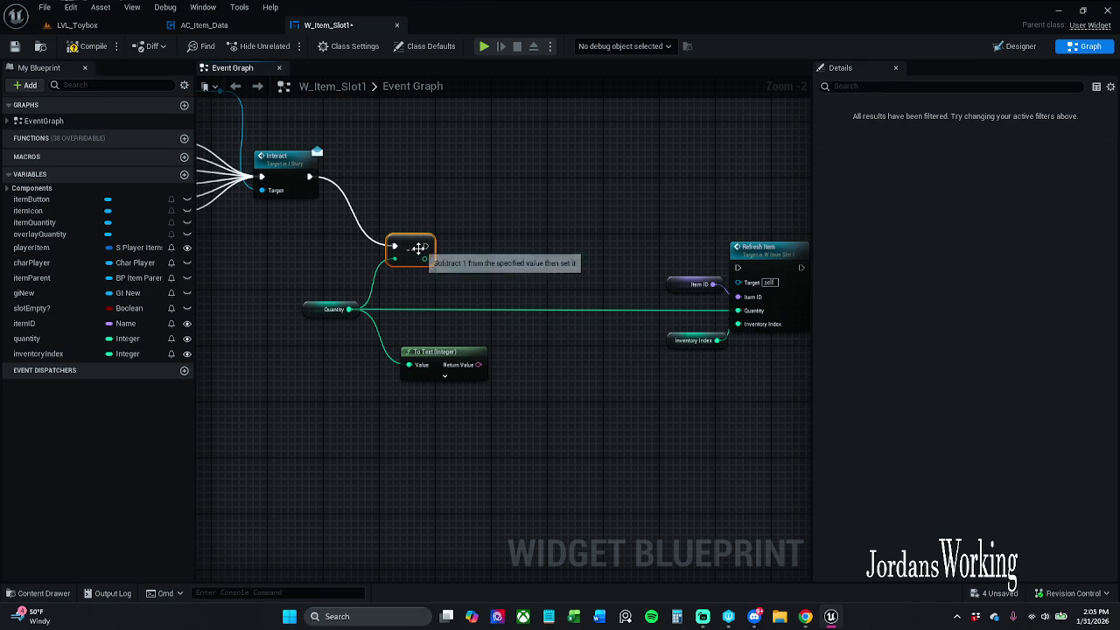
{"action": "left_click_drag", "start_coordinate": [418, 249], "coordinate": [412, 255]}
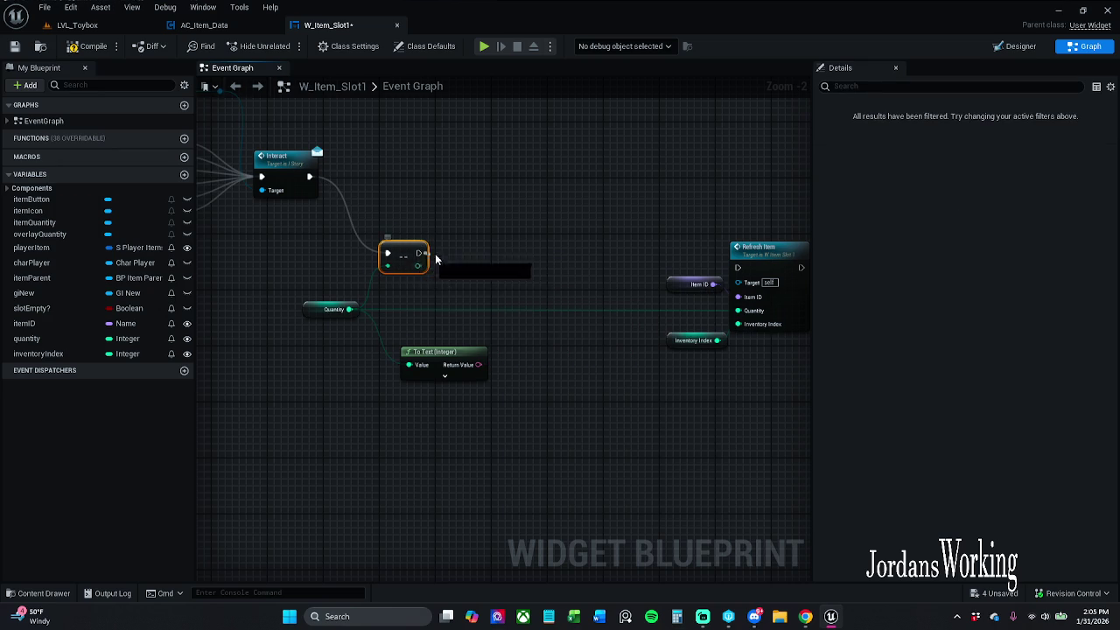
Place an itemQuantity getter in the graph and add a SetText node
{"action": "right_click", "coordinate": [436, 287]}
{"action": "left_click", "coordinate": [354, 252]}
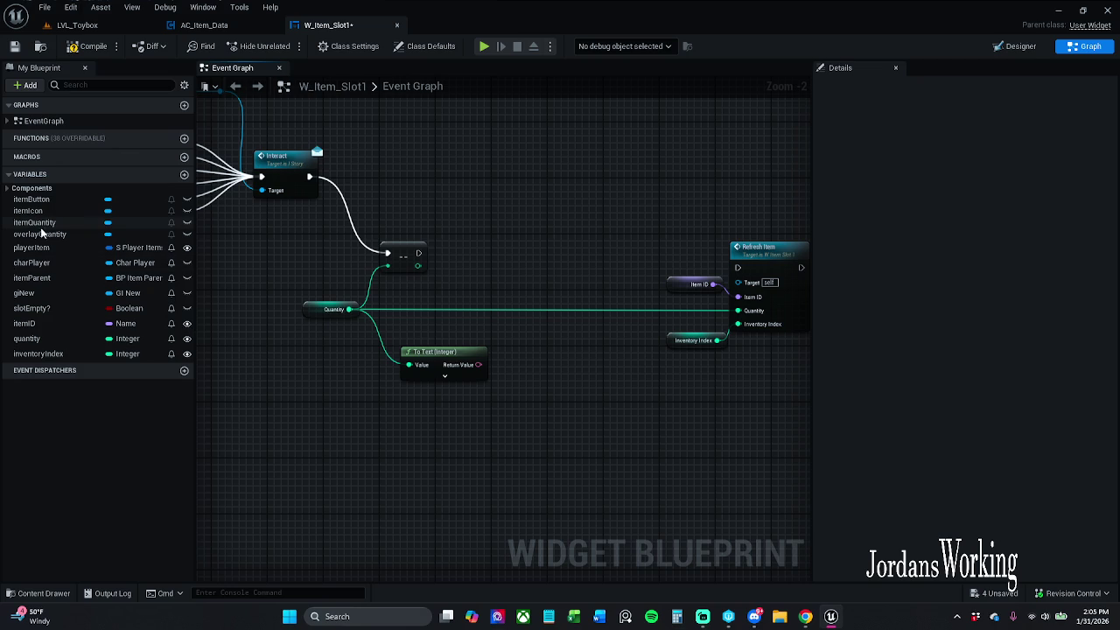
{"action": "left_click", "coordinate": [87, 224]}
{"action": "mouse_move", "coordinate": [87, 226]}
{"action": "left_mouse_down"}
{"action": "mouse_move", "coordinate": [454, 214]}
{"action": "mouse_move", "coordinate": [481, 253]}
{"action": "left_mouse_up"}
{"action": "left_click", "coordinate": [496, 241]}
{"action": "type", "text": "set t"}
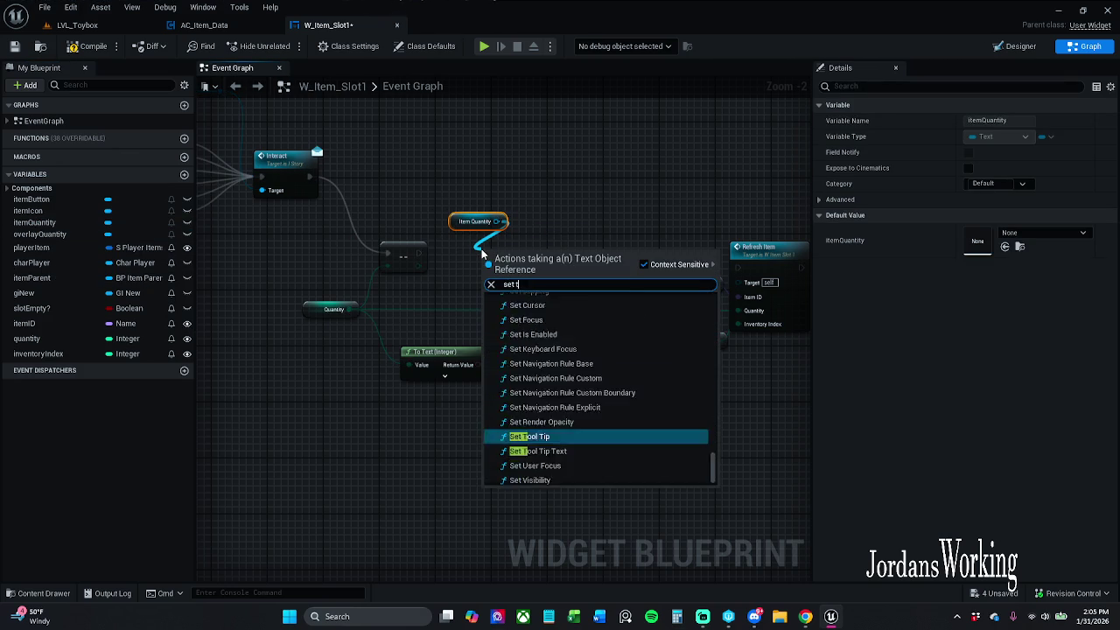
{"action": "type", "text": "ext"}
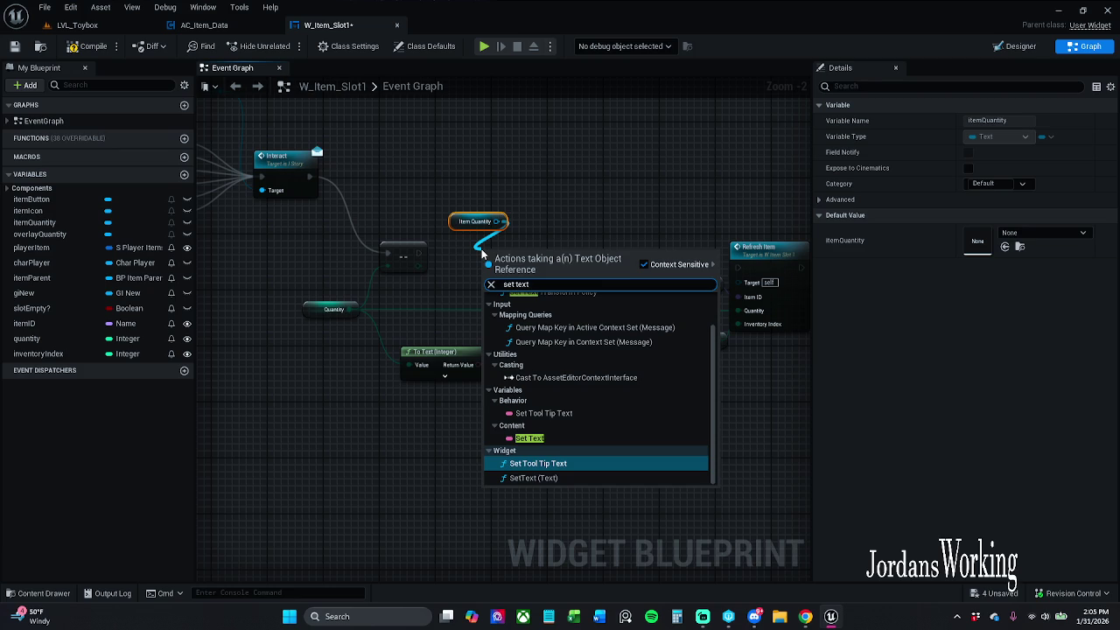
{"action": "scroll", "coordinate": [573, 341], "scroll_direction": "up", "scroll_amount": 2}
{"action": "scroll", "coordinate": [577, 360], "scroll_direction": "down", "scroll_amount": 2}
{"action": "left_click", "coordinate": [569, 477]}
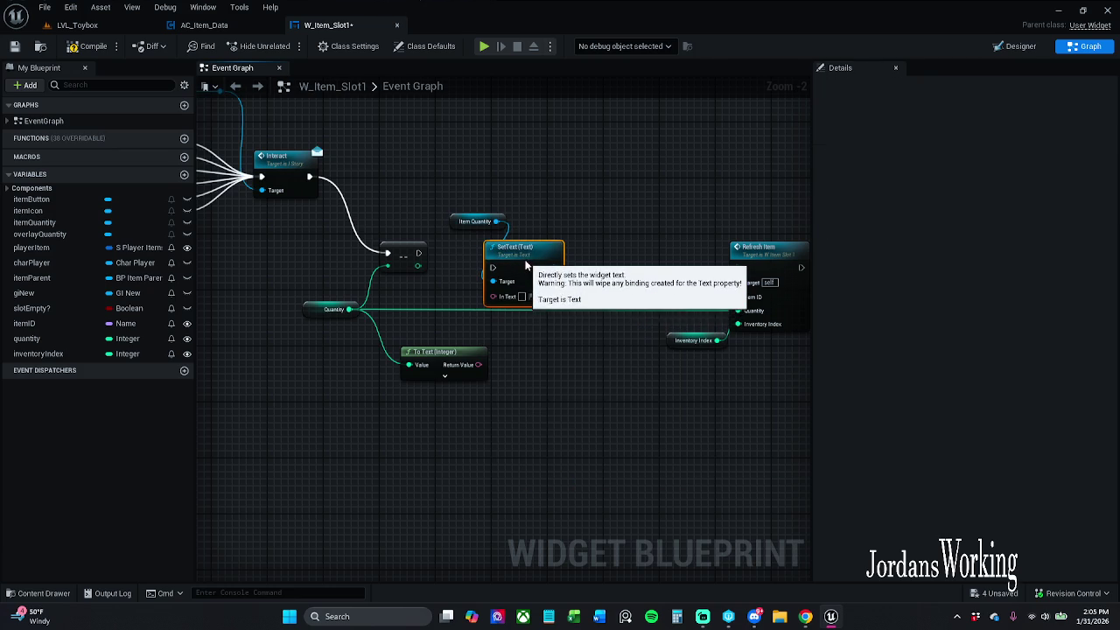
Add a SET Text on Item Quantity, delete the extra SetText, wire it after the decrement, and compile
{"action": "left_click_drag", "start_coordinate": [496, 221], "coordinate": [577, 174]}
{"action": "type", "text": "set text"}
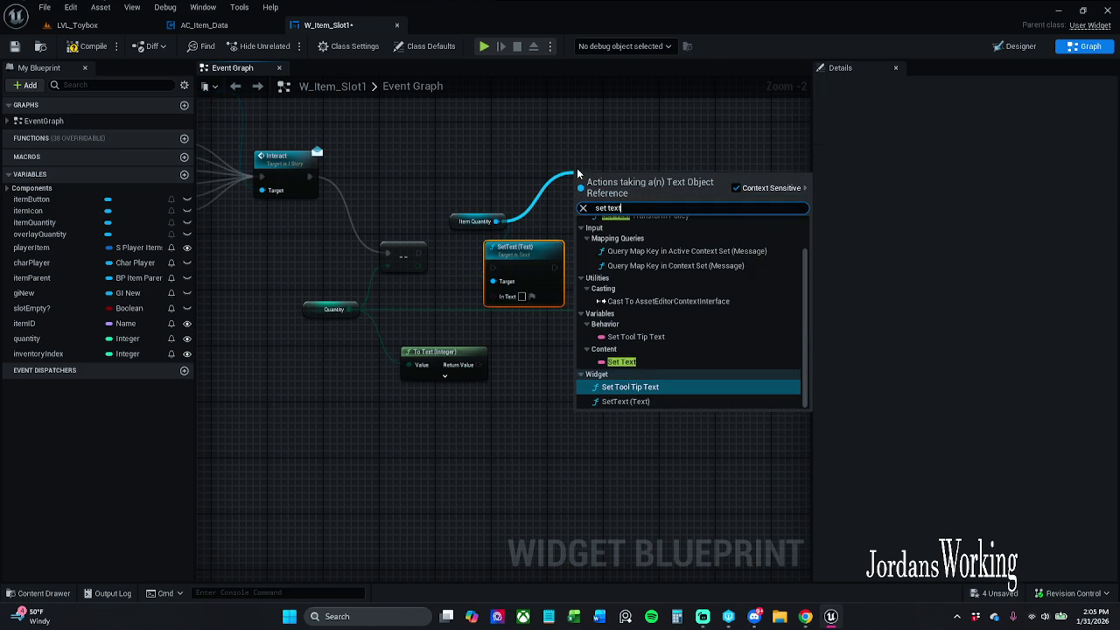
{"action": "left_click", "coordinate": [655, 362]}
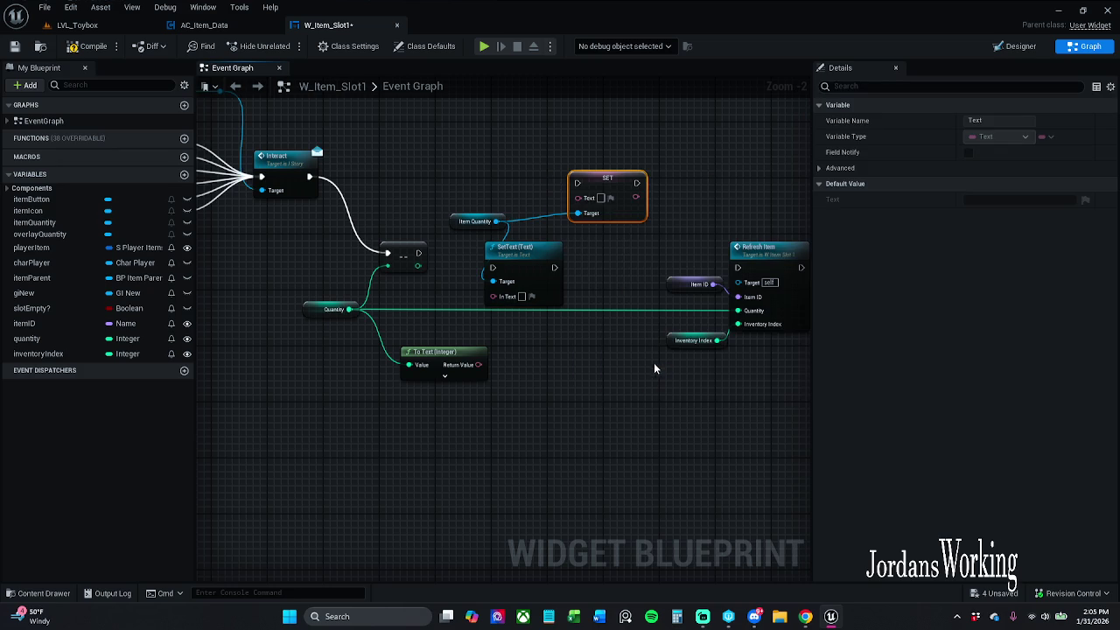
{"action": "left_click", "coordinate": [525, 282]}
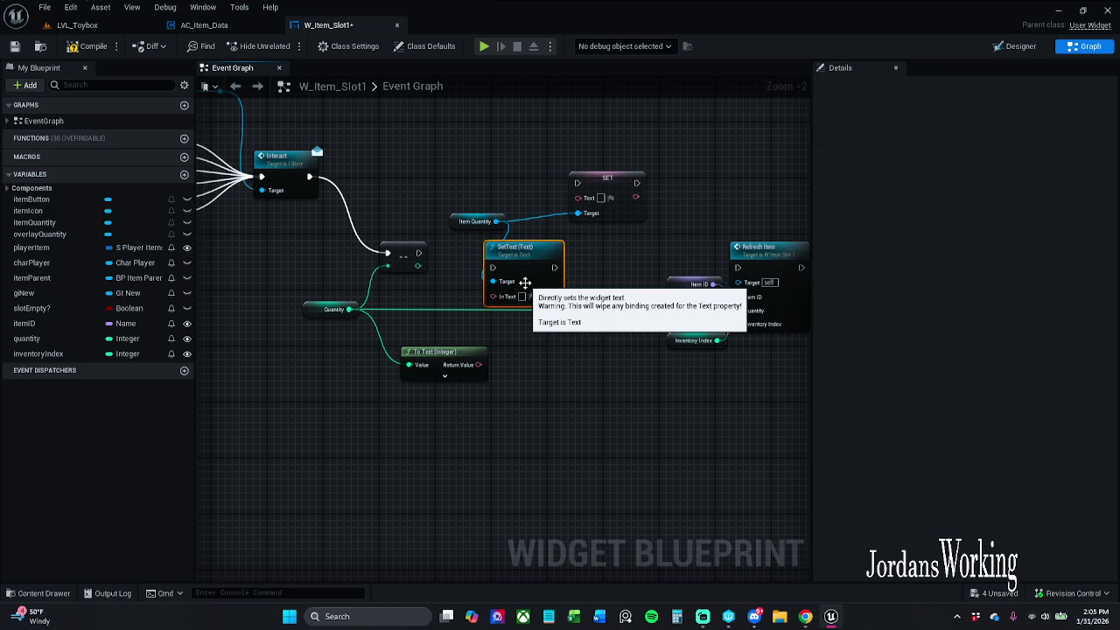
{"action": "key", "text": "Delete"}
{"action": "mouse_move", "coordinate": [604, 192]}
{"action": "left_mouse_down"}
{"action": "mouse_move", "coordinate": [541, 266]}
{"action": "mouse_move", "coordinate": [541, 255]}
{"action": "mouse_move", "coordinate": [503, 248]}
{"action": "mouse_move", "coordinate": [420, 254]}
{"action": "left_mouse_up"}
{"action": "left_click_drag", "start_coordinate": [551, 250], "coordinate": [558, 257]}
{"action": "left_click", "coordinate": [585, 217]}
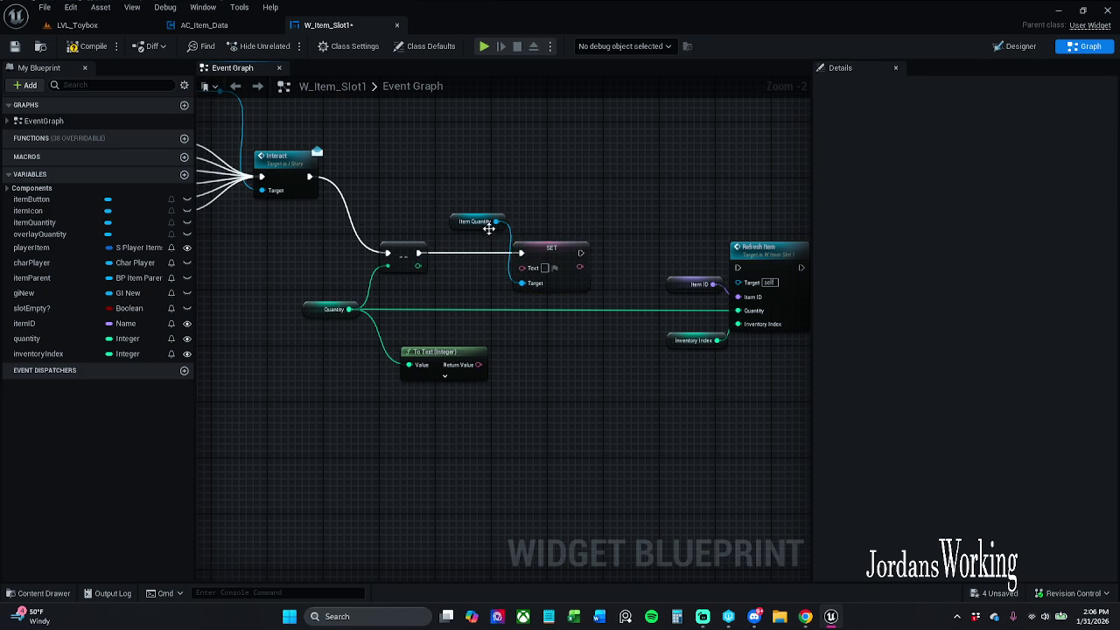
{"action": "mouse_move", "coordinate": [481, 229]}
{"action": "left_mouse_down"}
{"action": "mouse_move", "coordinate": [538, 236]}
{"action": "mouse_move", "coordinate": [477, 278]}
{"action": "mouse_move", "coordinate": [492, 372]}
{"action": "mouse_move", "coordinate": [481, 365]}
{"action": "left_mouse_up"}
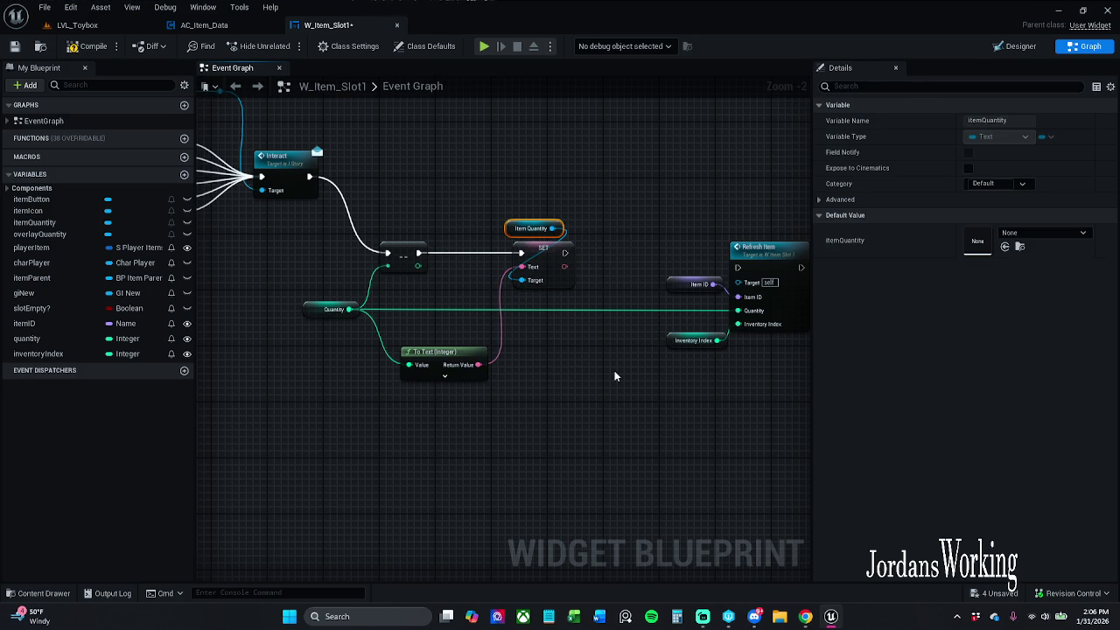
{"action": "left_click", "coordinate": [89, 46]}
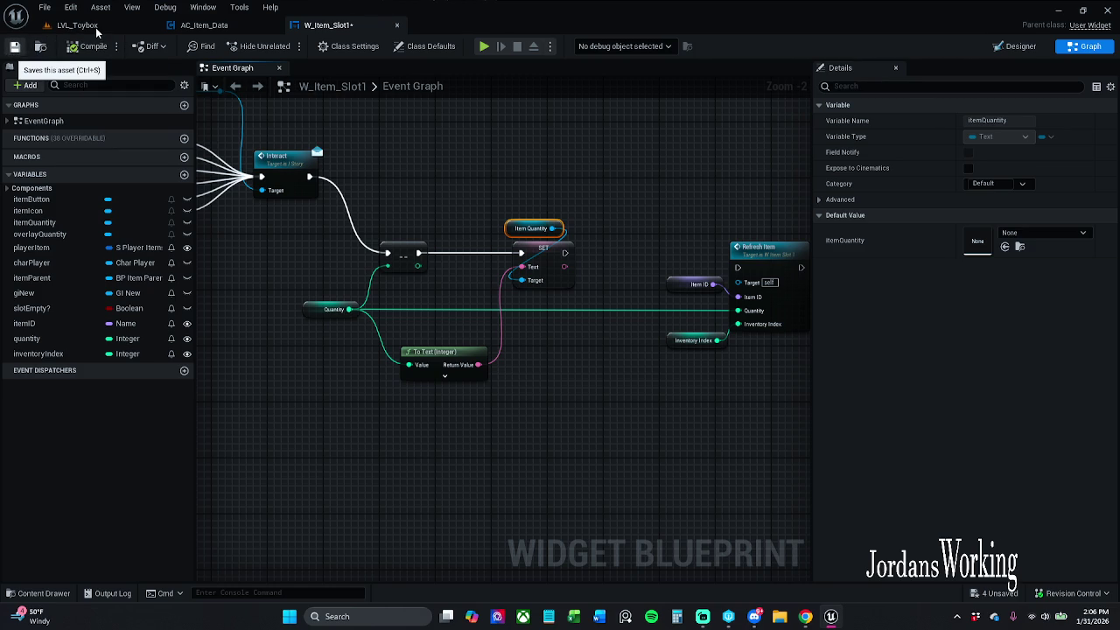
Save the widget, play the level and toggle the inventory to see stacks of 1, 2 and 3
{"action": "left_click", "coordinate": [77, 25]}
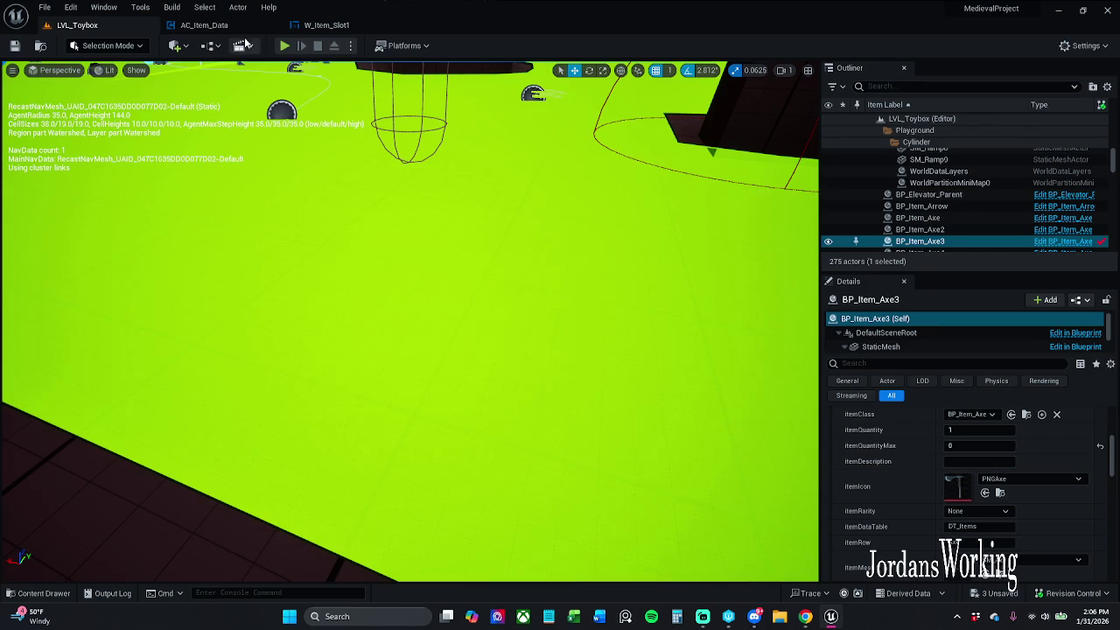
{"action": "left_click", "coordinate": [285, 47]}
{"action": "key", "text": "i"}
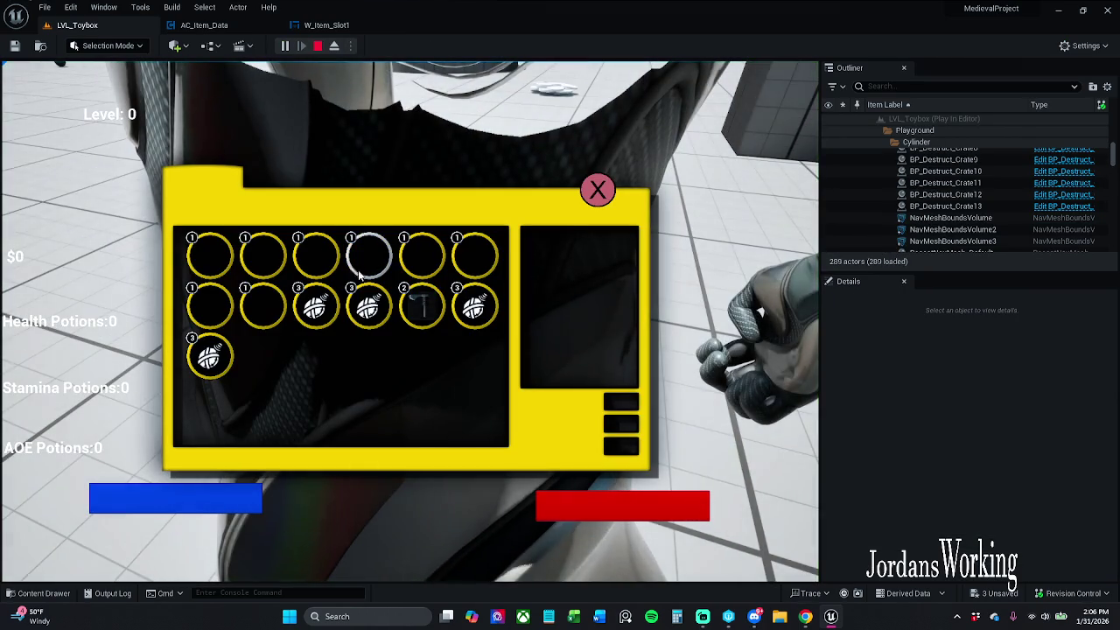
{"action": "left_click", "coordinate": [596, 189]}
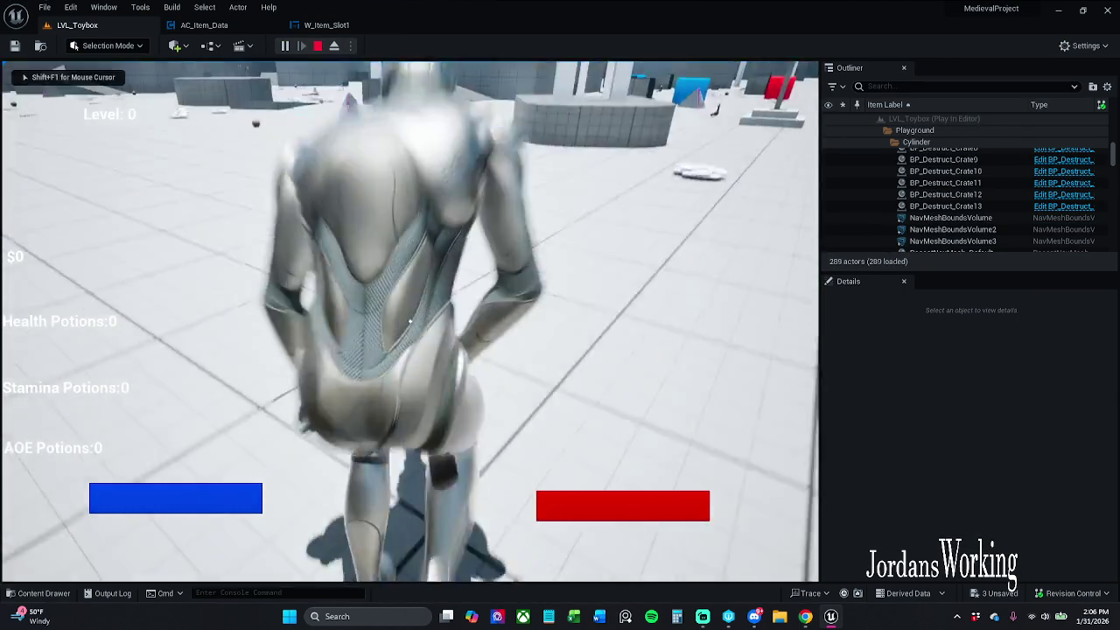
{"action": "key", "text": "i"}
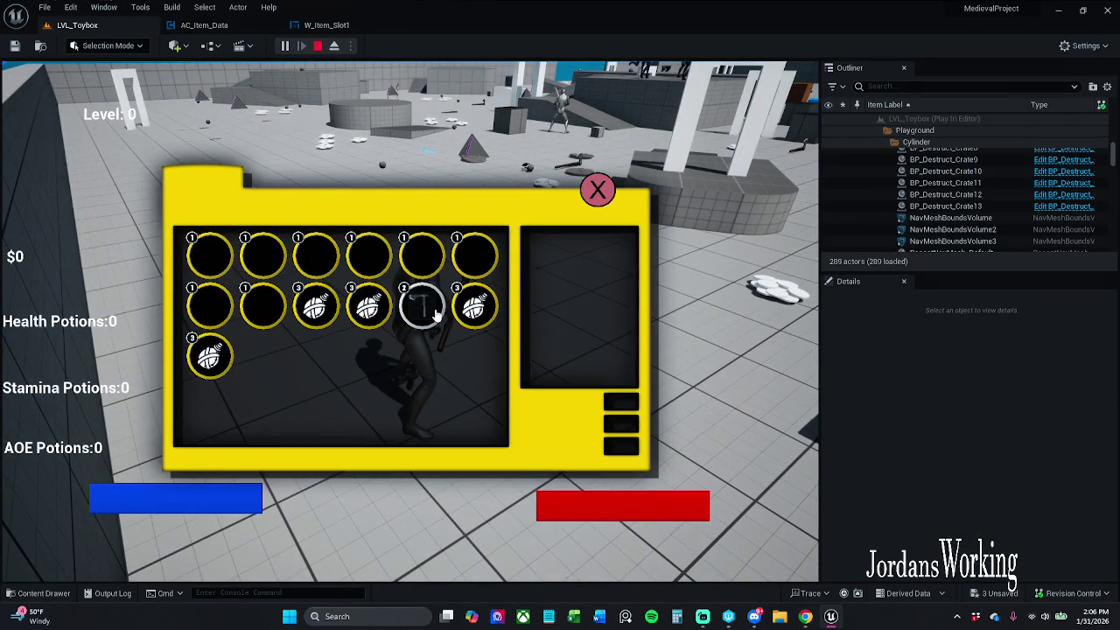
{"action": "key", "text": "Escape"}
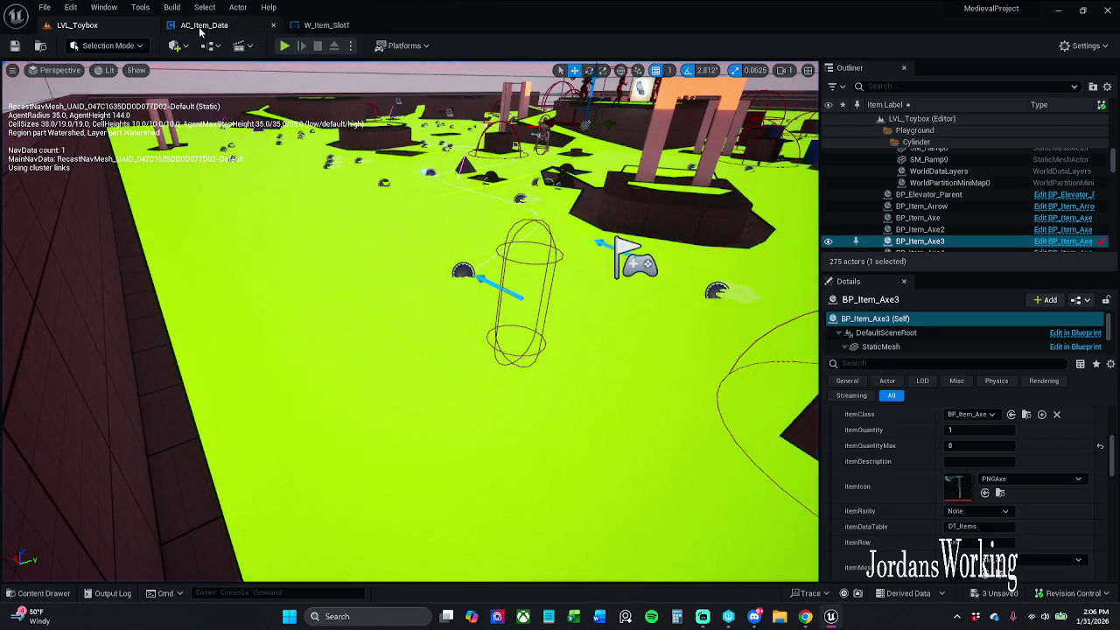
{"action": "left_click", "coordinate": [333, 26]}
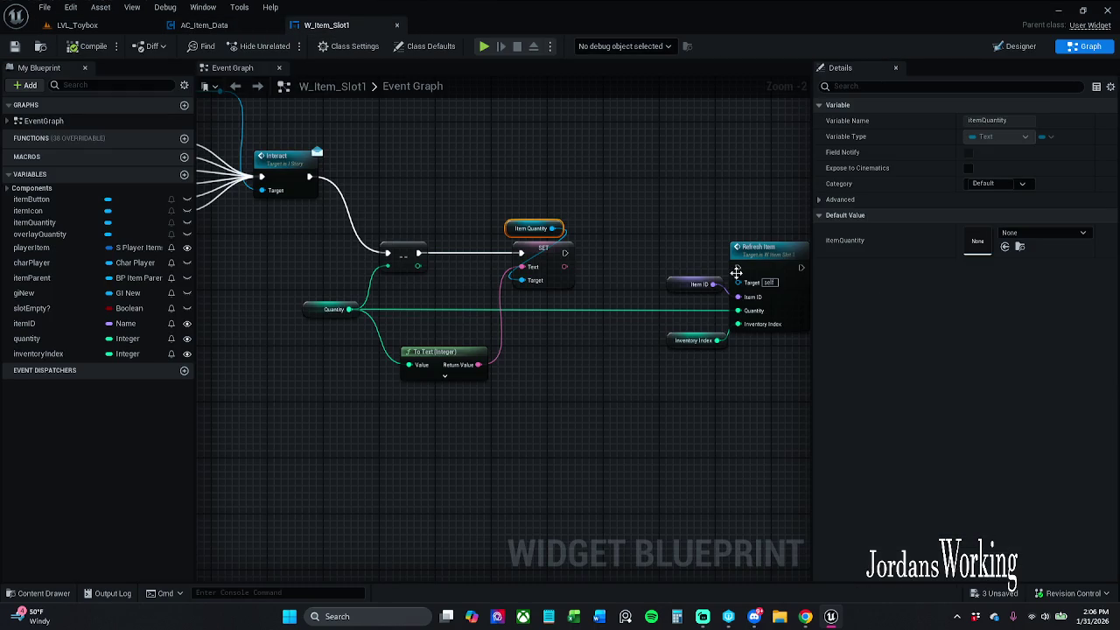
Wire SET Text's exec into Refresh Item, realign those nodes, save, and return to LVL_Toybox
{"action": "left_click_drag", "start_coordinate": [564, 252], "coordinate": [737, 268]}
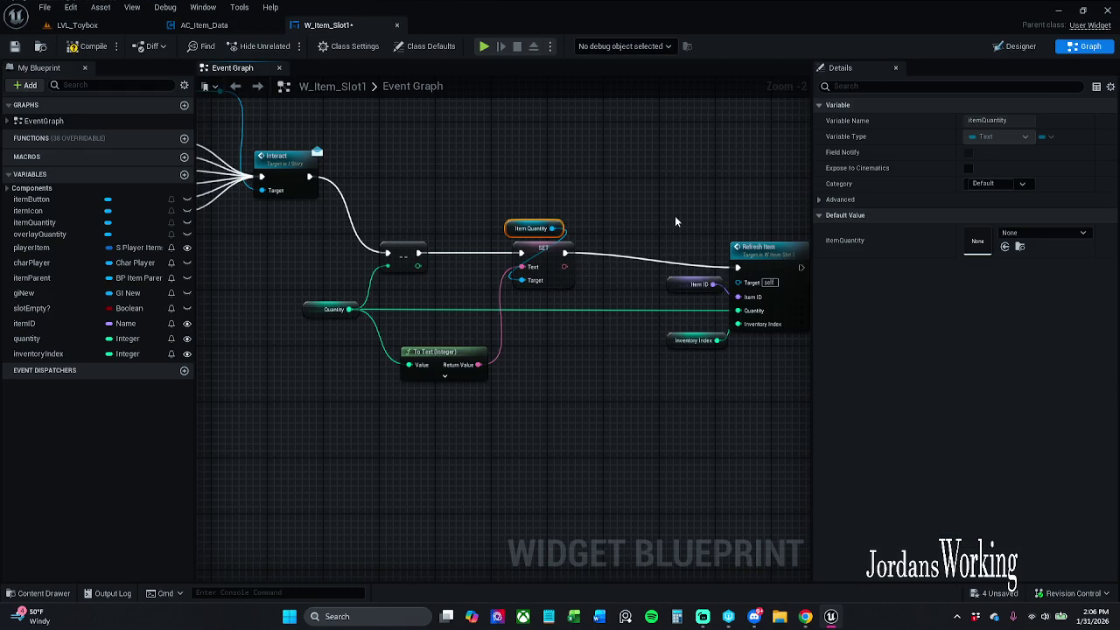
{"action": "left_click_drag", "start_coordinate": [651, 226], "coordinate": [800, 402]}
{"action": "left_click_drag", "start_coordinate": [314, 302], "coordinate": [294, 341]}
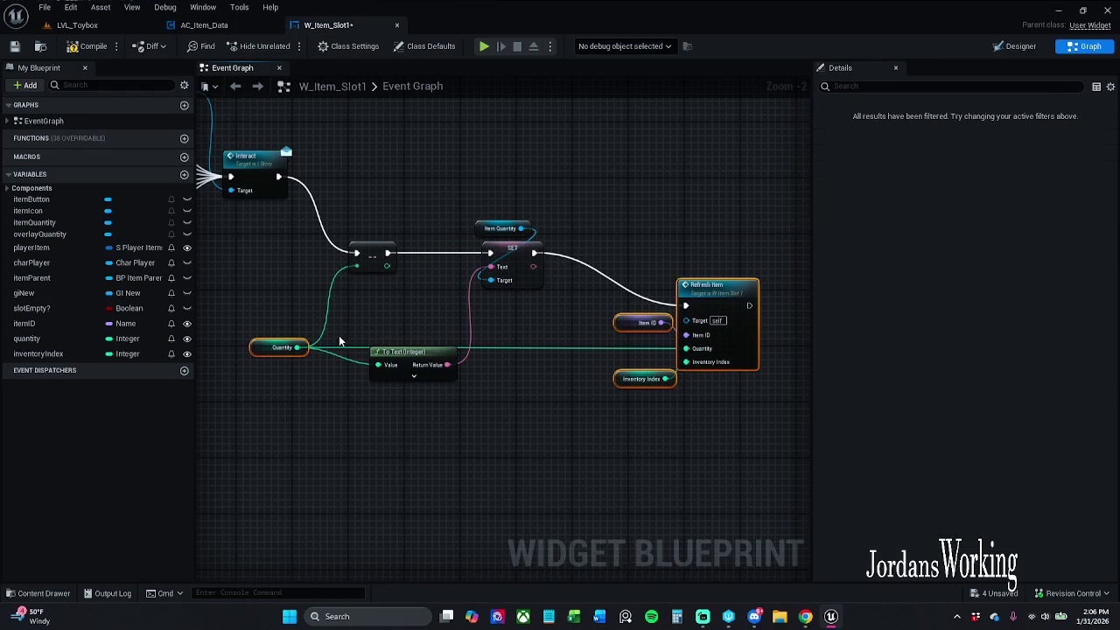
{"action": "mouse_move", "coordinate": [691, 304]}
{"action": "left_mouse_down"}
{"action": "mouse_move", "coordinate": [691, 245]}
{"action": "mouse_move", "coordinate": [697, 252]}
{"action": "left_mouse_up"}
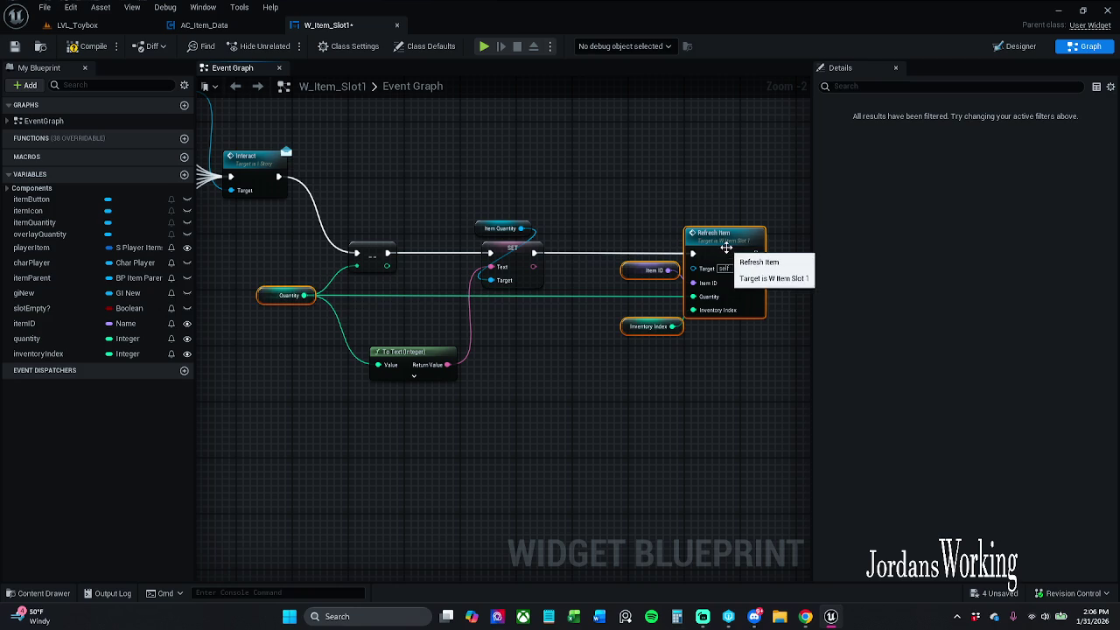
{"action": "left_click", "coordinate": [670, 216]}
{"action": "left_click", "coordinate": [14, 45]}
{"action": "left_click", "coordinate": [77, 25]}
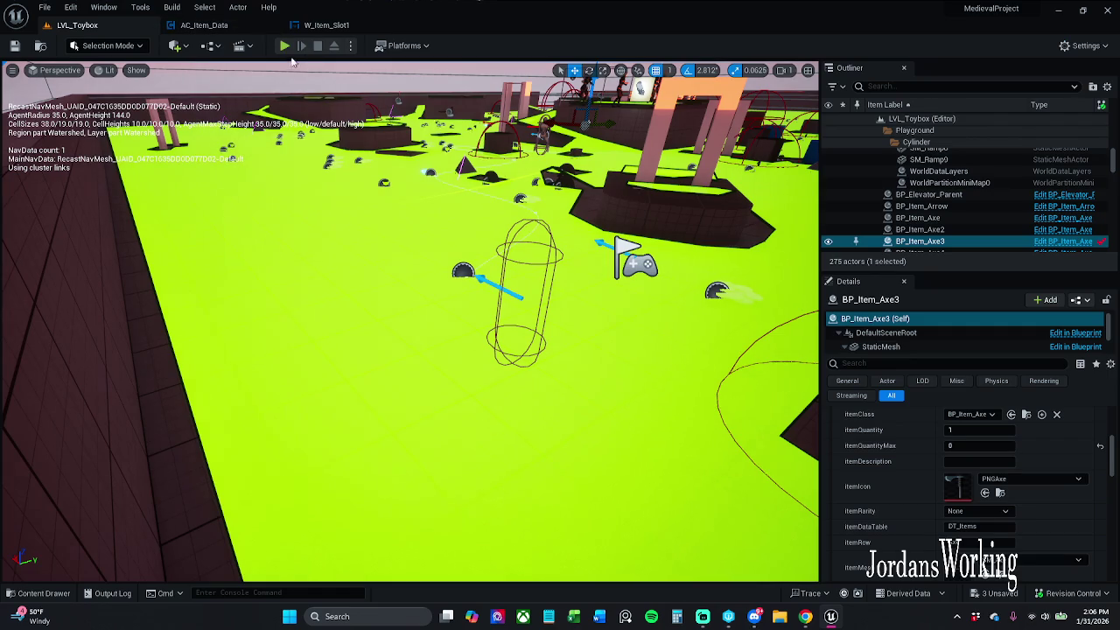
Play LVL_Toybox, open and close the inventory twice to check stacks of 1–3, then return to W_Item_Slot1
{"action": "left_click", "coordinate": [284, 45]}
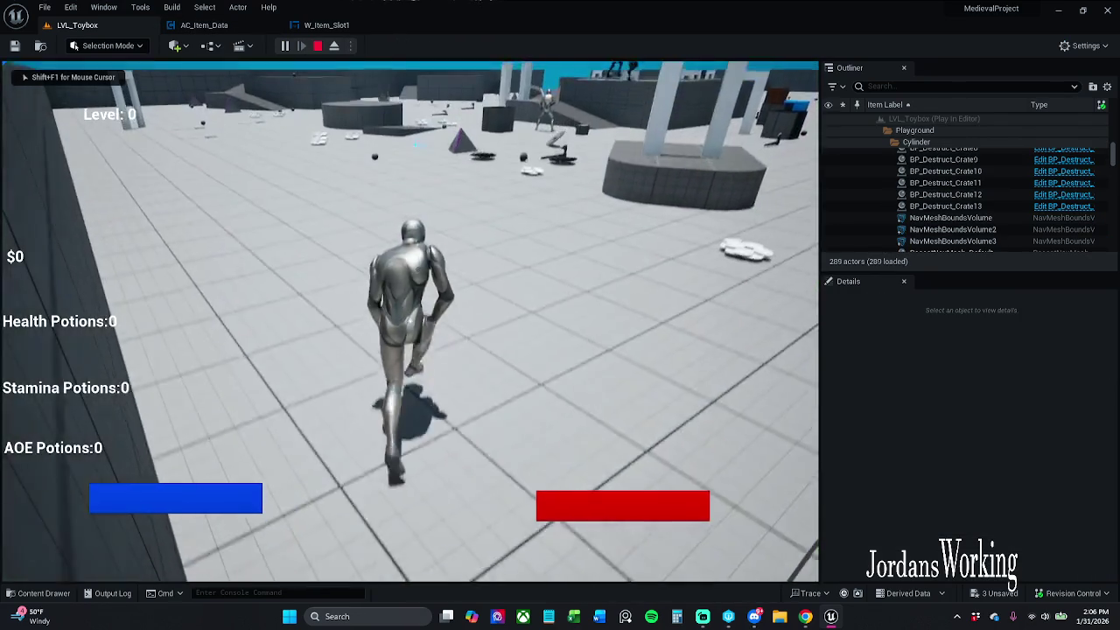
{"action": "key", "text": "i"}
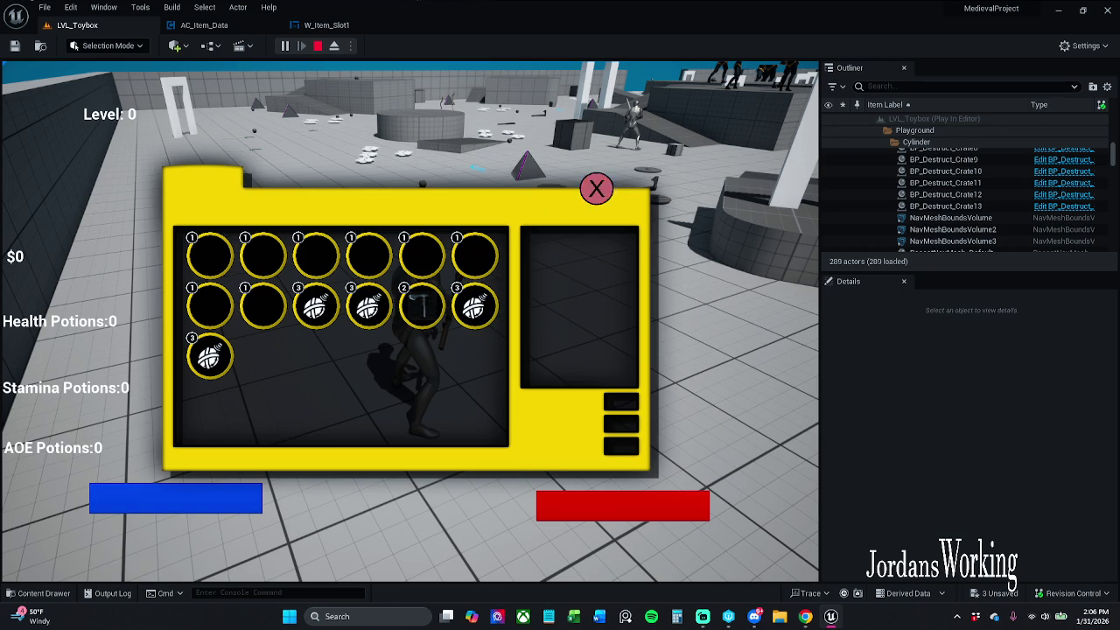
{"action": "left_click", "coordinate": [598, 190]}
{"action": "key", "text": "i"}
{"action": "left_click", "coordinate": [598, 189]}
{"action": "left_click", "coordinate": [333, 45]}
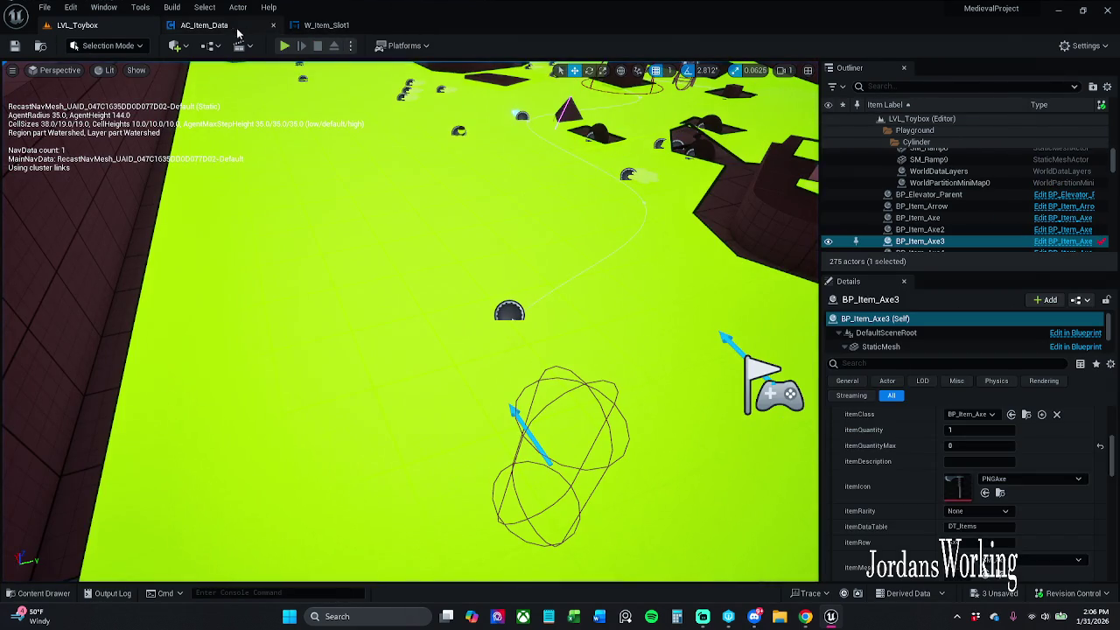
{"action": "left_click", "coordinate": [206, 25]}
{"action": "left_click", "coordinate": [325, 25]}
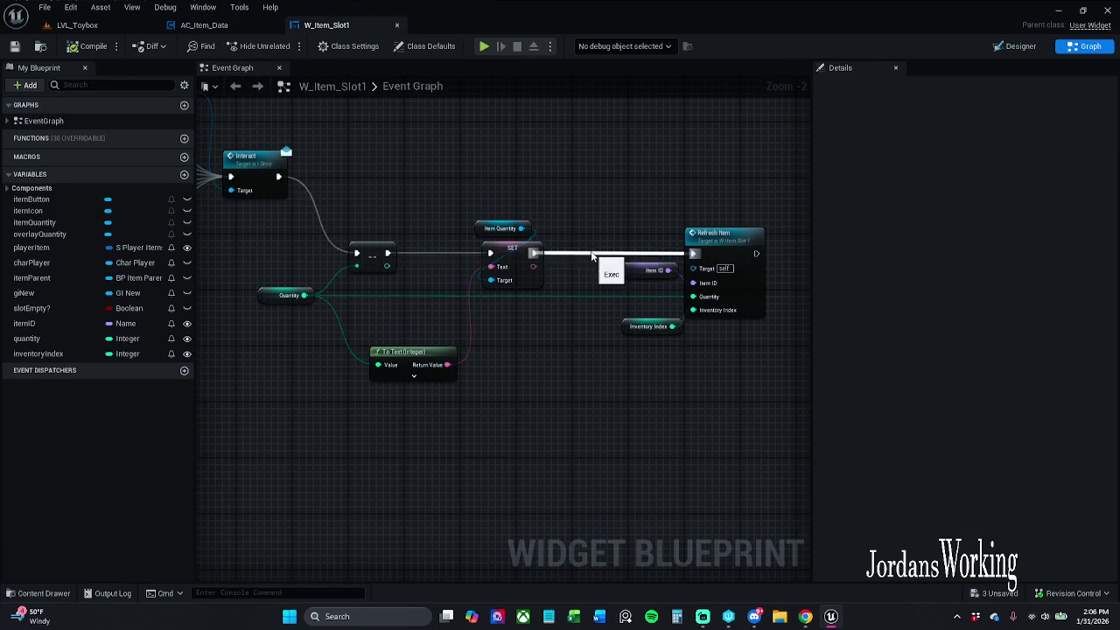
Run a quick LVL_Toybox play session, close the inventory, and return to W_Item_Slot1
{"action": "left_click", "coordinate": [101, 26]}
{"action": "left_click", "coordinate": [285, 46]}
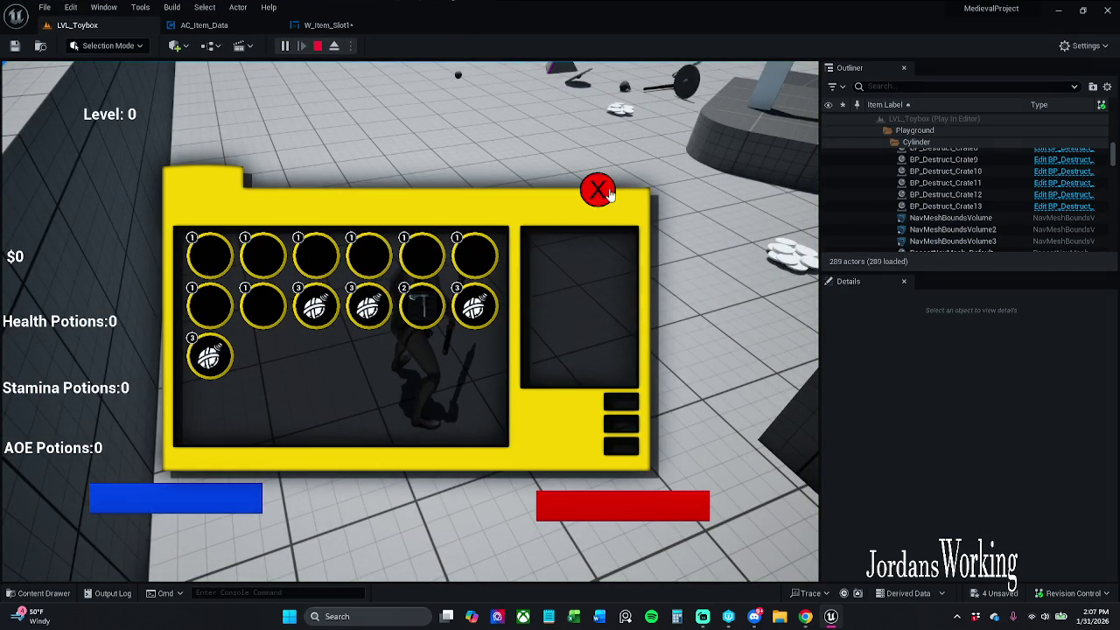
{"action": "left_click", "coordinate": [598, 191]}
{"action": "key", "text": "Escape"}
{"action": "left_click", "coordinate": [328, 25]}
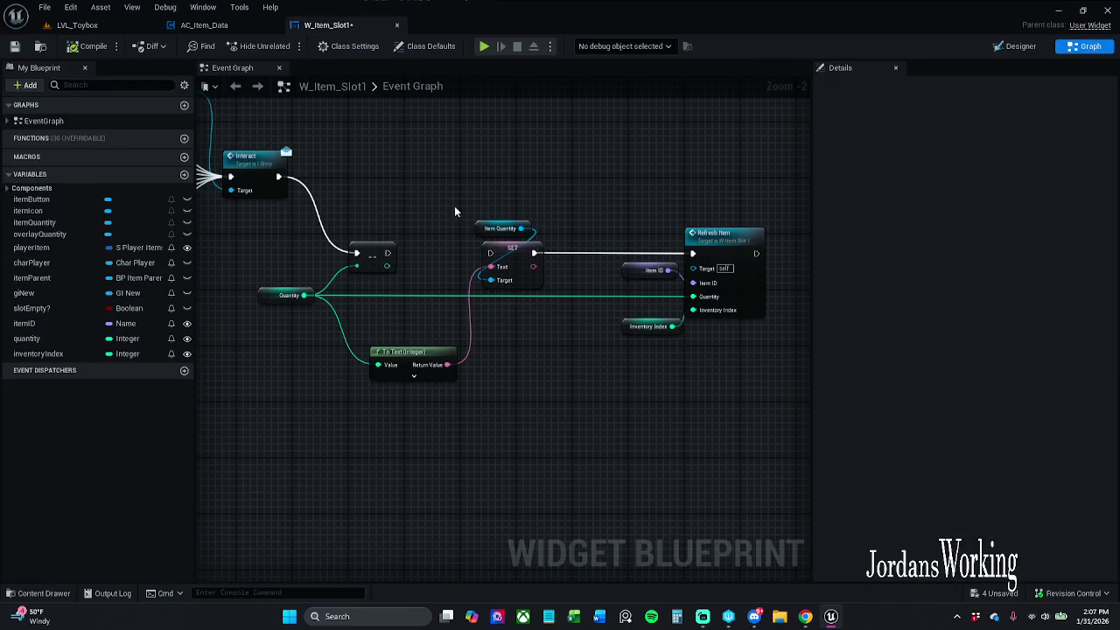
Rewire the exec flow into SET, break the SET-to-Refresh Item link, and compile
{"action": "mouse_move", "coordinate": [387, 253]}
{"action": "left_mouse_down"}
{"action": "mouse_move", "coordinate": [396, 264]}
{"action": "mouse_move", "coordinate": [508, 255]}
{"action": "mouse_move", "coordinate": [490, 253]}
{"action": "left_mouse_up"}
{"action": "left_click", "coordinate": [534, 253], "text": "alt"}
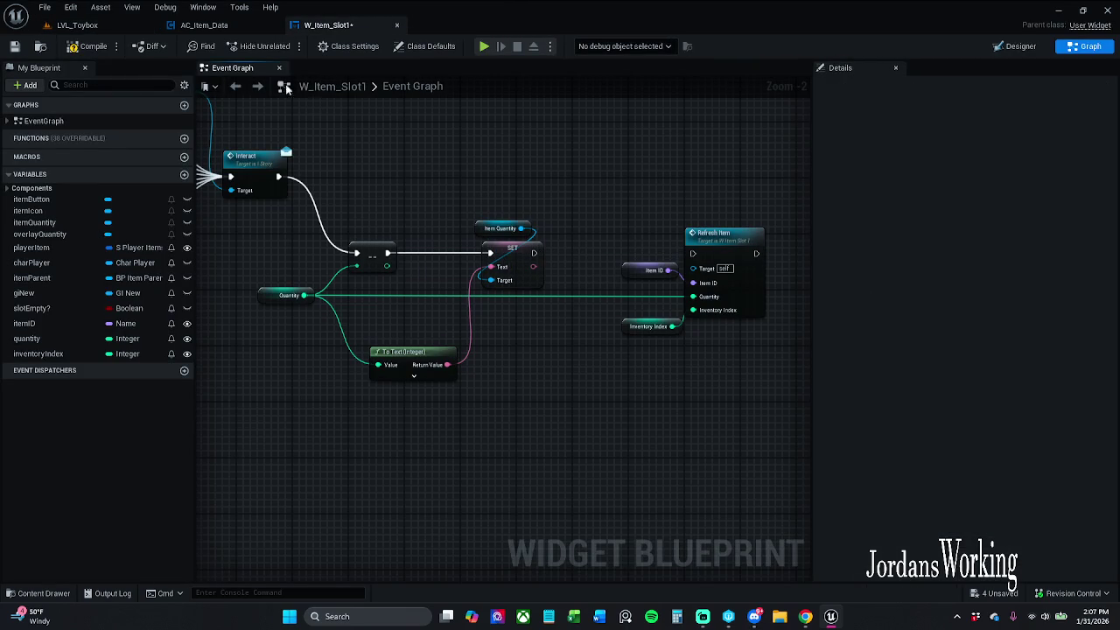
{"action": "left_click", "coordinate": [90, 46]}
Play-test again, repeatedly reopening the inventory to check stacks of 1, 2 and 3, then return to W_Item_Slot1
{"action": "left_click", "coordinate": [77, 24]}
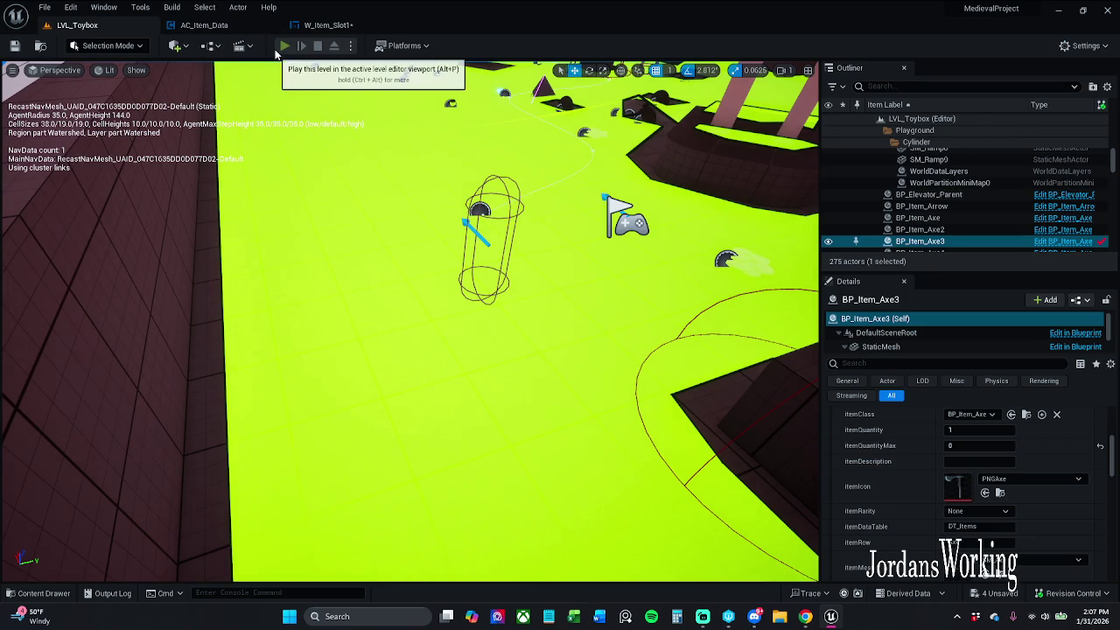
{"action": "left_click", "coordinate": [285, 46]}
{"action": "key", "text": "i"}
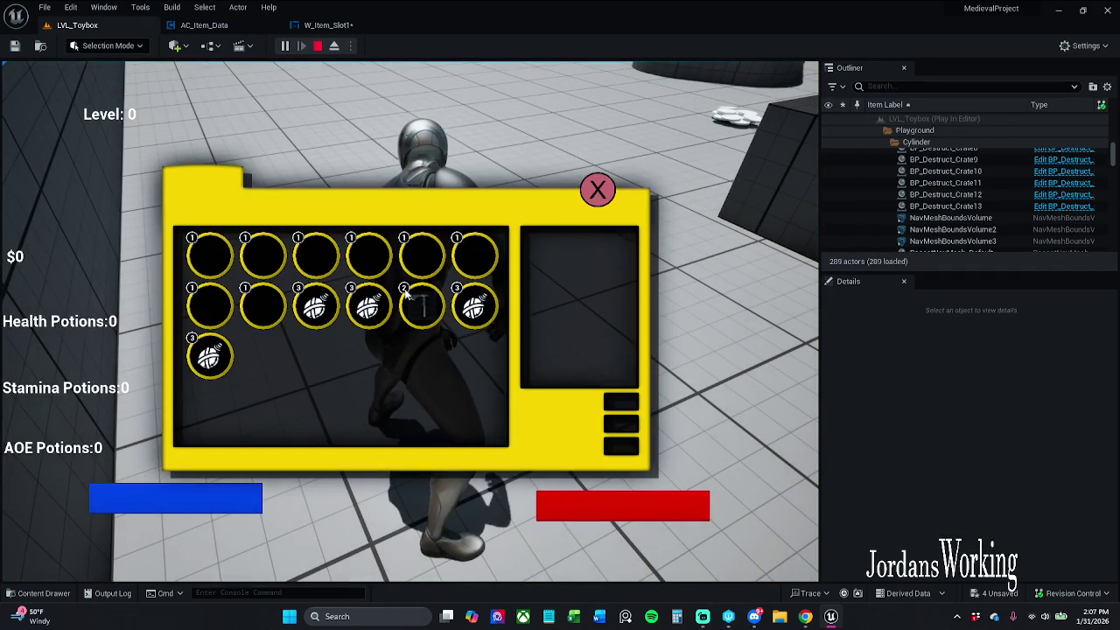
{"action": "left_click", "coordinate": [598, 191]}
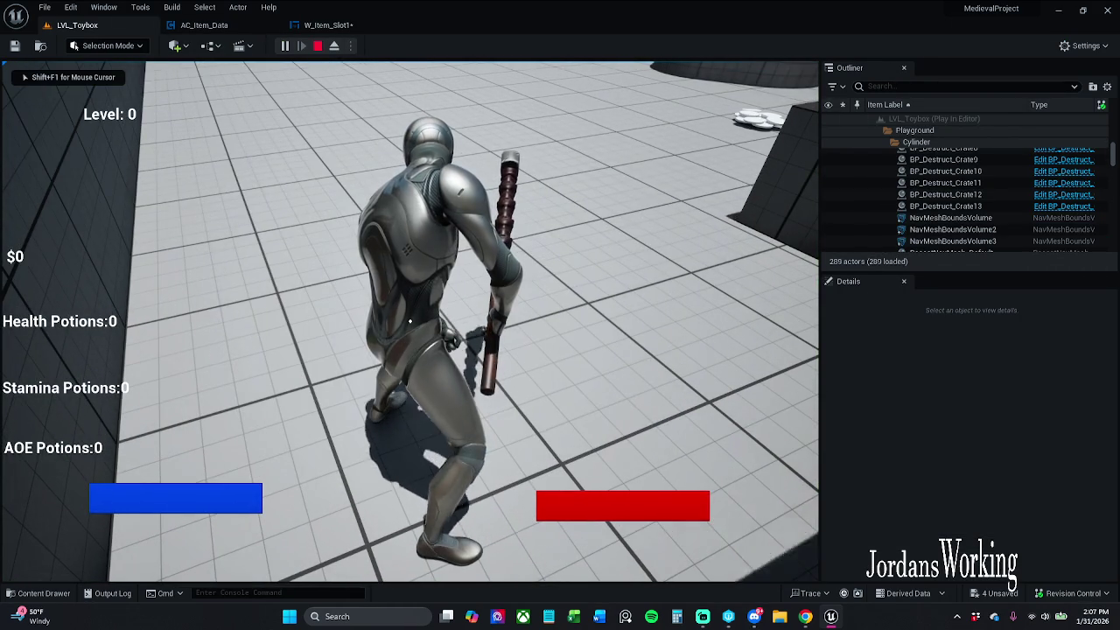
{"action": "key", "text": "i"}
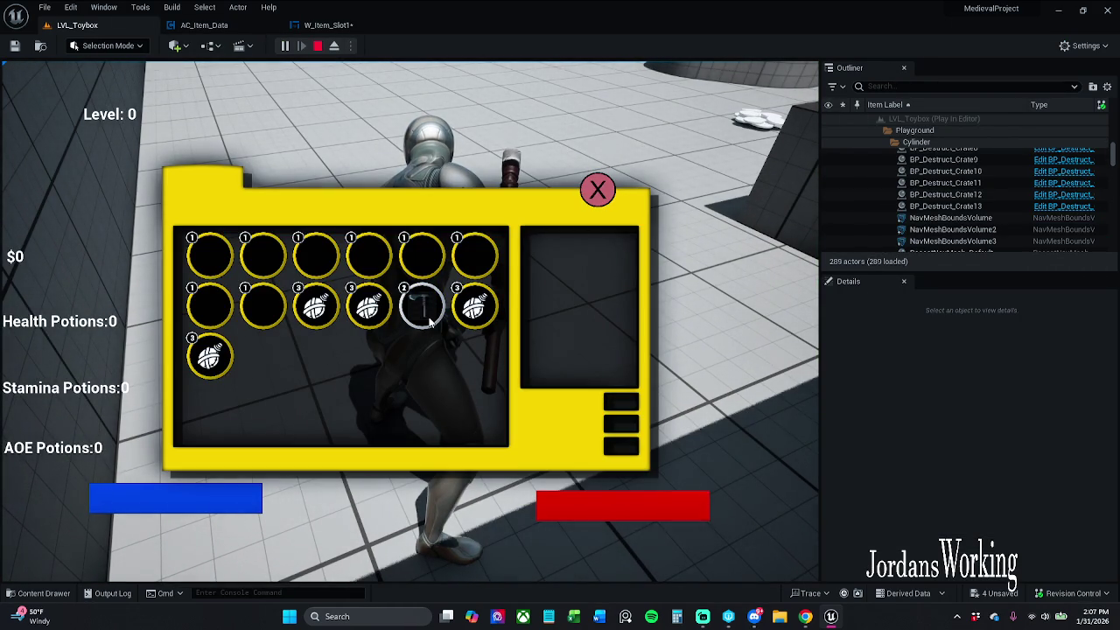
{"action": "left_click", "coordinate": [597, 190]}
{"action": "key", "text": "i"}
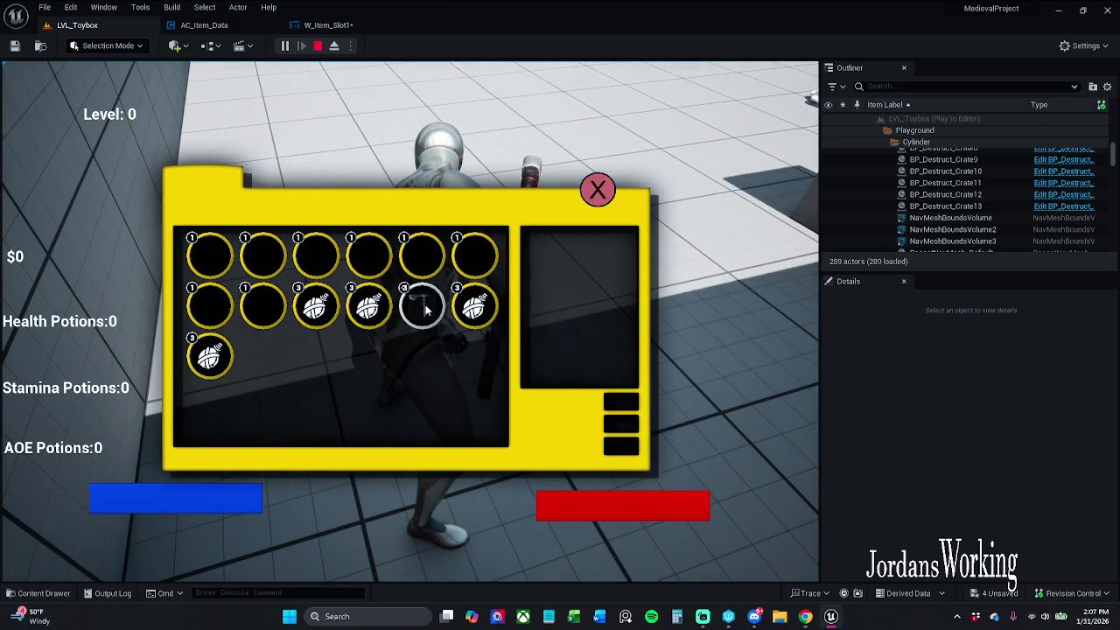
{"action": "left_click", "coordinate": [597, 190]}
{"action": "key", "text": "i"}
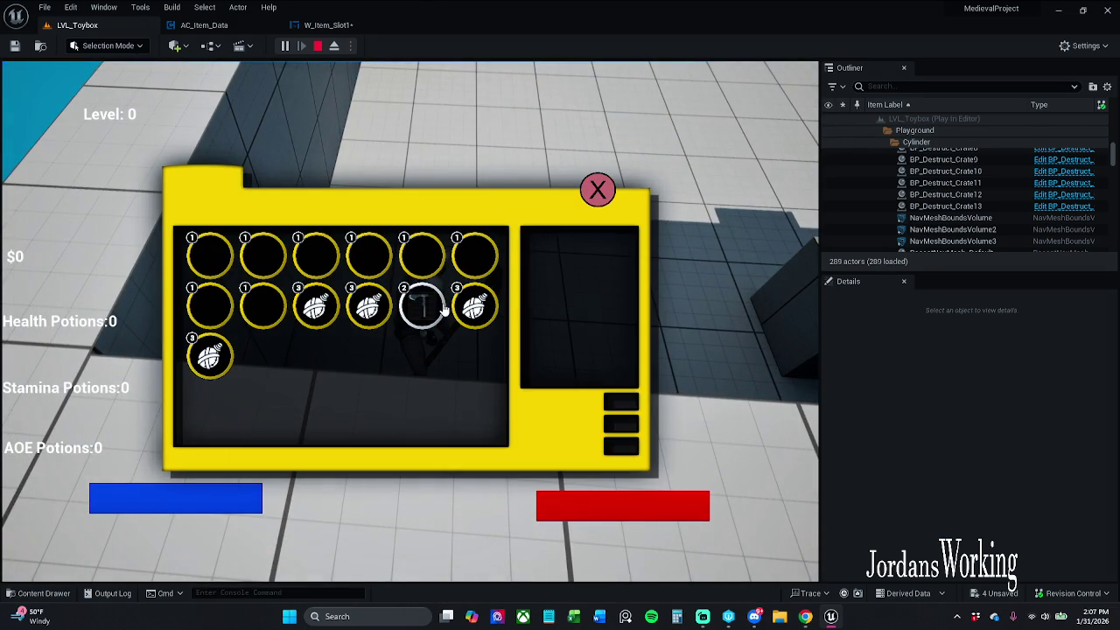
{"action": "left_click", "coordinate": [598, 190]}
{"action": "key", "text": "i"}
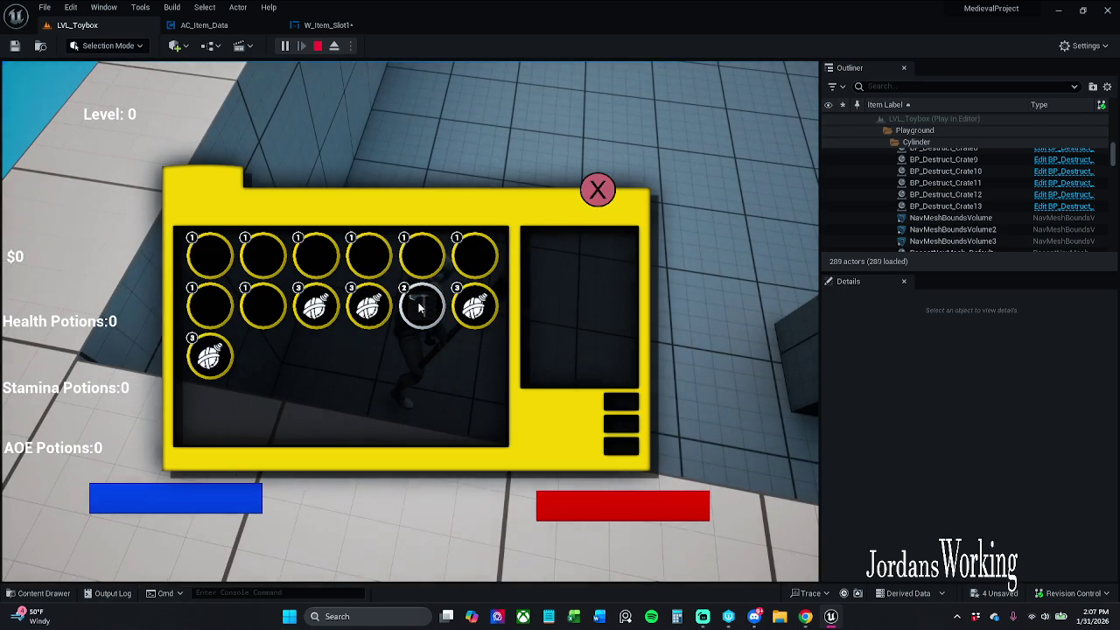
{"action": "left_click", "coordinate": [590, 201]}
{"action": "key", "text": "i"}
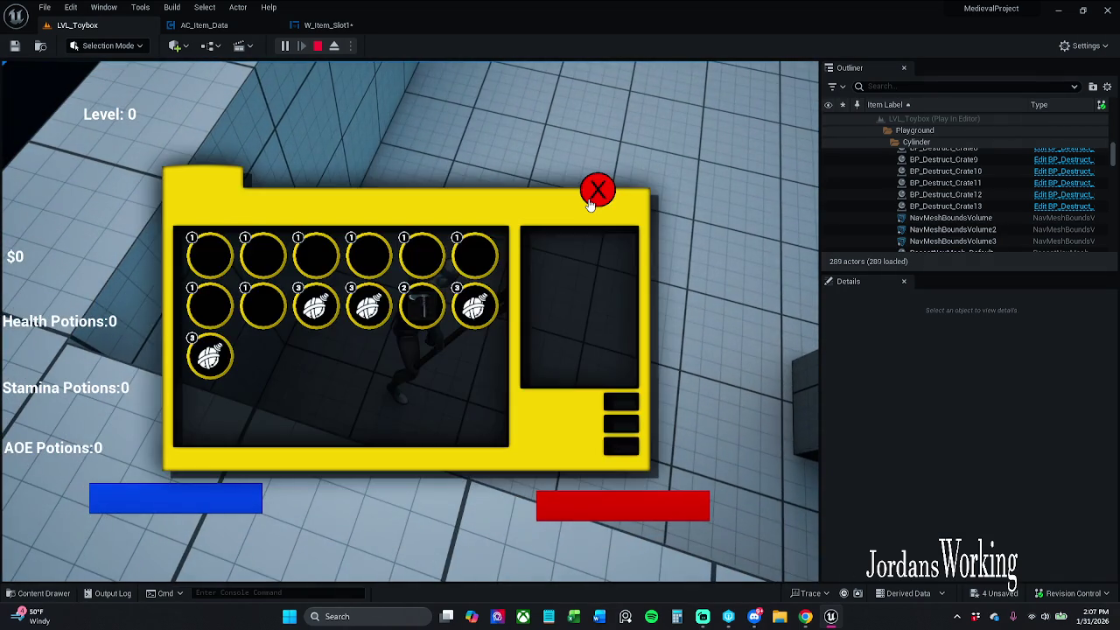
{"action": "key", "text": "Escape"}
{"action": "left_click", "coordinate": [321, 26]}
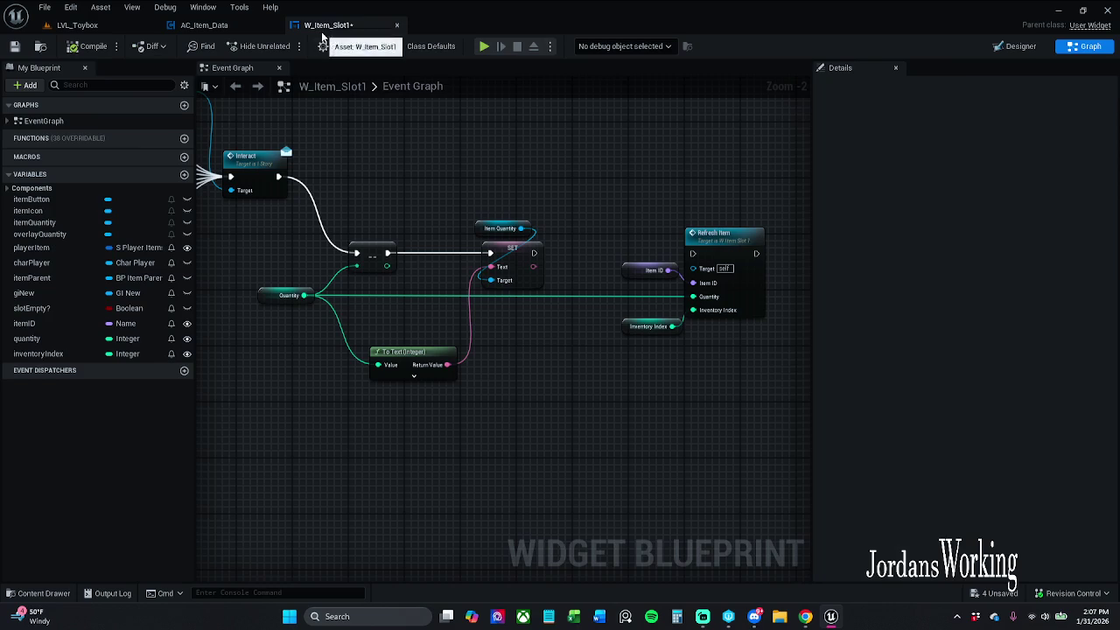
Wire Quantity into Refresh Item's Quantity input and run Refresh Item after SET Item Quantity
{"action": "left_click_drag", "start_coordinate": [437, 133], "coordinate": [508, 157]}
{"action": "scroll", "coordinate": [542, 188], "scroll_direction": "down", "scroll_amount": 1}
{"action": "left_click_drag", "start_coordinate": [592, 220], "coordinate": [805, 411]}
{"action": "left_click_drag", "start_coordinate": [612, 262], "coordinate": [574, 434]}
{"action": "left_click_drag", "start_coordinate": [788, 542], "coordinate": [489, 208]}
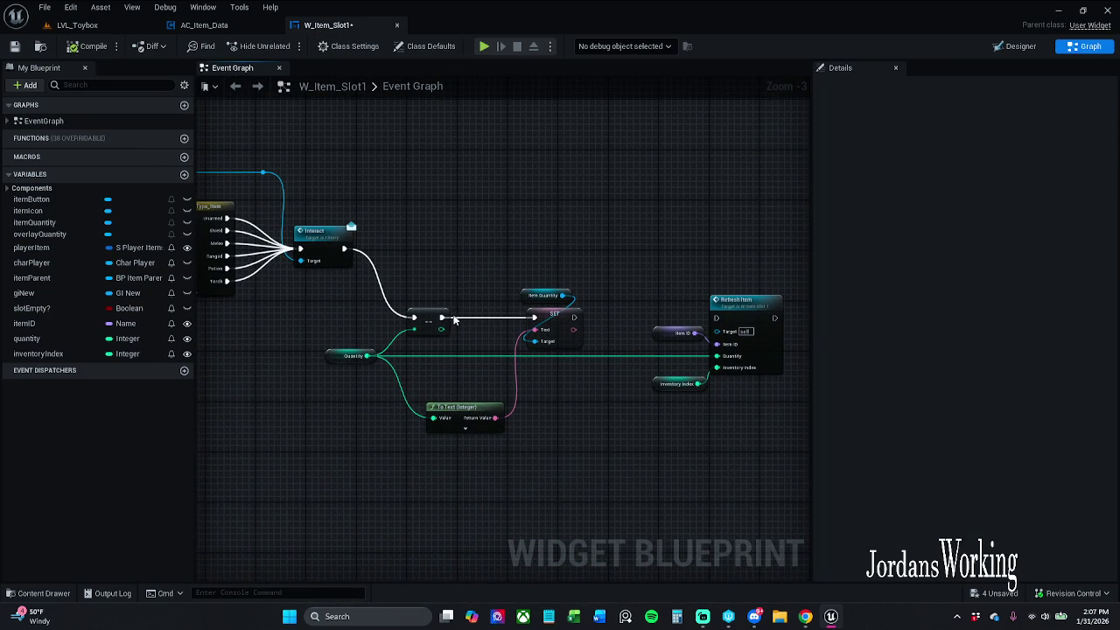
{"action": "mouse_move", "coordinate": [439, 329]}
{"action": "left_mouse_down"}
{"action": "mouse_move", "coordinate": [753, 382]}
{"action": "mouse_move", "coordinate": [717, 355]}
{"action": "left_mouse_up"}
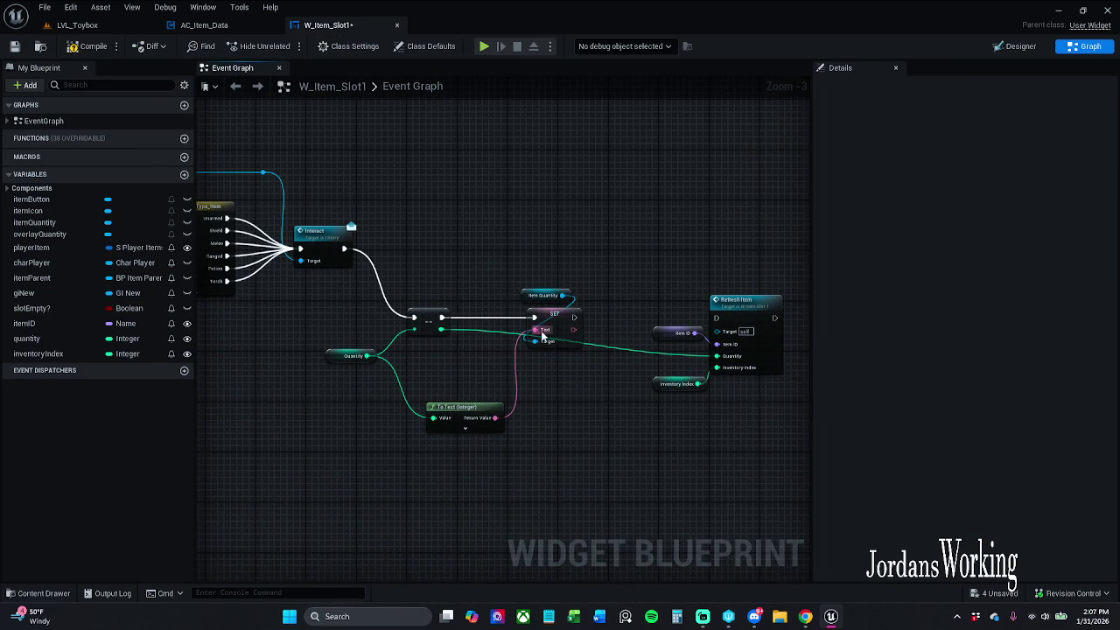
{"action": "mouse_move", "coordinate": [573, 318]}
{"action": "left_mouse_down"}
{"action": "mouse_move", "coordinate": [724, 319]}
{"action": "mouse_move", "coordinate": [710, 324]}
{"action": "left_mouse_up"}
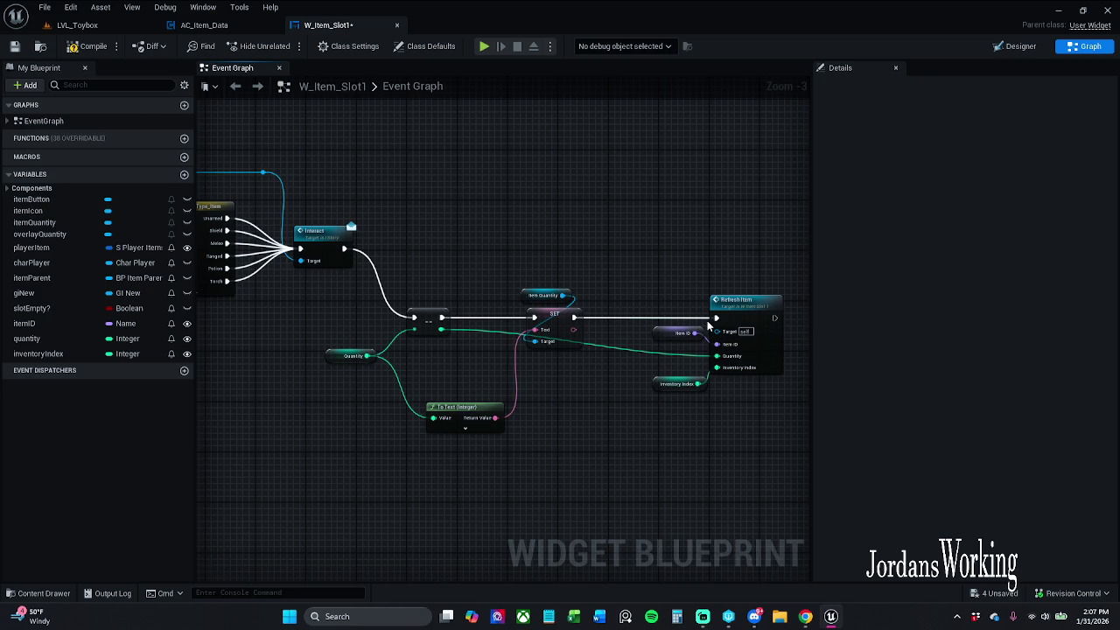
Add a reroute point on the Quantity wire and move it left to tidy the wire
{"action": "double_click", "coordinate": [586, 343]}
{"action": "left_click_drag", "start_coordinate": [587, 343], "coordinate": [473, 354]}
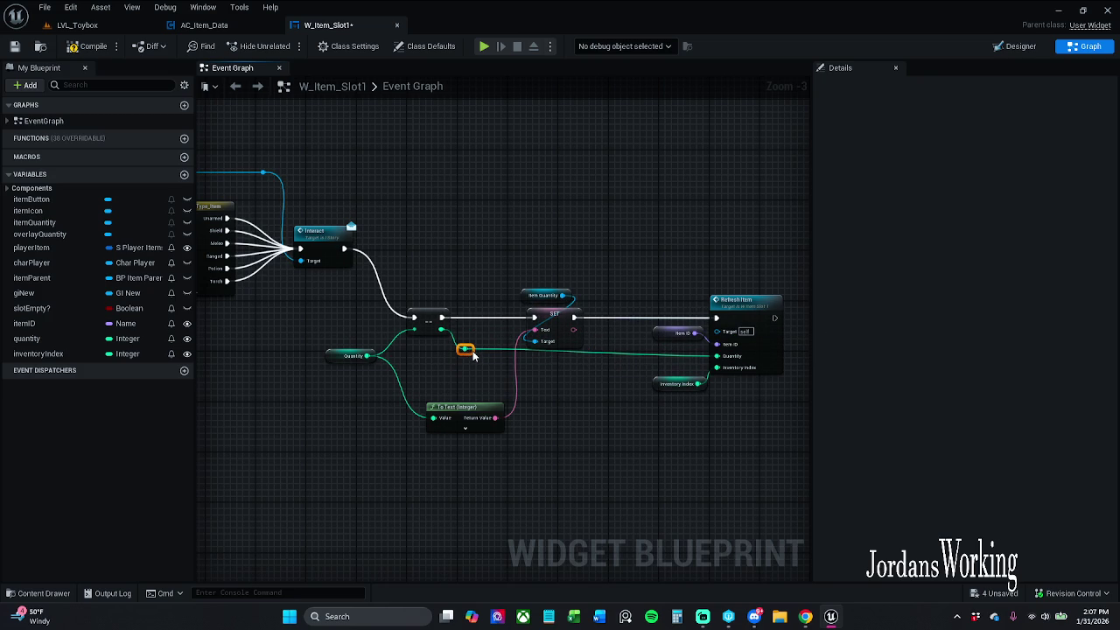
{"action": "left_click", "coordinate": [353, 355]}
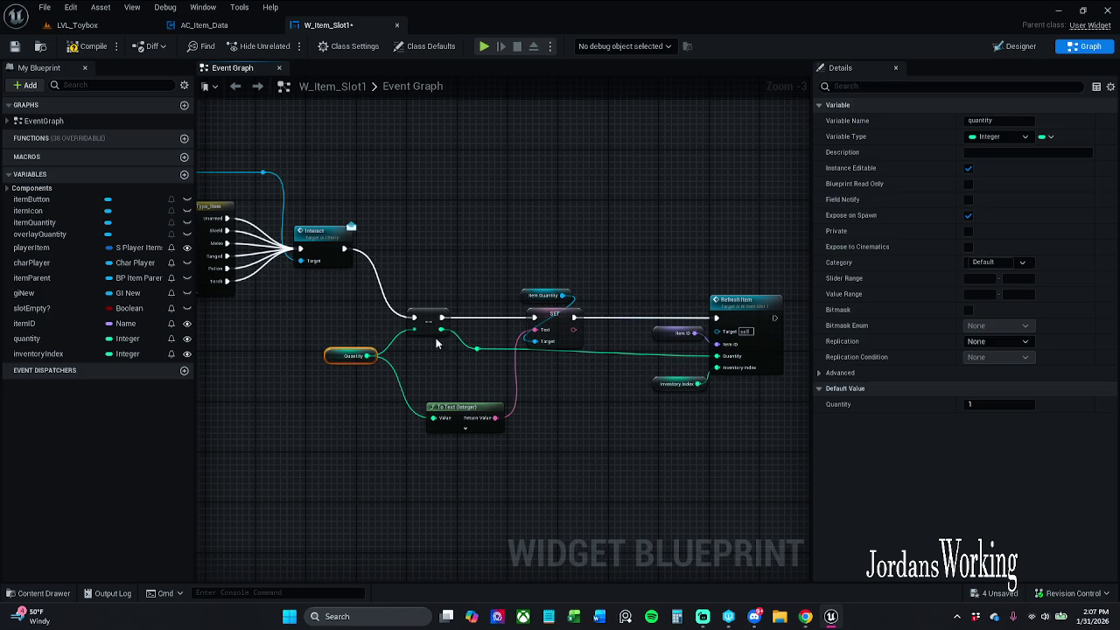
{"action": "left_click", "coordinate": [477, 349]}
{"action": "left_click", "coordinate": [760, 313], "text": "shift"}
{"action": "left_click", "coordinate": [654, 254]}
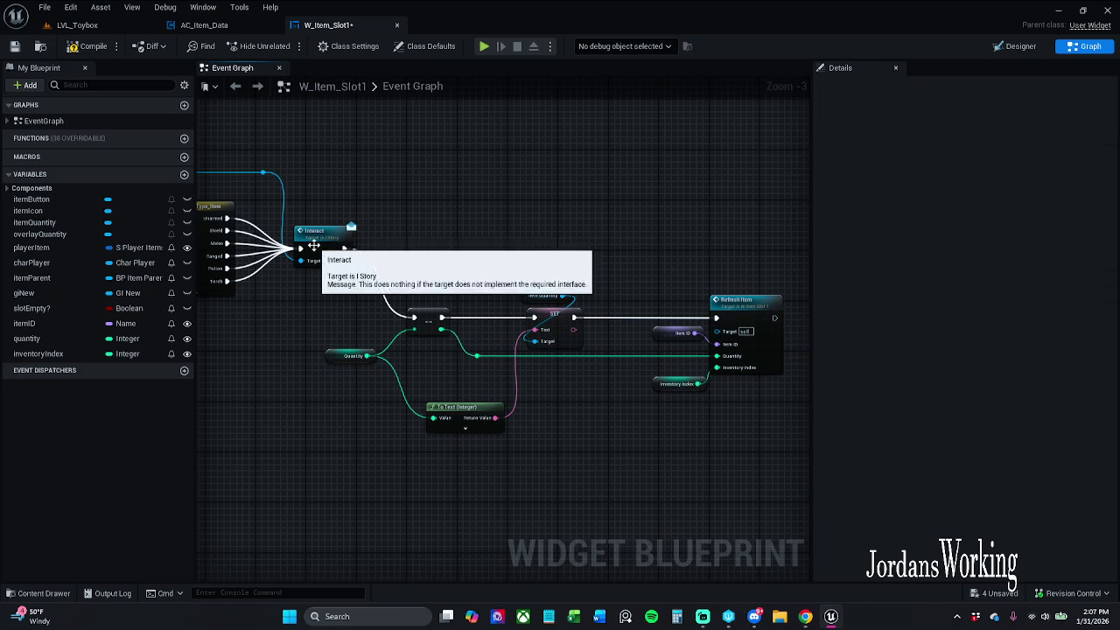
Save the widget blueprint and start playing the LVL_Toybox level
{"action": "left_click", "coordinate": [14, 45]}
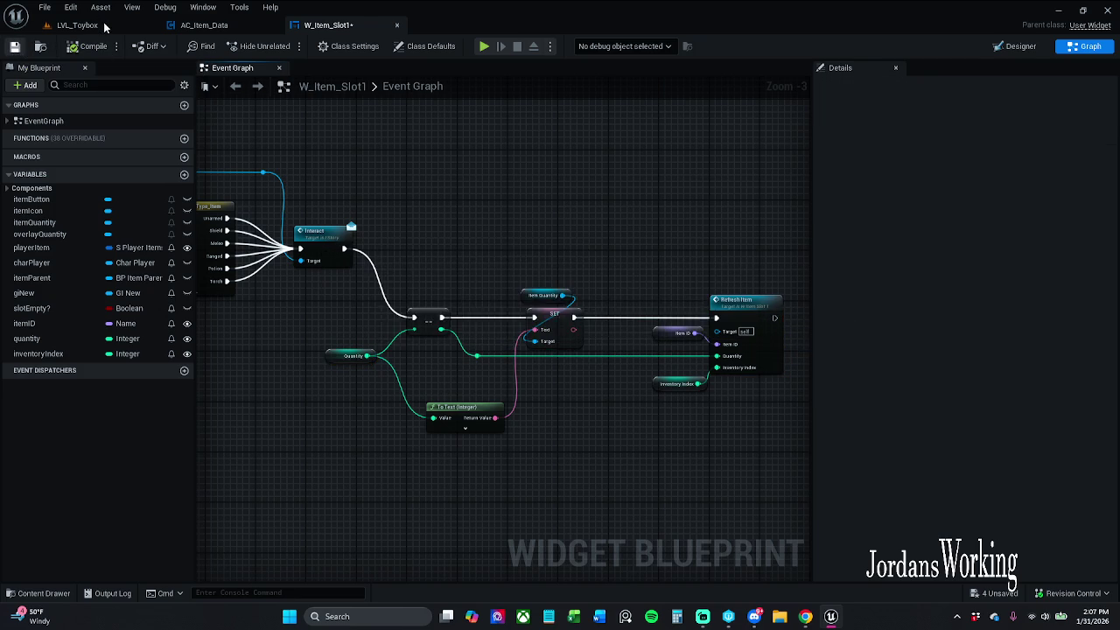
{"action": "left_click", "coordinate": [103, 26]}
{"action": "left_click", "coordinate": [285, 46]}
Check the inventory stacks in play, then return to W_Item_Slot1's event graph
{"action": "key", "text": "i"}
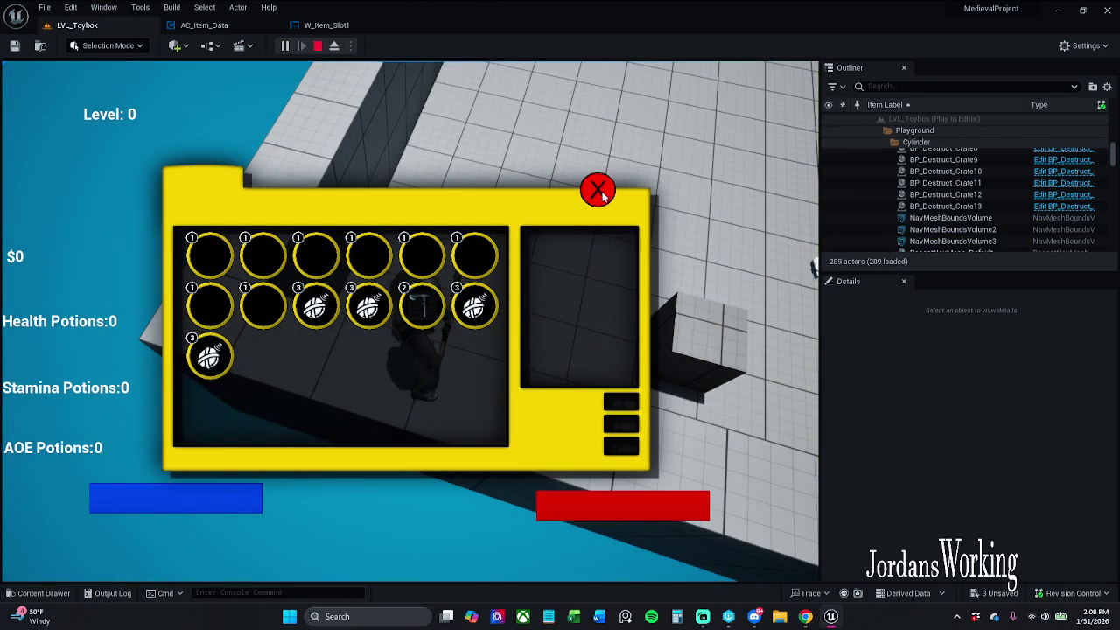
{"action": "key", "text": "Escape"}
{"action": "left_click", "coordinate": [326, 25]}
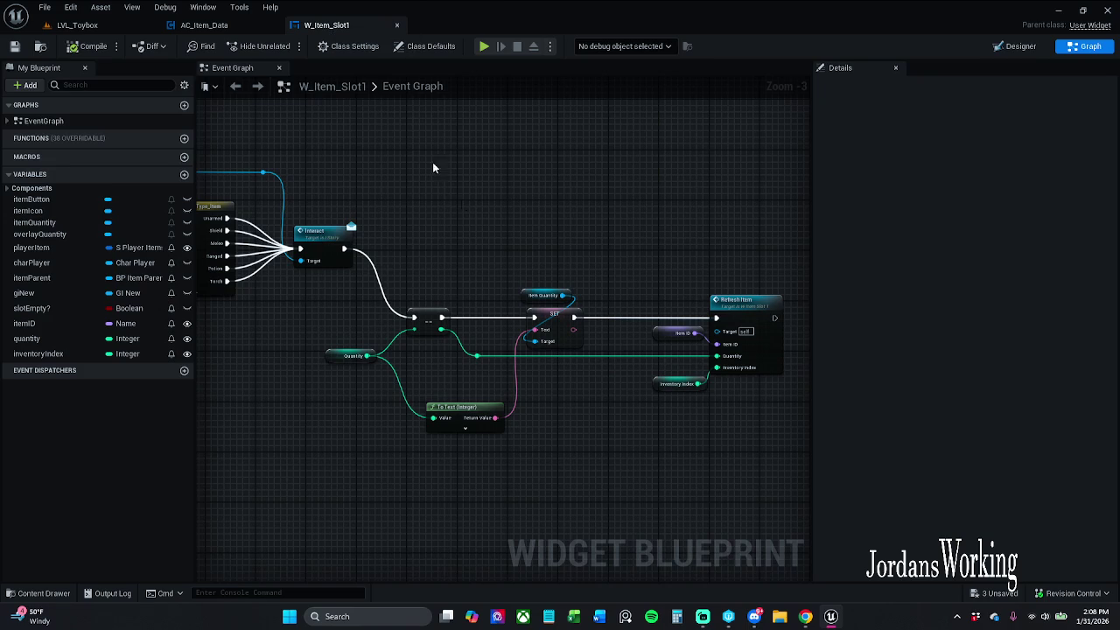
{"action": "left_click_drag", "start_coordinate": [366, 355], "coordinate": [477, 356]}
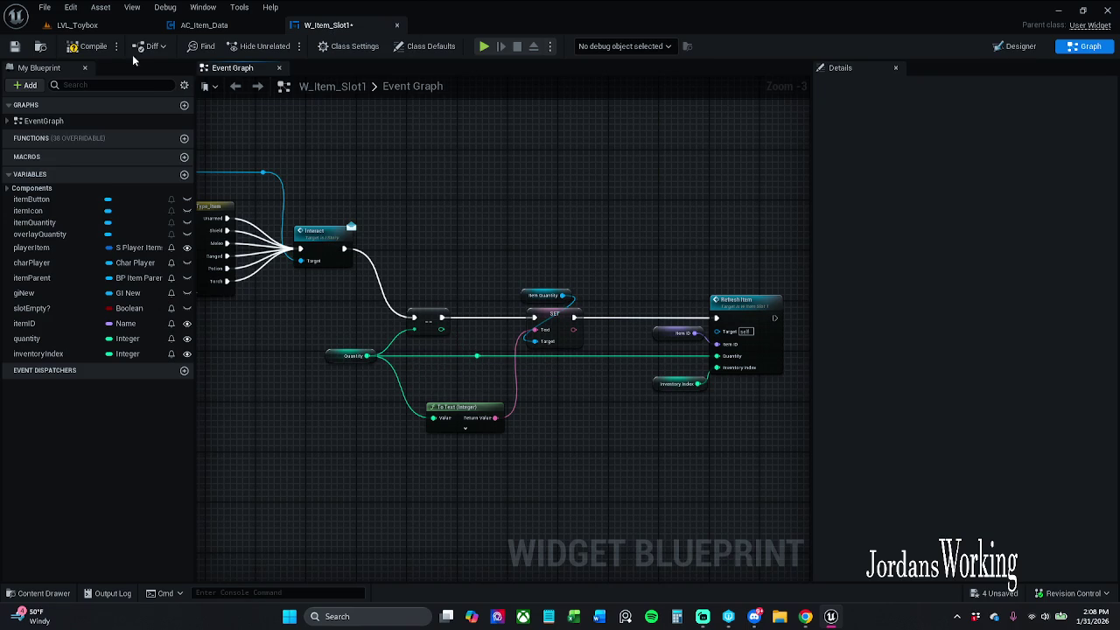
Compile the widget blueprint and retest the inventory in LVL_Toybox
{"action": "left_click", "coordinate": [95, 49]}
{"action": "left_click", "coordinate": [77, 25]}
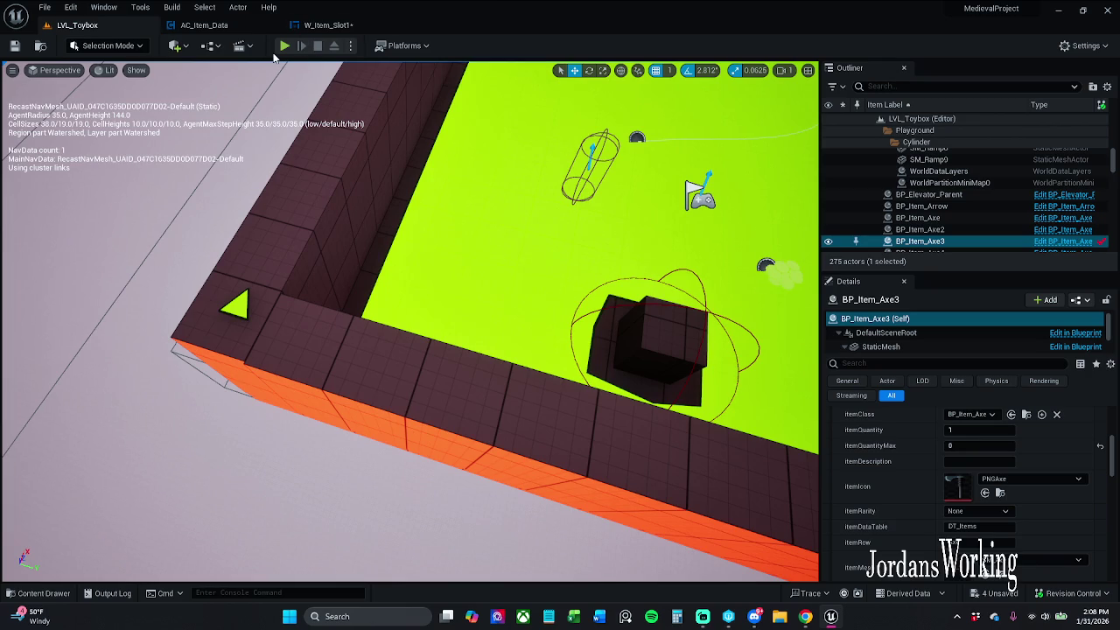
{"action": "left_click", "coordinate": [285, 48]}
{"action": "key", "text": "i"}
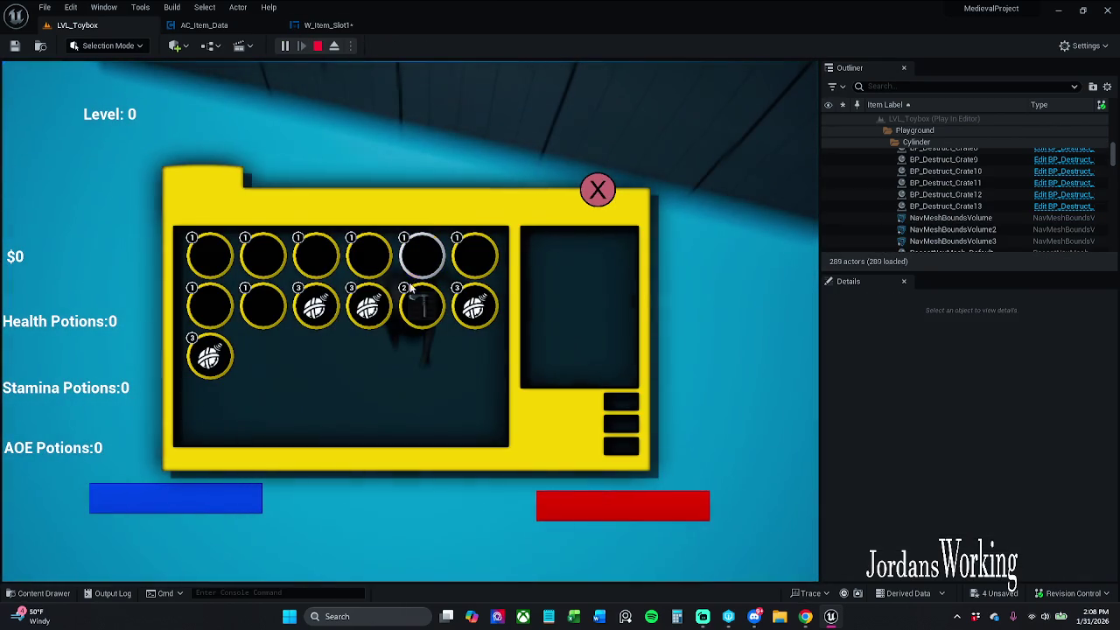
{"action": "key", "text": "Escape"}
Break the SET-to-Refresh Item exec wire, then test using one pickaxe from its stack
{"action": "left_click", "coordinate": [355, 24]}
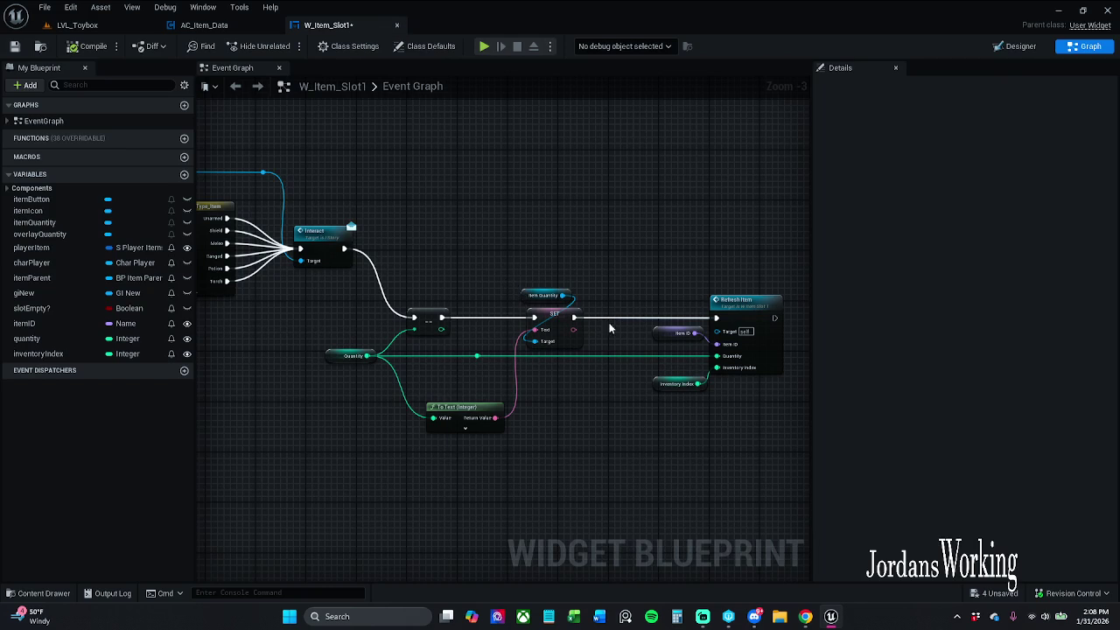
{"action": "left_click", "coordinate": [610, 318], "text": "alt"}
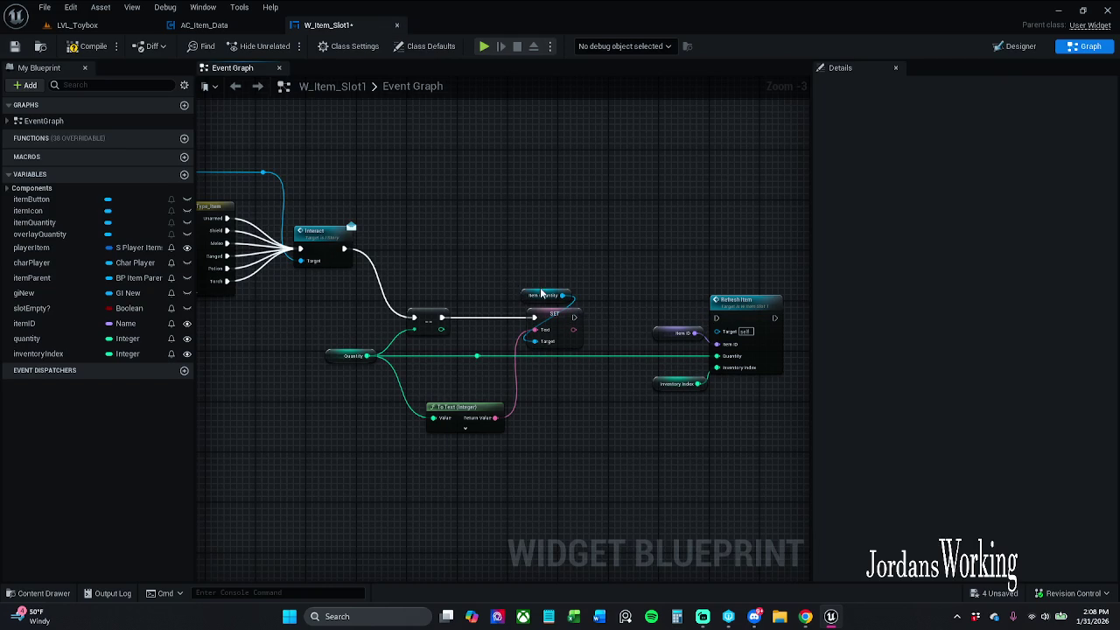
{"action": "left_click", "coordinate": [79, 25]}
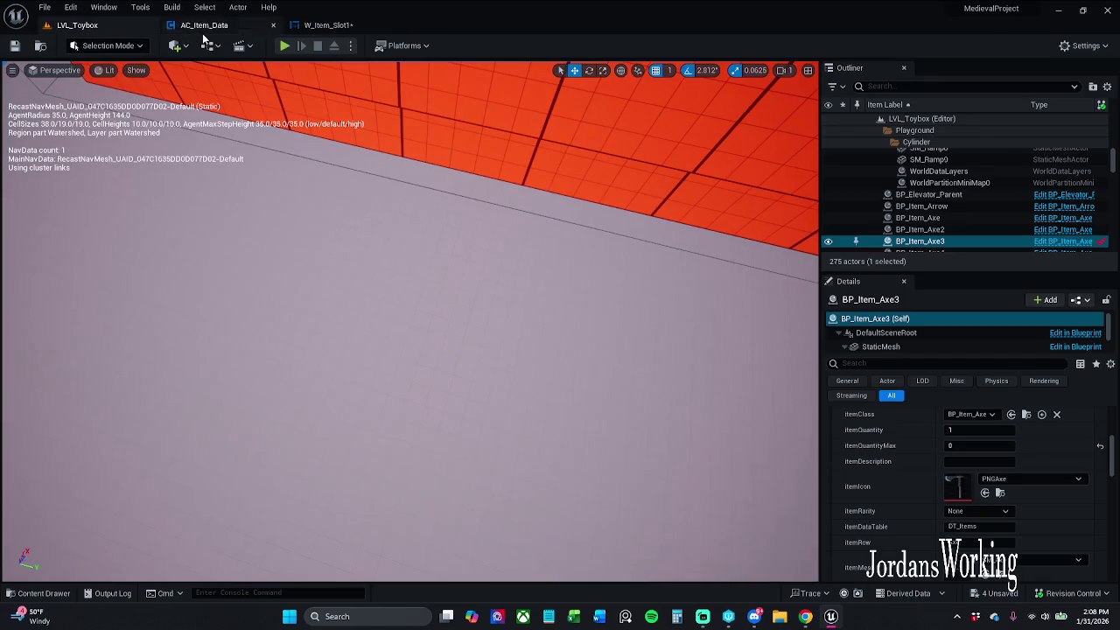
{"action": "left_click", "coordinate": [284, 45]}
{"action": "left_click", "coordinate": [423, 319]}
{"action": "left_click", "coordinate": [597, 192]}
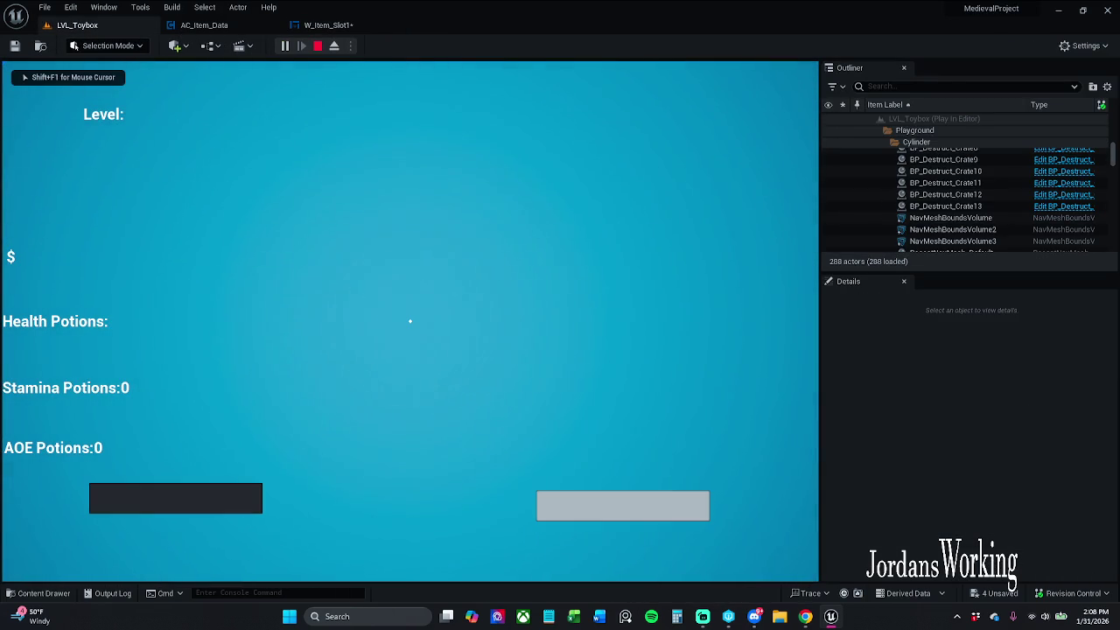
{"action": "key", "text": "Escape"}
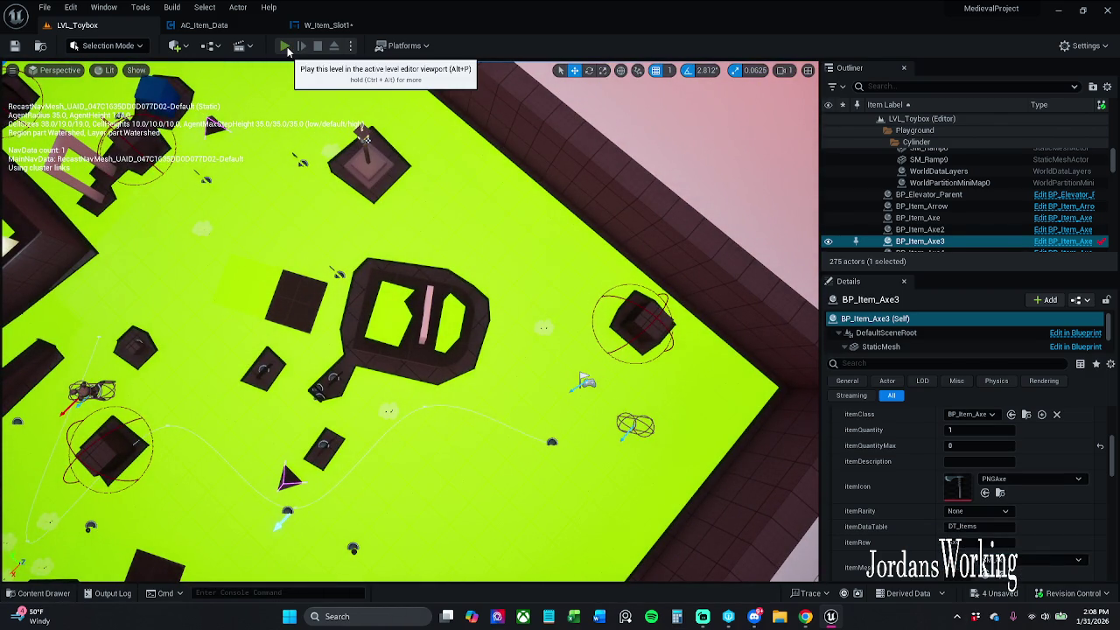
Replay the level, recheck the pickaxe stack count, and return to W_Item_Slot1
{"action": "left_click", "coordinate": [286, 47]}
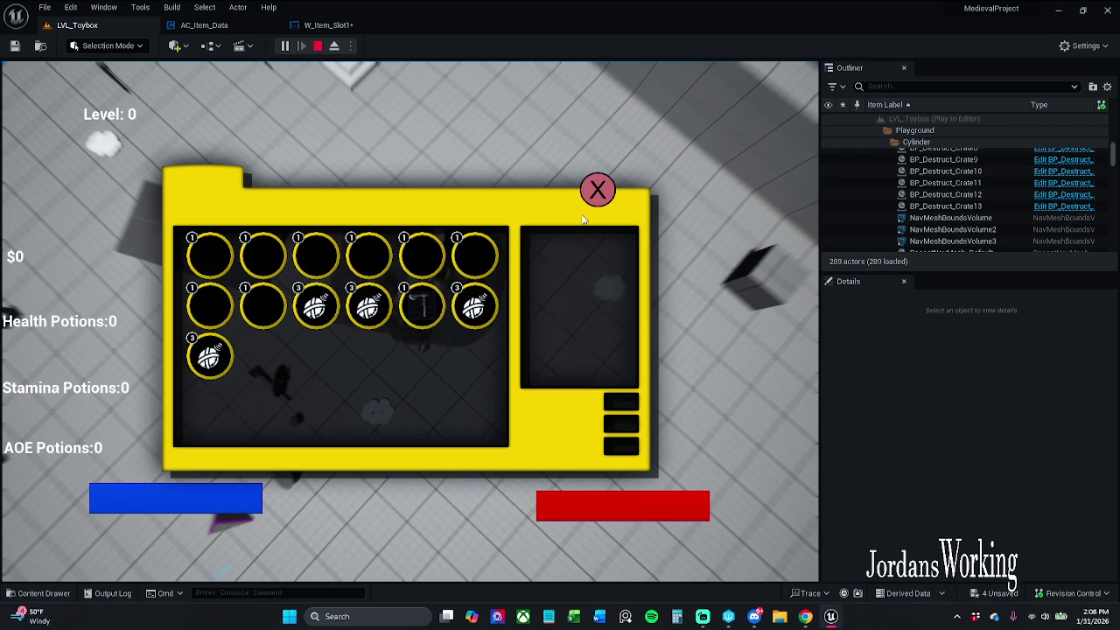
{"action": "left_click", "coordinate": [598, 190]}
{"action": "key", "text": "i"}
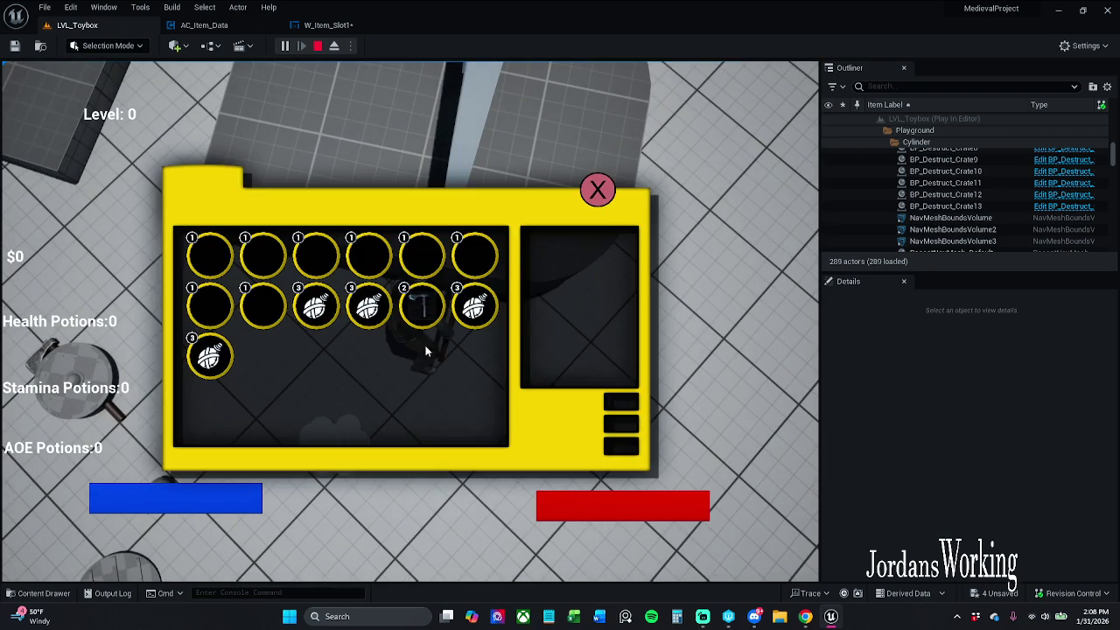
{"action": "left_click", "coordinate": [598, 190]}
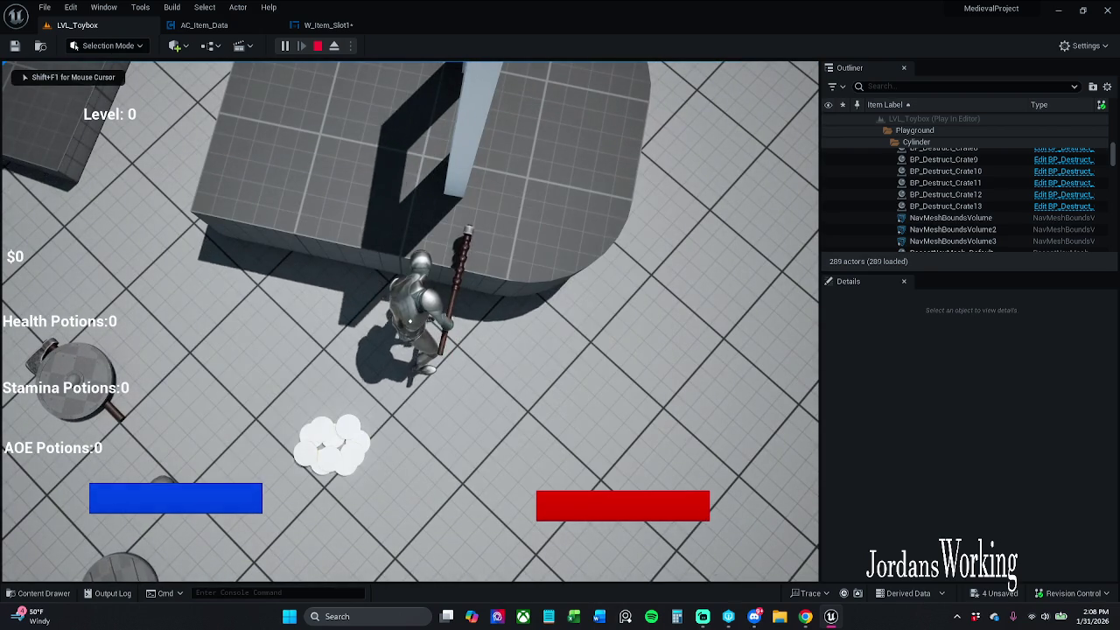
{"action": "key", "text": "i"}
{"action": "left_click", "coordinate": [591, 198]}
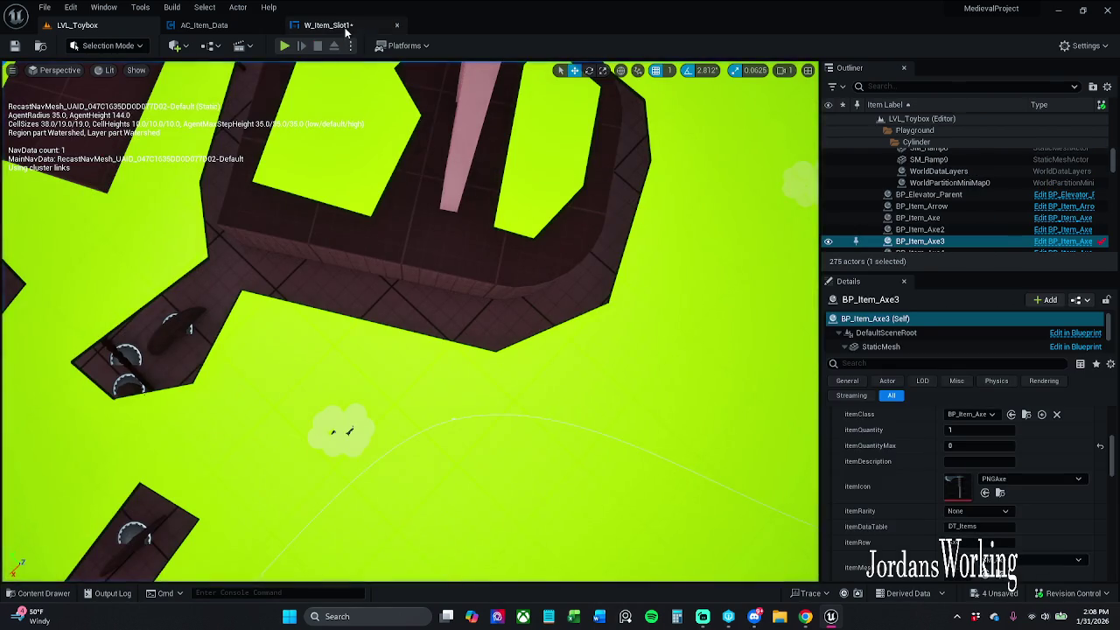
{"action": "left_click", "coordinate": [328, 25]}
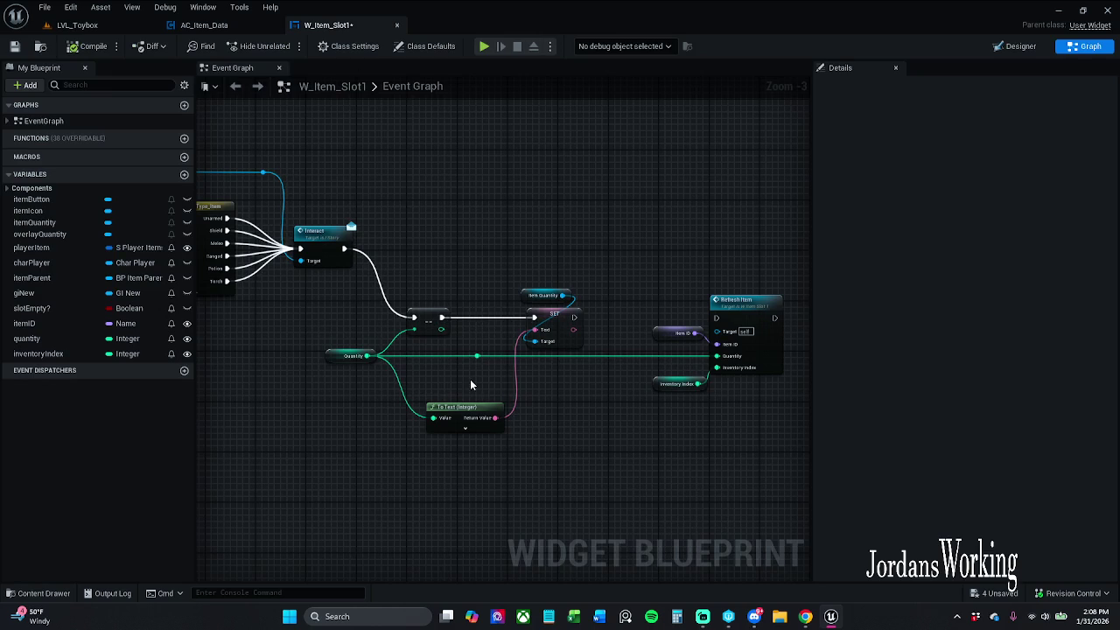
Move the Refresh Item node and its two getters down-left in the graph
{"action": "left_click_drag", "start_coordinate": [576, 378], "coordinate": [515, 386]}
{"action": "left_click_drag", "start_coordinate": [584, 295], "coordinate": [687, 411]}
{"action": "left_click", "coordinate": [694, 398]}
{"action": "mouse_move", "coordinate": [584, 299]}
{"action": "left_mouse_down"}
{"action": "mouse_move", "coordinate": [788, 489]}
{"action": "mouse_move", "coordinate": [737, 411]}
{"action": "left_mouse_up"}
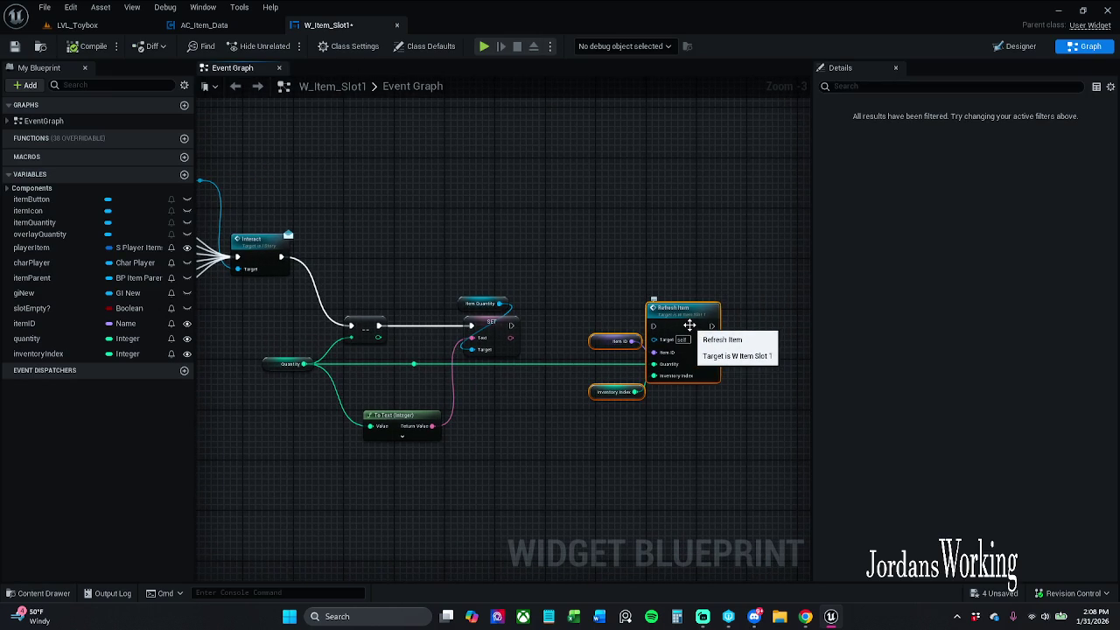
{"action": "left_click_drag", "start_coordinate": [689, 325], "coordinate": [632, 465]}
{"action": "left_click", "coordinate": [582, 369]}
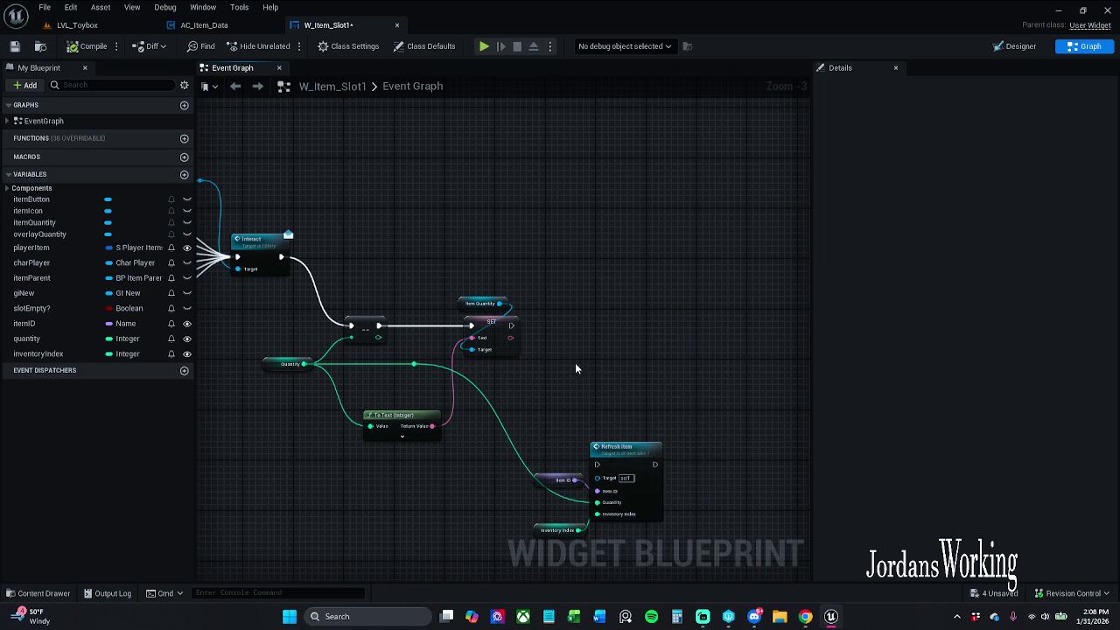
Pull a new execution wire out of the SET node's exec output
{"action": "mouse_move", "coordinate": [340, 251]}
{"action": "left_mouse_down"}
{"action": "mouse_move", "coordinate": [464, 266]}
{"action": "mouse_move", "coordinate": [775, 262]}
{"action": "mouse_move", "coordinate": [536, 253]}
{"action": "mouse_move", "coordinate": [556, 252]}
{"action": "mouse_move", "coordinate": [186, 209]}
{"action": "mouse_move", "coordinate": [49, 159]}
{"action": "left_mouse_up"}
{"action": "left_click_drag", "start_coordinate": [469, 171], "coordinate": [892, 202]}
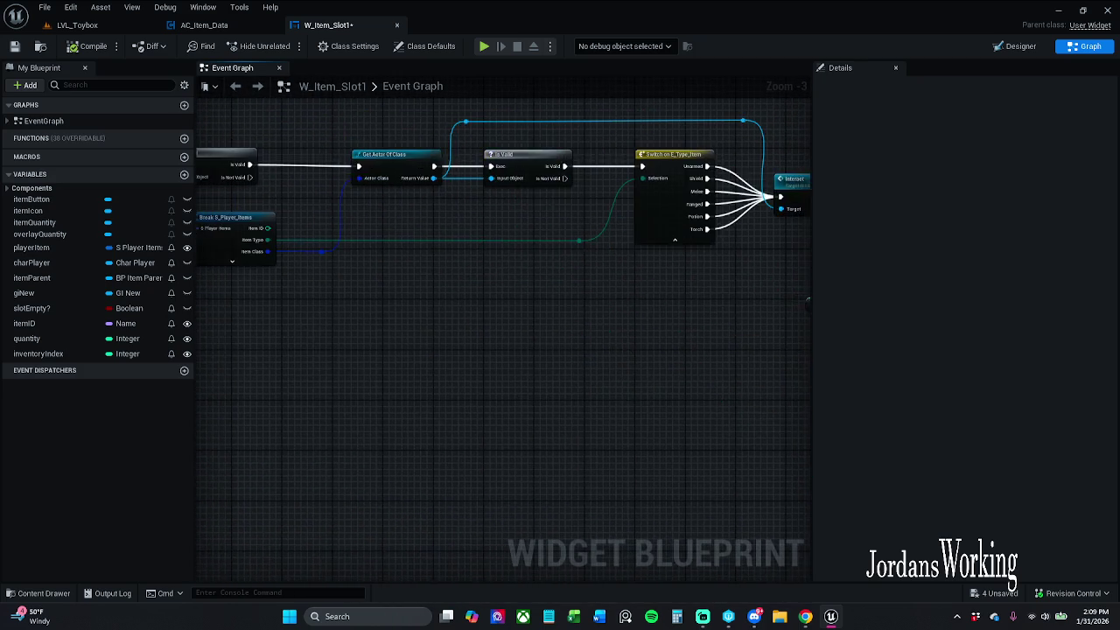
{"action": "left_click_drag", "start_coordinate": [770, 263], "coordinate": [631, 358]}
{"action": "mouse_move", "coordinate": [551, 263]}
{"action": "left_mouse_down"}
{"action": "mouse_move", "coordinate": [628, 265]}
{"action": "mouse_move", "coordinate": [603, 260]}
{"action": "left_mouse_up"}
Add a Set members in S_Player_Items node after SET
{"action": "type", "text": "set e"}
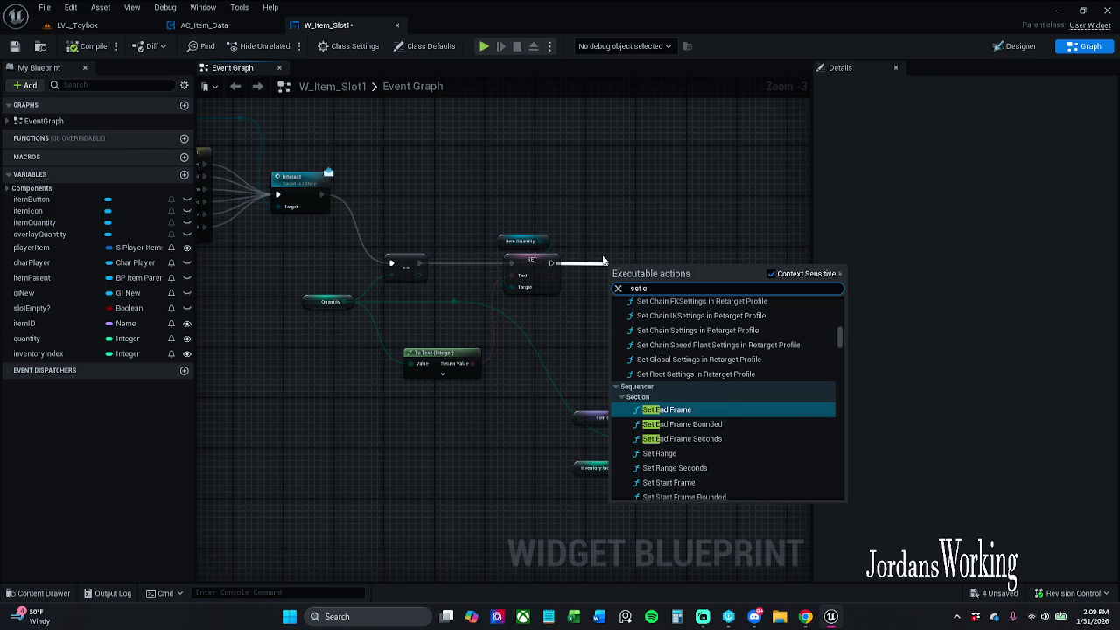
{"action": "key", "text": "BackSpace"}
{"action": "type", "text": "members in"}
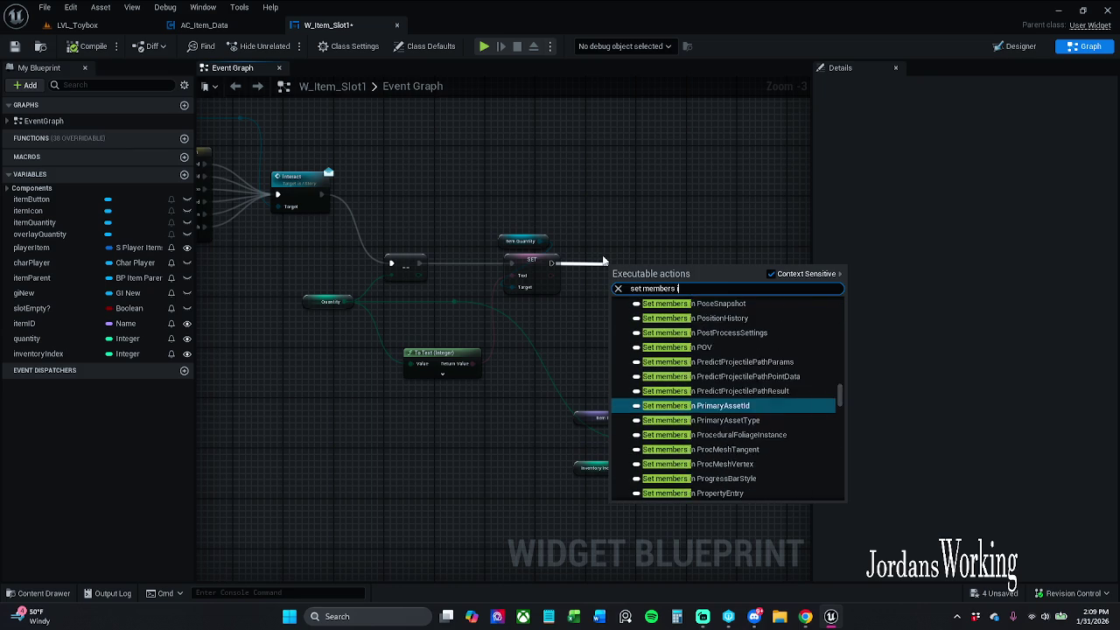
{"action": "type", "text": " S_"}
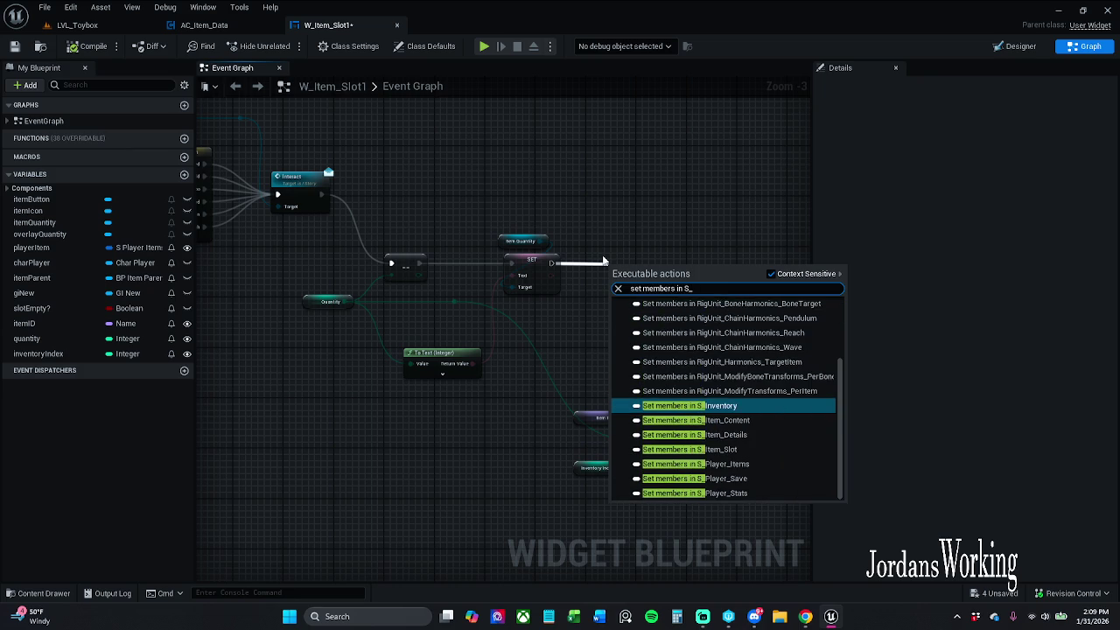
{"action": "type", "text": "Pl"}
{"action": "key", "text": "Up"}
{"action": "key", "text": "Return"}
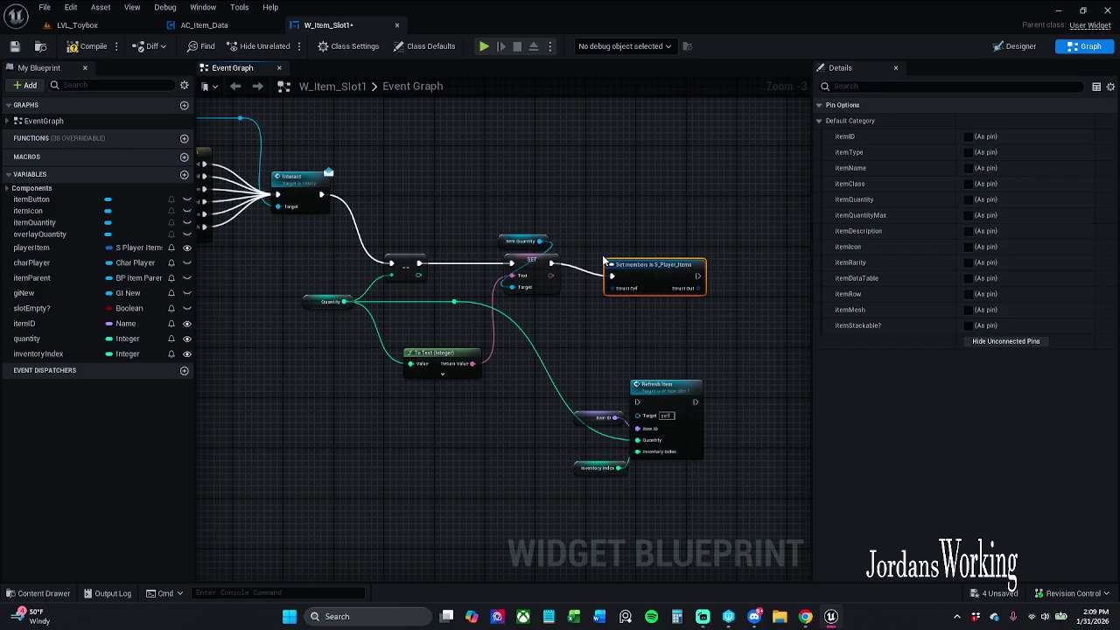
{"action": "left_click_drag", "start_coordinate": [651, 264], "coordinate": [671, 252]}
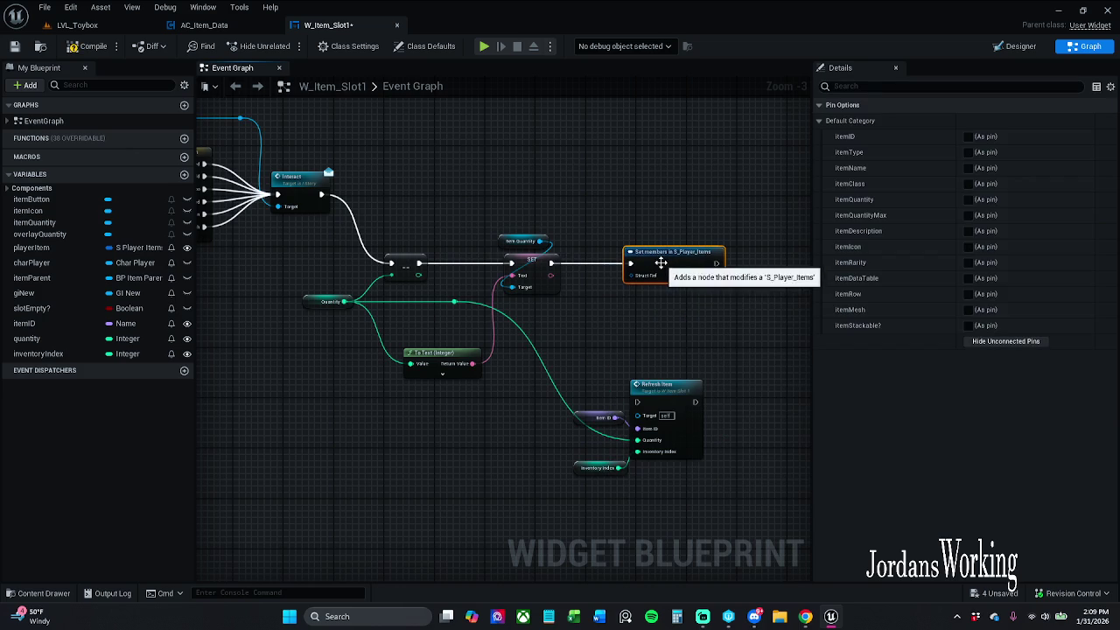
Expose itemQuantity on the node and connect Quantity to it
{"action": "left_click", "coordinate": [967, 200]}
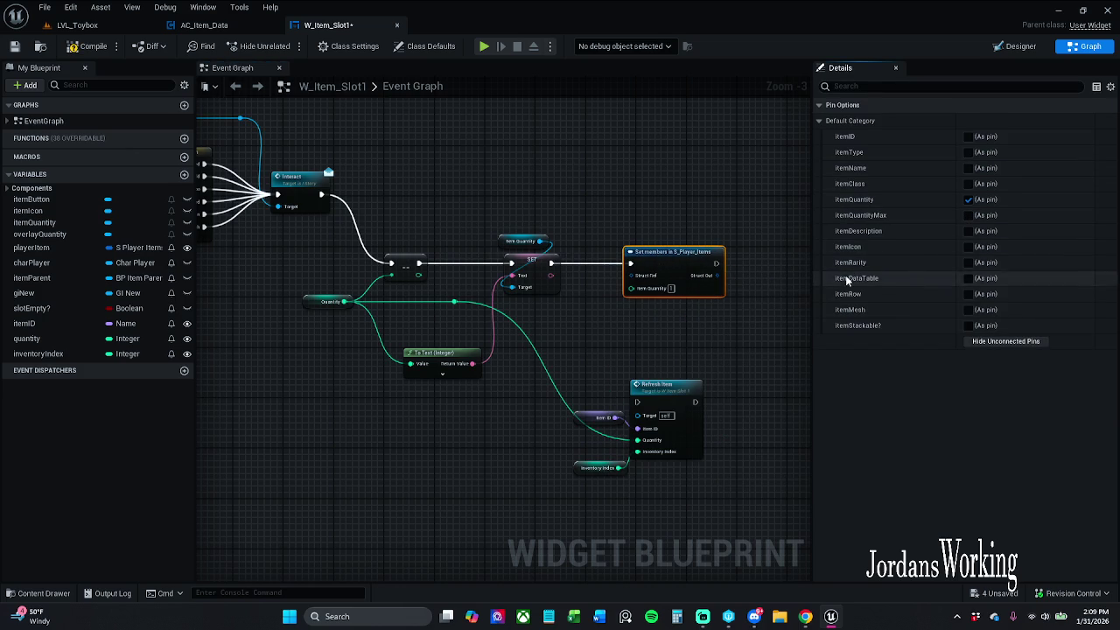
{"action": "left_click", "coordinate": [727, 338]}
{"action": "mouse_move", "coordinate": [455, 304]}
{"action": "left_mouse_down"}
{"action": "mouse_move", "coordinate": [624, 292]}
{"action": "mouse_move", "coordinate": [638, 331]}
{"action": "left_mouse_up"}
{"action": "left_click", "coordinate": [599, 306]}
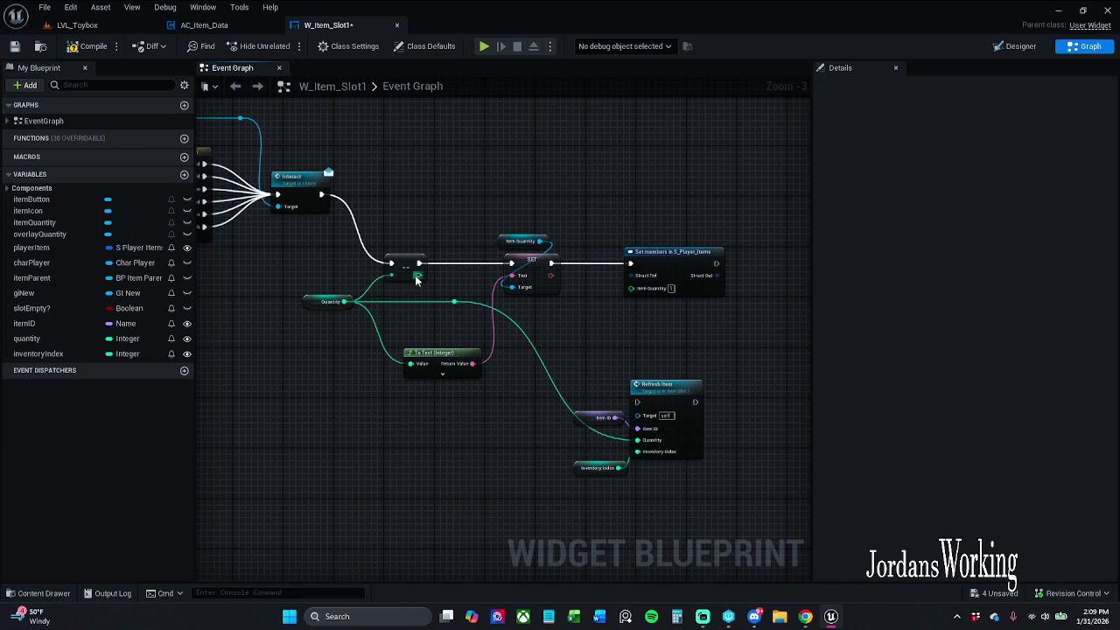
{"action": "mouse_move", "coordinate": [418, 275]}
{"action": "left_mouse_down"}
{"action": "mouse_move", "coordinate": [463, 311]}
{"action": "mouse_move", "coordinate": [454, 302]}
{"action": "mouse_move", "coordinate": [621, 304]}
{"action": "mouse_move", "coordinate": [635, 287]}
{"action": "left_mouse_up"}
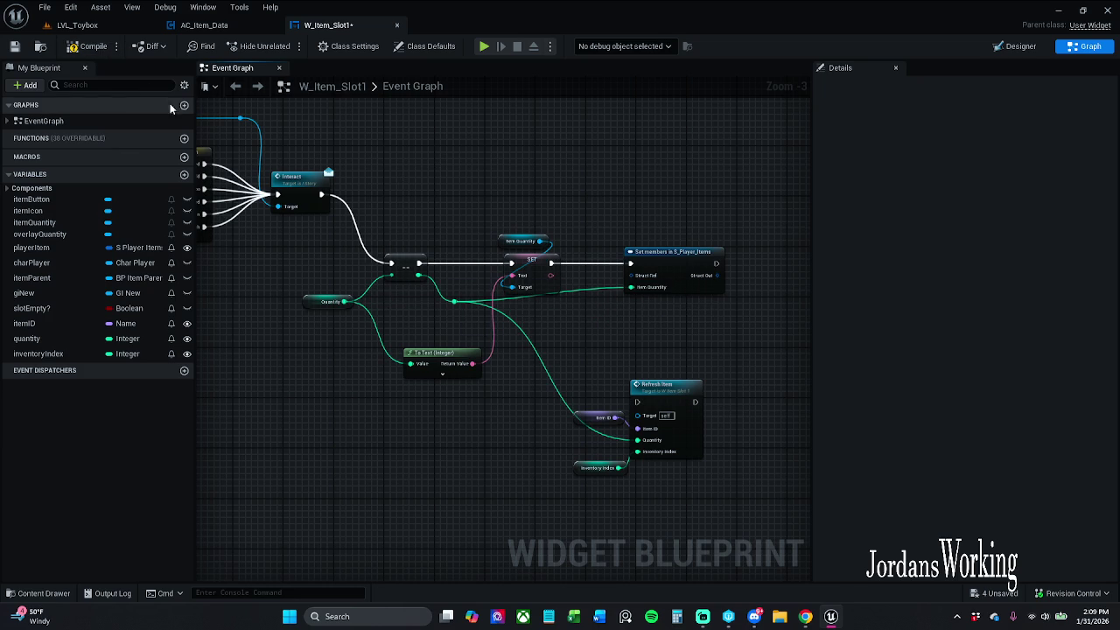
Feed a Player Item getter into Set members, recompile to clear the error, and save
{"action": "left_click", "coordinate": [88, 50]}
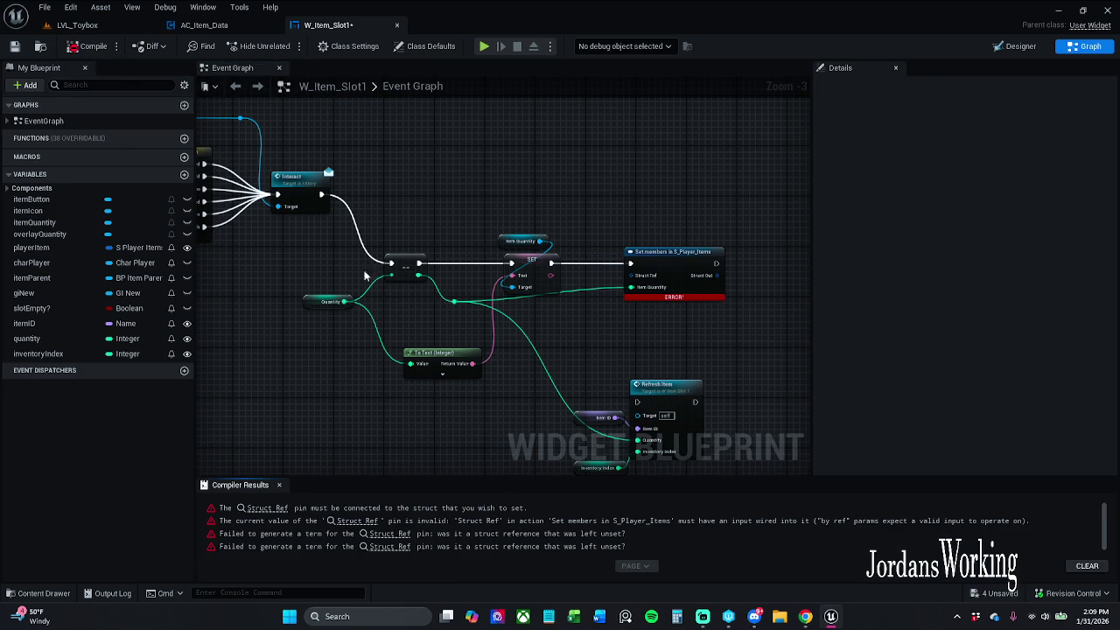
{"action": "left_click", "coordinate": [279, 484]}
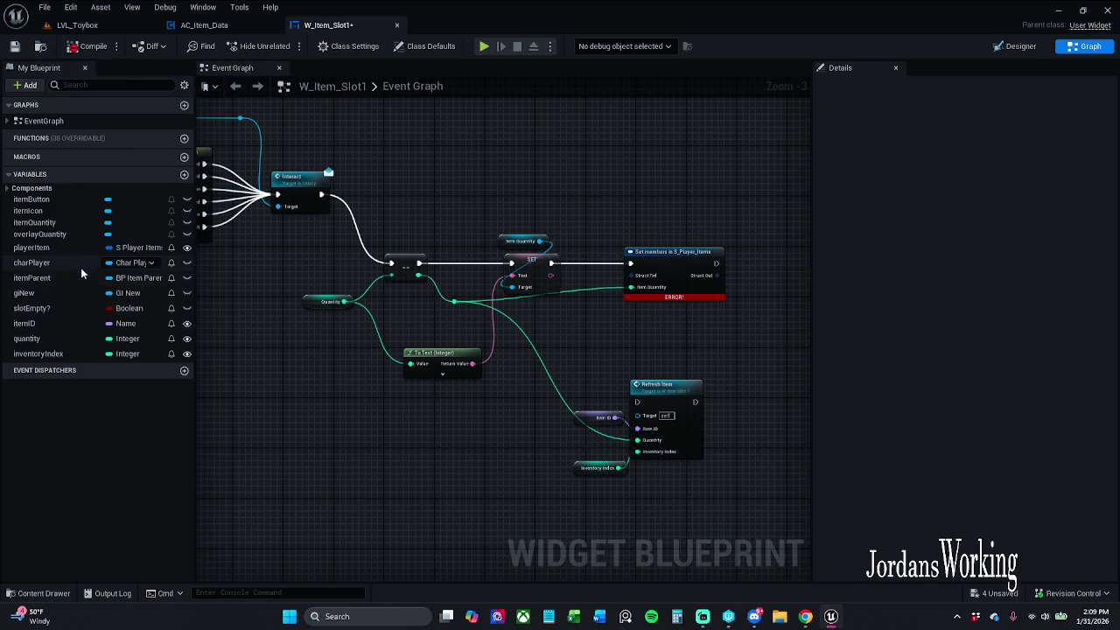
{"action": "mouse_move", "coordinate": [306, 172]}
{"action": "left_mouse_down"}
{"action": "mouse_move", "coordinate": [743, 202]}
{"action": "mouse_move", "coordinate": [788, 219]}
{"action": "mouse_move", "coordinate": [414, 331]}
{"action": "left_mouse_up"}
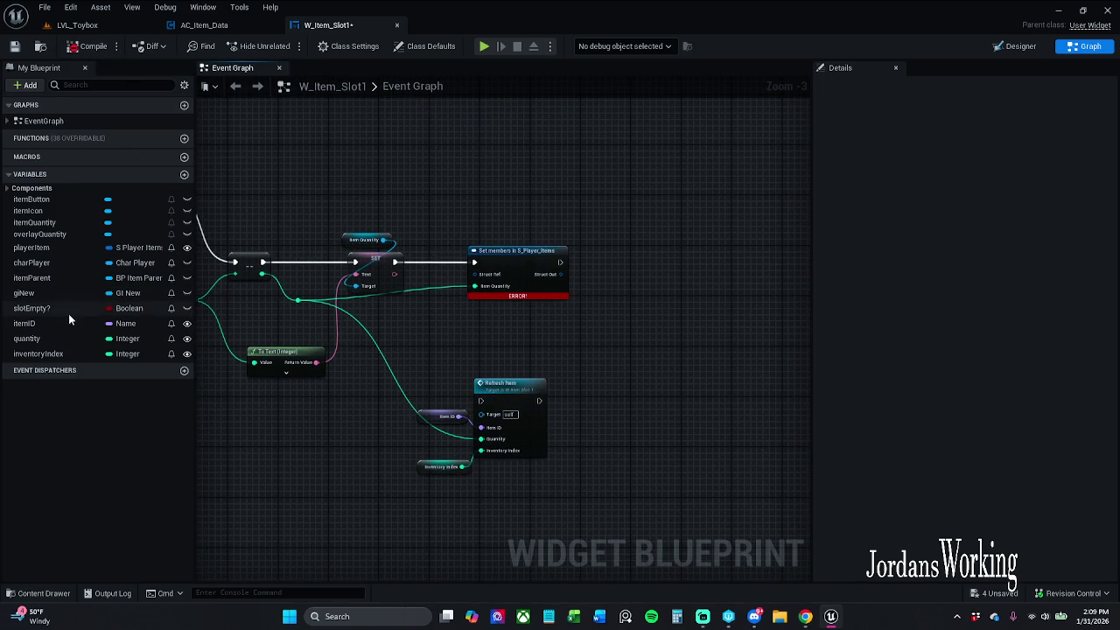
{"action": "mouse_move", "coordinate": [57, 249]}
{"action": "left_mouse_down"}
{"action": "mouse_move", "coordinate": [441, 274]}
{"action": "mouse_move", "coordinate": [461, 243]}
{"action": "mouse_move", "coordinate": [508, 241]}
{"action": "left_mouse_up"}
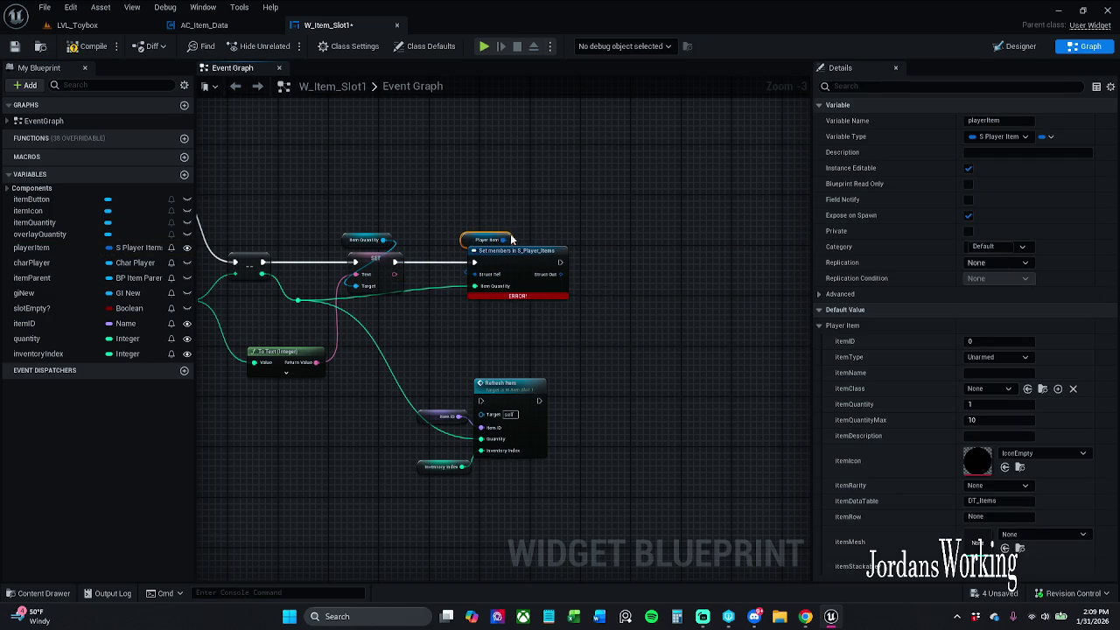
{"action": "left_click", "coordinate": [94, 46]}
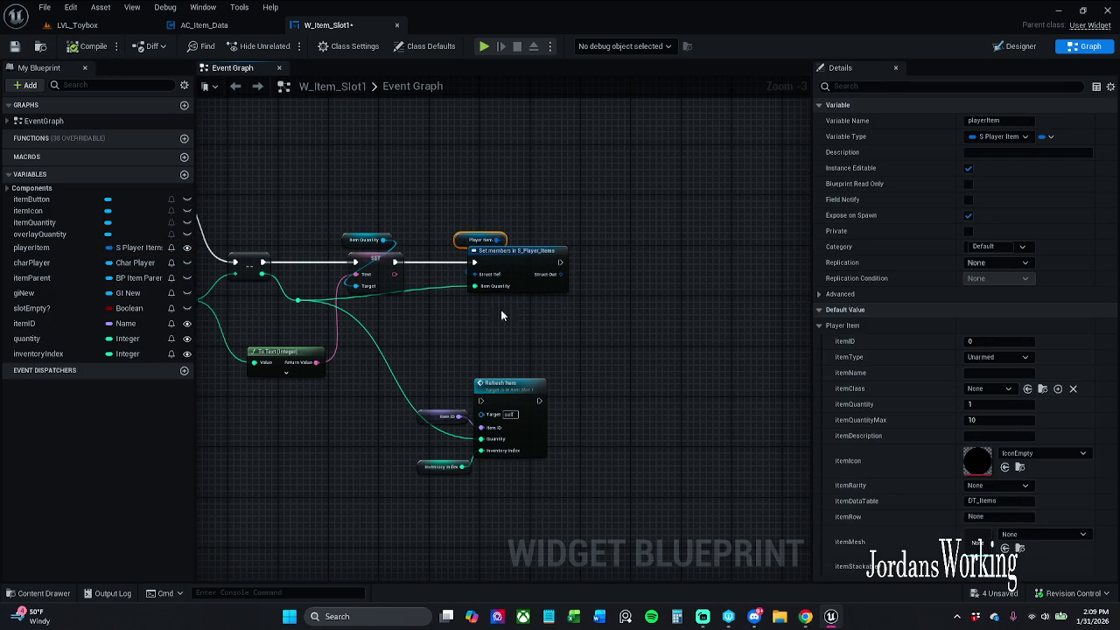
{"action": "left_click_drag", "start_coordinate": [460, 245], "coordinate": [460, 239]}
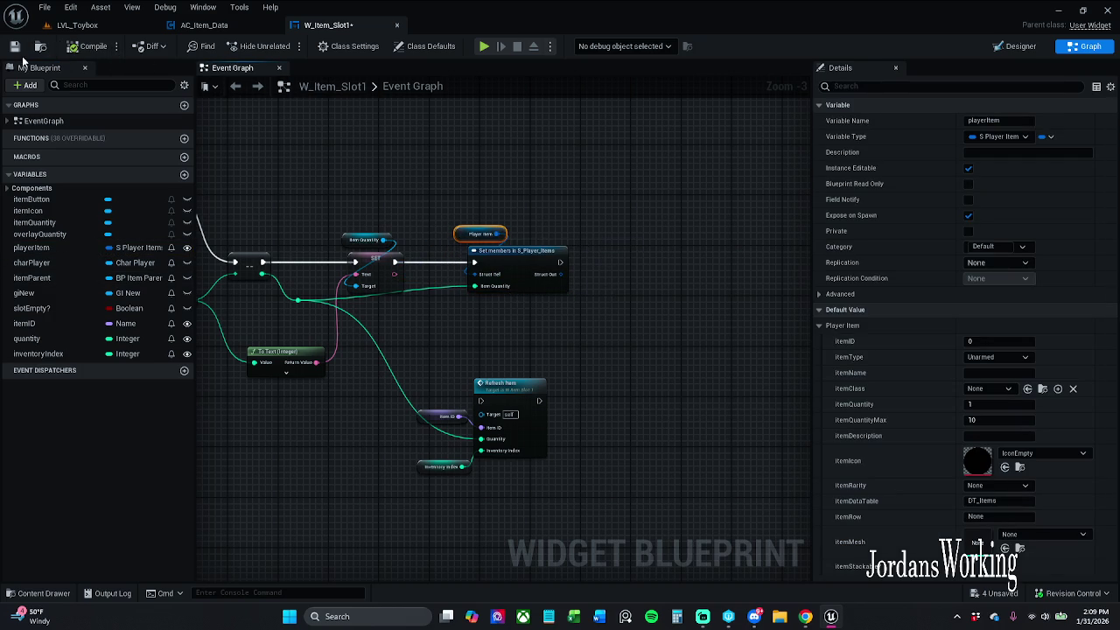
{"action": "key", "text": "ctrl+s"}
{"action": "left_click", "coordinate": [77, 25]}
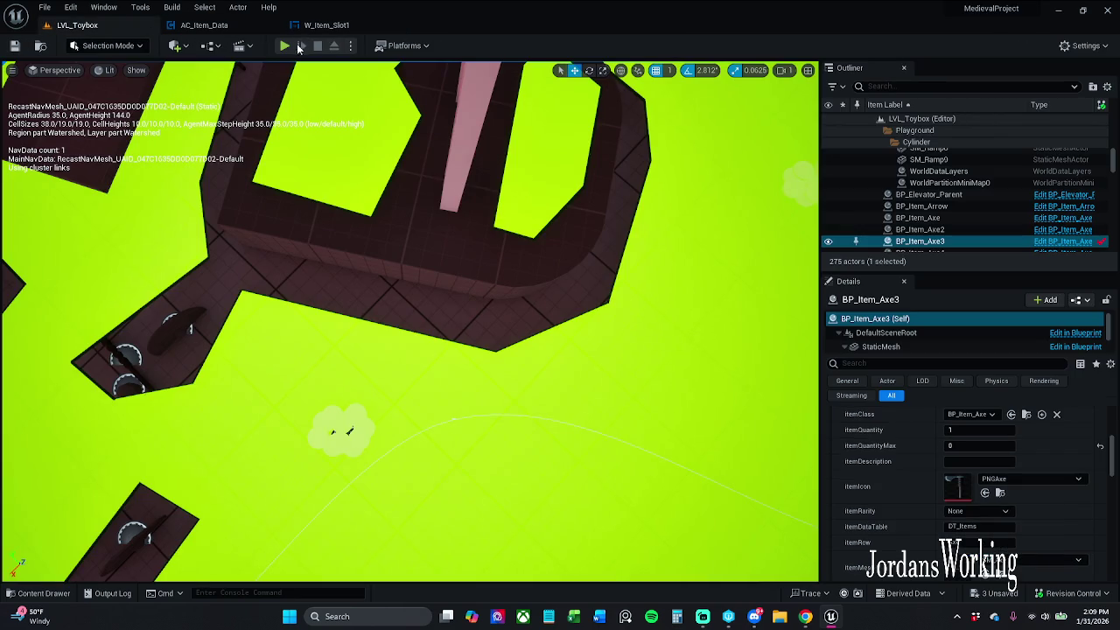
{"action": "left_click", "coordinate": [285, 46]}
{"action": "key", "text": "i"}
{"action": "left_click", "coordinate": [407, 307]}
{"action": "left_click", "coordinate": [597, 187]}
{"action": "key", "text": "i"}
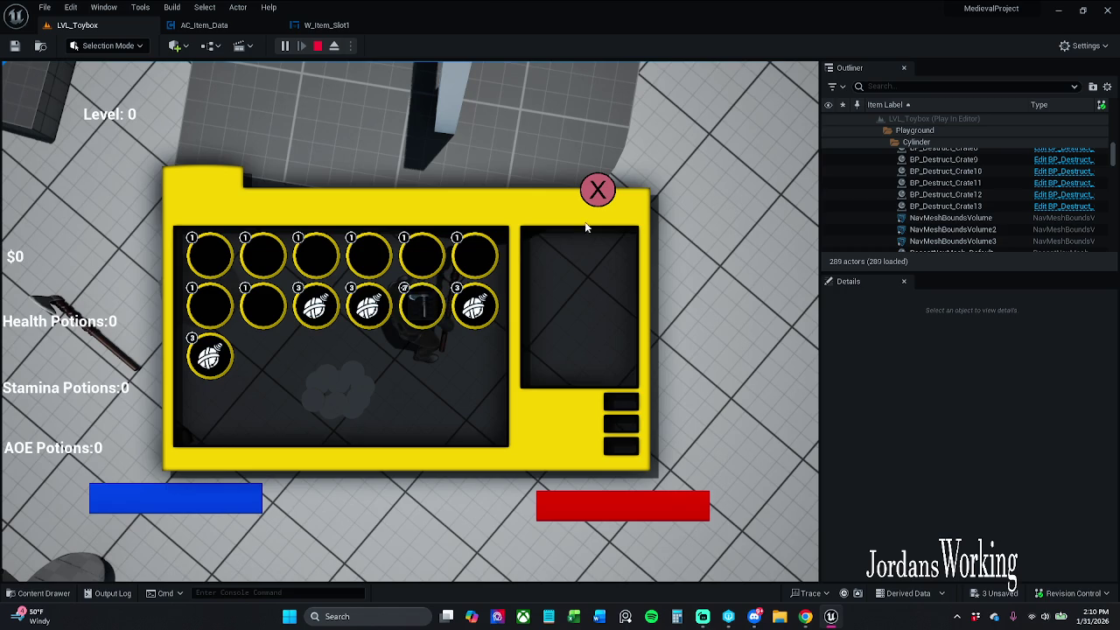
{"action": "left_click", "coordinate": [598, 192]}
{"action": "key", "text": "i"}
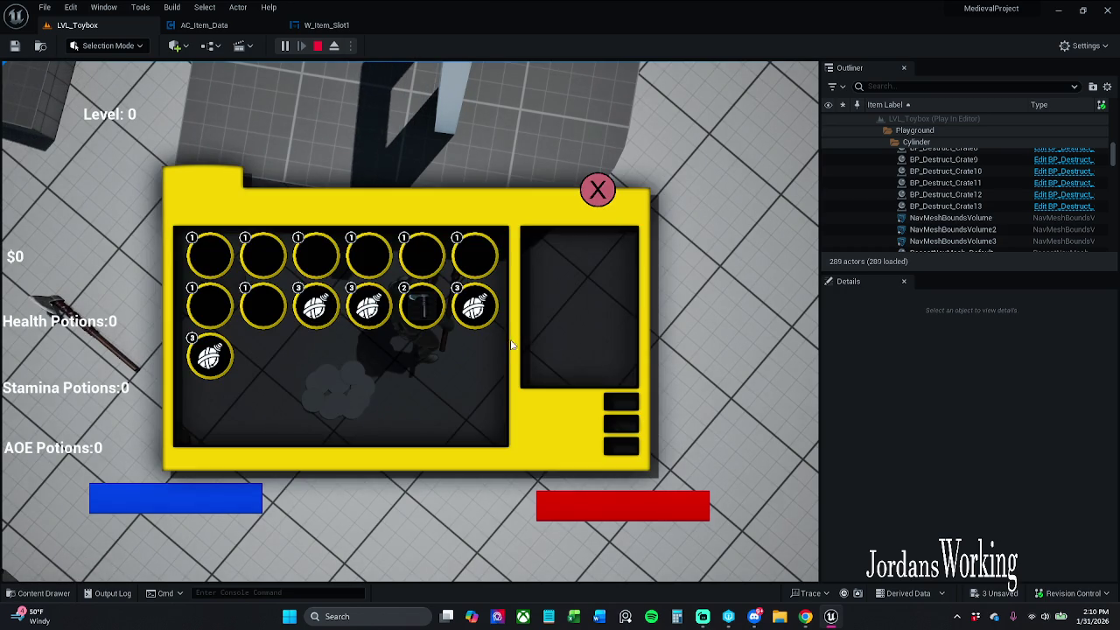
{"action": "left_click", "coordinate": [421, 308]}
{"action": "left_click", "coordinate": [598, 191]}
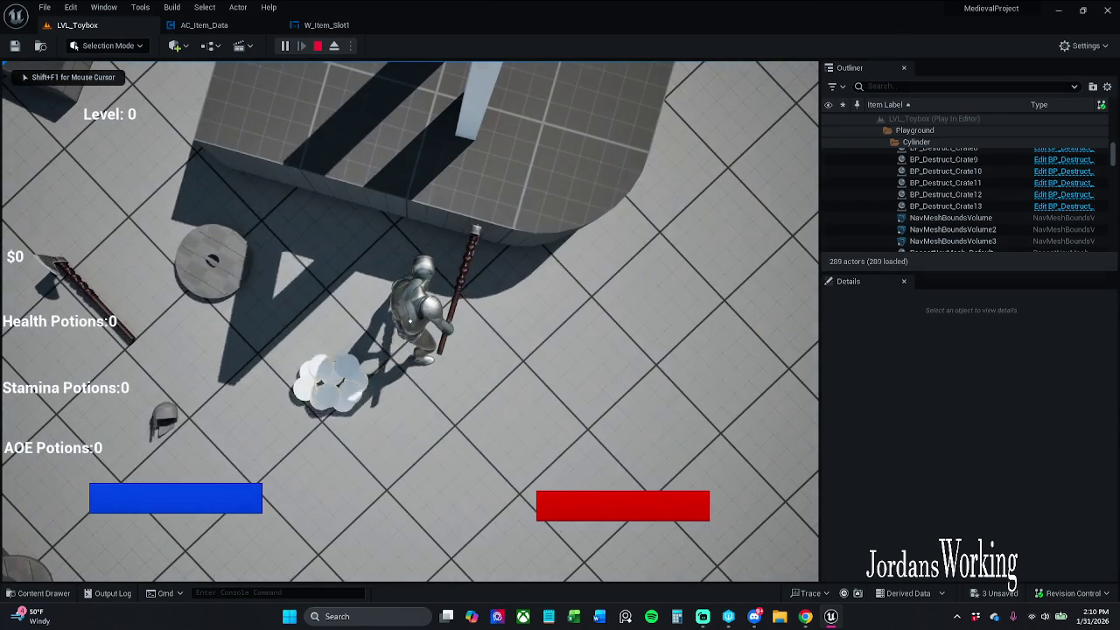
{"action": "key", "text": "i"}
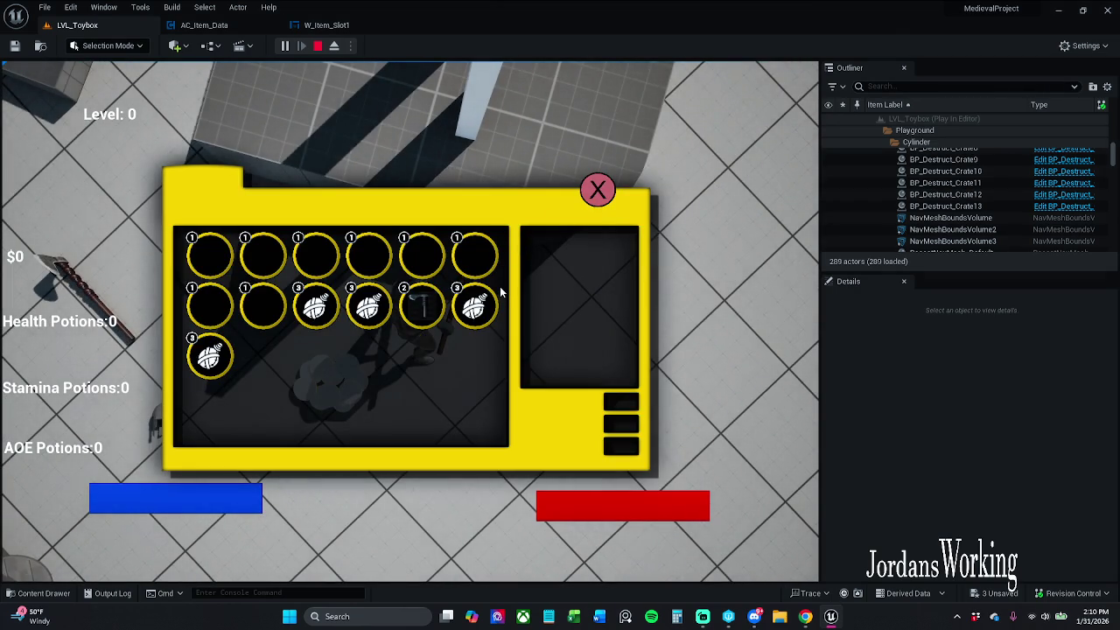
{"action": "key", "text": "Escape"}
{"action": "left_click", "coordinate": [326, 25]}
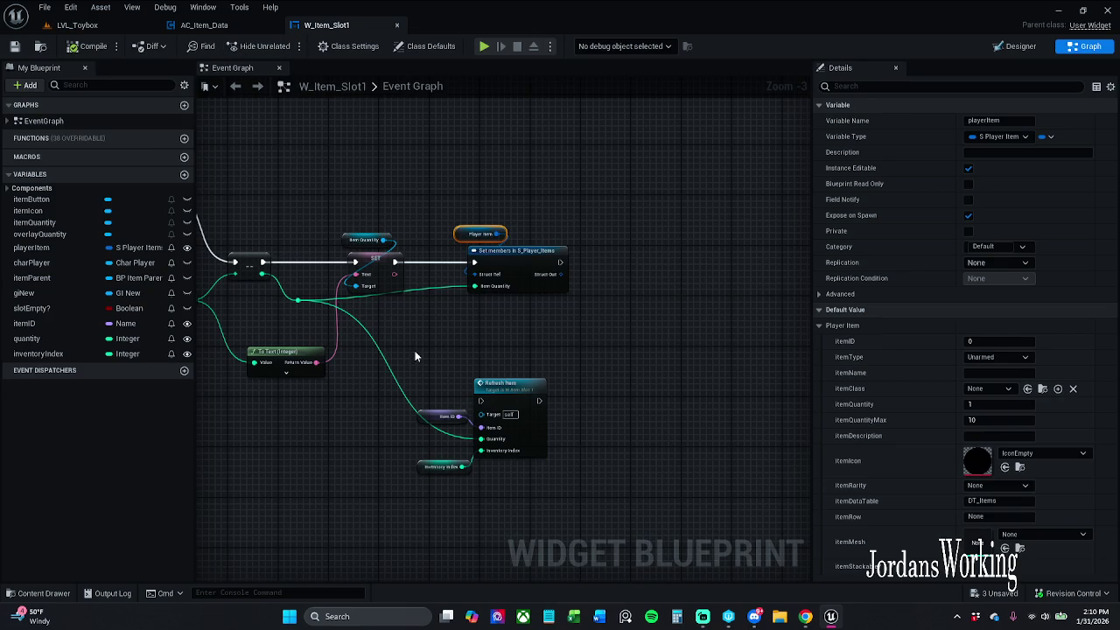
{"action": "mouse_move", "coordinate": [26, 338]}
{"action": "left_mouse_down"}
{"action": "mouse_move", "coordinate": [210, 289]}
{"action": "mouse_move", "coordinate": [304, 291]}
{"action": "left_mouse_up"}
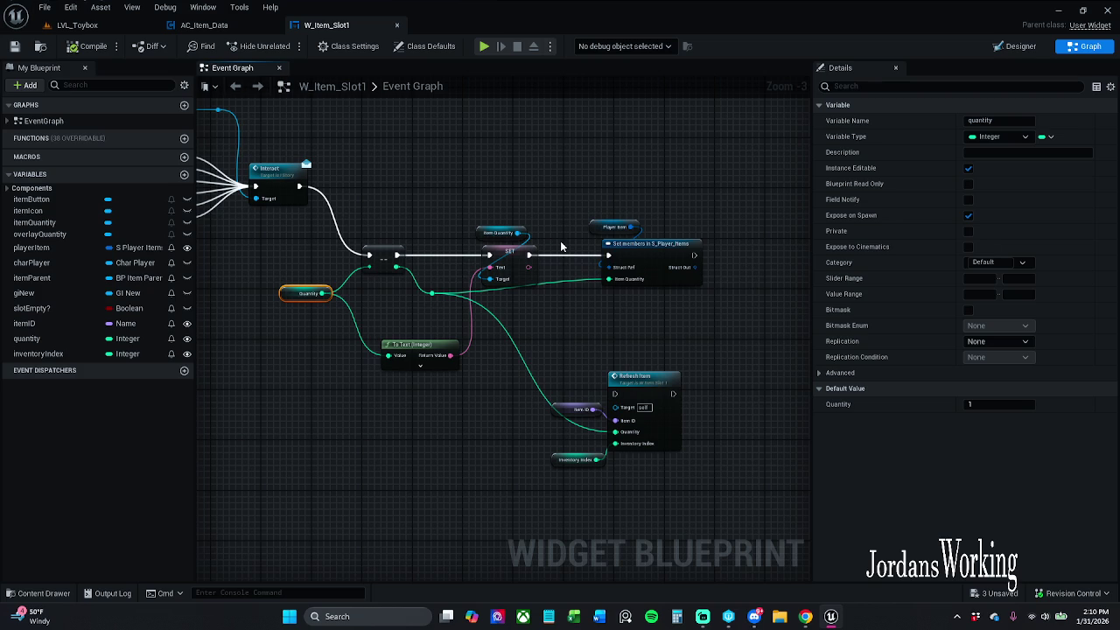
Nudge the To Text (Integer) node a few pixels right, next to the Break S_Player_Items and SET nodes
{"action": "scroll", "coordinate": [537, 268], "scroll_direction": "down", "scroll_amount": 3}
{"action": "scroll", "coordinate": [537, 274], "scroll_direction": "up", "scroll_amount": 1}
{"action": "scroll", "coordinate": [527, 317], "scroll_direction": "up", "scroll_amount": 3}
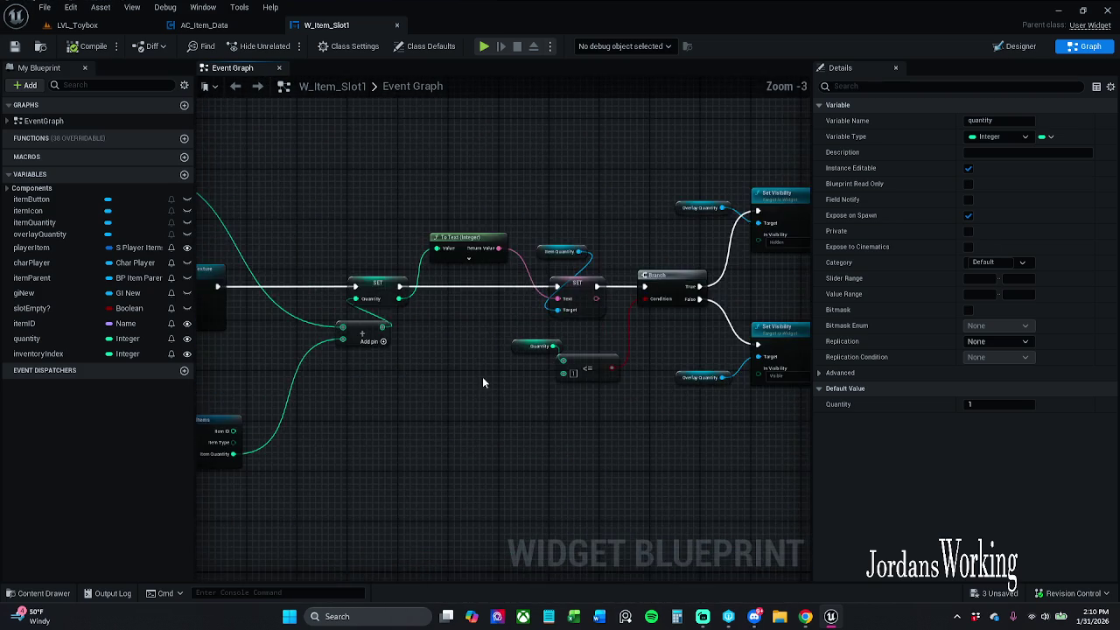
{"action": "mouse_move", "coordinate": [608, 239]}
{"action": "left_mouse_down"}
{"action": "mouse_move", "coordinate": [438, 253]}
{"action": "mouse_move", "coordinate": [608, 240]}
{"action": "mouse_move", "coordinate": [622, 304]}
{"action": "mouse_move", "coordinate": [432, 280]}
{"action": "mouse_move", "coordinate": [378, 300]}
{"action": "left_mouse_up"}
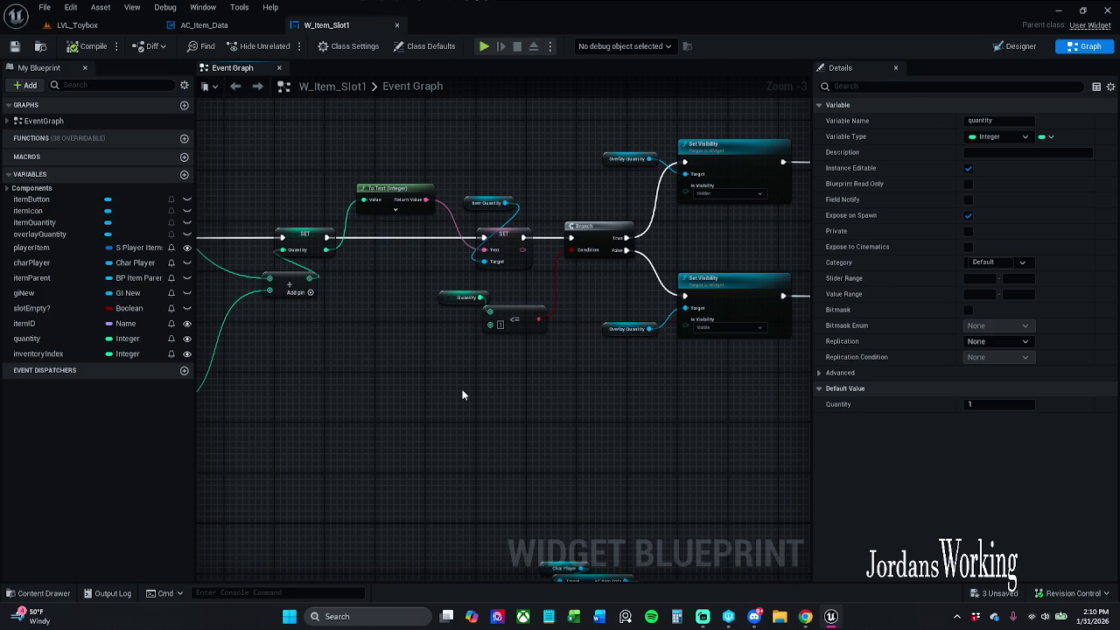
{"action": "left_click_drag", "start_coordinate": [399, 190], "coordinate": [404, 190]}
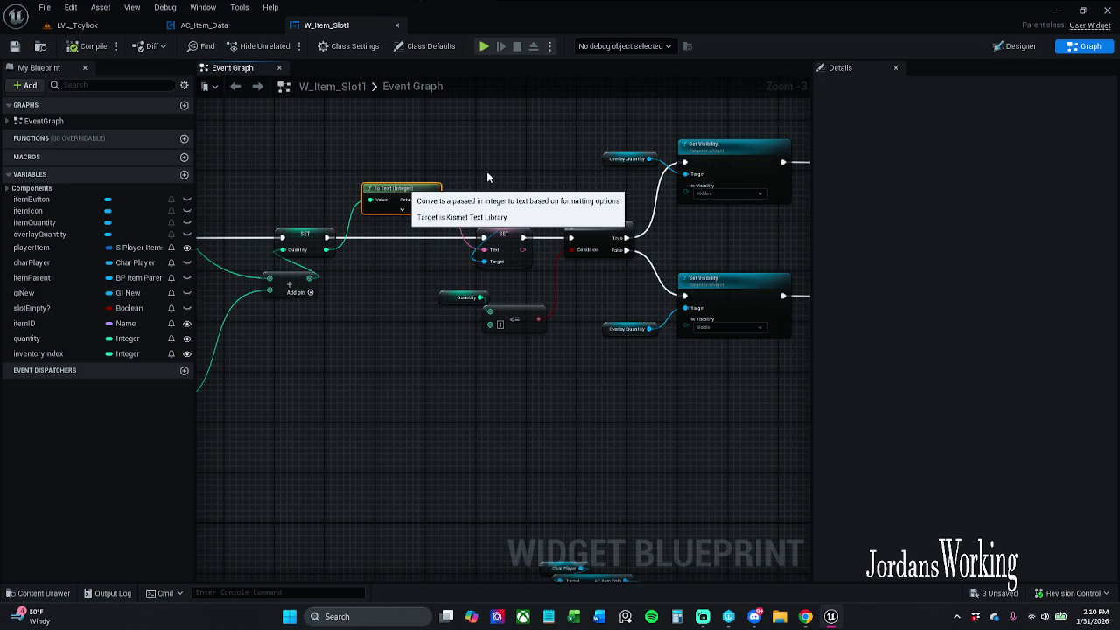
{"action": "left_click", "coordinate": [589, 205]}
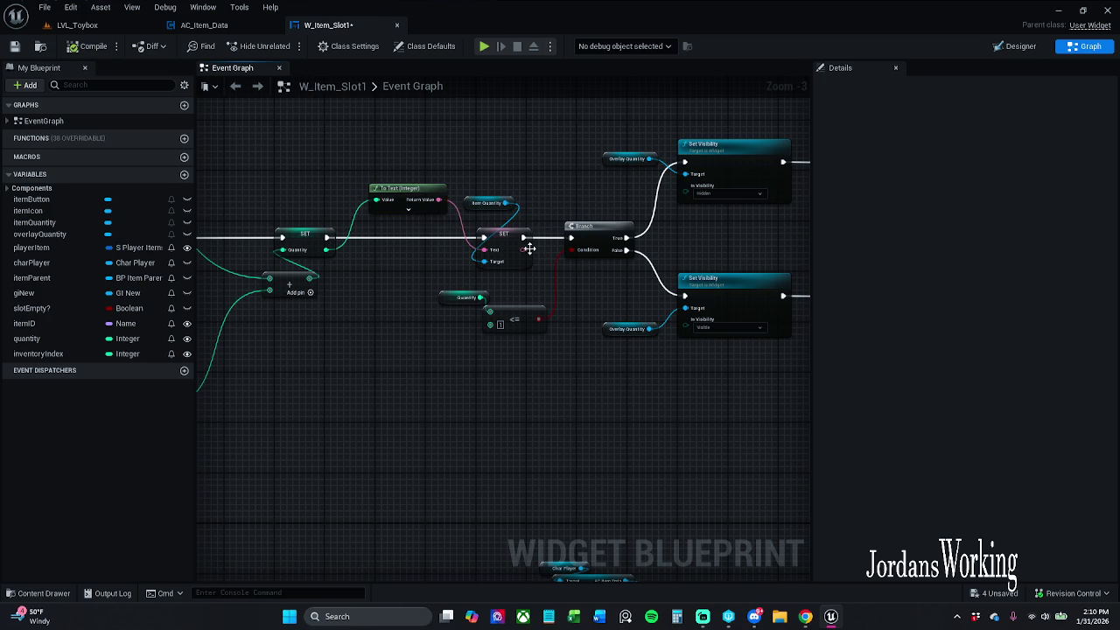
Wire the Set members in S_Player_Items exec output into Refresh Item, then save W_Item_Slot1 with Ctrl+S
{"action": "mouse_move", "coordinate": [522, 249]}
{"action": "left_mouse_down"}
{"action": "mouse_move", "coordinate": [549, 175]}
{"action": "mouse_move", "coordinate": [506, 125]}
{"action": "left_mouse_up"}
{"action": "mouse_move", "coordinate": [574, 194]}
{"action": "left_mouse_down"}
{"action": "mouse_move", "coordinate": [475, 145]}
{"action": "mouse_move", "coordinate": [310, 179]}
{"action": "mouse_move", "coordinate": [735, 213]}
{"action": "mouse_move", "coordinate": [762, 198]}
{"action": "mouse_move", "coordinate": [811, 199]}
{"action": "left_mouse_up"}
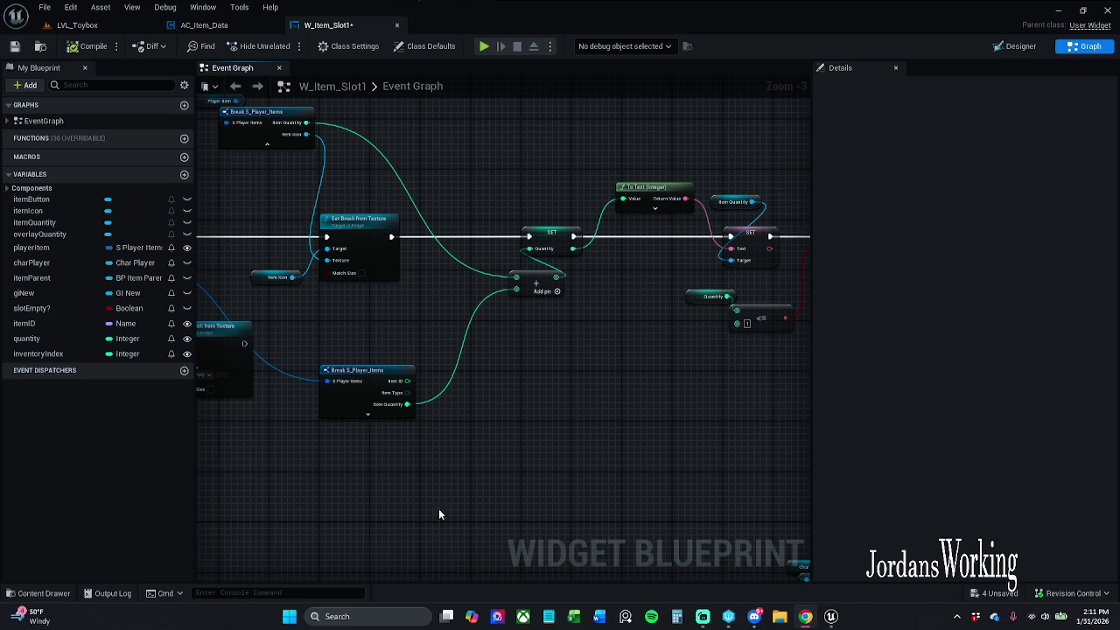
{"action": "scroll", "coordinate": [429, 452], "scroll_direction": "down", "scroll_amount": 2}
{"action": "left_click_drag", "start_coordinate": [498, 470], "coordinate": [461, 175]}
{"action": "scroll", "coordinate": [529, 306], "scroll_direction": "up", "scroll_amount": 3}
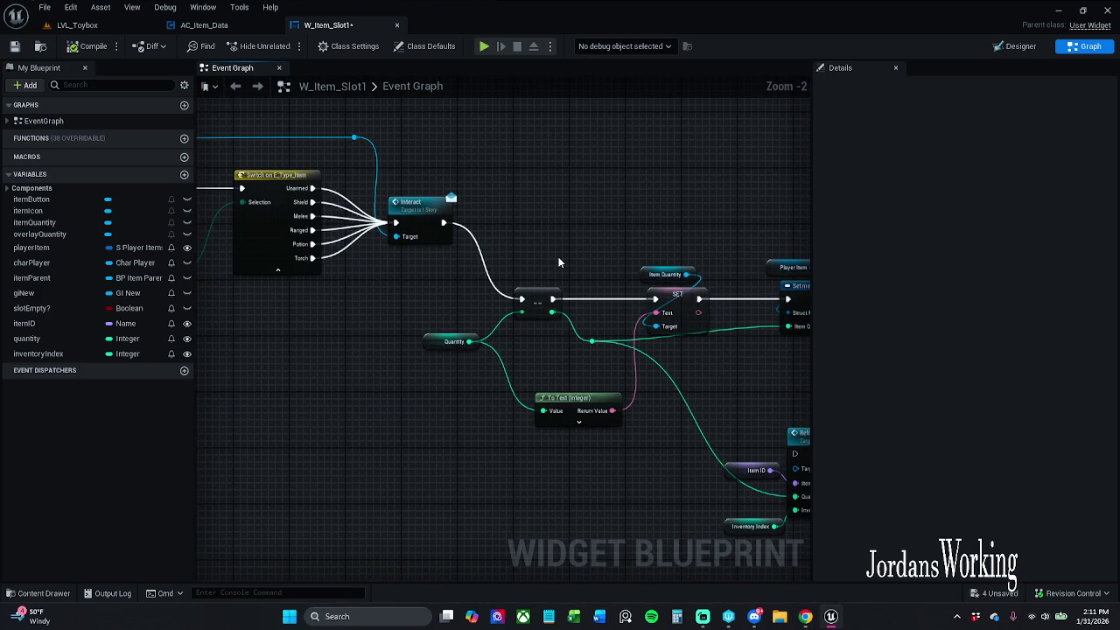
{"action": "left_click_drag", "start_coordinate": [558, 256], "coordinate": [467, 240]}
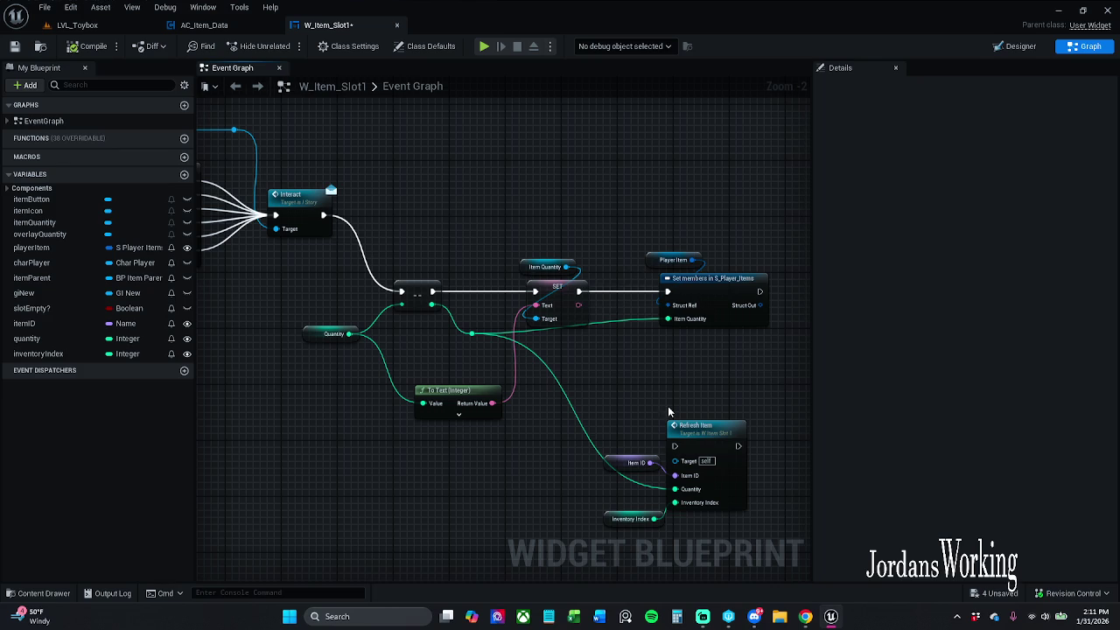
{"action": "mouse_move", "coordinate": [749, 317]}
{"action": "left_mouse_down"}
{"action": "mouse_move", "coordinate": [705, 280]}
{"action": "mouse_move", "coordinate": [659, 406]}
{"action": "mouse_move", "coordinate": [608, 410]}
{"action": "left_mouse_up"}
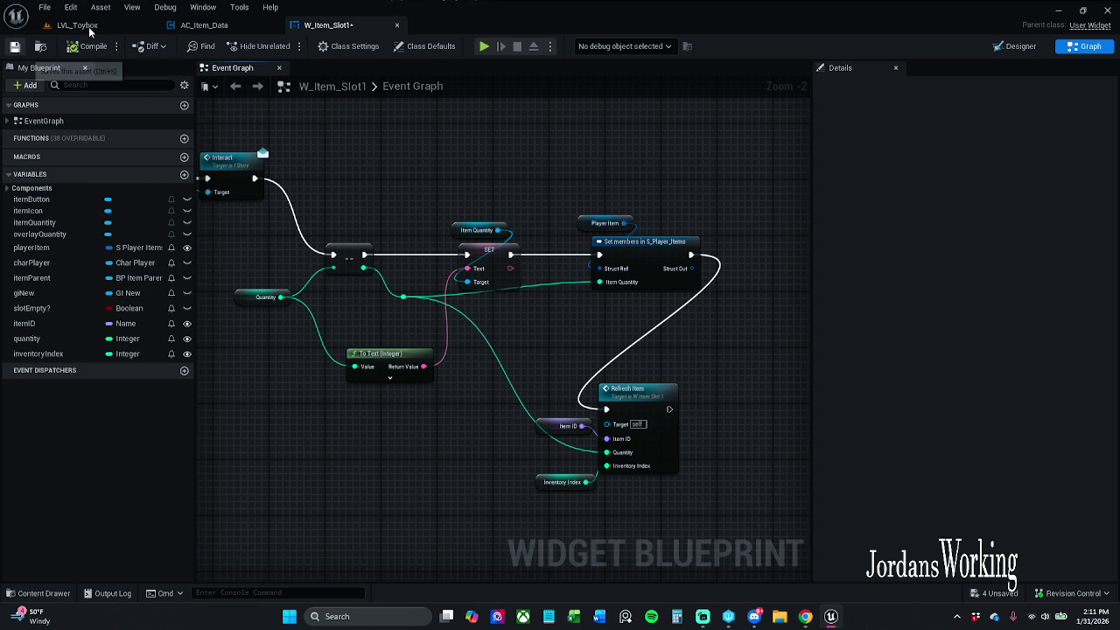
{"action": "key", "text": "ctrl+s"}
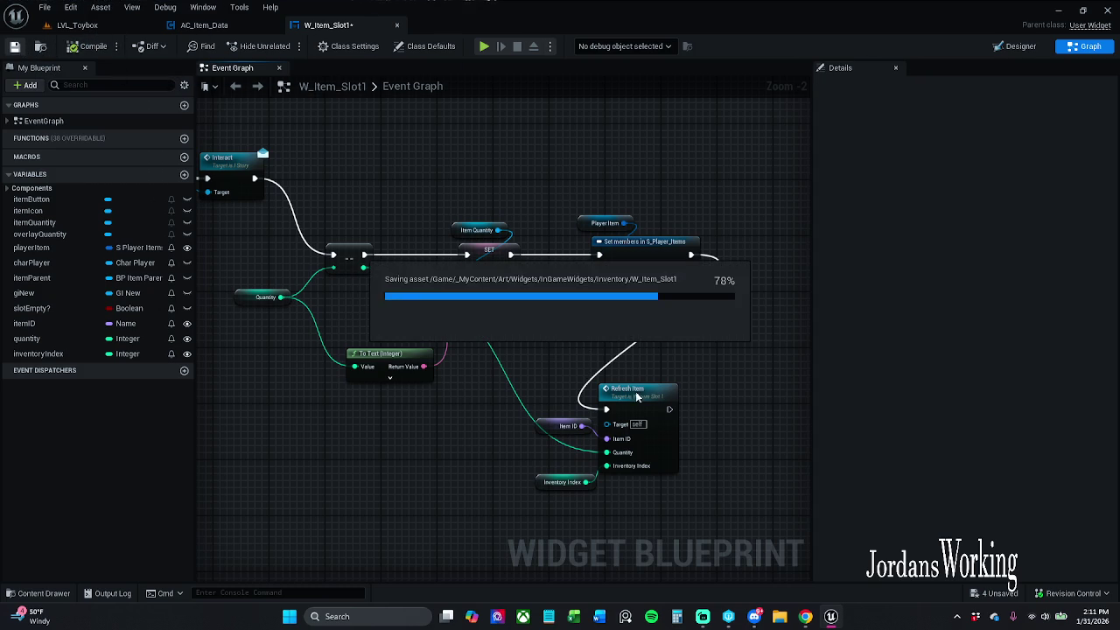
Delete the Char Player, AC Item Data and Remove Item 2 nodes near Refresh Item, then save W_Item_Slot1
{"action": "double_click", "coordinate": [636, 407]}
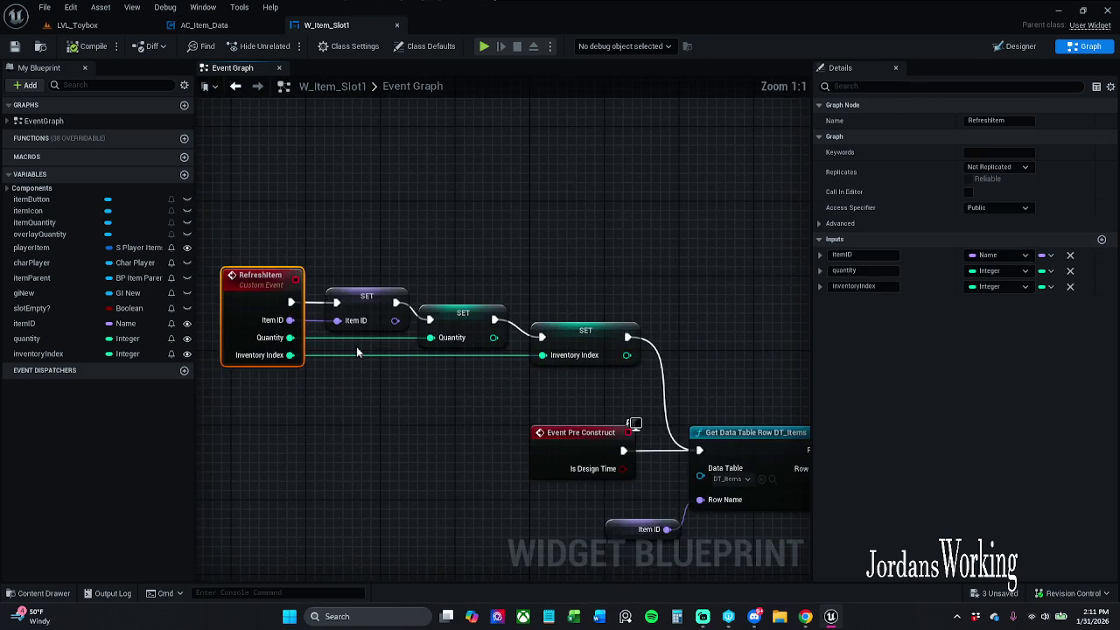
{"action": "scroll", "coordinate": [411, 371], "scroll_direction": "down", "scroll_amount": 2}
{"action": "mouse_move", "coordinate": [282, 327]}
{"action": "left_mouse_down"}
{"action": "mouse_move", "coordinate": [292, 233]}
{"action": "mouse_move", "coordinate": [210, 235]}
{"action": "left_mouse_up"}
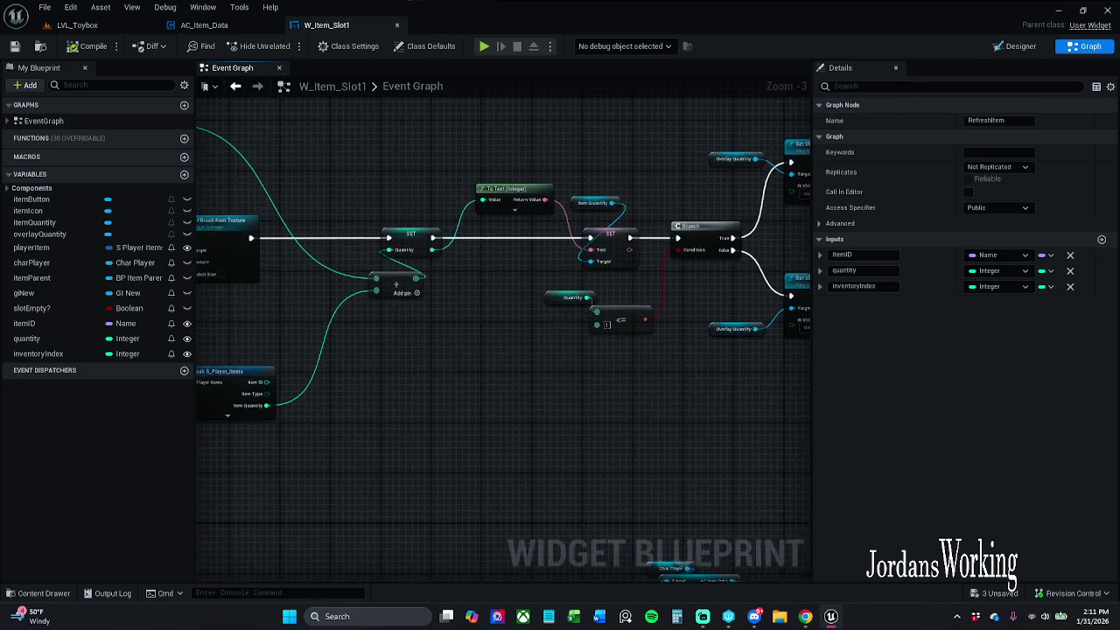
{"action": "scroll", "coordinate": [210, 235], "scroll_direction": "down", "scroll_amount": 2}
{"action": "scroll", "coordinate": [446, 278], "scroll_direction": "up", "scroll_amount": 3}
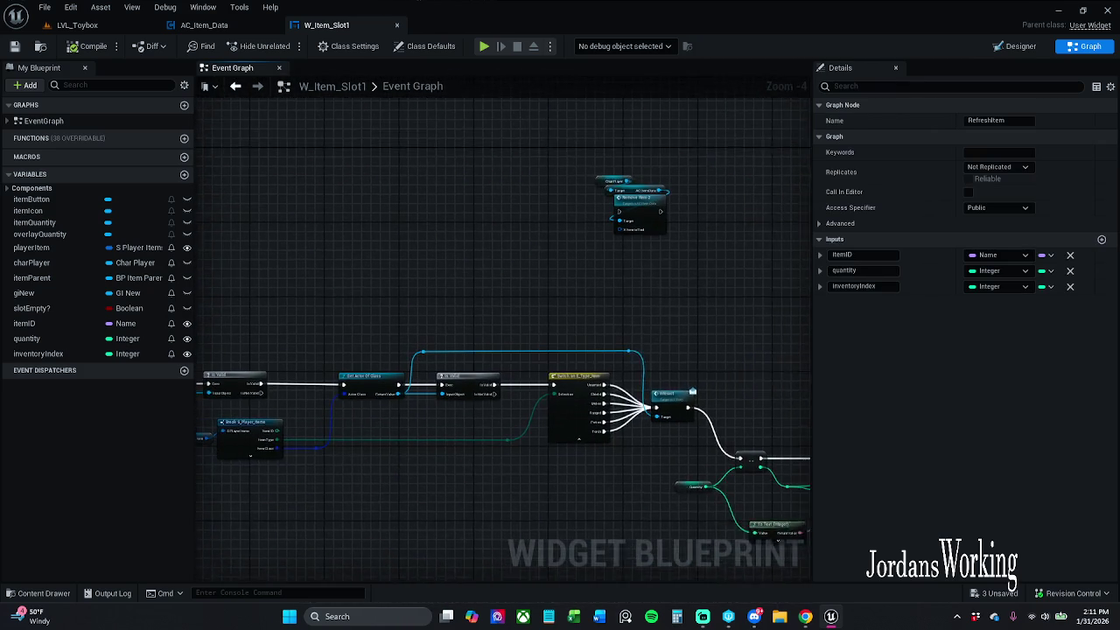
{"action": "left_click_drag", "start_coordinate": [446, 278], "coordinate": [694, 160]}
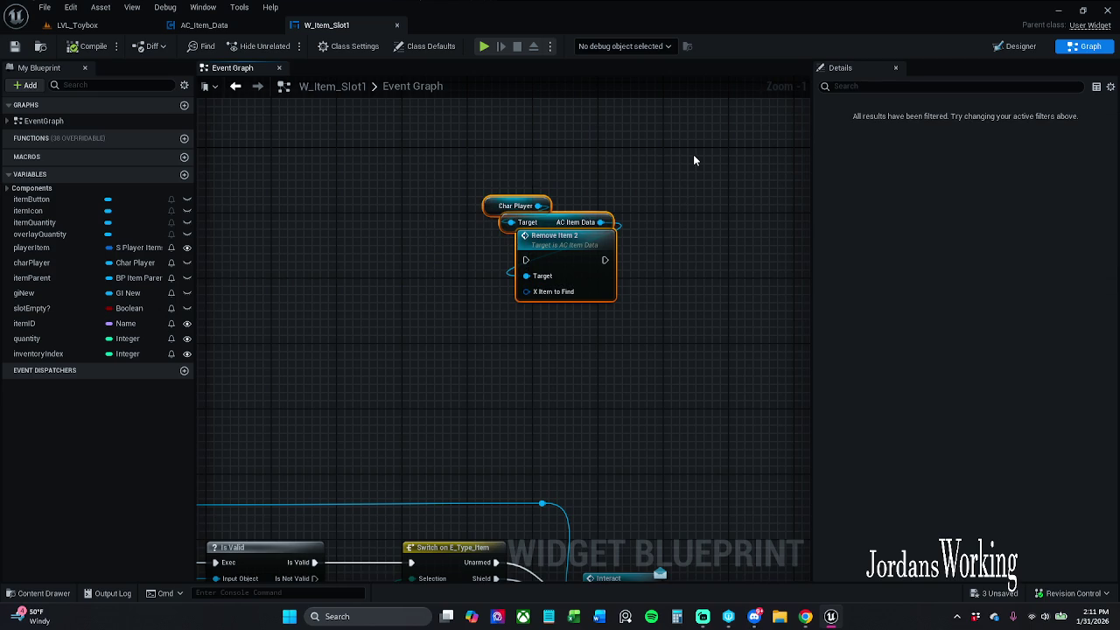
{"action": "key", "text": "Delete"}
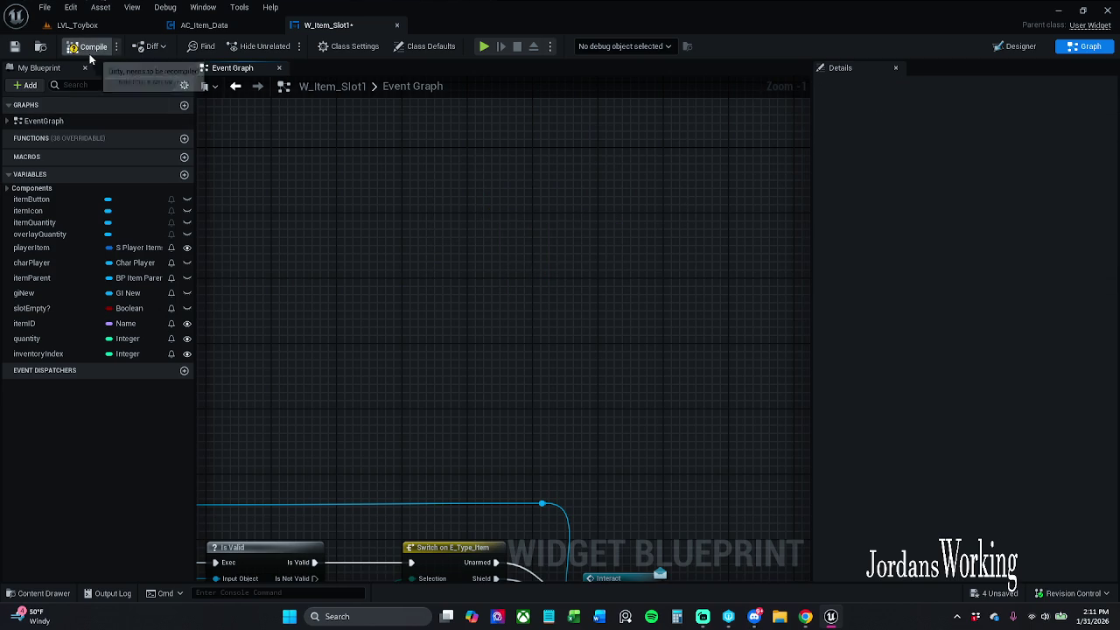
{"action": "left_click", "coordinate": [15, 45]}
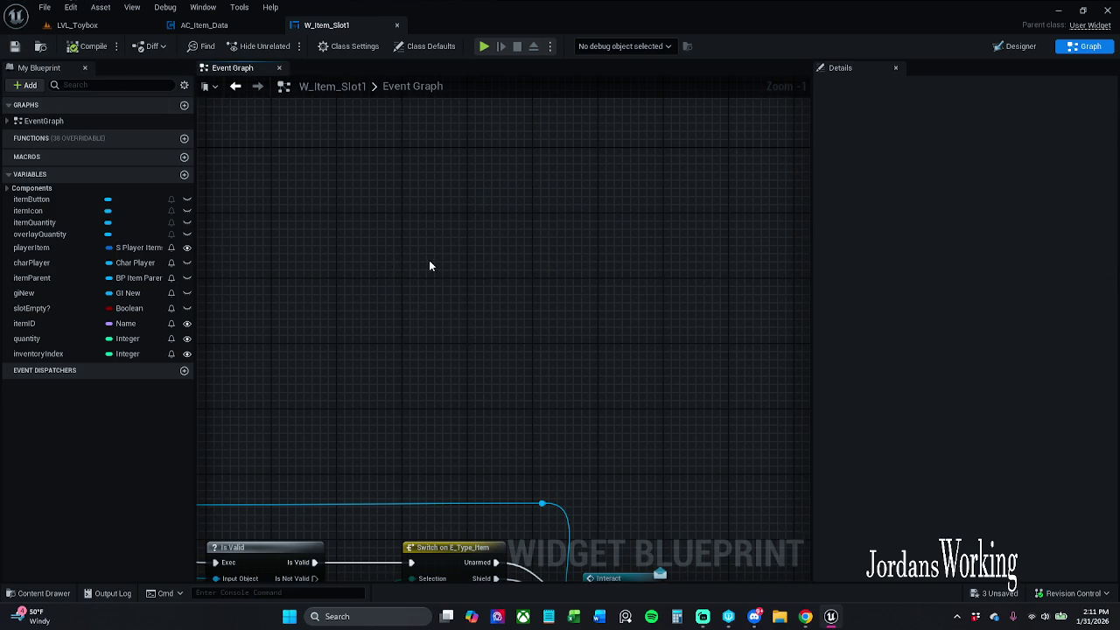
{"action": "scroll", "coordinate": [428, 260], "scroll_direction": "down", "scroll_amount": 5}
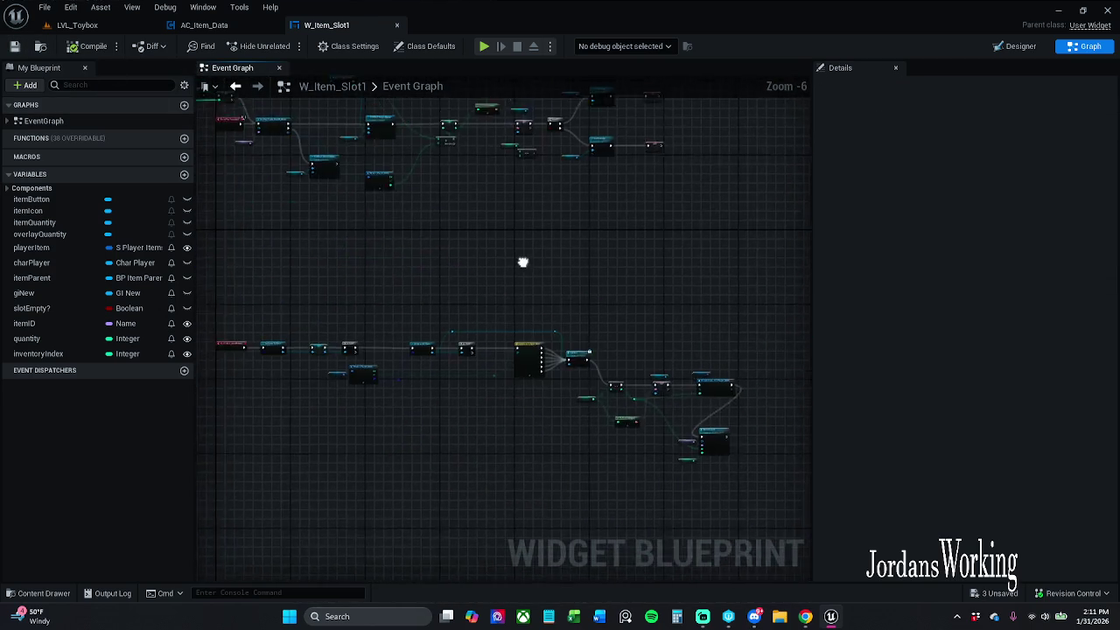
Try rewiring the SET node's input and pulling a wire from Item Quantity, without adding a node
{"action": "scroll", "coordinate": [670, 379], "scroll_direction": "down", "scroll_amount": 6}
{"action": "left_click_drag", "start_coordinate": [627, 355], "coordinate": [510, 315]}
{"action": "scroll", "coordinate": [487, 312], "scroll_direction": "up", "scroll_amount": 5}
{"action": "scroll", "coordinate": [572, 206], "scroll_direction": "up", "scroll_amount": 2}
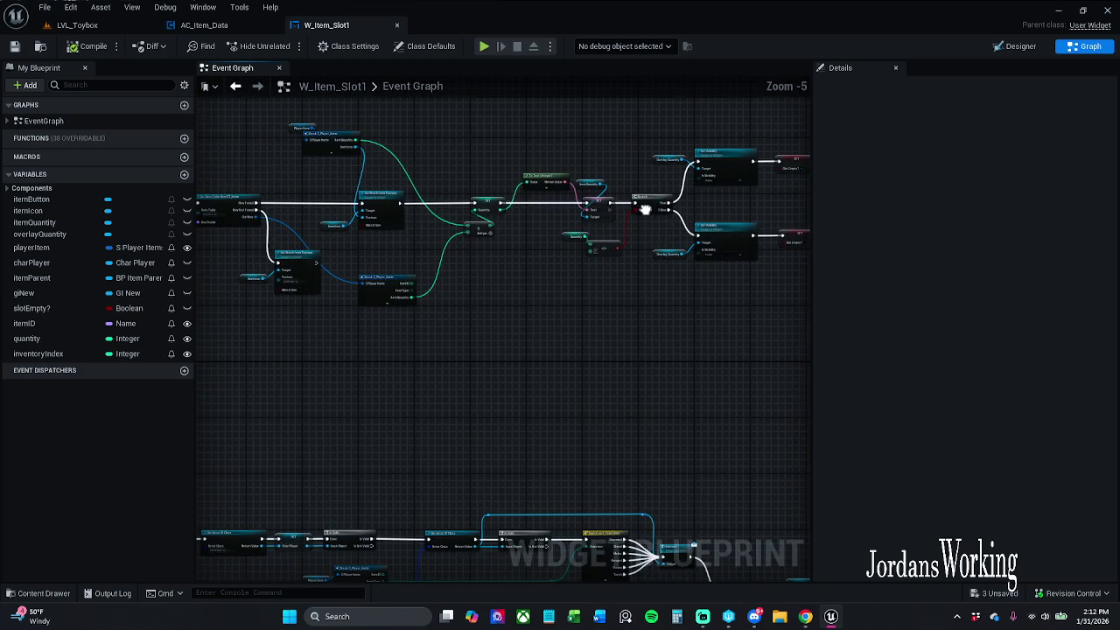
{"action": "left_click_drag", "start_coordinate": [686, 185], "coordinate": [573, 219]}
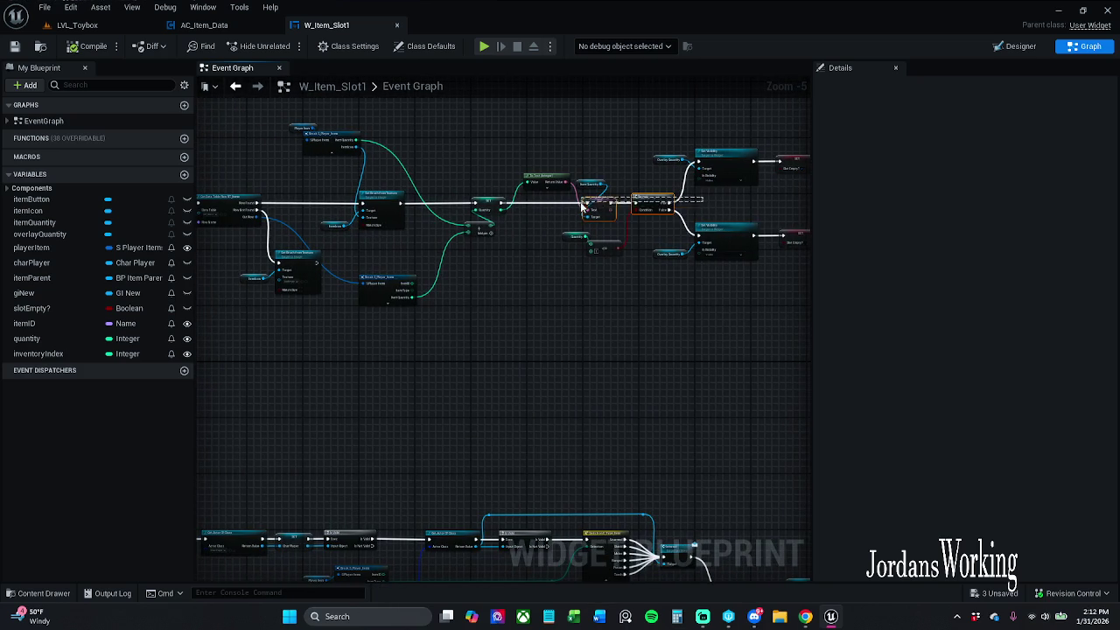
{"action": "right_click", "coordinate": [457, 208]}
{"action": "right_click", "coordinate": [464, 181]}
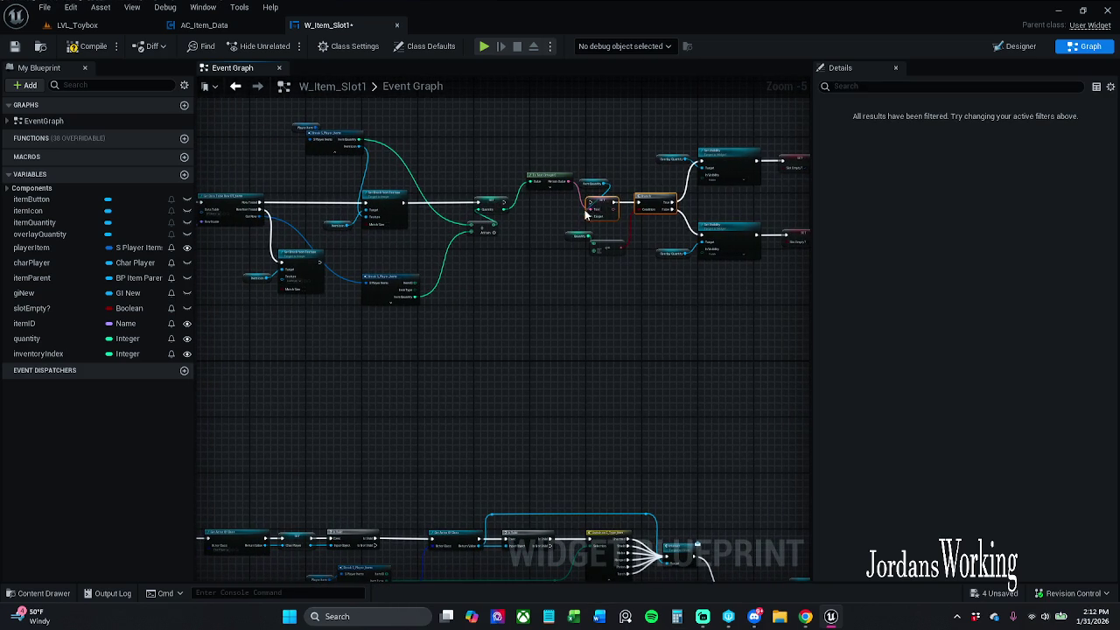
{"action": "left_click_drag", "start_coordinate": [588, 203], "coordinate": [504, 208]}
{"action": "left_click_drag", "start_coordinate": [481, 139], "coordinate": [523, 213]}
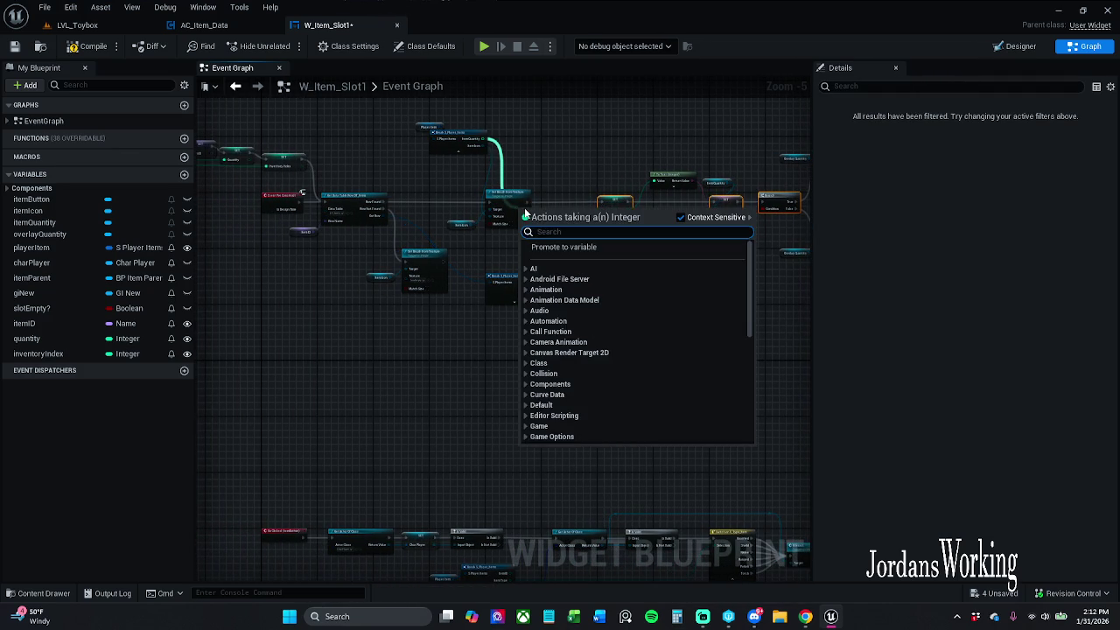
{"action": "left_click", "coordinate": [528, 198]}
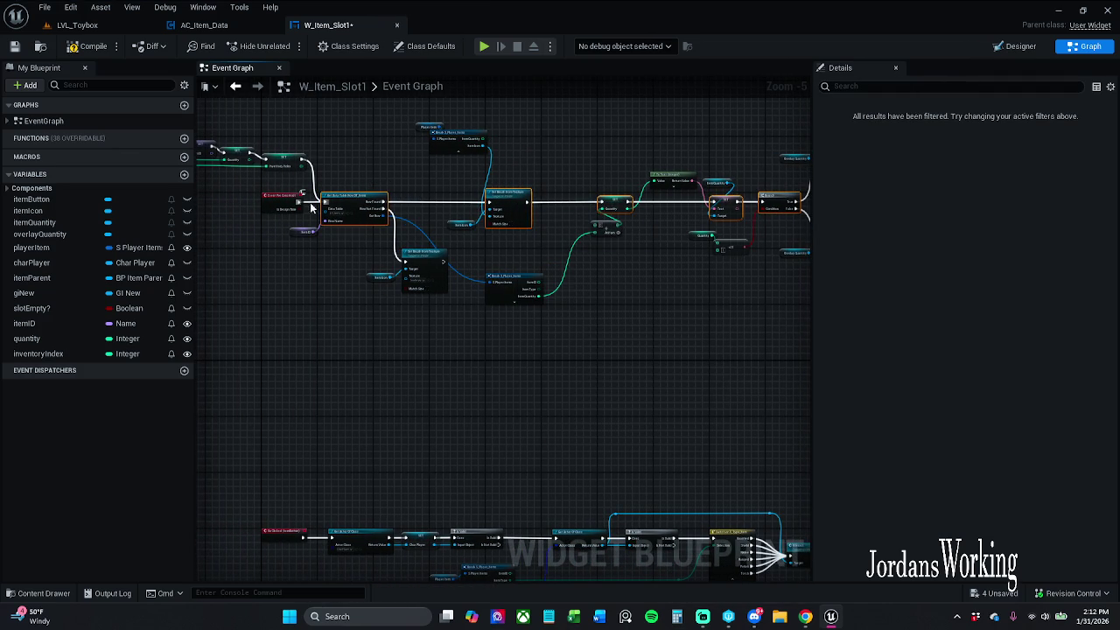
Connect Break S_Player_Items' Item Quantity to the Add node's first input, save, then switch to AC_Item_Data
{"action": "left_click", "coordinate": [282, 205]}
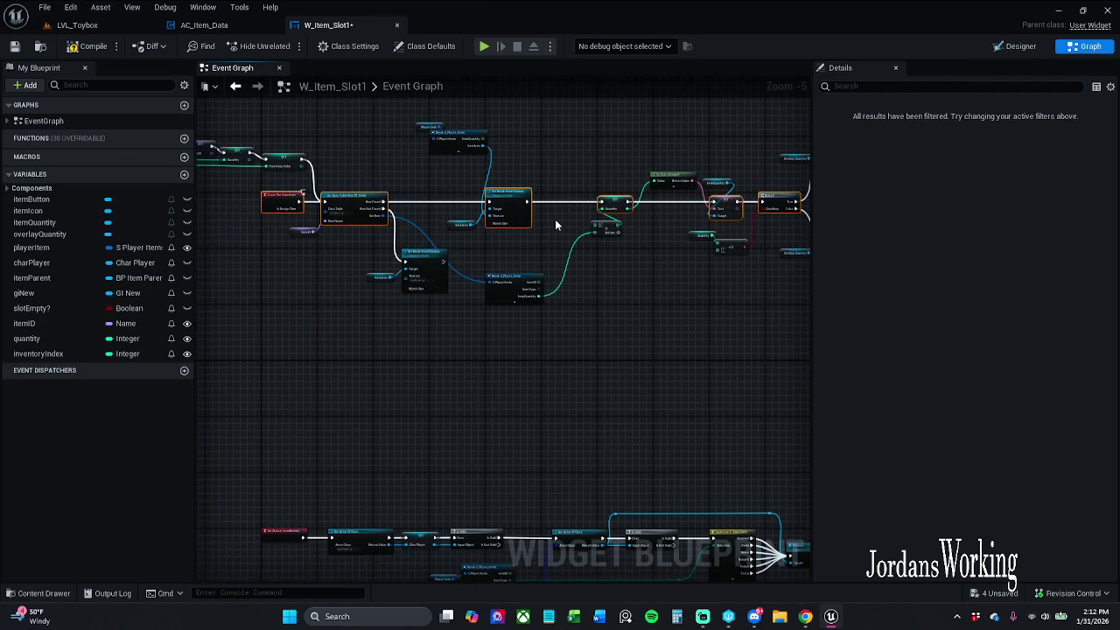
{"action": "scroll", "coordinate": [554, 225], "scroll_direction": "up", "scroll_amount": 2}
{"action": "mouse_move", "coordinate": [566, 181]}
{"action": "left_mouse_down"}
{"action": "mouse_move", "coordinate": [472, 208]}
{"action": "mouse_move", "coordinate": [364, 214]}
{"action": "left_mouse_up"}
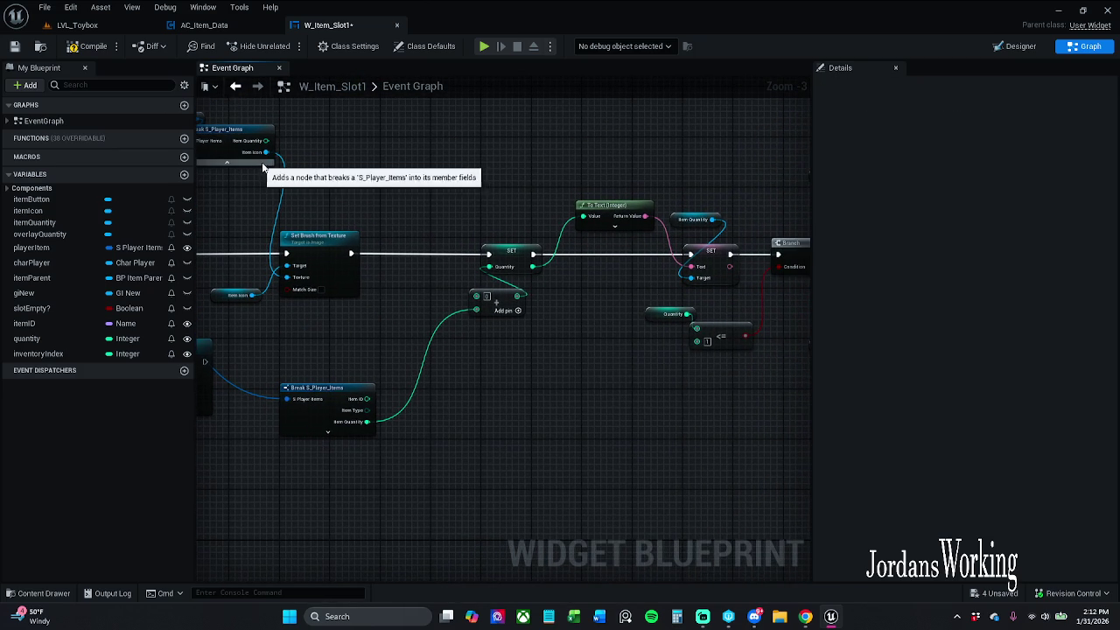
{"action": "left_click", "coordinate": [250, 161]}
{"action": "left_click_drag", "start_coordinate": [257, 143], "coordinate": [476, 294]}
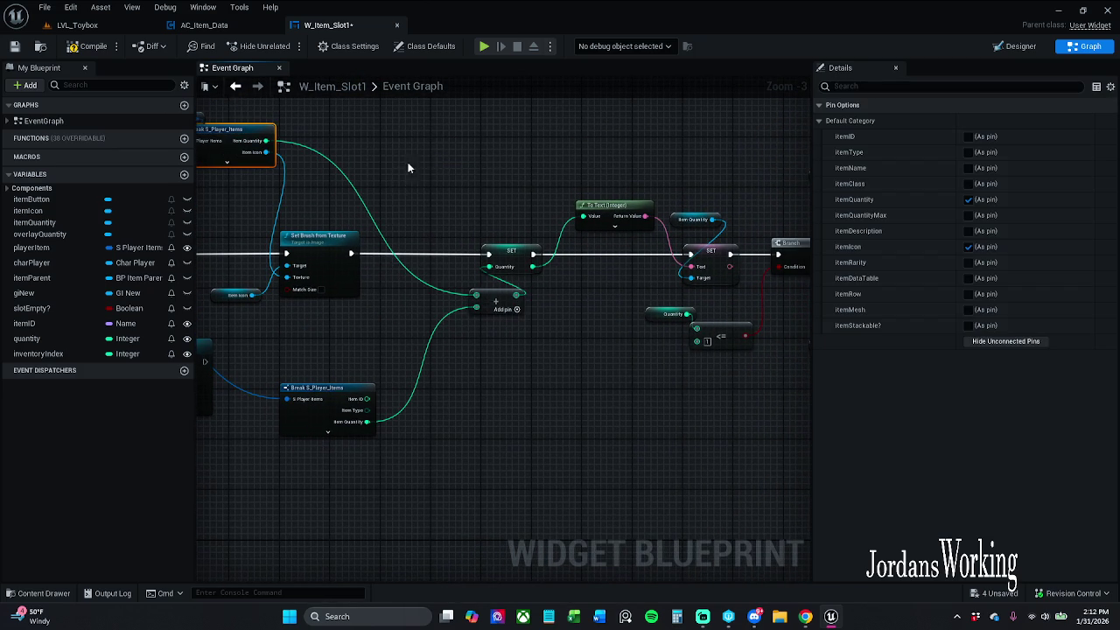
{"action": "left_click_drag", "start_coordinate": [397, 180], "coordinate": [425, 170]}
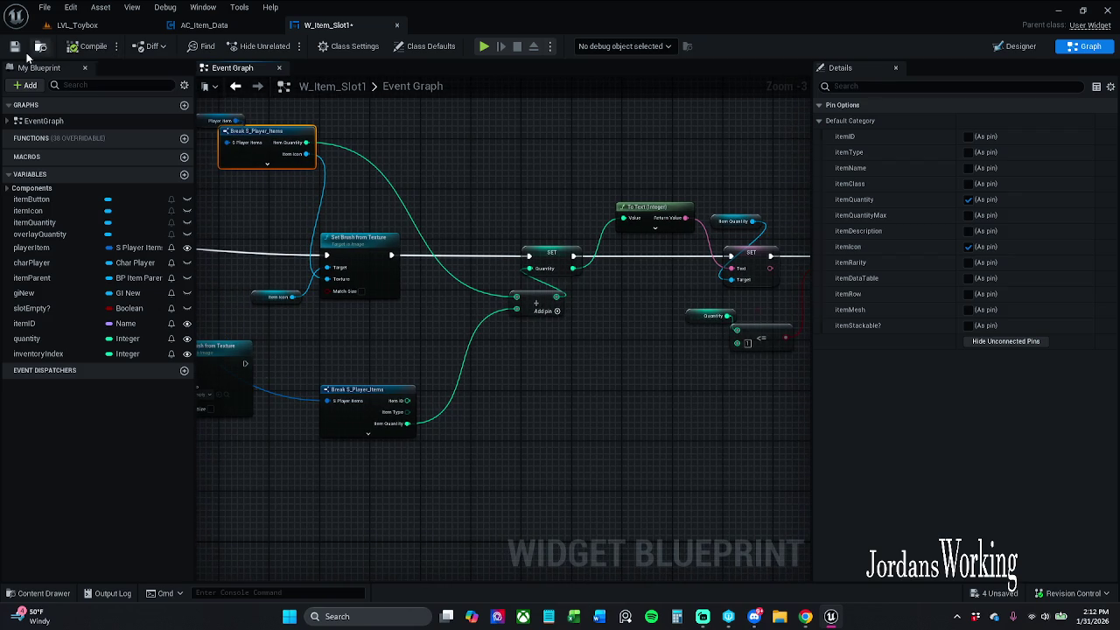
{"action": "left_click", "coordinate": [11, 52]}
{"action": "left_click_drag", "start_coordinate": [557, 288], "coordinate": [478, 251]}
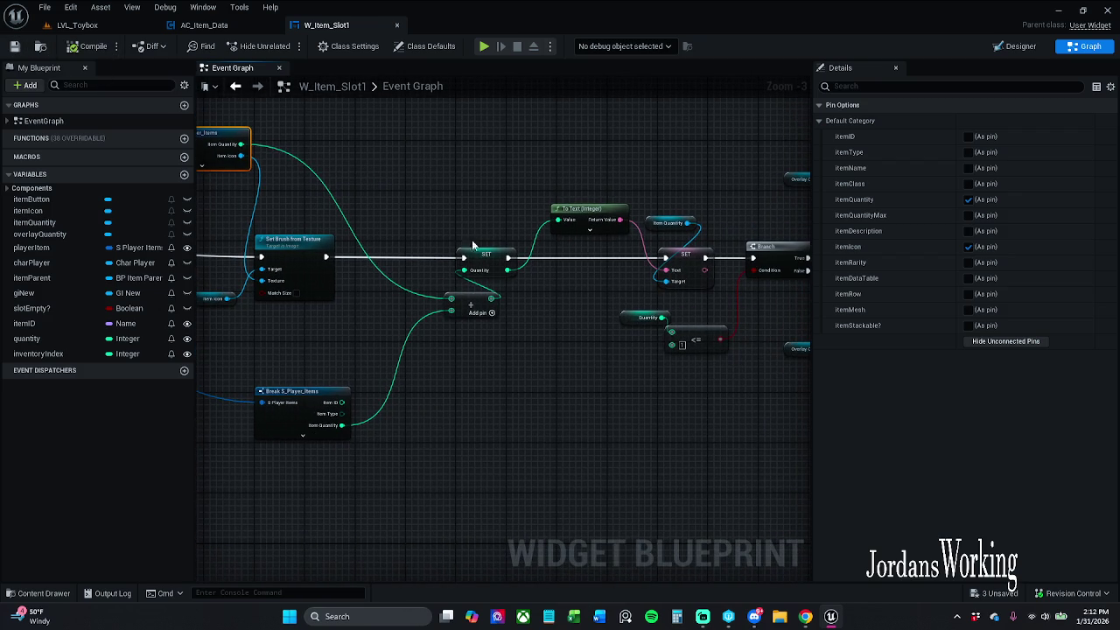
{"action": "mouse_move", "coordinate": [470, 307]}
{"action": "left_mouse_down"}
{"action": "mouse_move", "coordinate": [632, 288]}
{"action": "mouse_move", "coordinate": [479, 291]}
{"action": "left_mouse_up"}
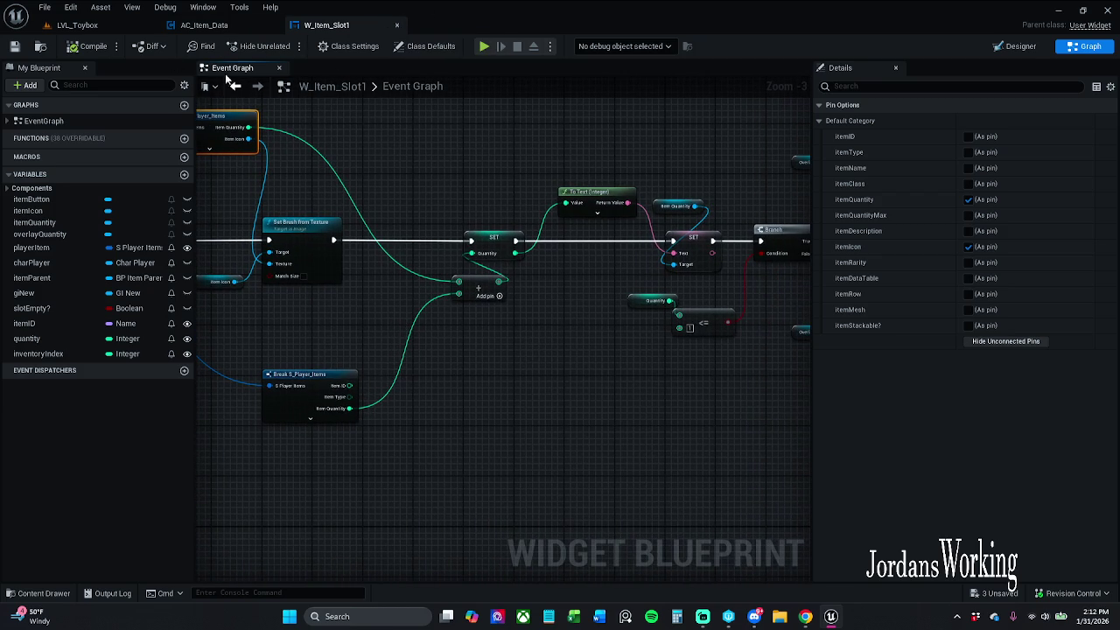
{"action": "left_click", "coordinate": [208, 26]}
Browse AC_Item_Data's Event Graph 1, Item Is In Inventory?, Debug, Find Slot and Add to Inventory graphs
{"action": "mouse_move", "coordinate": [355, 155]}
{"action": "left_mouse_down"}
{"action": "mouse_move", "coordinate": [560, 175]}
{"action": "mouse_move", "coordinate": [577, 219]}
{"action": "left_mouse_up"}
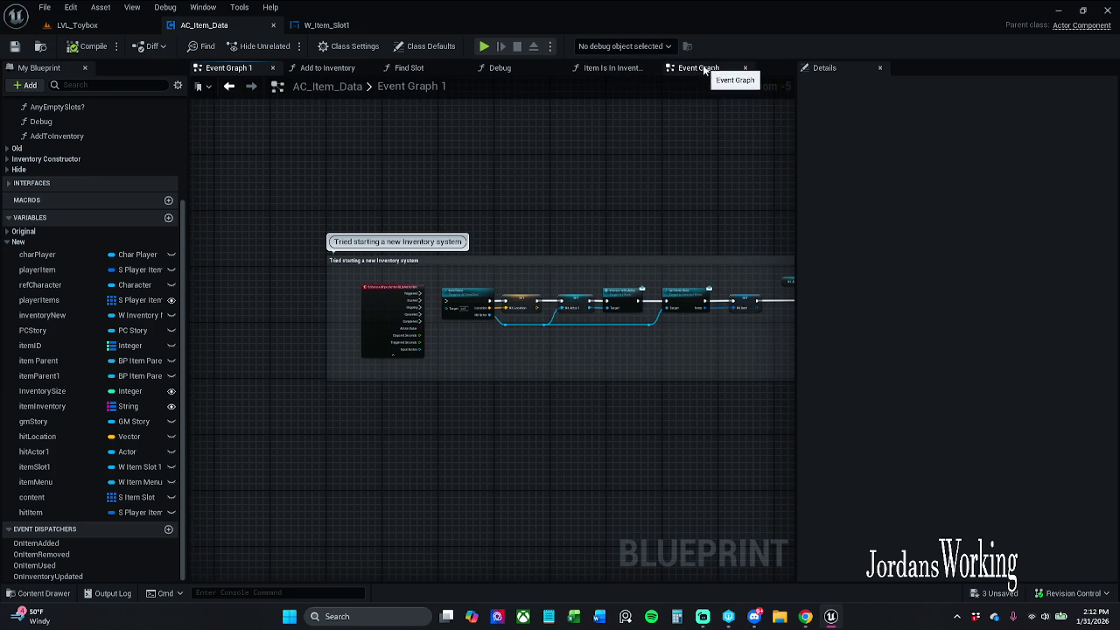
{"action": "left_click", "coordinate": [711, 70]}
{"action": "scroll", "coordinate": [551, 235], "scroll_direction": "down", "scroll_amount": 5}
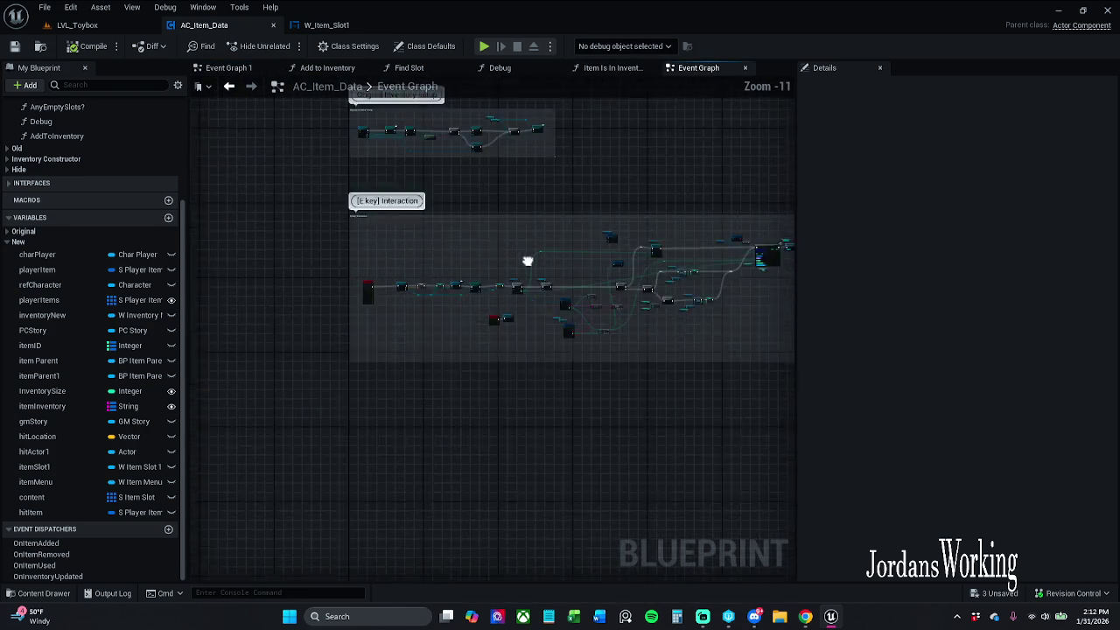
{"action": "left_click_drag", "start_coordinate": [532, 324], "coordinate": [533, 431]}
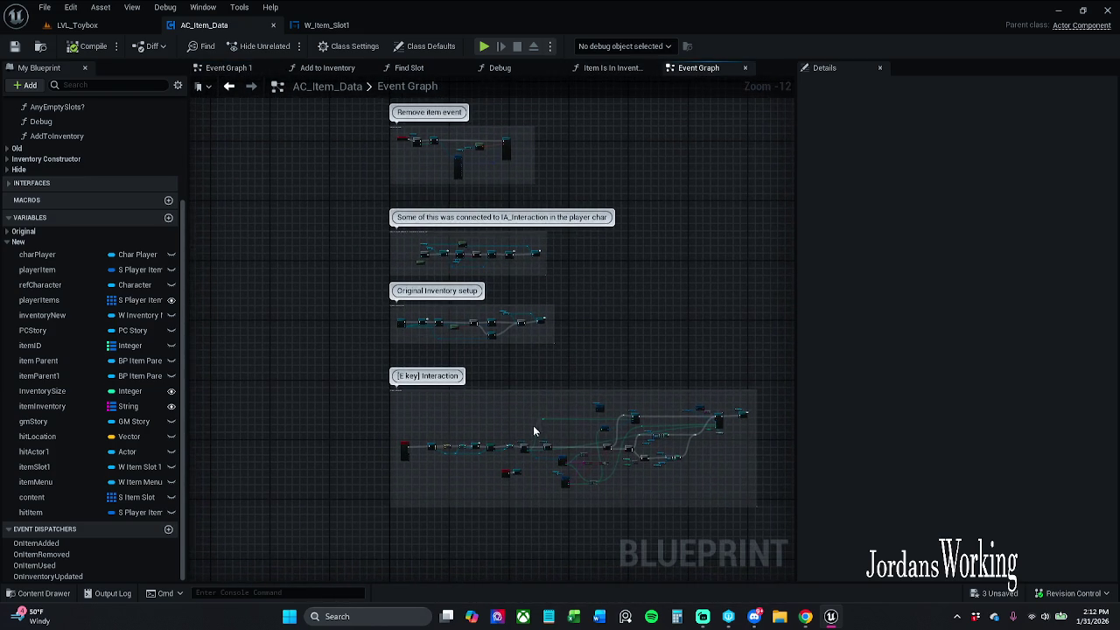
{"action": "left_click_drag", "start_coordinate": [602, 378], "coordinate": [570, 311]}
{"action": "left_click", "coordinate": [612, 67]}
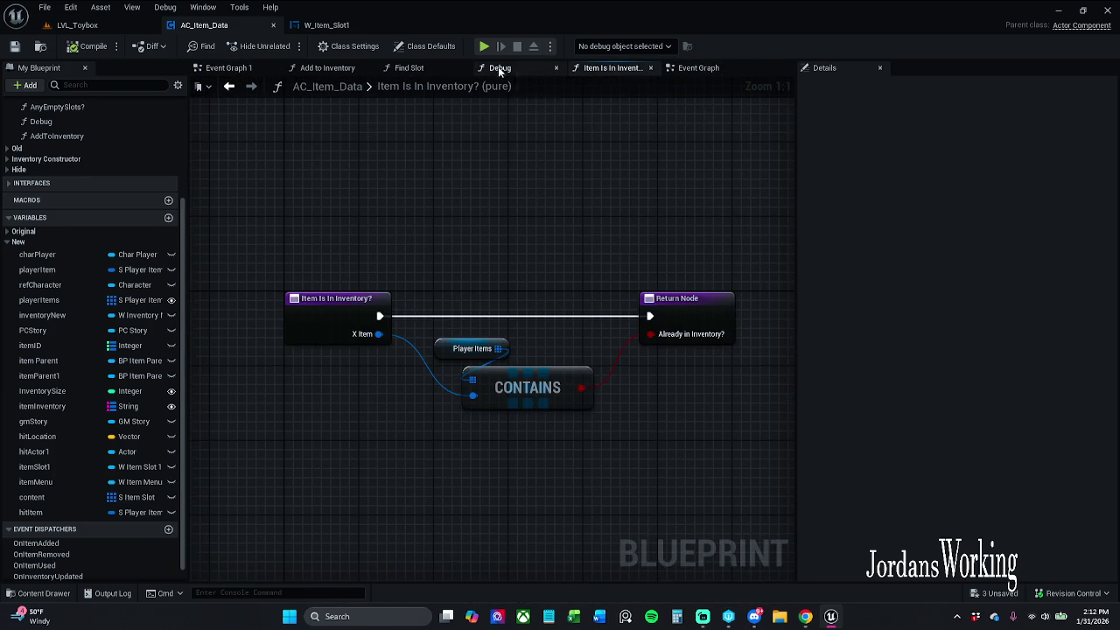
{"action": "left_click", "coordinate": [489, 70]}
{"action": "left_click", "coordinate": [408, 67]}
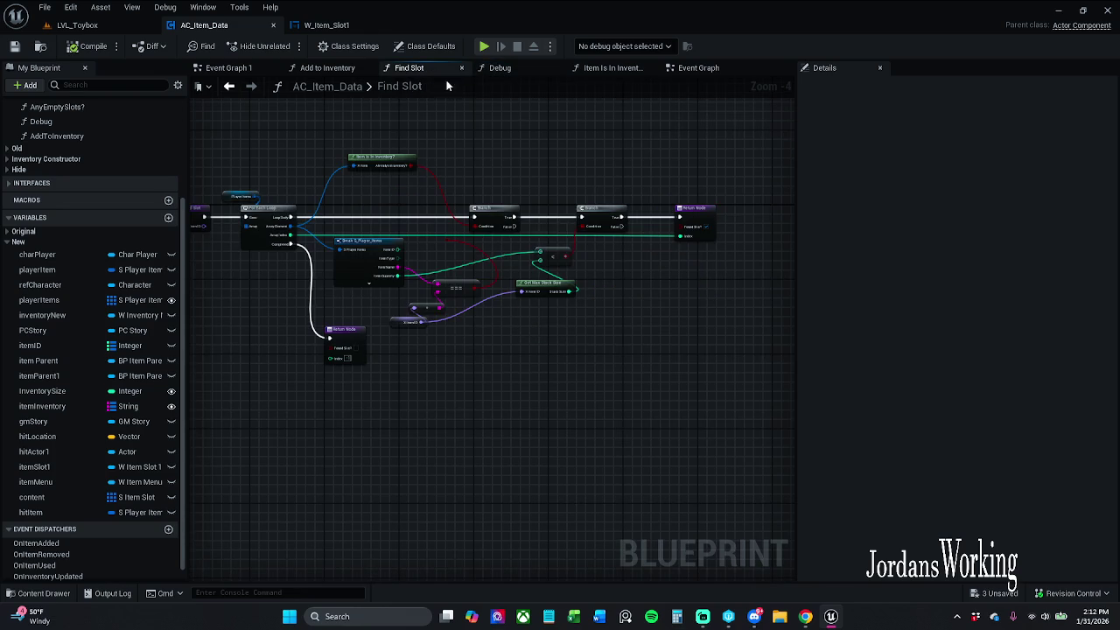
{"action": "left_click", "coordinate": [331, 69]}
{"action": "left_click", "coordinate": [232, 68]}
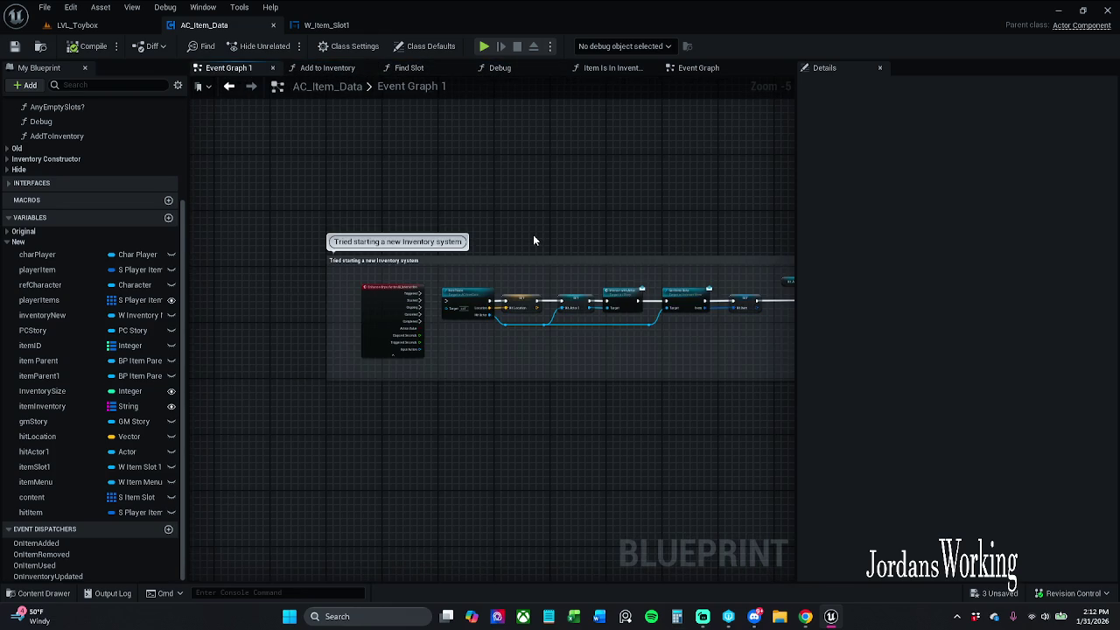
{"action": "left_click", "coordinate": [691, 70]}
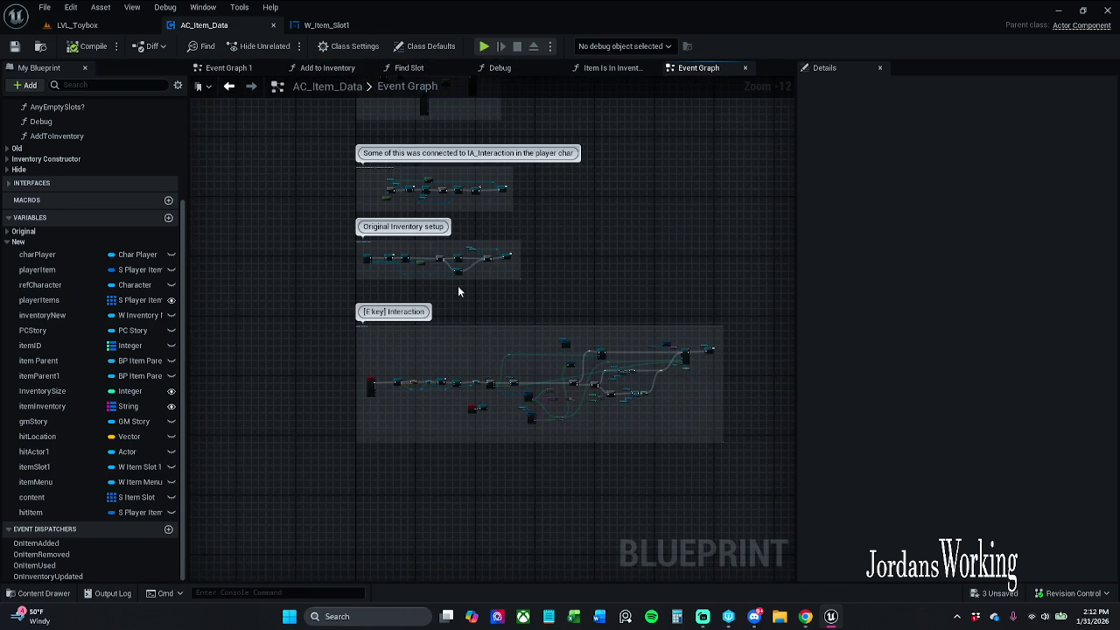
Review the interaction chain and ADD node in the Event Graph, save AC_Item_Data, then open Item Is In Inventory?
{"action": "scroll", "coordinate": [459, 292], "scroll_direction": "up", "scroll_amount": 5}
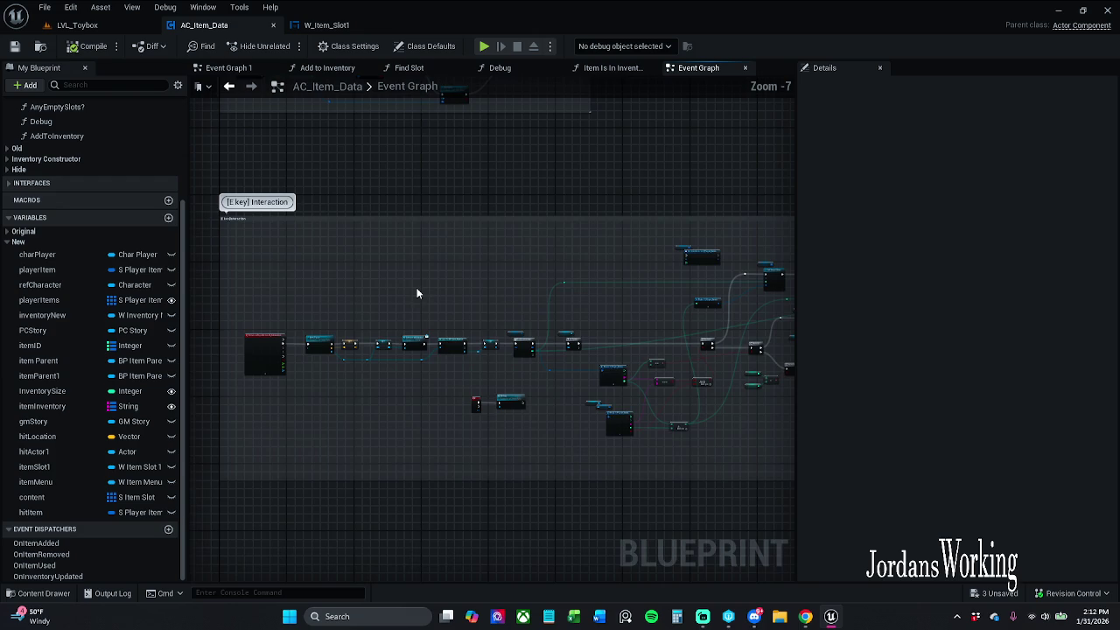
{"action": "scroll", "coordinate": [418, 288], "scroll_direction": "up", "scroll_amount": 2}
{"action": "mouse_move", "coordinate": [607, 217]}
{"action": "left_mouse_down"}
{"action": "mouse_move", "coordinate": [512, 187]}
{"action": "mouse_move", "coordinate": [301, 178]}
{"action": "left_mouse_up"}
{"action": "left_click_drag", "start_coordinate": [585, 200], "coordinate": [528, 199]}
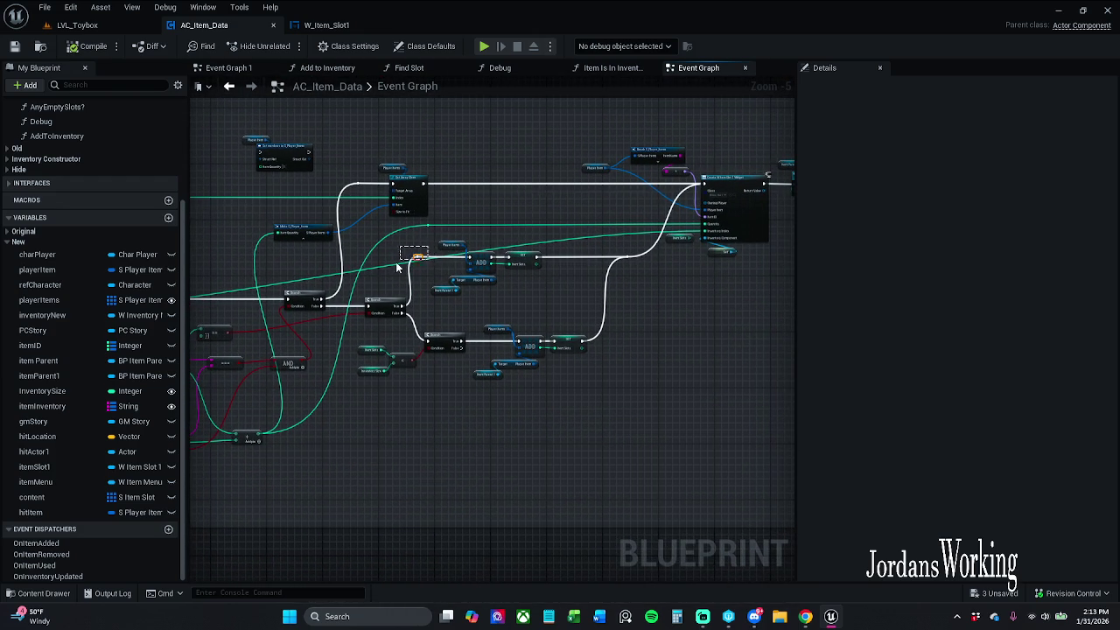
{"action": "left_click", "coordinate": [482, 260]}
{"action": "left_click", "coordinate": [553, 296]}
{"action": "left_click", "coordinate": [15, 46]}
{"action": "left_click", "coordinate": [612, 70]}
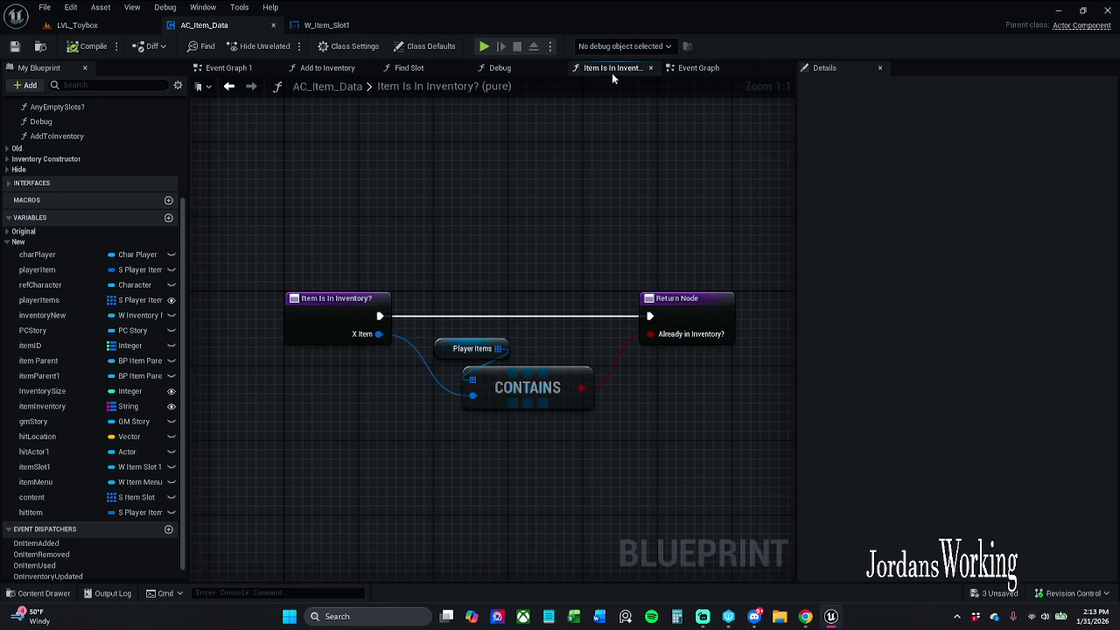
Back in the Event Graph, check the Item Parent 1 and On Collected nodes and save AC_Item_Data
{"action": "left_click", "coordinate": [698, 68]}
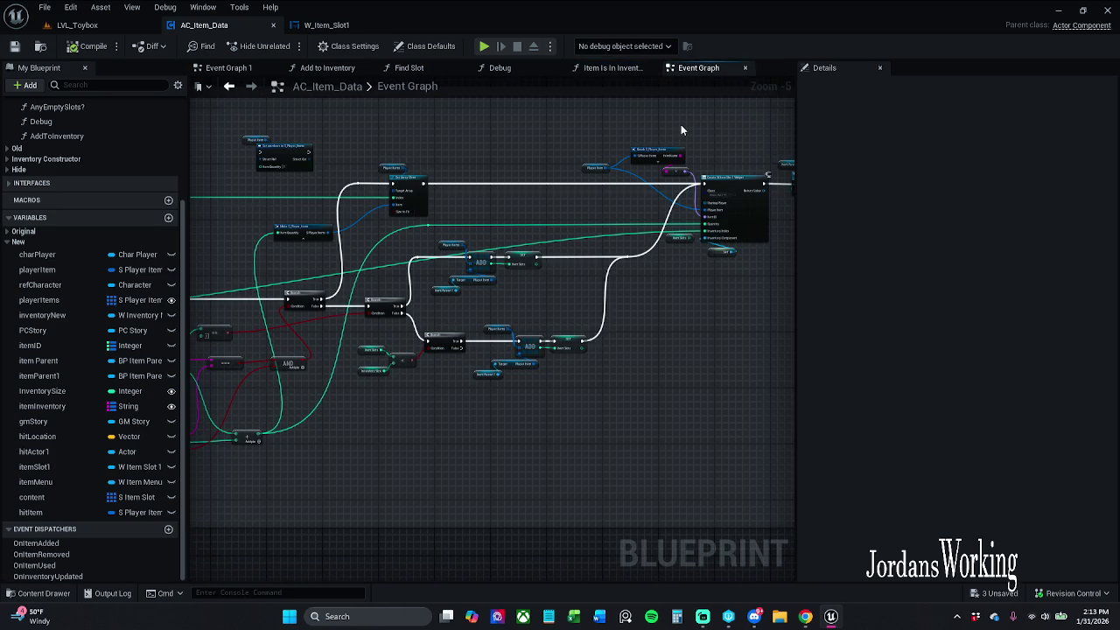
{"action": "scroll", "coordinate": [681, 124], "scroll_direction": "up", "scroll_amount": 2}
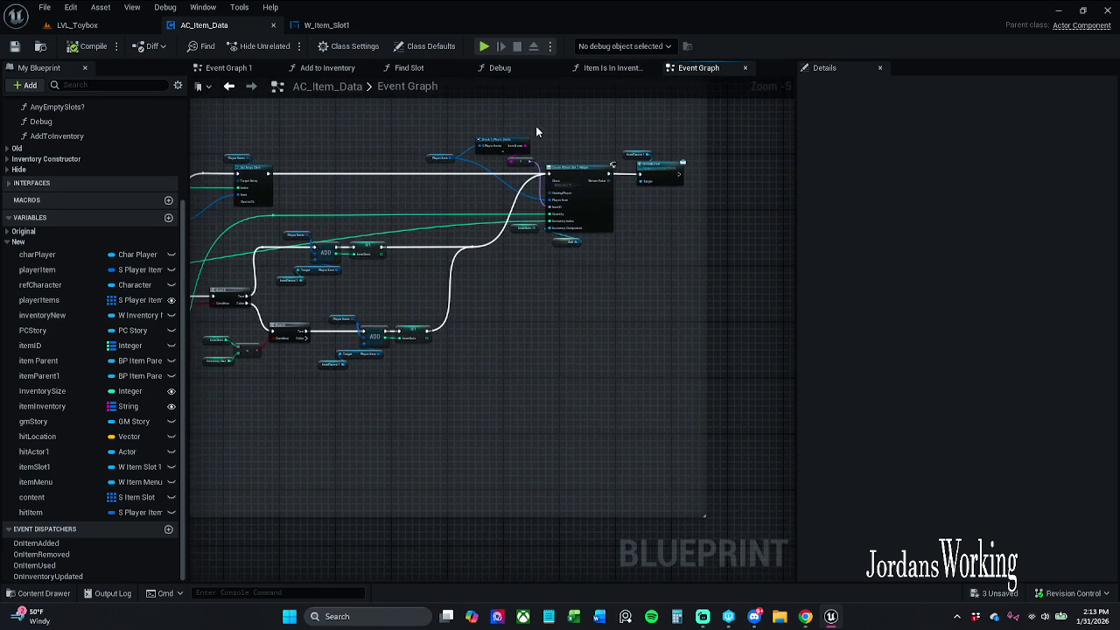
{"action": "left_click_drag", "start_coordinate": [620, 153], "coordinate": [680, 213]}
{"action": "left_click", "coordinate": [673, 183]}
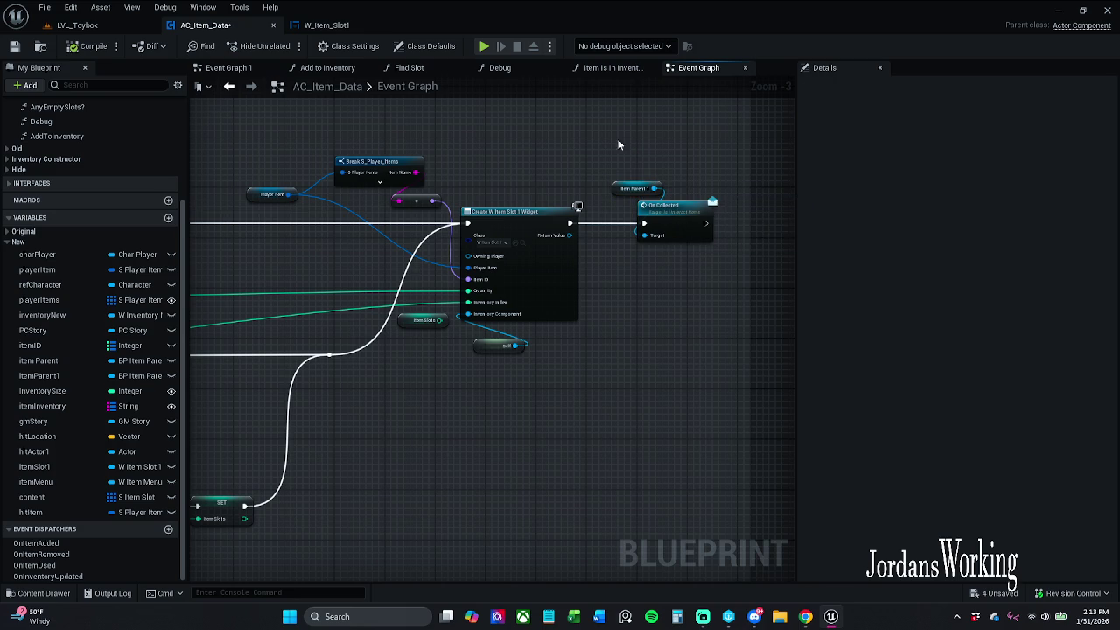
{"action": "left_click", "coordinate": [15, 46]}
Inspect the widget creation, addition and Break S_Player_Items nodes, then save AC_Item_Data again
{"action": "mouse_move", "coordinate": [542, 194]}
{"action": "left_mouse_down"}
{"action": "mouse_move", "coordinate": [768, 173]}
{"action": "mouse_move", "coordinate": [567, 149]}
{"action": "left_mouse_up"}
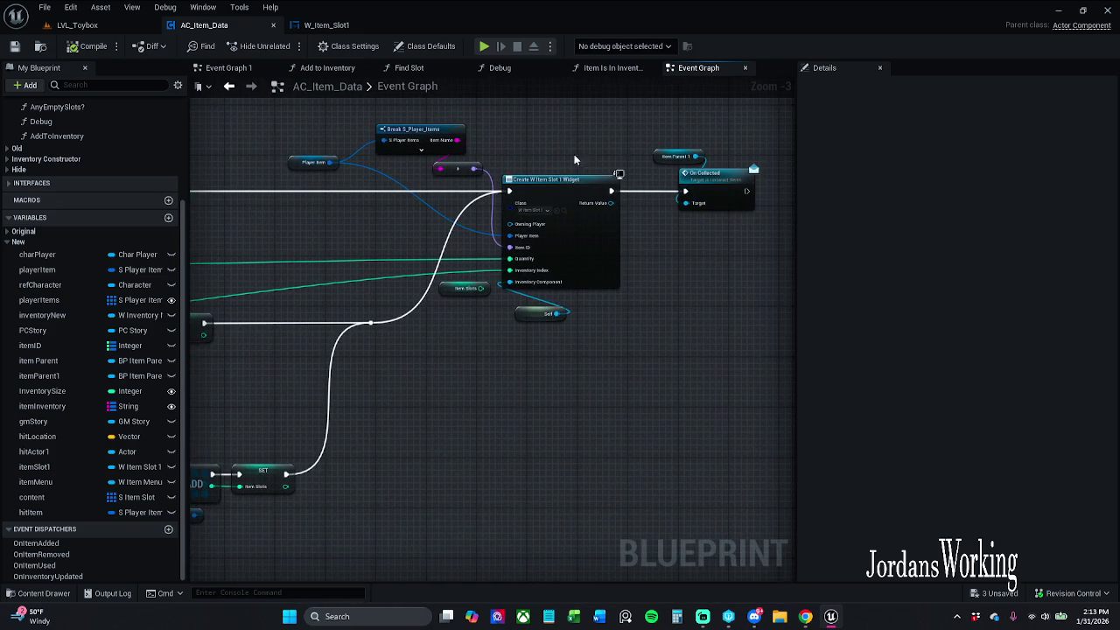
{"action": "mouse_move", "coordinate": [556, 313]}
{"action": "left_mouse_down"}
{"action": "mouse_move", "coordinate": [620, 358]}
{"action": "mouse_move", "coordinate": [479, 383]}
{"action": "mouse_move", "coordinate": [662, 345]}
{"action": "mouse_move", "coordinate": [792, 280]}
{"action": "left_mouse_up"}
{"action": "scroll", "coordinate": [676, 336], "scroll_direction": "down", "scroll_amount": 1}
{"action": "left_click_drag", "start_coordinate": [490, 332], "coordinate": [638, 315]}
{"action": "left_click", "coordinate": [404, 483]}
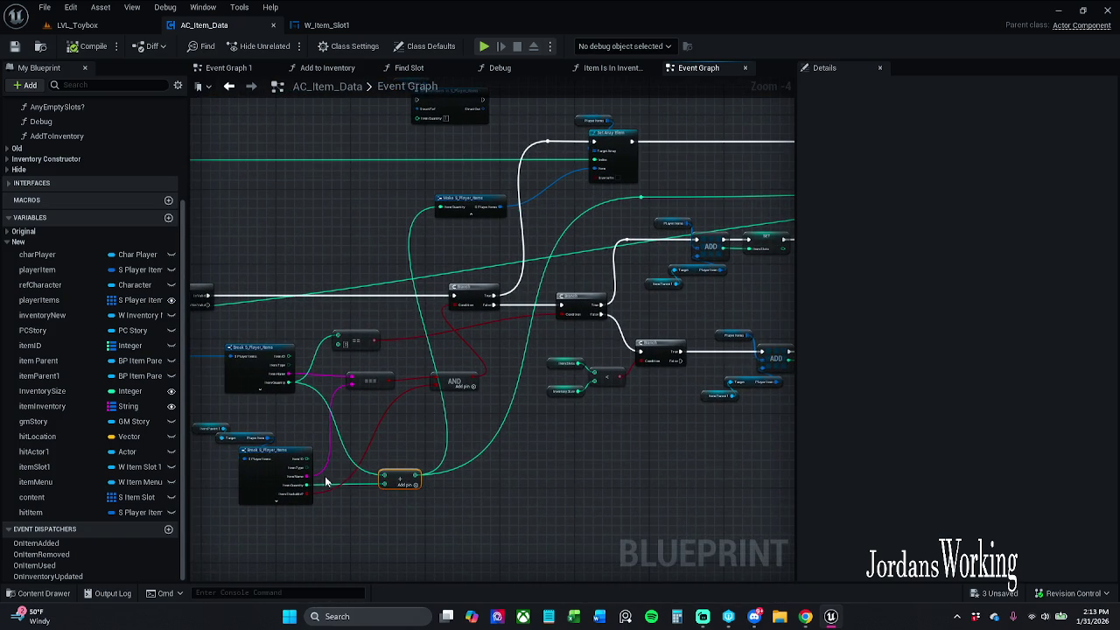
{"action": "left_click", "coordinate": [259, 495]}
{"action": "left_click", "coordinate": [370, 313]}
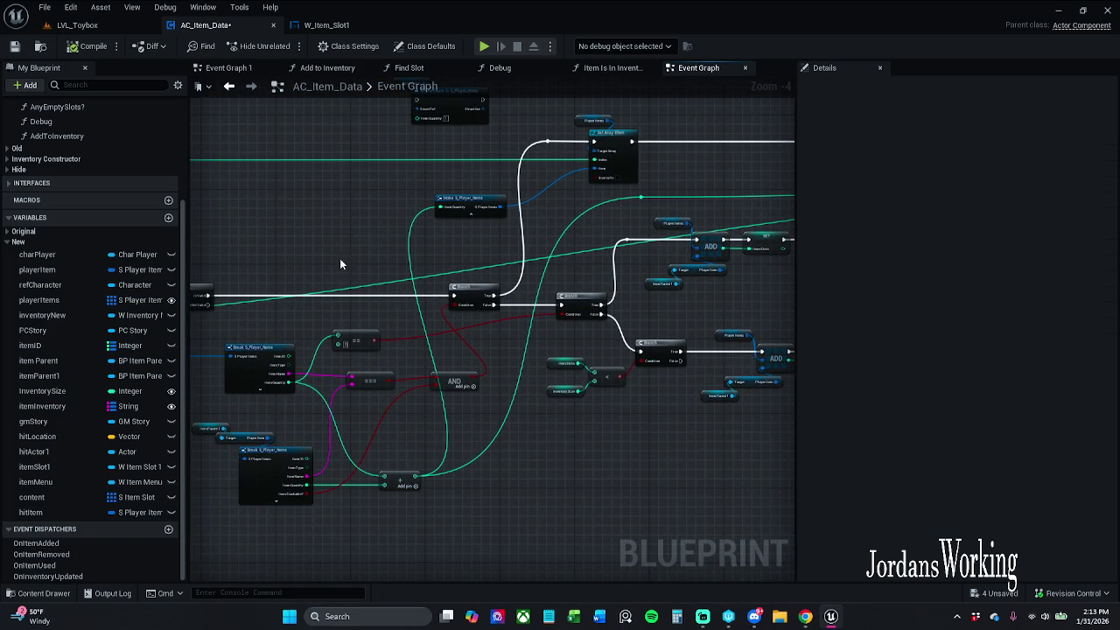
{"action": "left_click", "coordinate": [13, 49]}
Open the Debug function graph from its node and make empty space above its loop
{"action": "mouse_move", "coordinate": [287, 196]}
{"action": "left_mouse_down"}
{"action": "mouse_move", "coordinate": [755, 169]}
{"action": "mouse_move", "coordinate": [793, 118]}
{"action": "mouse_move", "coordinate": [566, 328]}
{"action": "left_mouse_up"}
{"action": "scroll", "coordinate": [567, 328], "scroll_direction": "up", "scroll_amount": 2}
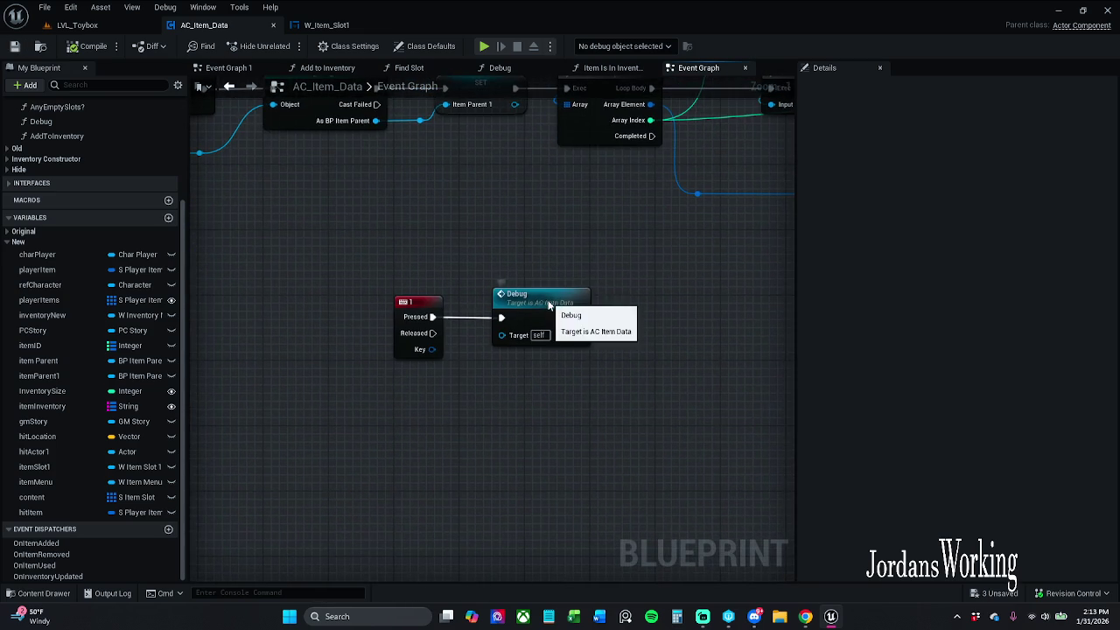
{"action": "double_click", "coordinate": [547, 302]}
{"action": "scroll", "coordinate": [548, 305], "scroll_direction": "up", "scroll_amount": 1}
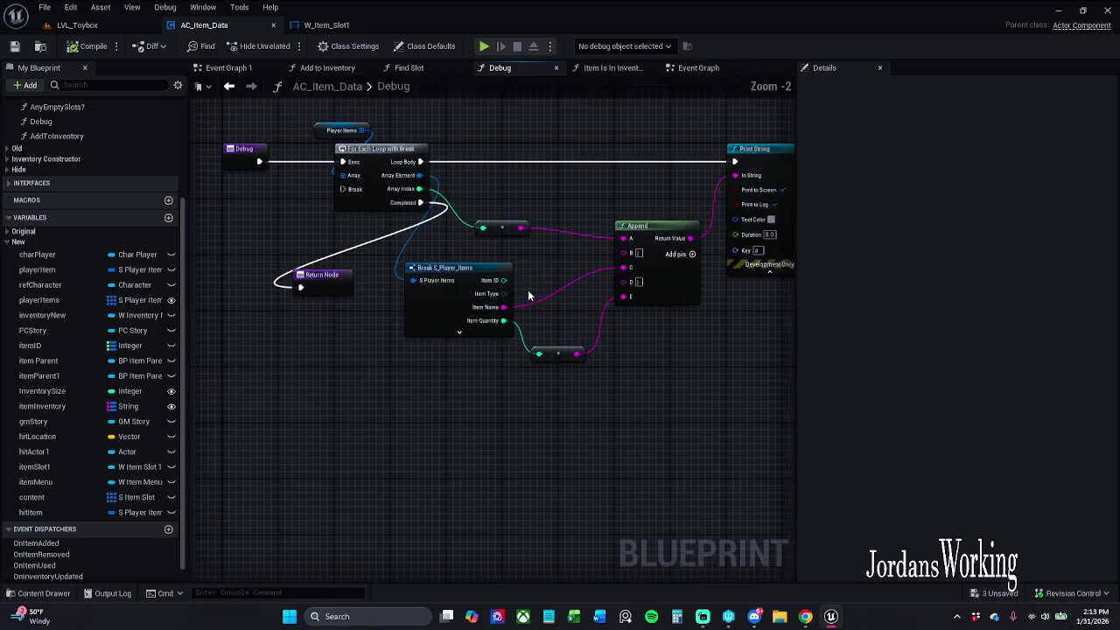
{"action": "scroll", "coordinate": [539, 271], "scroll_direction": "up", "scroll_amount": 1}
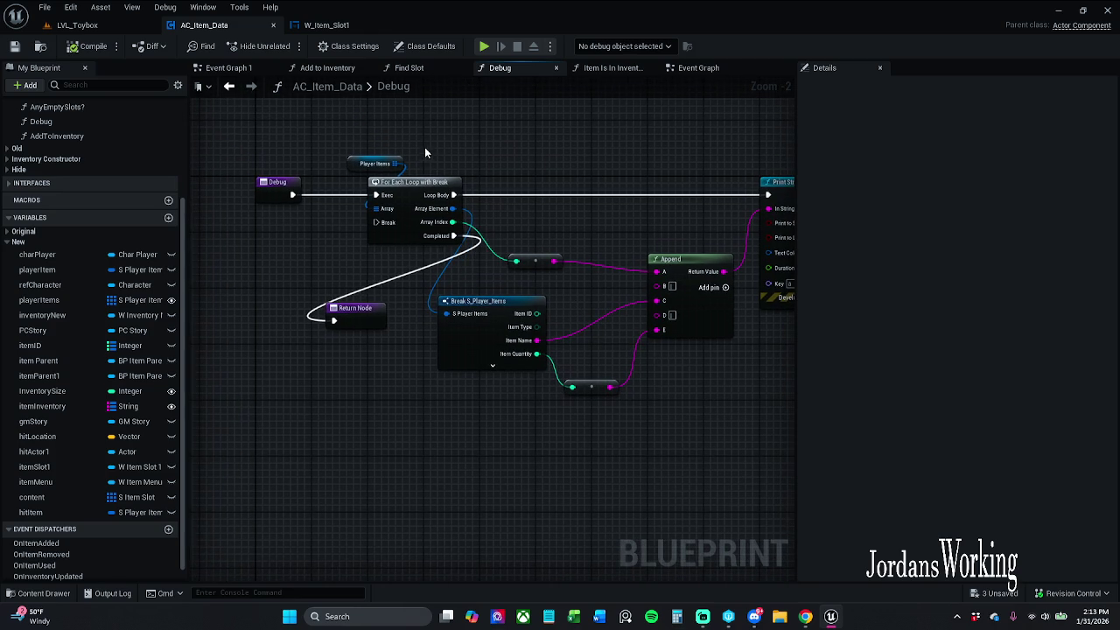
{"action": "left_click_drag", "start_coordinate": [347, 163], "coordinate": [371, 328]}
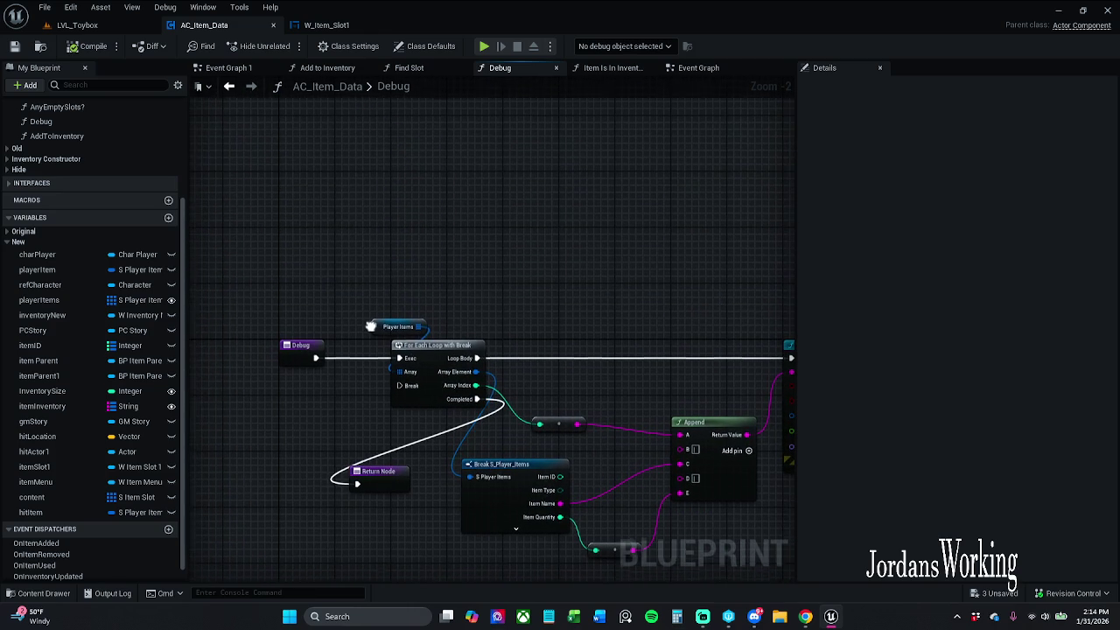
Drop an itemInventory getter into the Debug graph, add a map Contains node from it, and position both above the loop
{"action": "mouse_move", "coordinate": [82, 406]}
{"action": "left_mouse_down"}
{"action": "mouse_move", "coordinate": [425, 193]}
{"action": "mouse_move", "coordinate": [413, 164]}
{"action": "mouse_move", "coordinate": [470, 203]}
{"action": "left_mouse_up"}
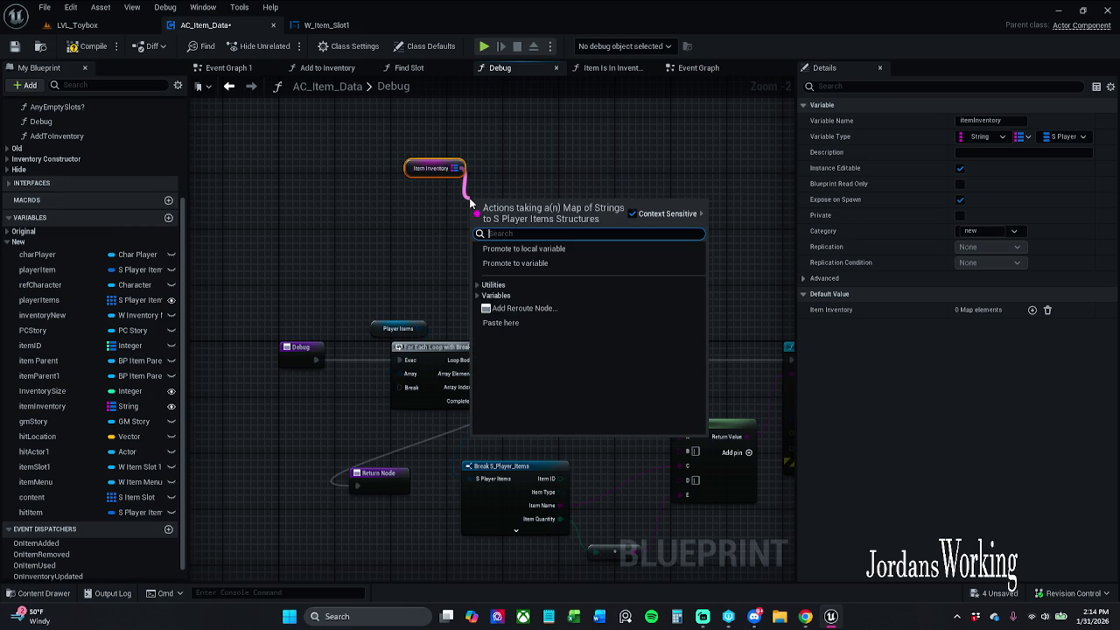
{"action": "type", "text": "contains"}
{"action": "key", "text": "Return"}
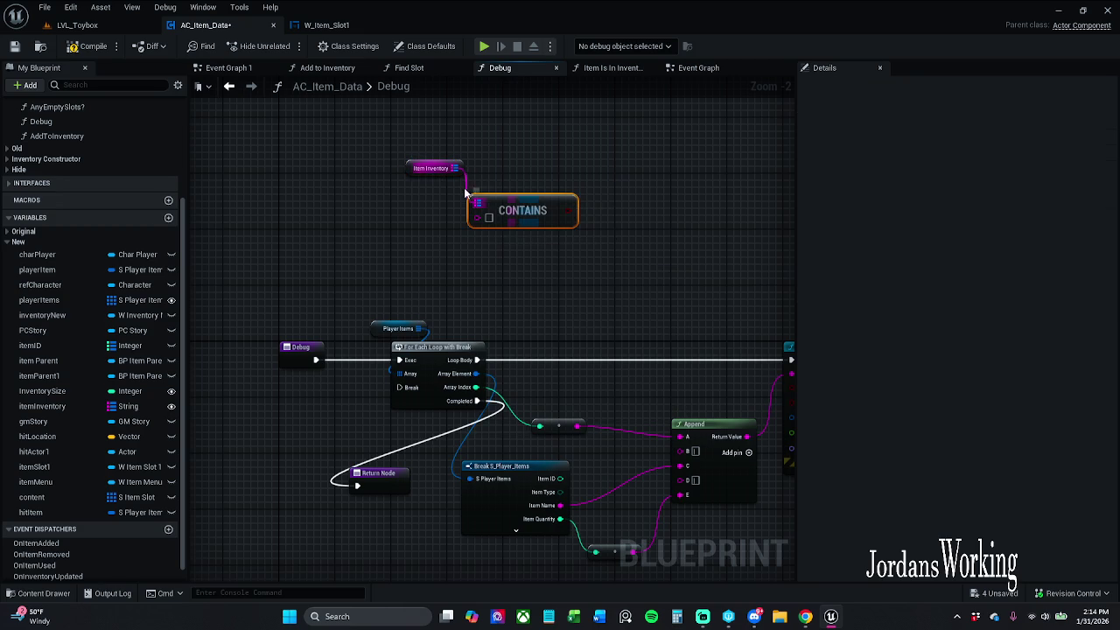
{"action": "left_click", "coordinate": [439, 163], "text": "shift"}
{"action": "mouse_move", "coordinate": [518, 199]}
{"action": "left_mouse_down"}
{"action": "mouse_move", "coordinate": [493, 152]}
{"action": "mouse_move", "coordinate": [510, 209]}
{"action": "mouse_move", "coordinate": [496, 194]}
{"action": "left_mouse_up"}
{"action": "left_click", "coordinate": [513, 108]}
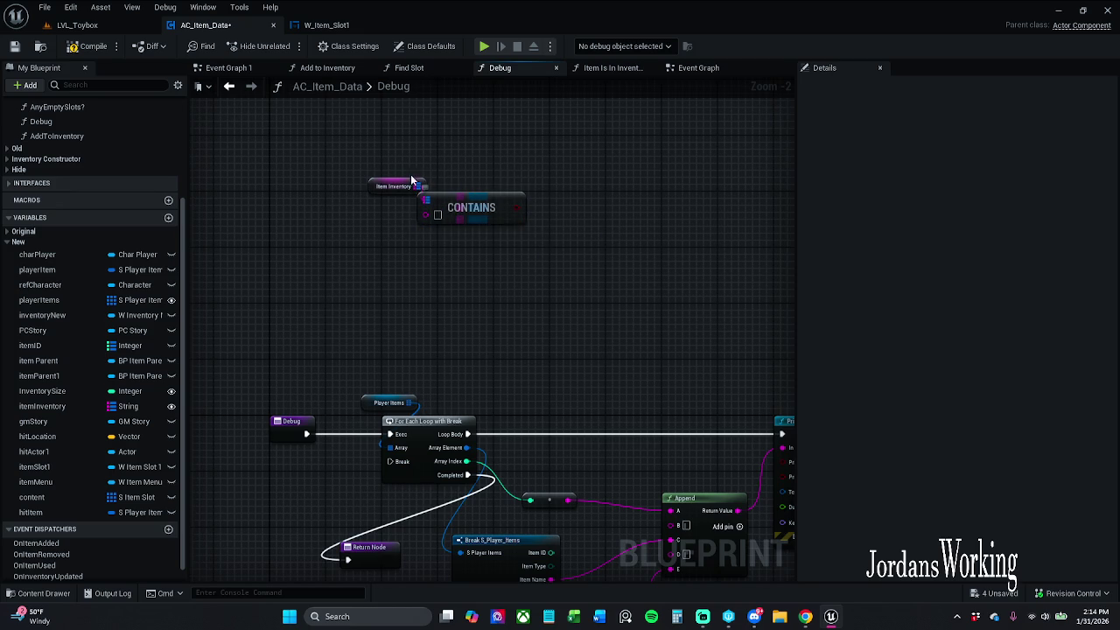
{"action": "mouse_move", "coordinate": [393, 172]}
{"action": "left_mouse_down"}
{"action": "mouse_move", "coordinate": [460, 210]}
{"action": "mouse_move", "coordinate": [498, 176]}
{"action": "mouse_move", "coordinate": [481, 158]}
{"action": "left_mouse_up"}
{"action": "left_click", "coordinate": [562, 182]}
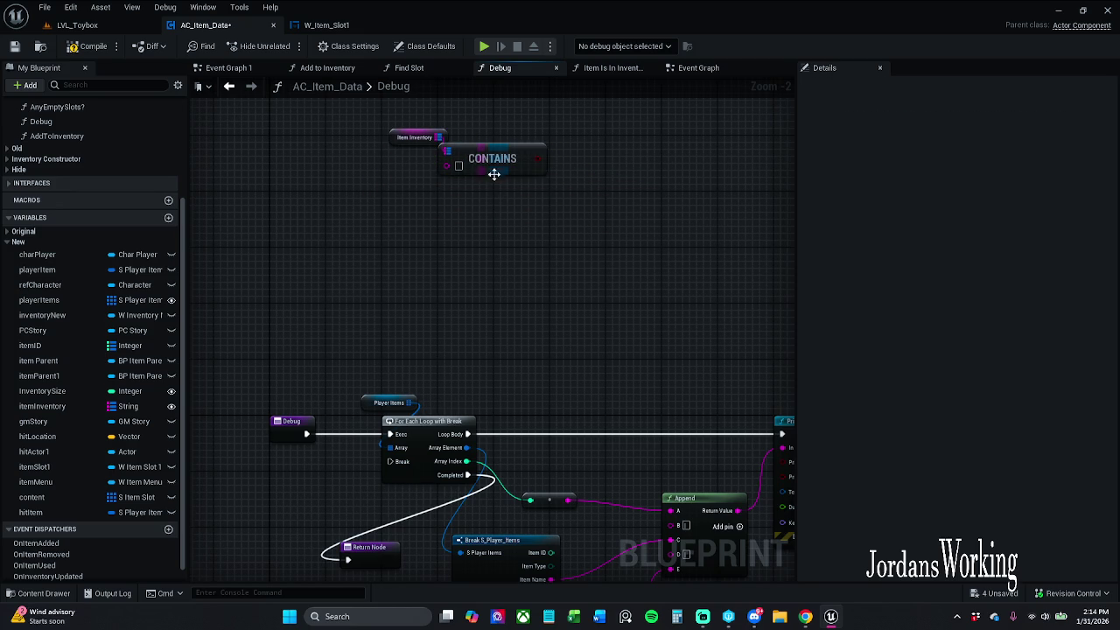
{"action": "mouse_move", "coordinate": [495, 413]}
{"action": "left_mouse_down"}
{"action": "mouse_move", "coordinate": [411, 315]}
{"action": "mouse_move", "coordinate": [462, 301]}
{"action": "left_mouse_up"}
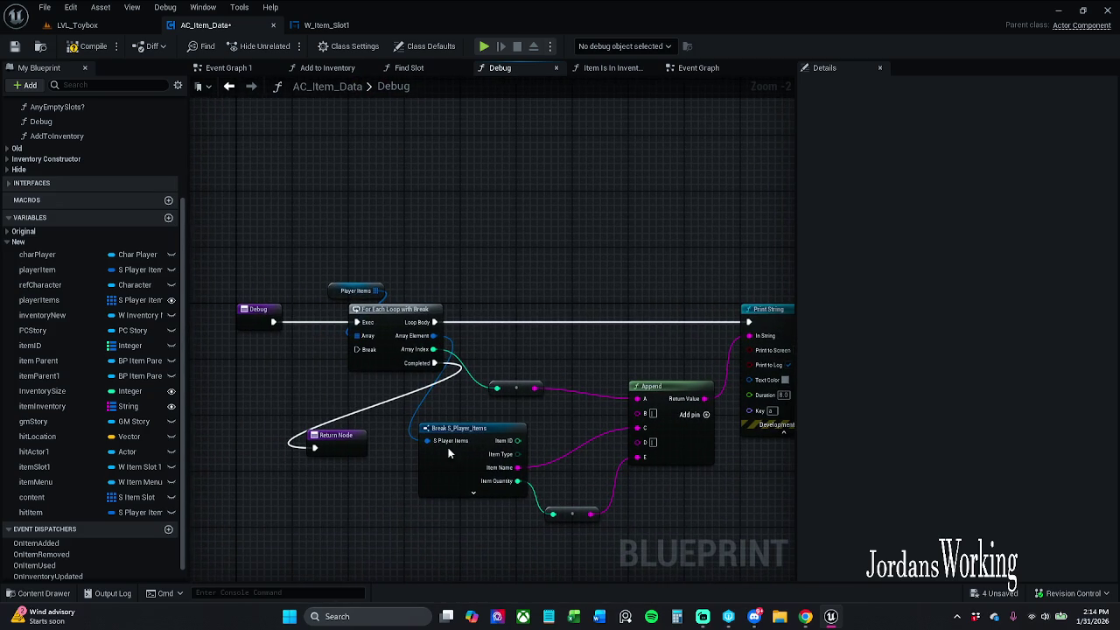
{"action": "left_click", "coordinate": [451, 481]}
From the Item Inventory getter, add a map Keys node via the Utilities > Map actions
{"action": "mouse_move", "coordinate": [441, 245]}
{"action": "left_mouse_down"}
{"action": "mouse_move", "coordinate": [480, 485]}
{"action": "mouse_move", "coordinate": [474, 449]}
{"action": "left_mouse_up"}
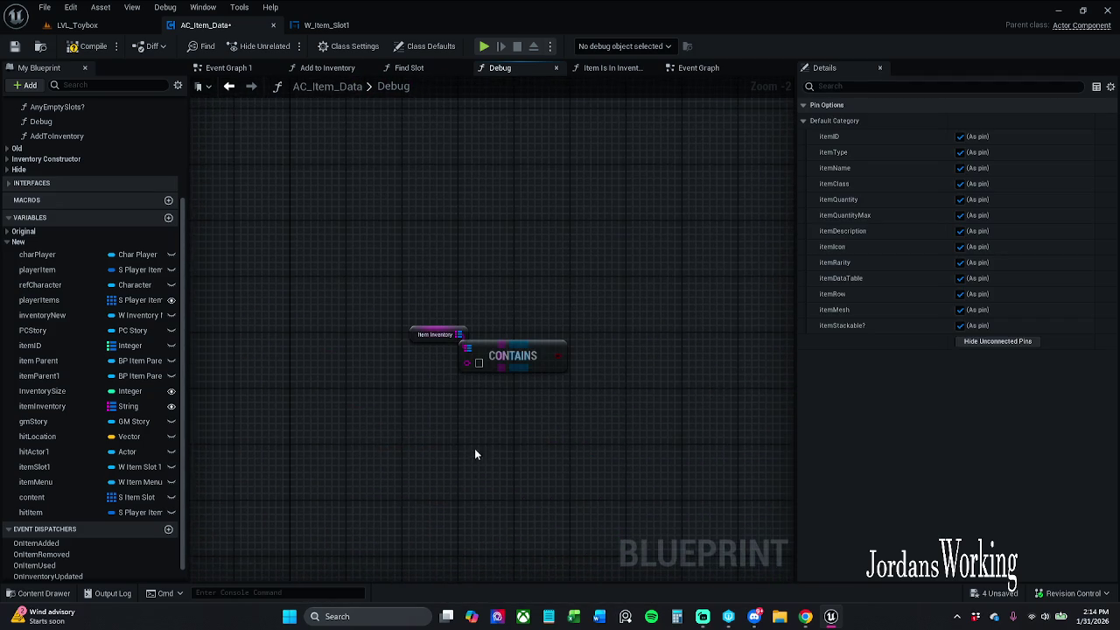
{"action": "left_click", "coordinate": [429, 303]}
{"action": "mouse_move", "coordinate": [436, 250]}
{"action": "left_mouse_down"}
{"action": "mouse_move", "coordinate": [462, 320]}
{"action": "mouse_move", "coordinate": [385, 331]}
{"action": "left_mouse_up"}
{"action": "type", "text": "bre"}
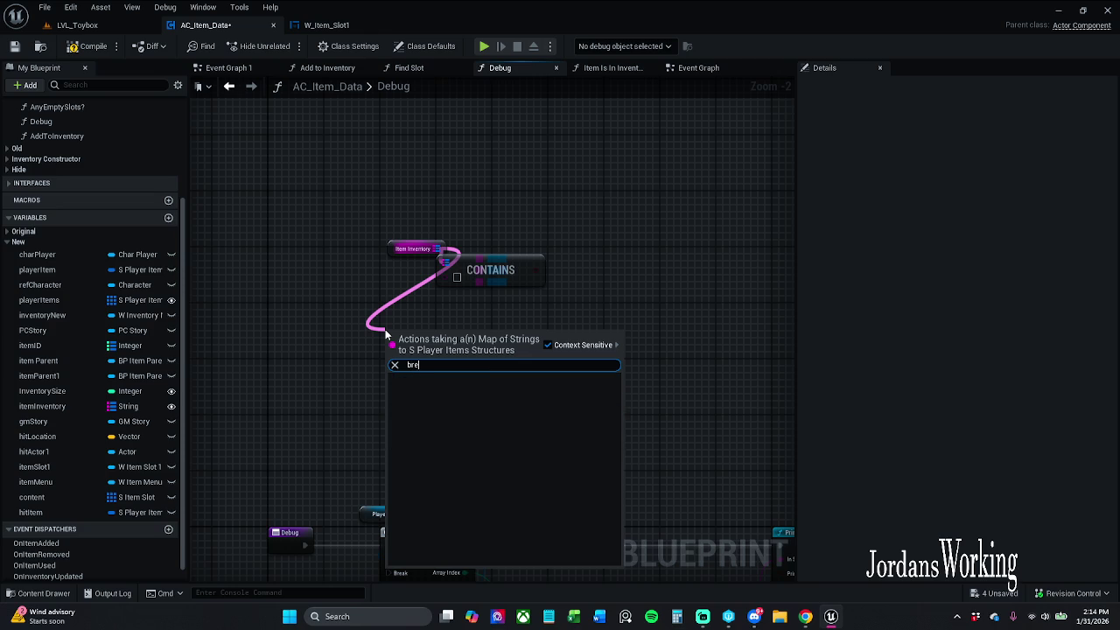
{"action": "key", "text": "BackSpace"}
{"action": "key", "text": "BackSpace"}
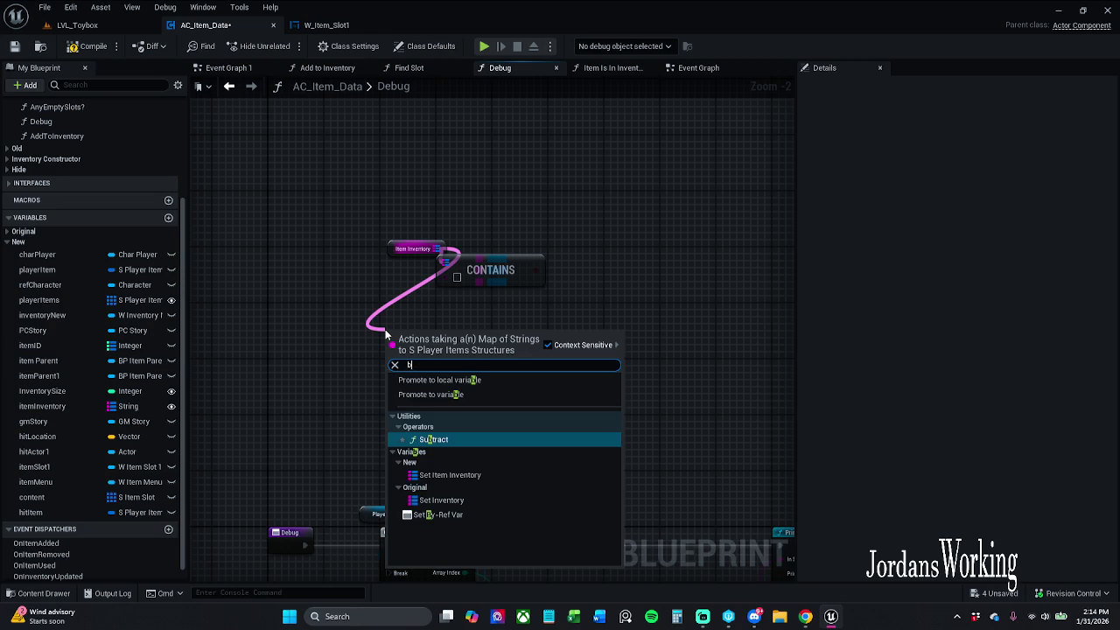
{"action": "key", "text": "BackSpace"}
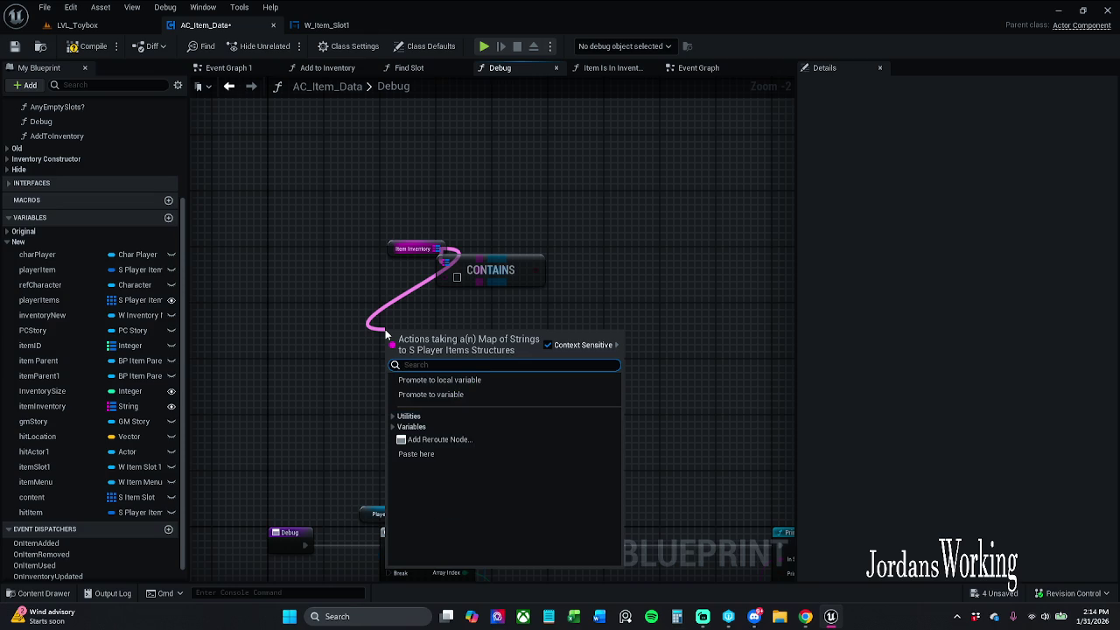
{"action": "left_click", "coordinate": [391, 416]}
{"action": "left_click", "coordinate": [398, 428]}
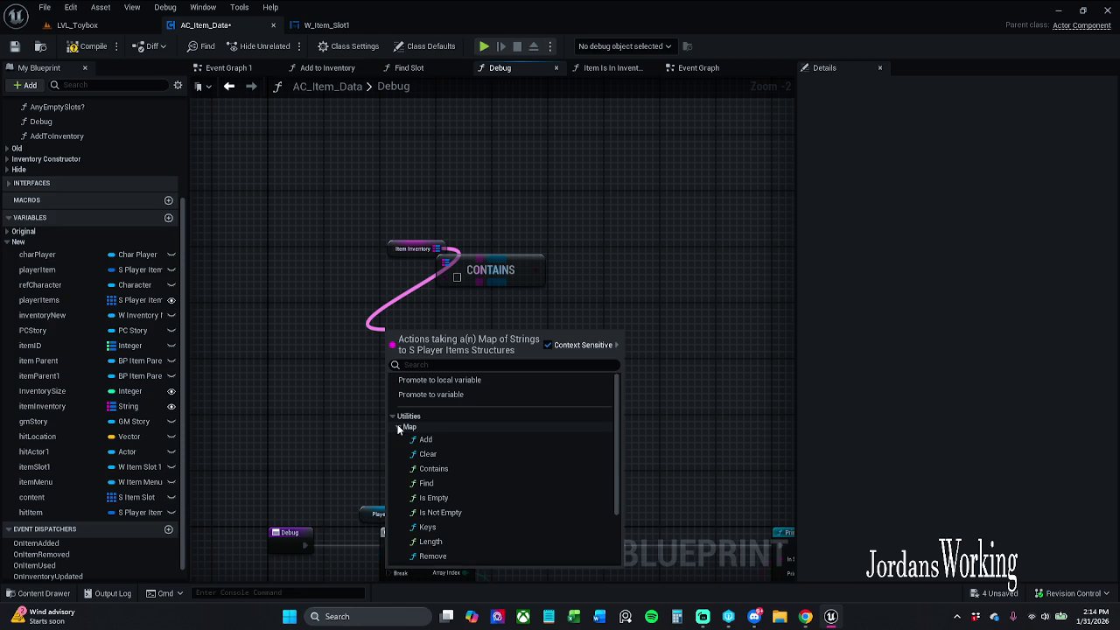
{"action": "scroll", "coordinate": [451, 460], "scroll_direction": "down", "scroll_amount": 1}
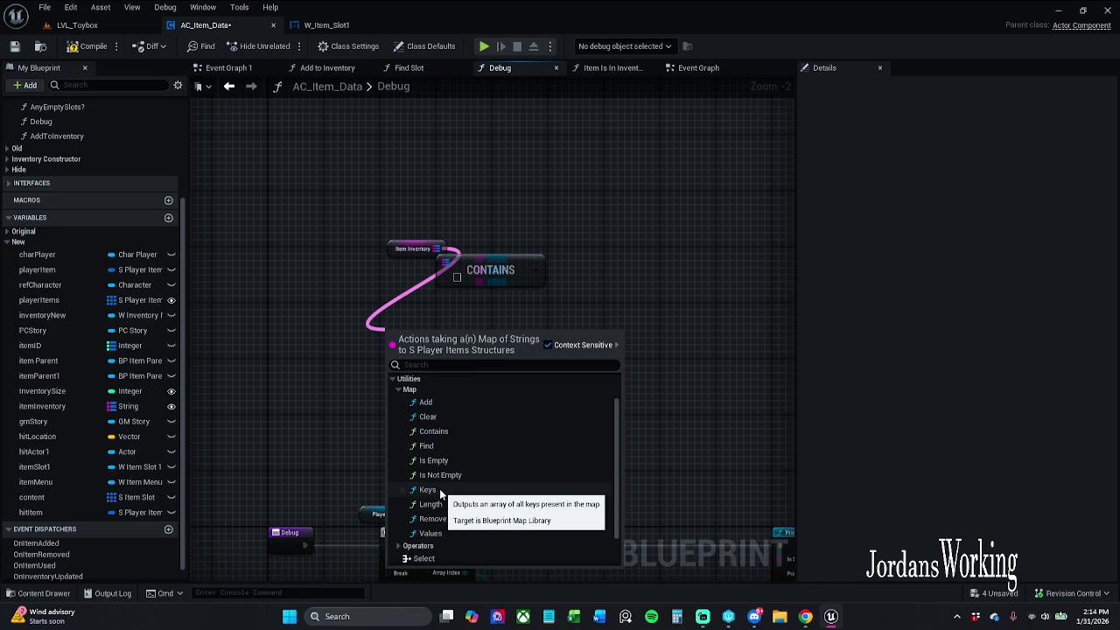
{"action": "left_click", "coordinate": [428, 490]}
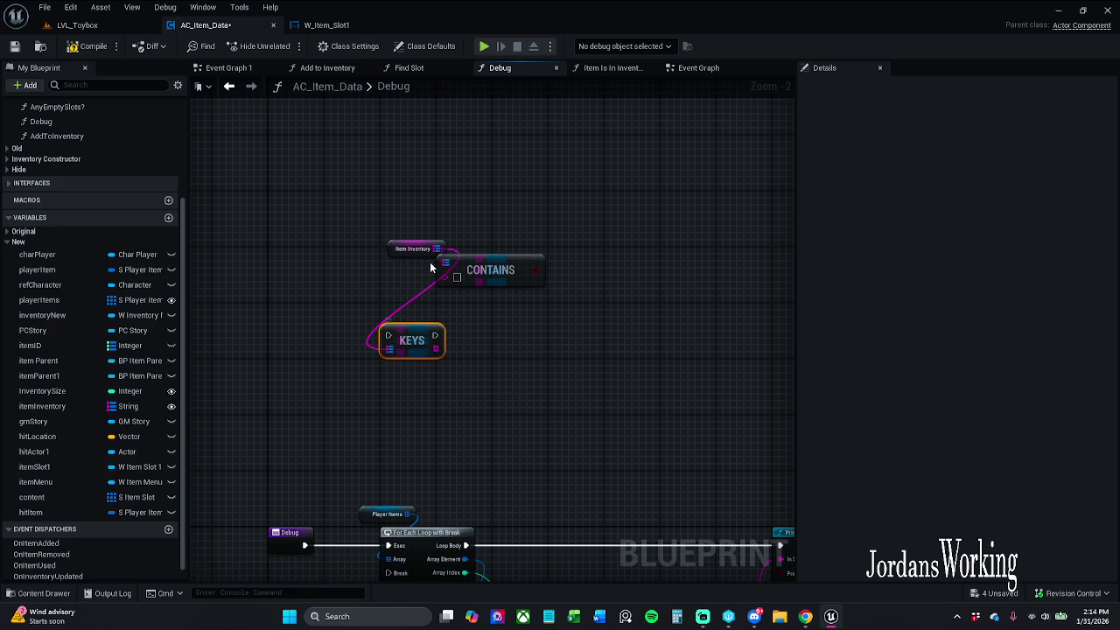
Add a map Values node fed by Item Inventory by searching 'va'
{"action": "mouse_move", "coordinate": [437, 249]}
{"action": "left_mouse_down"}
{"action": "mouse_move", "coordinate": [583, 242]}
{"action": "mouse_move", "coordinate": [581, 233]}
{"action": "left_mouse_up"}
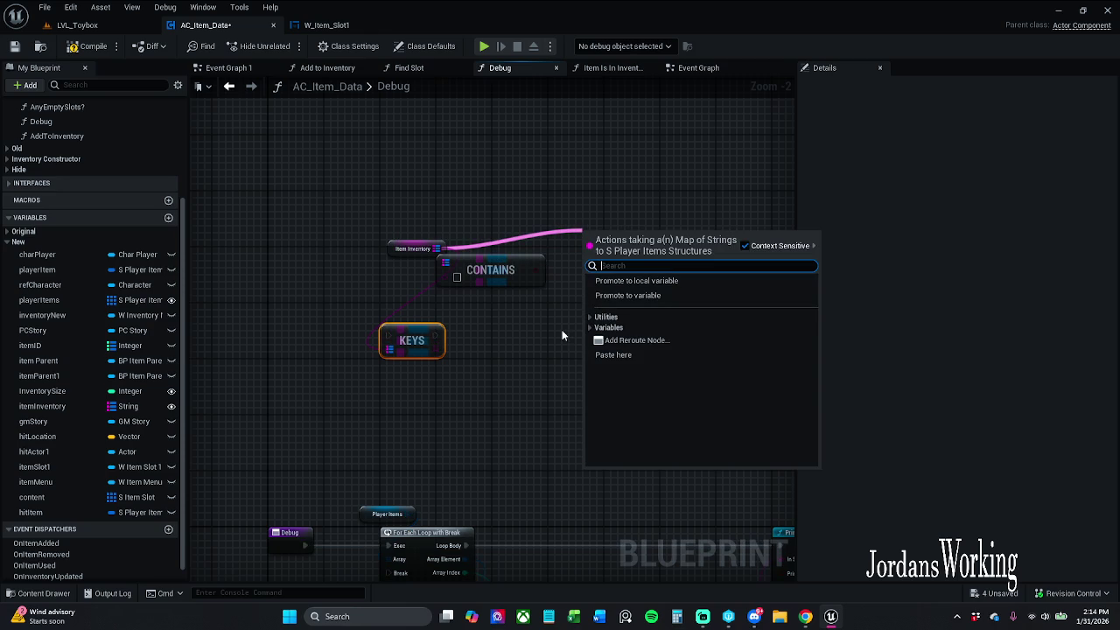
{"action": "type", "text": "va"}
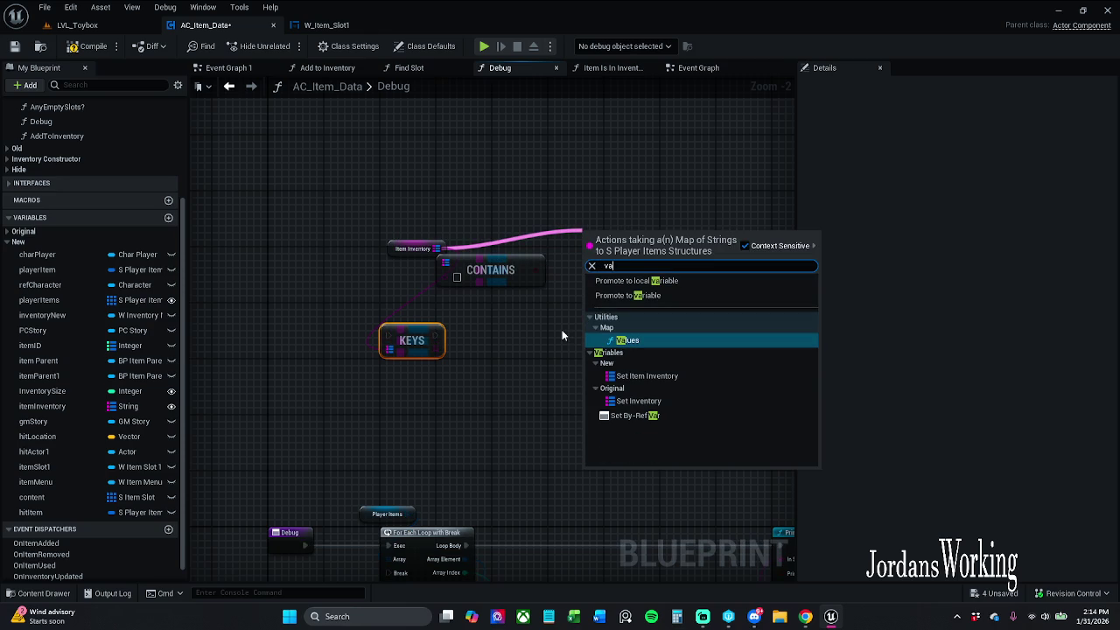
{"action": "key", "text": "Return"}
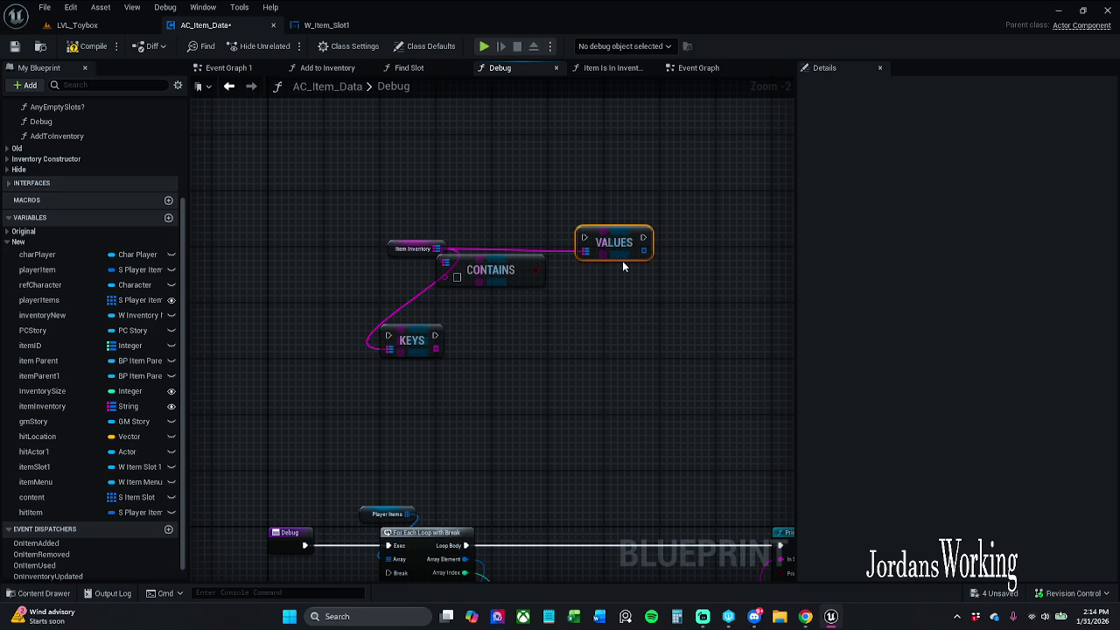
{"action": "scroll", "coordinate": [622, 263], "scroll_direction": "up", "scroll_amount": 1}
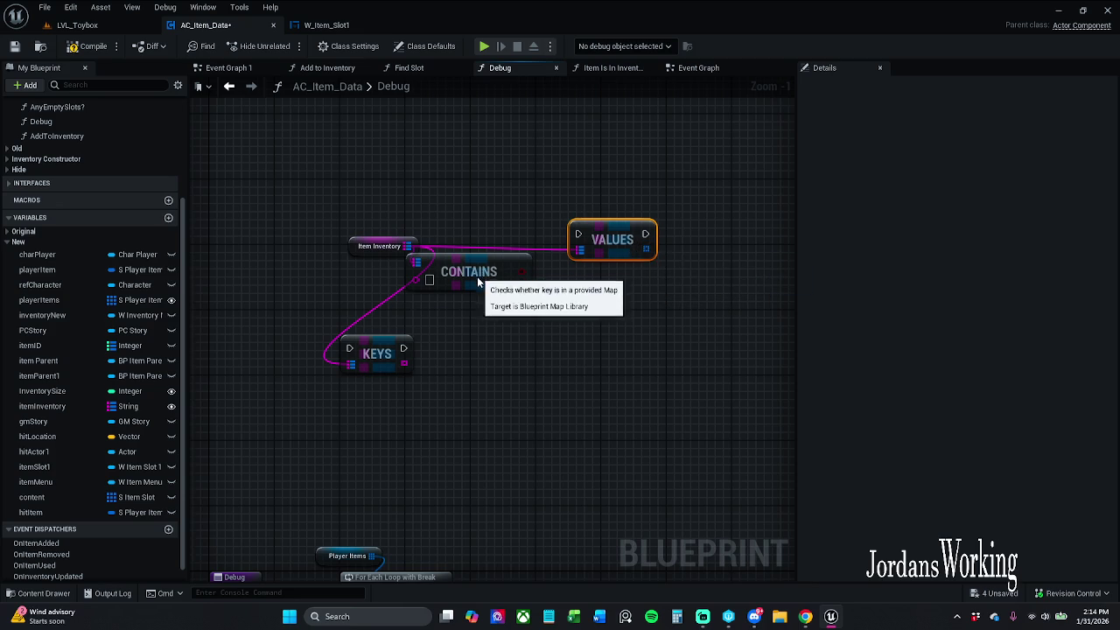
Move the Contains node down-right and place a Player Items getter in the graph
{"action": "left_click_drag", "start_coordinate": [477, 274], "coordinate": [509, 306]}
{"action": "left_click", "coordinate": [516, 252]}
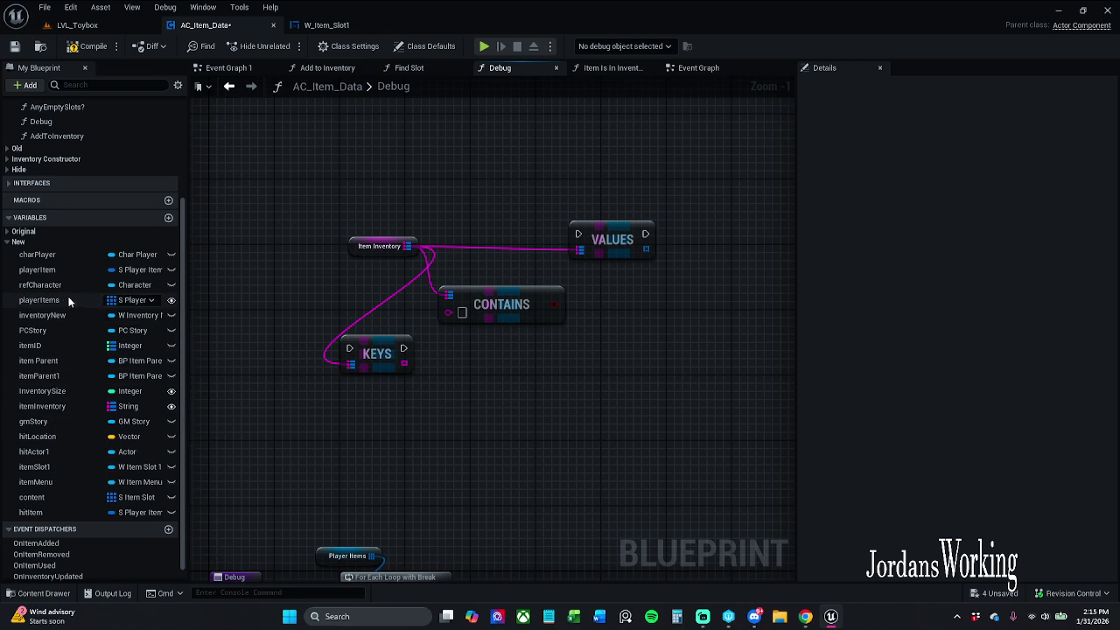
{"action": "mouse_move", "coordinate": [63, 299]}
{"action": "left_mouse_down"}
{"action": "mouse_move", "coordinate": [454, 149]}
{"action": "mouse_move", "coordinate": [441, 133]}
{"action": "mouse_move", "coordinate": [448, 203]}
{"action": "left_mouse_up"}
{"action": "left_click", "coordinate": [457, 152]}
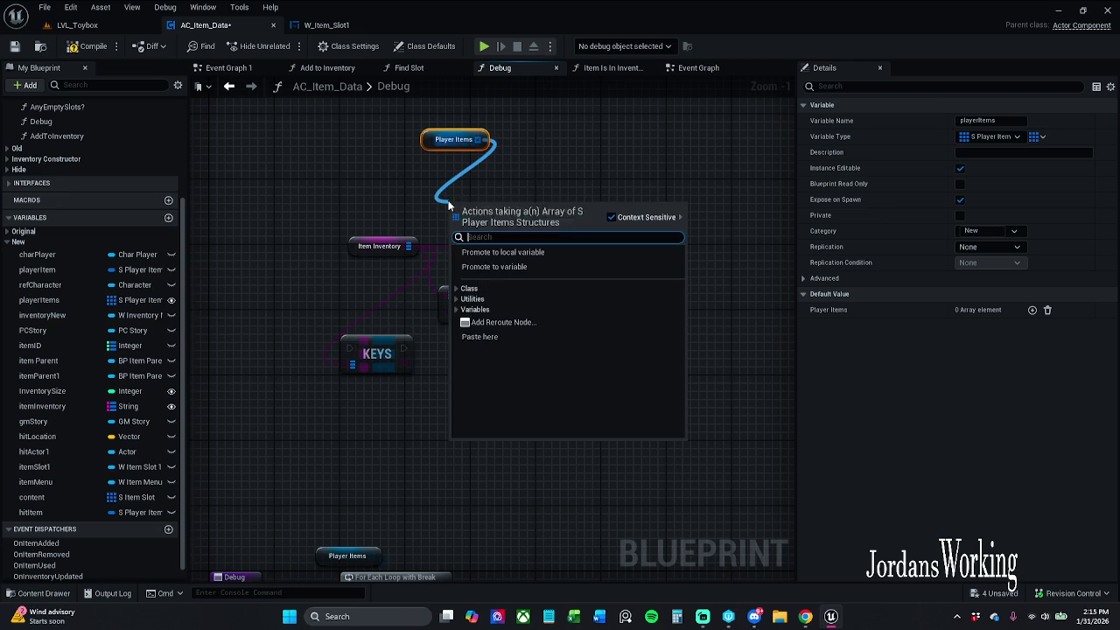
{"action": "type", "text": "keys"}
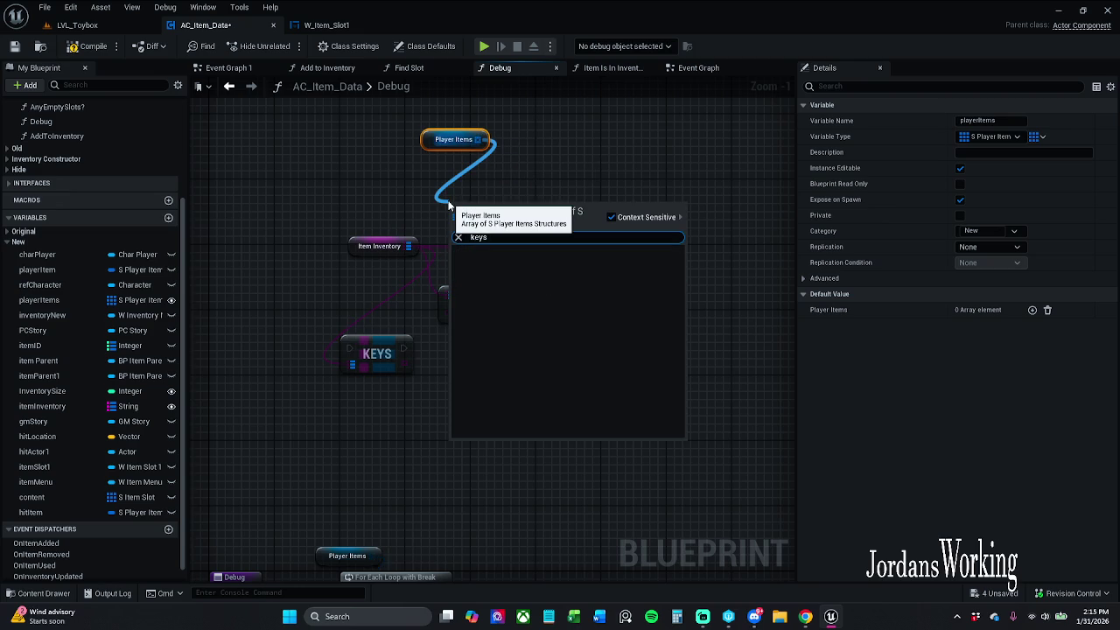
{"action": "left_click", "coordinate": [488, 147]}
Try a Set Instanced Struct Value node from Player Items, undo it, and delete the getter
{"action": "left_click_drag", "start_coordinate": [477, 139], "coordinate": [436, 182]}
{"action": "type", "text": "valu"}
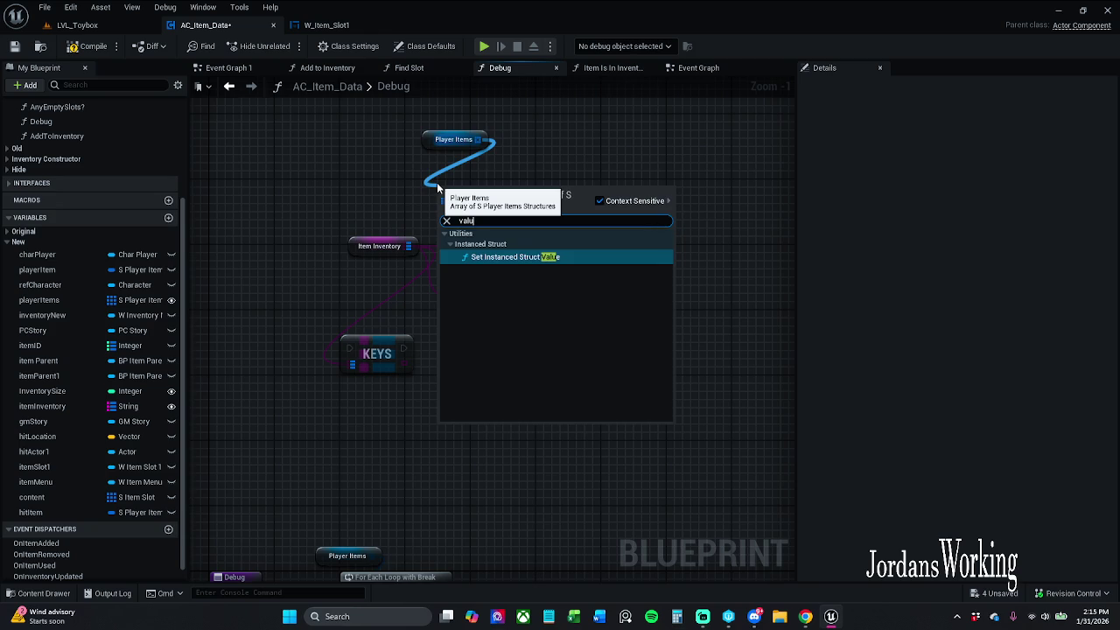
{"action": "key", "text": "Return"}
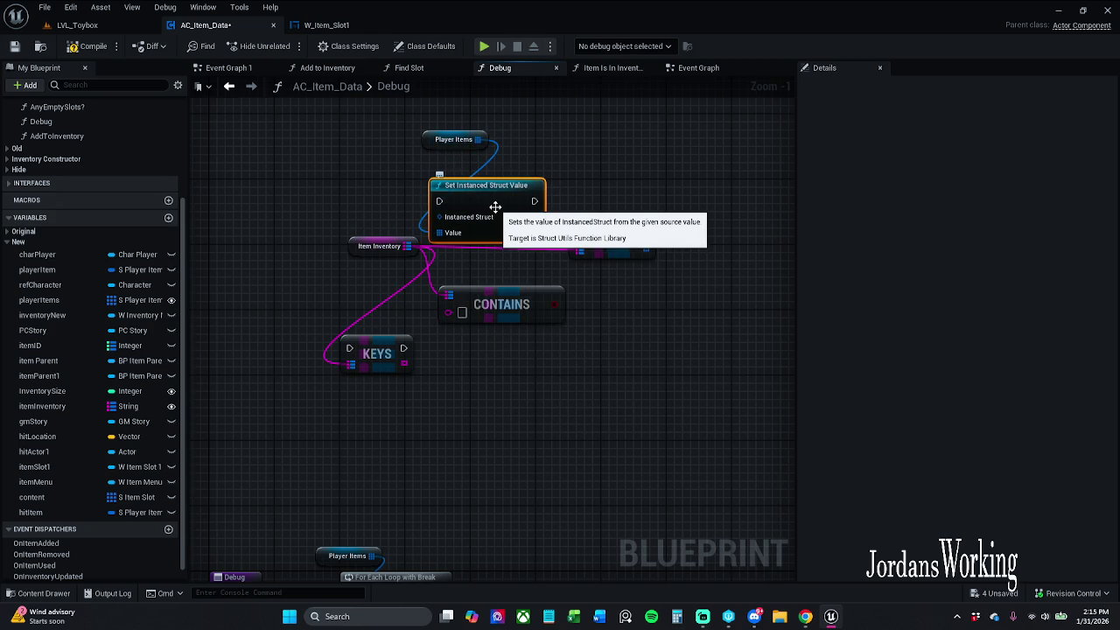
{"action": "key", "text": "ctrl+z"}
{"action": "left_click", "coordinate": [453, 140]}
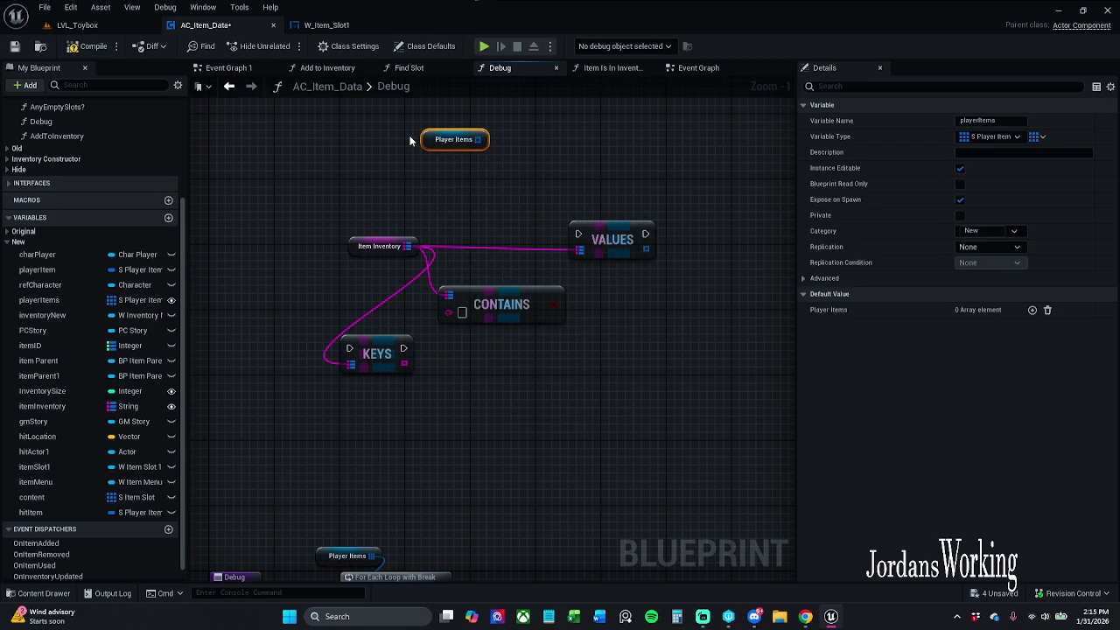
{"action": "key", "text": "Delete"}
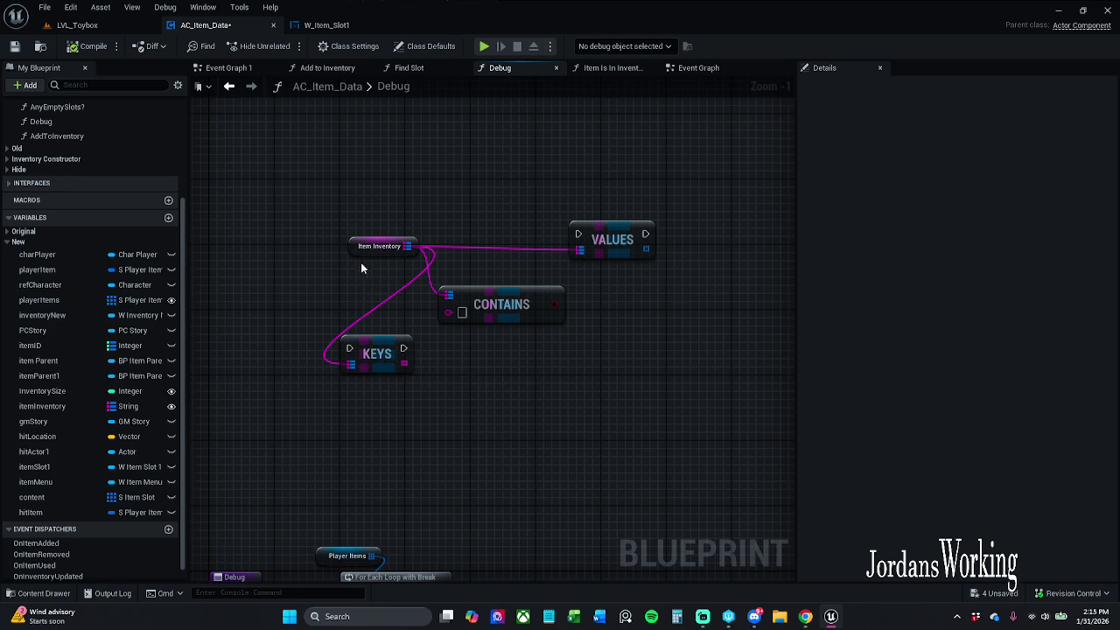
{"action": "mouse_move", "coordinate": [352, 251]}
{"action": "left_mouse_down"}
{"action": "mouse_move", "coordinate": [278, 301]}
{"action": "mouse_move", "coordinate": [263, 277]}
{"action": "mouse_move", "coordinate": [255, 301]}
{"action": "left_mouse_up"}
Move the Values node left beside Item Inventory and review the loop's Print String chain
{"action": "left_click_drag", "start_coordinate": [603, 243], "coordinate": [439, 235]}
{"action": "left_click", "coordinate": [510, 310]}
{"action": "left_click", "coordinate": [282, 295], "text": "ctrl"}
{"action": "left_click", "coordinate": [602, 401]}
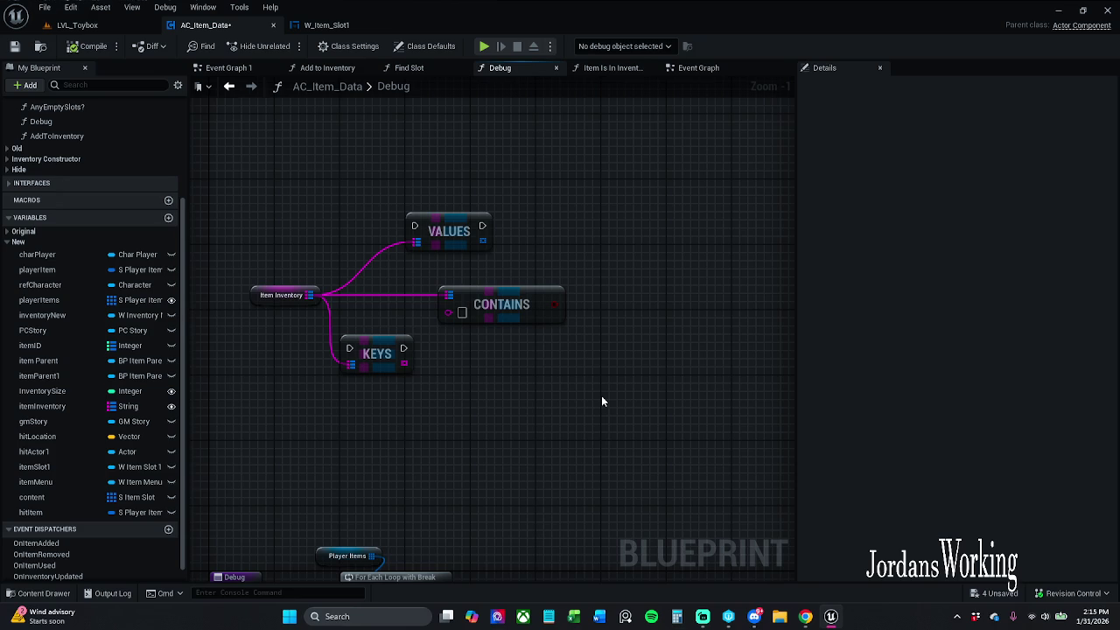
{"action": "scroll", "coordinate": [589, 384], "scroll_direction": "down", "scroll_amount": 1}
{"action": "mouse_move", "coordinate": [590, 385]}
{"action": "left_mouse_down"}
{"action": "mouse_move", "coordinate": [553, 297]}
{"action": "mouse_move", "coordinate": [306, 170]}
{"action": "left_mouse_up"}
{"action": "left_click", "coordinate": [516, 306]}
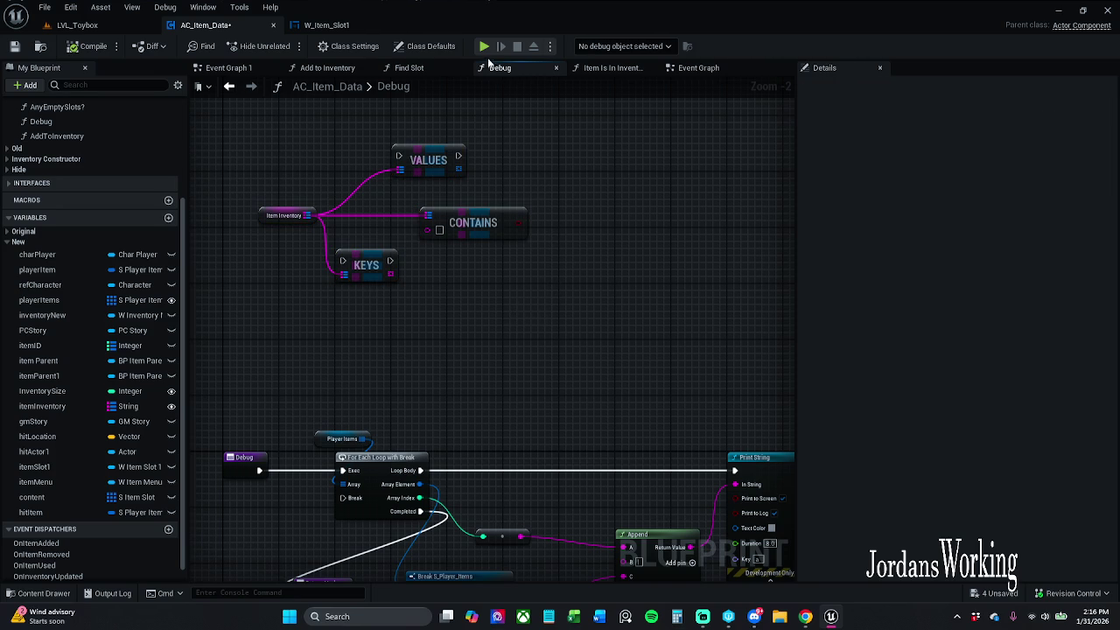
Save the AC_Item_Data blueprint from its Event Graph
{"action": "left_click", "coordinate": [690, 76]}
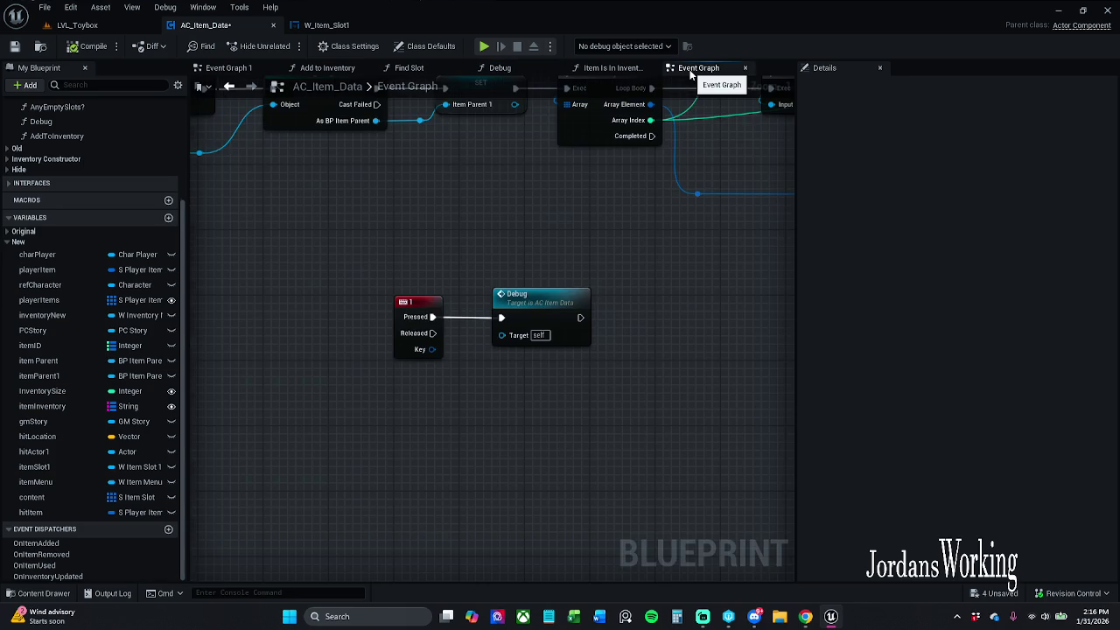
{"action": "left_click_drag", "start_coordinate": [364, 259], "coordinate": [649, 369]}
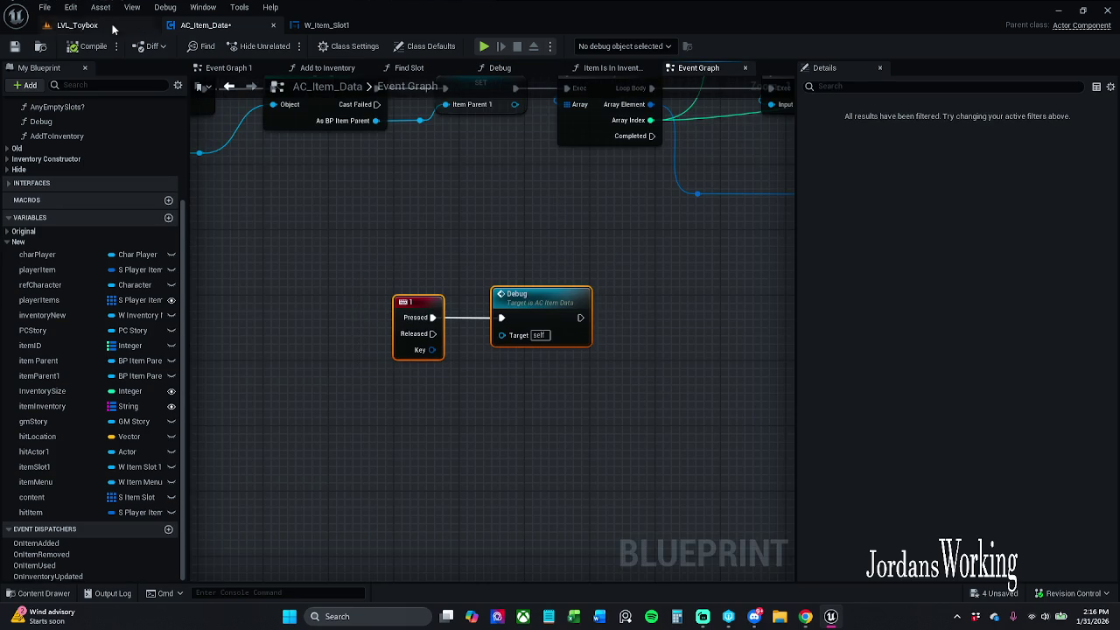
{"action": "left_click", "coordinate": [21, 51]}
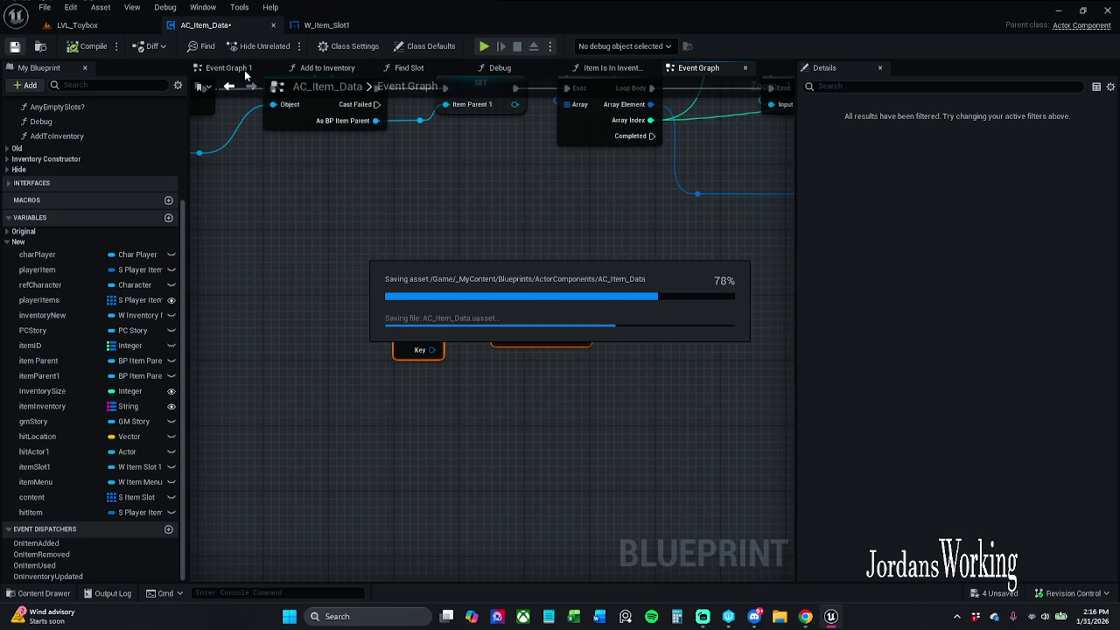
Bring up the W_Item_Slot1 widget blueprint's graph
{"action": "scroll", "coordinate": [499, 195], "scroll_direction": "down", "scroll_amount": 2}
{"action": "left_click", "coordinate": [236, 68]}
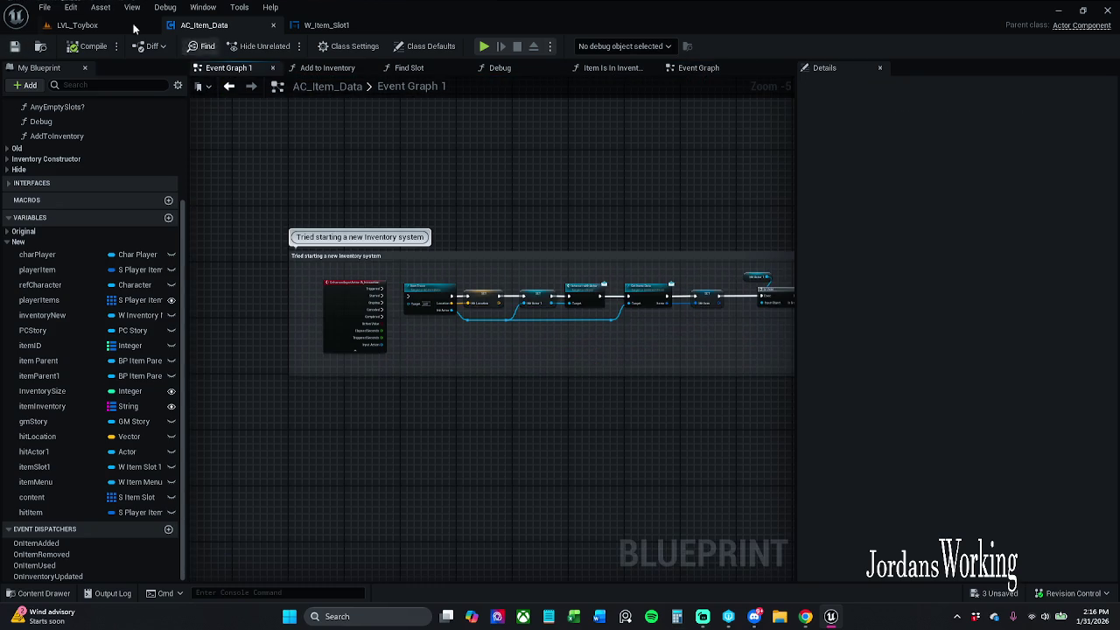
{"action": "left_click", "coordinate": [120, 24]}
{"action": "left_click", "coordinate": [343, 27]}
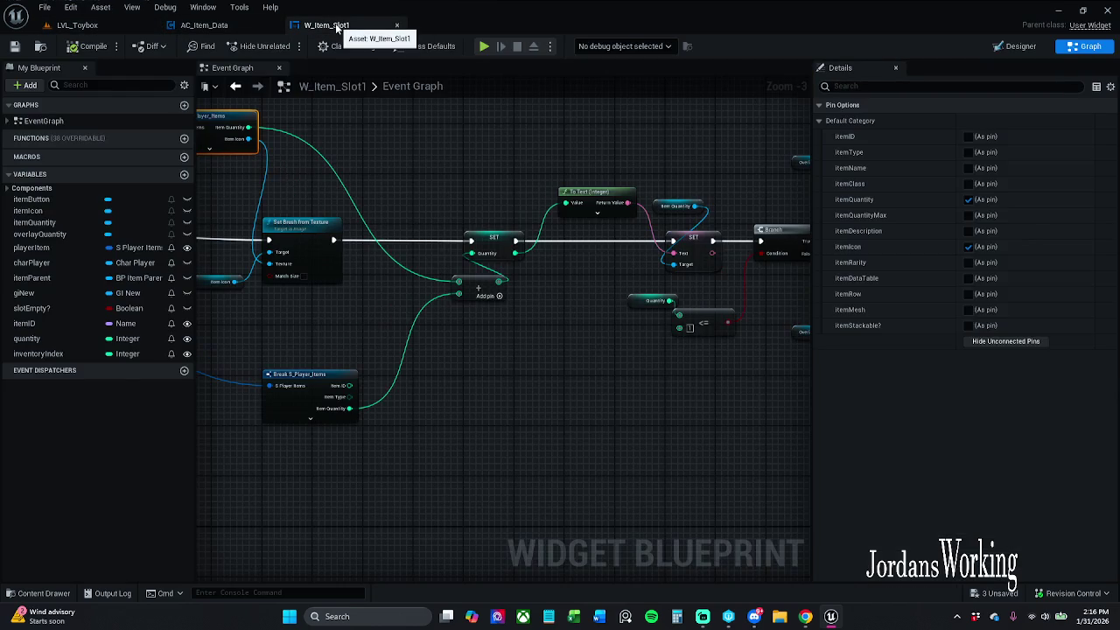
Find the Break S_Player_Items node and its getter, then frame the Interact and Refresh Item nodes
{"action": "scroll", "coordinate": [416, 193], "scroll_direction": "down", "scroll_amount": 1}
{"action": "scroll", "coordinate": [492, 270], "scroll_direction": "down", "scroll_amount": 4}
{"action": "scroll", "coordinate": [513, 264], "scroll_direction": "up", "scroll_amount": 4}
{"action": "scroll", "coordinate": [513, 264], "scroll_direction": "up", "scroll_amount": 2}
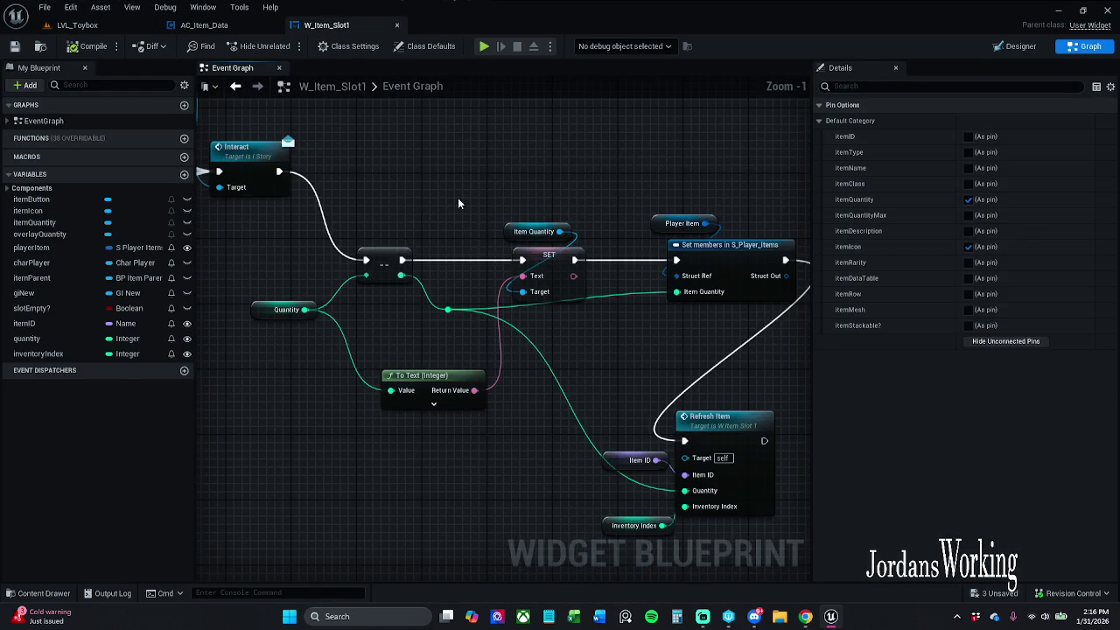
{"action": "mouse_move", "coordinate": [532, 173]}
{"action": "left_mouse_down"}
{"action": "mouse_move", "coordinate": [512, 194]}
{"action": "mouse_move", "coordinate": [442, 186]}
{"action": "mouse_move", "coordinate": [475, 189]}
{"action": "left_mouse_up"}
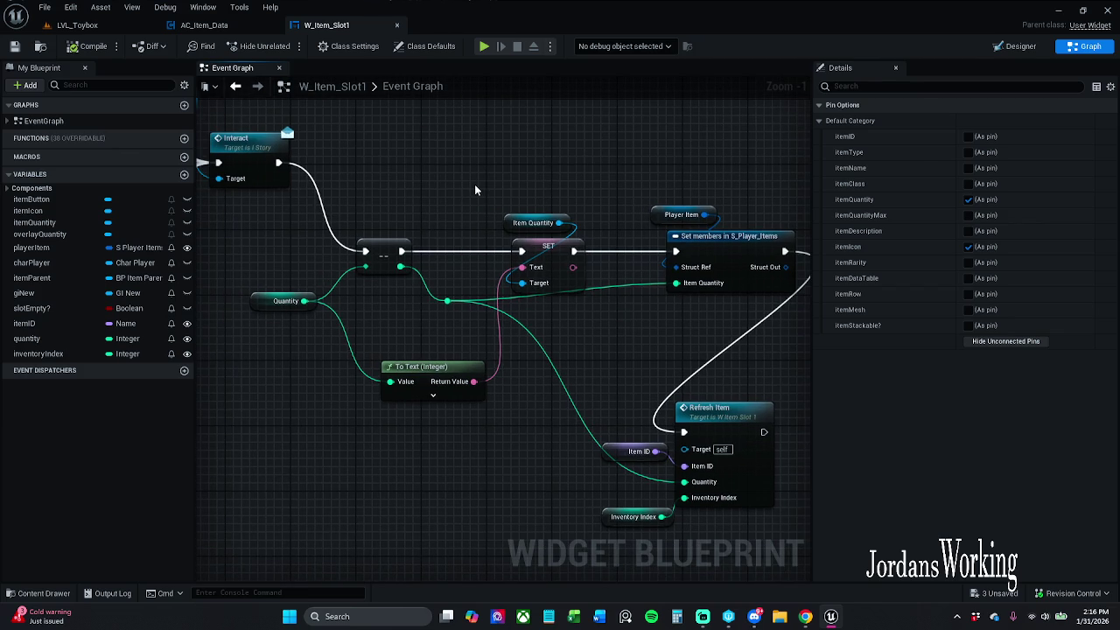
{"action": "scroll", "coordinate": [474, 184], "scroll_direction": "down", "scroll_amount": 2}
{"action": "mouse_move", "coordinate": [474, 183]}
{"action": "left_mouse_down"}
{"action": "mouse_move", "coordinate": [543, 156]}
{"action": "mouse_move", "coordinate": [547, 302]}
{"action": "mouse_move", "coordinate": [567, 324]}
{"action": "mouse_move", "coordinate": [565, 371]}
{"action": "mouse_move", "coordinate": [509, 303]}
{"action": "left_mouse_up"}
{"action": "scroll", "coordinate": [504, 319], "scroll_direction": "up", "scroll_amount": 2}
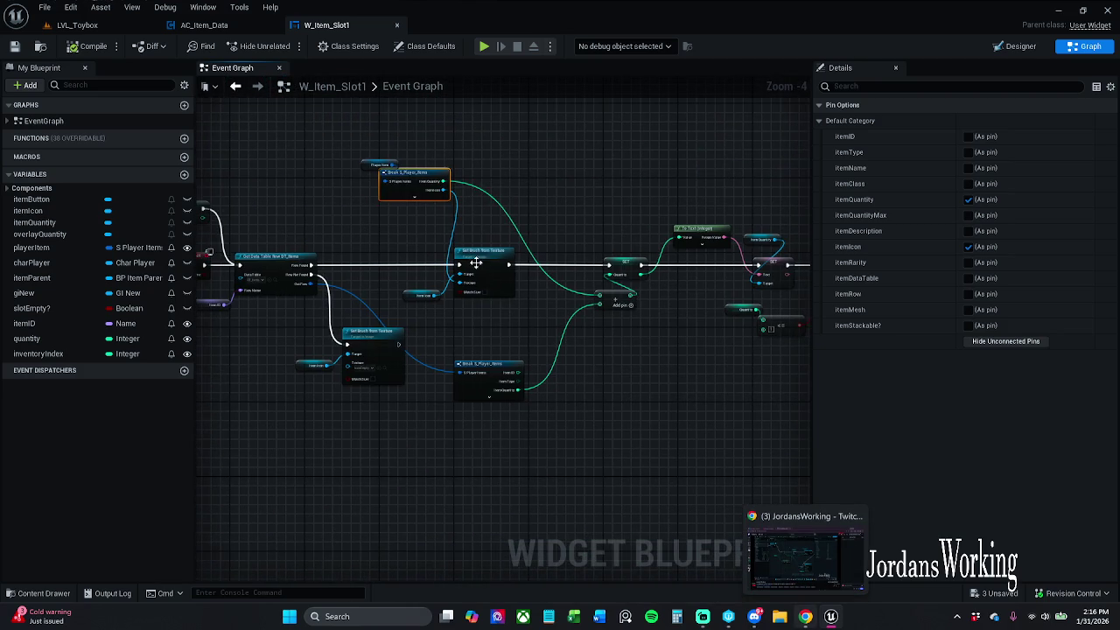
{"action": "scroll", "coordinate": [377, 264], "scroll_direction": "up", "scroll_amount": 1}
{"action": "mouse_move", "coordinate": [358, 175]}
{"action": "left_mouse_down"}
{"action": "mouse_move", "coordinate": [401, 215]}
{"action": "mouse_move", "coordinate": [601, 293]}
{"action": "left_mouse_up"}
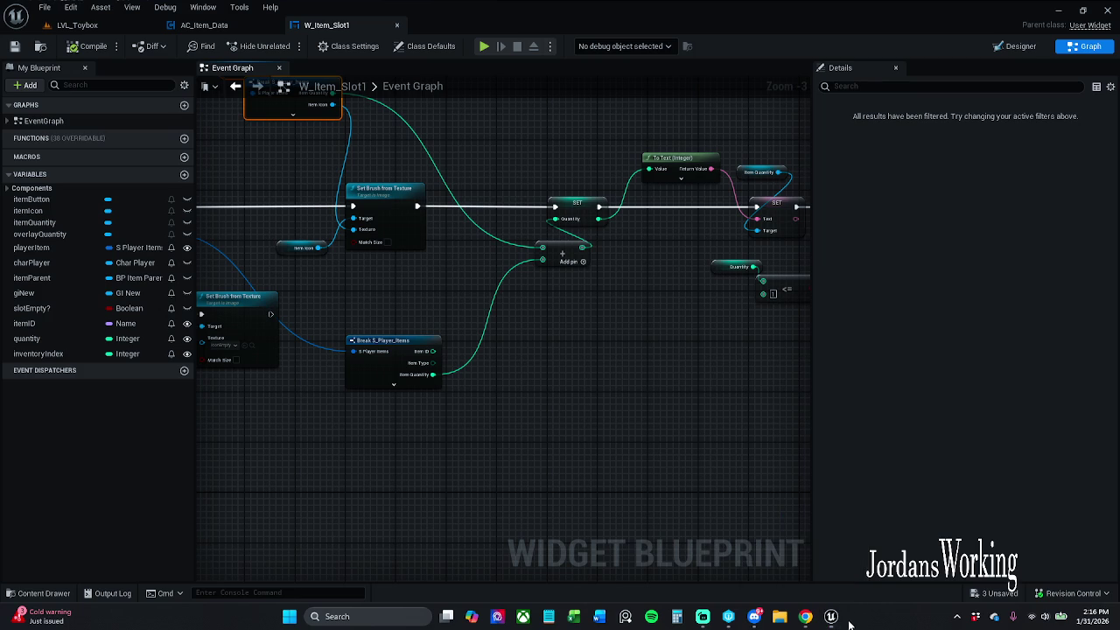
{"action": "mouse_move", "coordinate": [650, 459]}
{"action": "left_mouse_down"}
{"action": "mouse_move", "coordinate": [462, 175]}
{"action": "mouse_move", "coordinate": [471, 120]}
{"action": "mouse_move", "coordinate": [437, 208]}
{"action": "mouse_move", "coordinate": [557, 197]}
{"action": "mouse_move", "coordinate": [567, 178]}
{"action": "left_mouse_up"}
Paste Player Item and Break S_Player_Items copies and wire Item Quantity into the decrement node
{"action": "key", "text": "ctrl+v"}
{"action": "left_click", "coordinate": [651, 178]}
{"action": "mouse_move", "coordinate": [656, 232]}
{"action": "left_mouse_down"}
{"action": "mouse_move", "coordinate": [588, 207]}
{"action": "mouse_move", "coordinate": [495, 306]}
{"action": "mouse_move", "coordinate": [426, 325]}
{"action": "mouse_move", "coordinate": [426, 339]}
{"action": "left_mouse_up"}
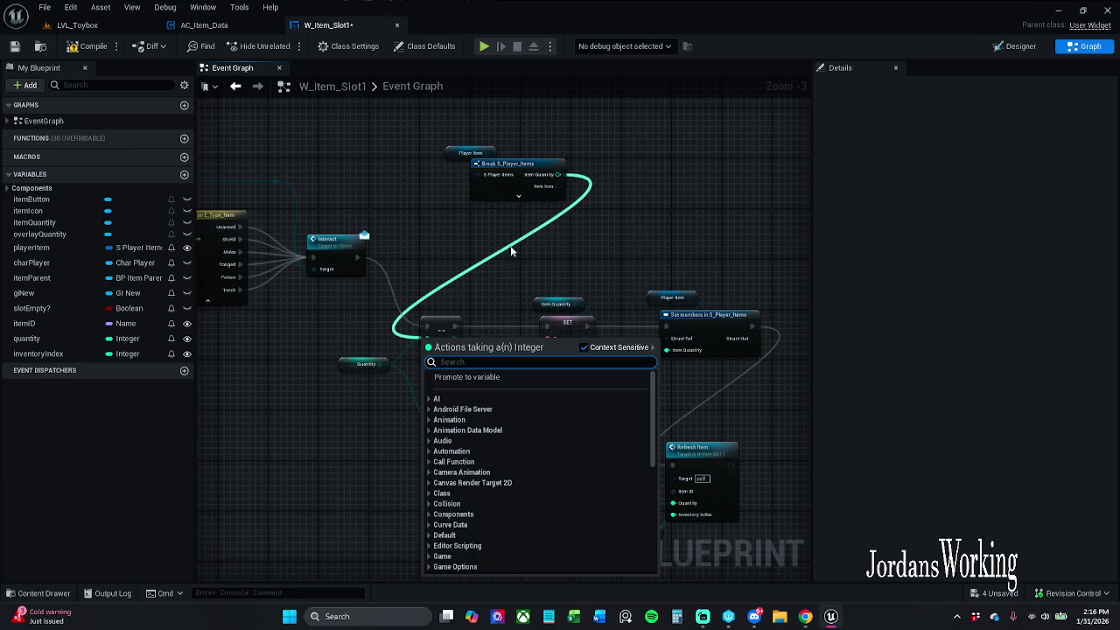
{"action": "left_click", "coordinate": [399, 243]}
{"action": "mouse_move", "coordinate": [558, 174]}
{"action": "left_mouse_down"}
{"action": "mouse_move", "coordinate": [571, 193]}
{"action": "mouse_move", "coordinate": [434, 341]}
{"action": "mouse_move", "coordinate": [426, 336]}
{"action": "left_mouse_up"}
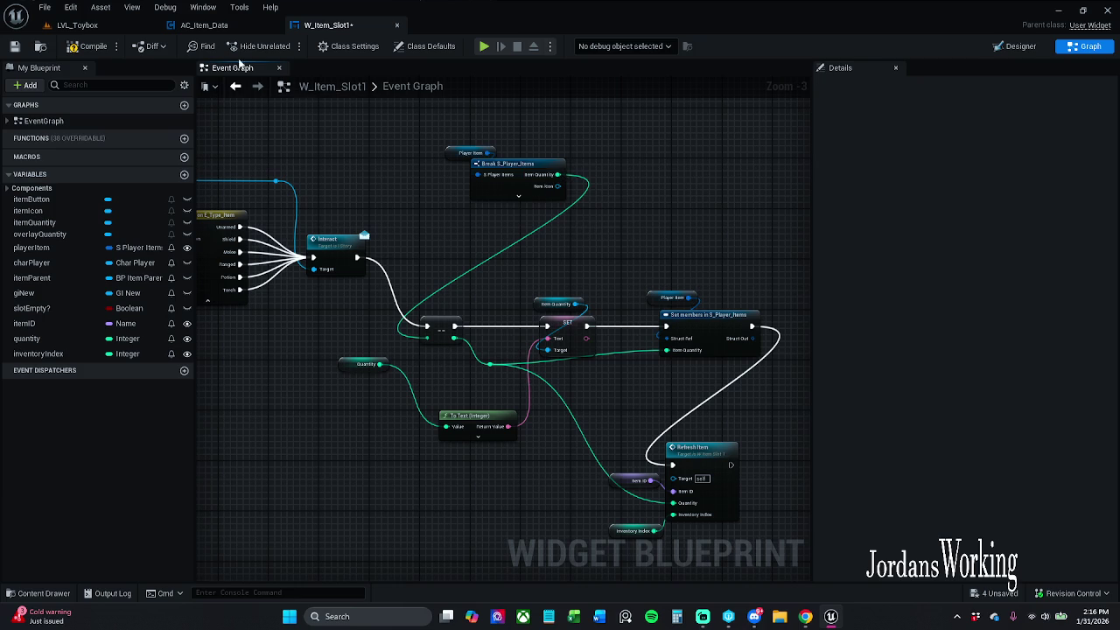
{"action": "left_click", "coordinate": [105, 27]}
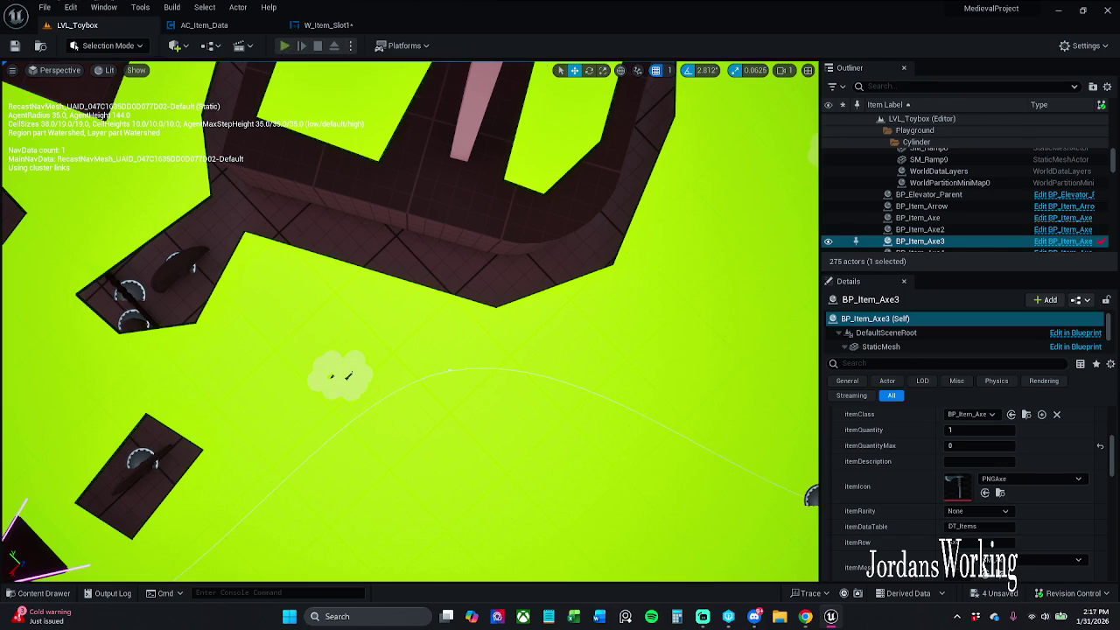
Use the hammer slot in the in-game inventory, check it drops to 2, then stop playing
{"action": "key", "text": "i"}
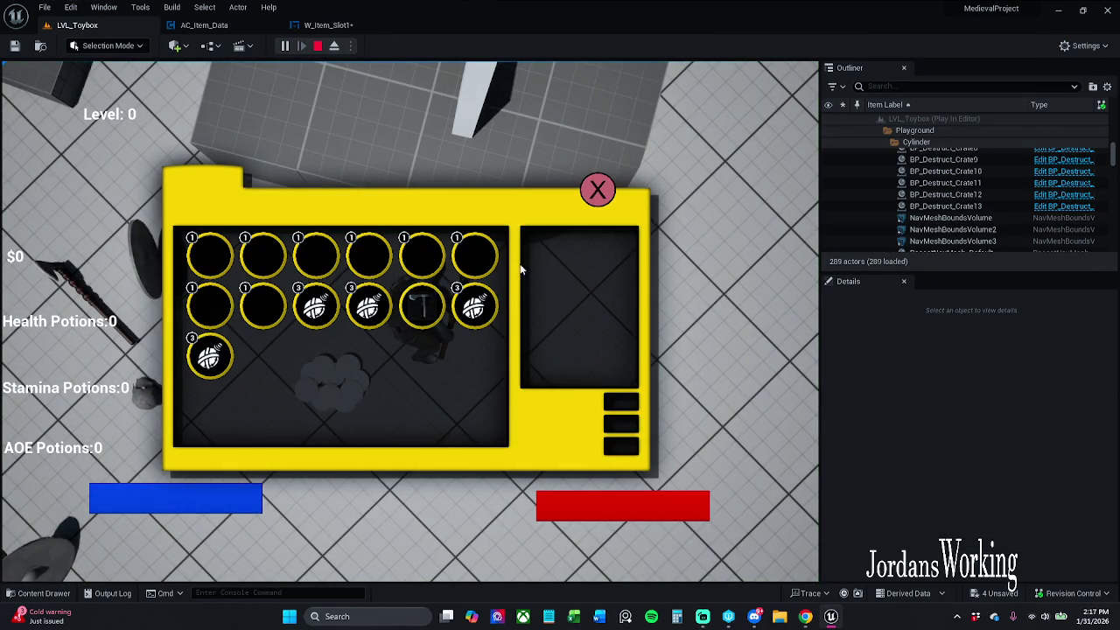
{"action": "left_click", "coordinate": [595, 191]}
{"action": "key", "text": "i"}
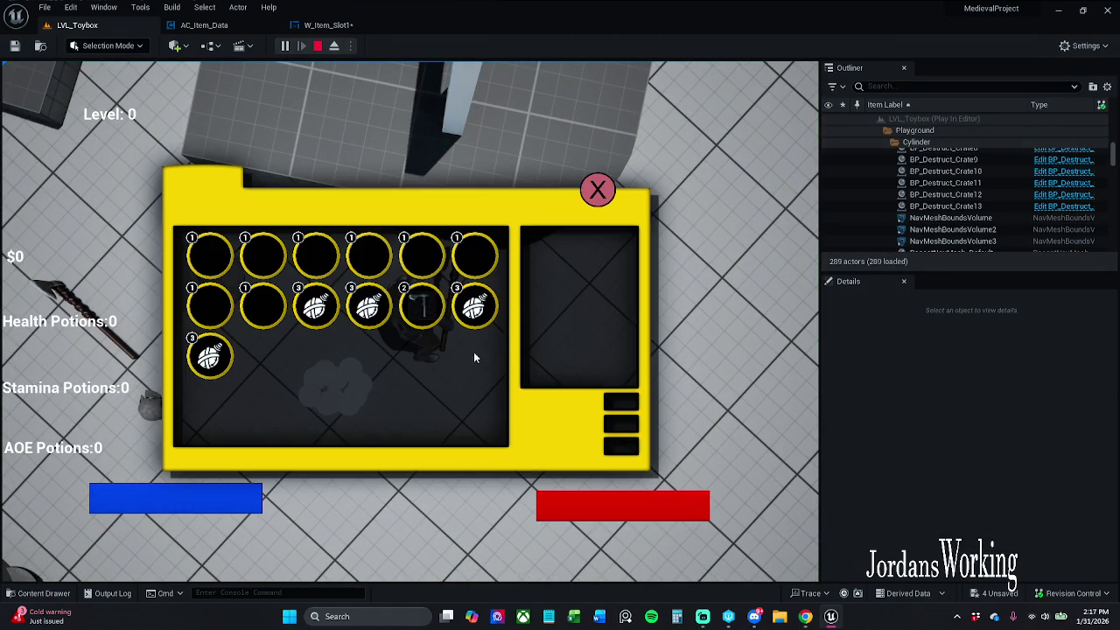
{"action": "left_click", "coordinate": [590, 198]}
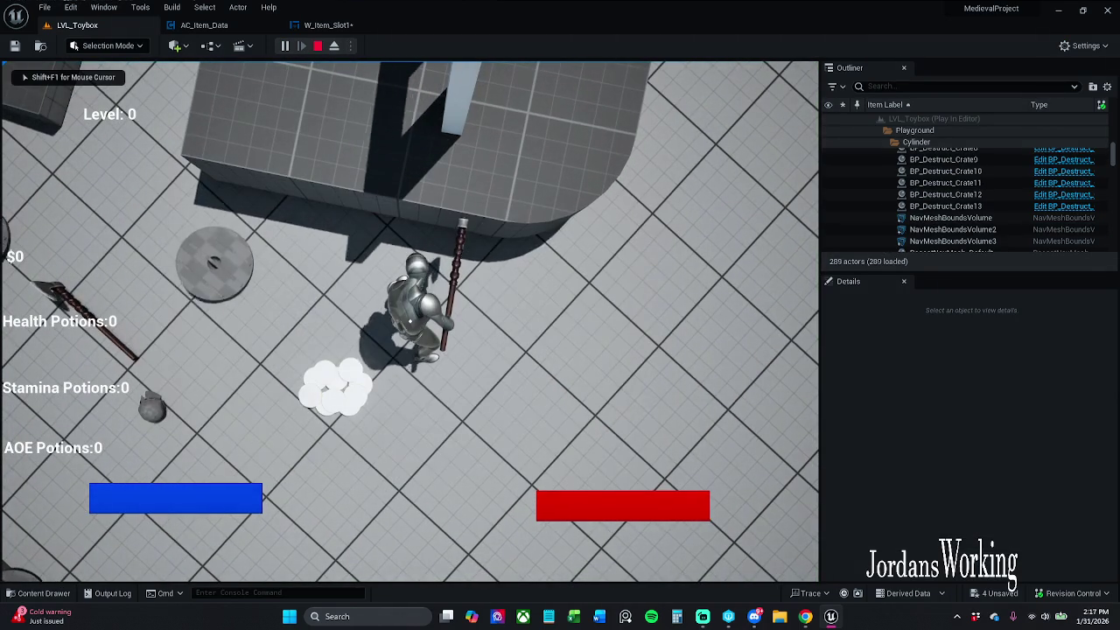
{"action": "key", "text": "i"}
{"action": "key", "text": "Escape"}
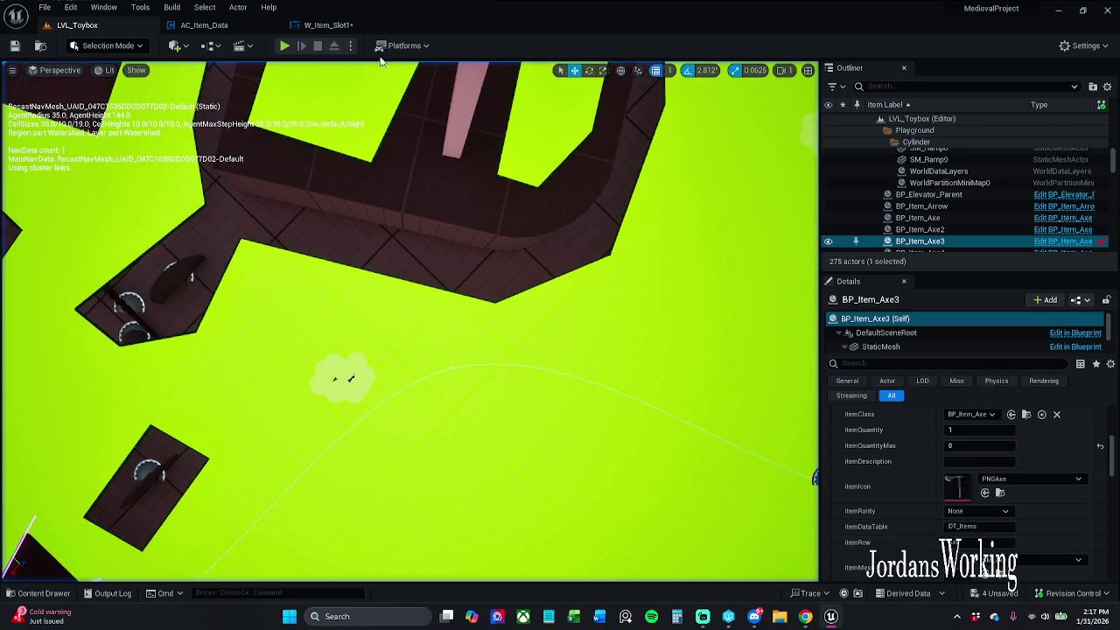
{"action": "left_click", "coordinate": [327, 25]}
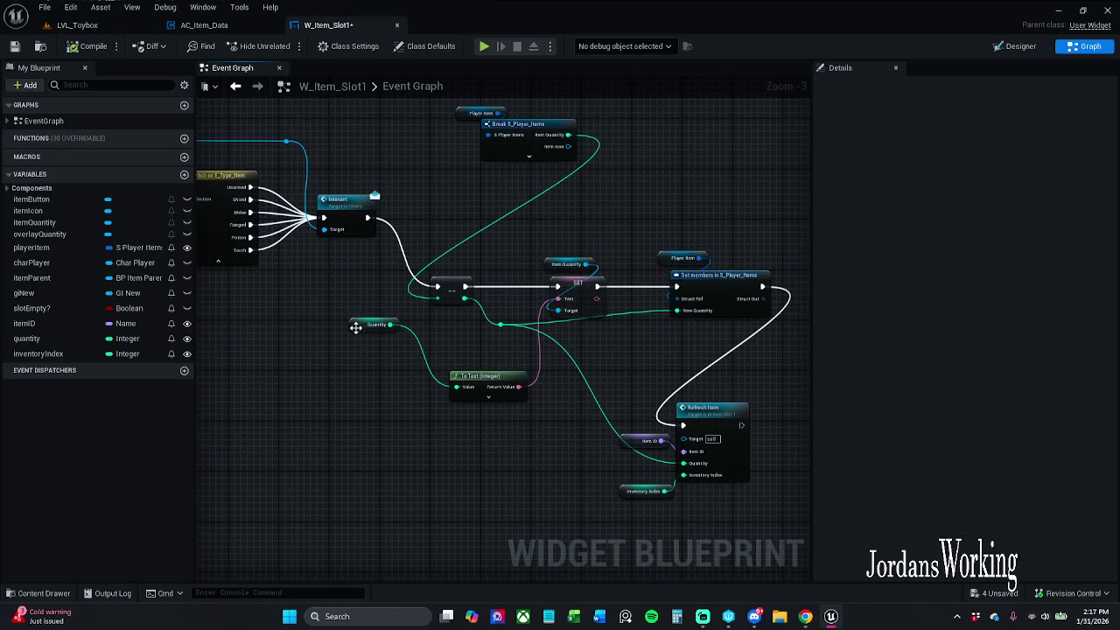
Rearrange the Quantity getter, To Text and Break S_Player_Items nodes around the On Clicked chain
{"action": "left_click_drag", "start_coordinate": [356, 327], "coordinate": [382, 417]}
{"action": "left_click", "coordinate": [459, 331]}
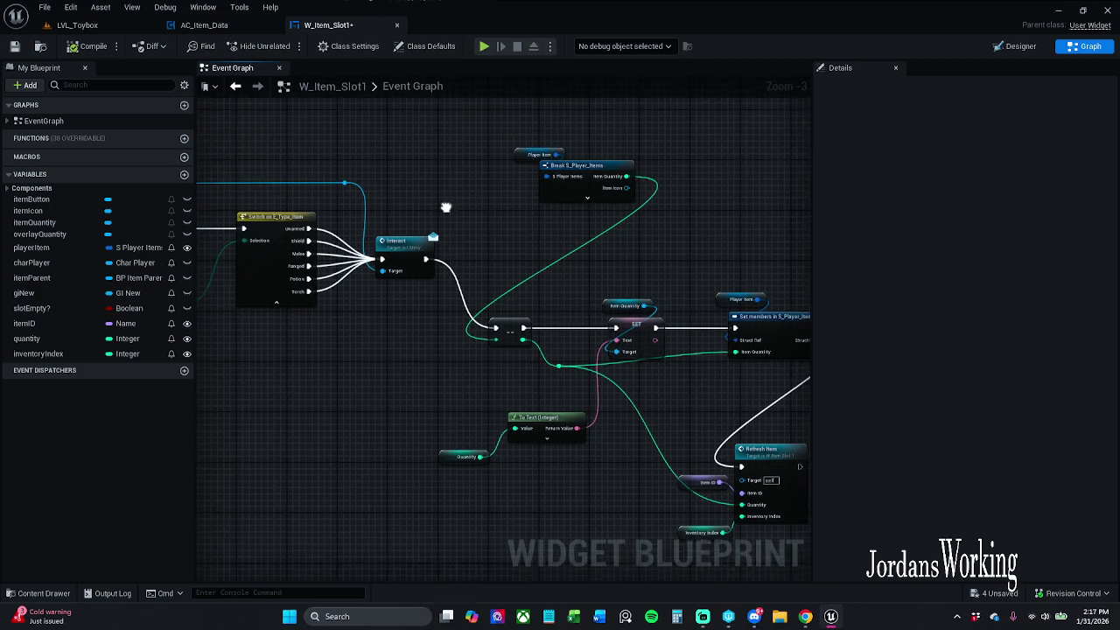
{"action": "left_click_drag", "start_coordinate": [538, 154], "coordinate": [644, 236]}
{"action": "mouse_move", "coordinate": [612, 189]}
{"action": "left_mouse_down"}
{"action": "mouse_move", "coordinate": [607, 251]}
{"action": "mouse_move", "coordinate": [356, 384]}
{"action": "mouse_move", "coordinate": [372, 390]}
{"action": "left_mouse_up"}
{"action": "scroll", "coordinate": [525, 341], "scroll_direction": "down", "scroll_amount": 1}
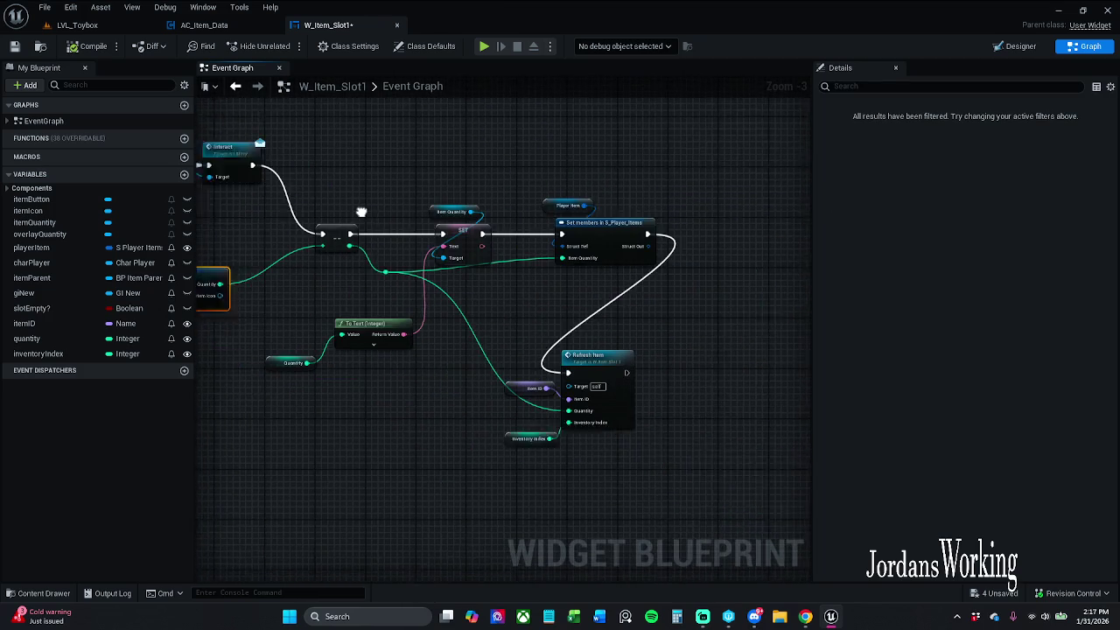
{"action": "mouse_move", "coordinate": [599, 295]}
{"action": "left_mouse_down"}
{"action": "mouse_move", "coordinate": [941, 283]}
{"action": "mouse_move", "coordinate": [1001, 266]}
{"action": "mouse_move", "coordinate": [749, 250]}
{"action": "mouse_move", "coordinate": [475, 195]}
{"action": "mouse_move", "coordinate": [421, 205]}
{"action": "left_mouse_up"}
{"action": "scroll", "coordinate": [492, 260], "scroll_direction": "up", "scroll_amount": 1}
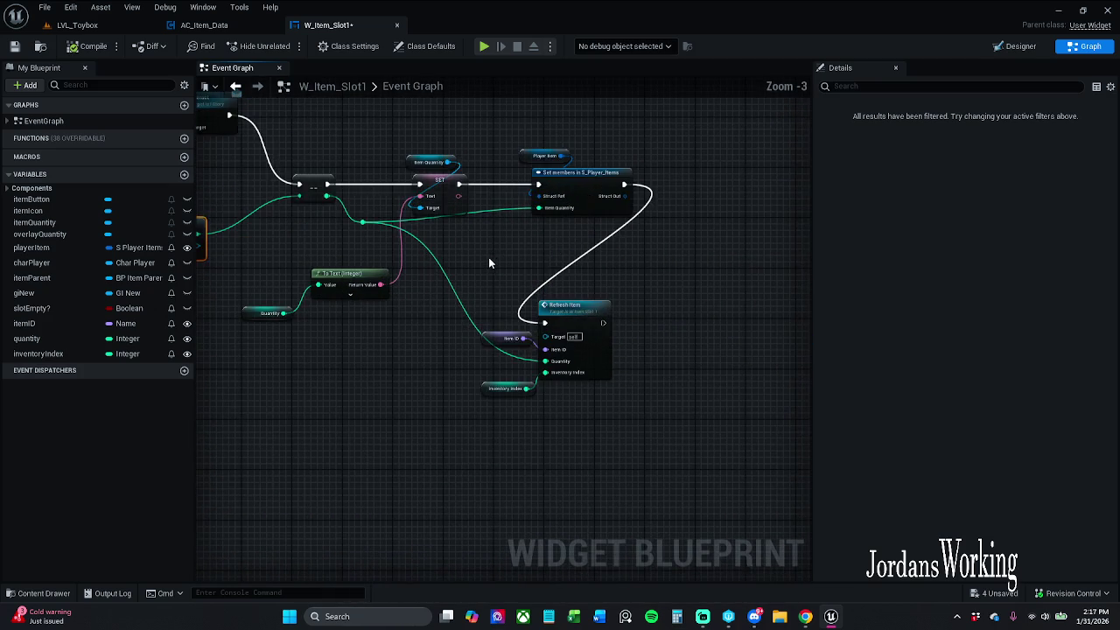
{"action": "left_click_drag", "start_coordinate": [491, 257], "coordinate": [629, 259]}
{"action": "mouse_move", "coordinate": [409, 371]}
{"action": "left_mouse_down"}
{"action": "mouse_move", "coordinate": [529, 278]}
{"action": "mouse_move", "coordinate": [503, 278]}
{"action": "mouse_move", "coordinate": [551, 267]}
{"action": "left_mouse_up"}
{"action": "left_click", "coordinate": [530, 241]}
{"action": "left_click_drag", "start_coordinate": [294, 216], "coordinate": [255, 239]}
{"action": "mouse_move", "coordinate": [342, 253]}
{"action": "left_mouse_down"}
{"action": "mouse_move", "coordinate": [398, 240]}
{"action": "mouse_move", "coordinate": [377, 213]}
{"action": "left_mouse_up"}
{"action": "left_click", "coordinate": [404, 200]}
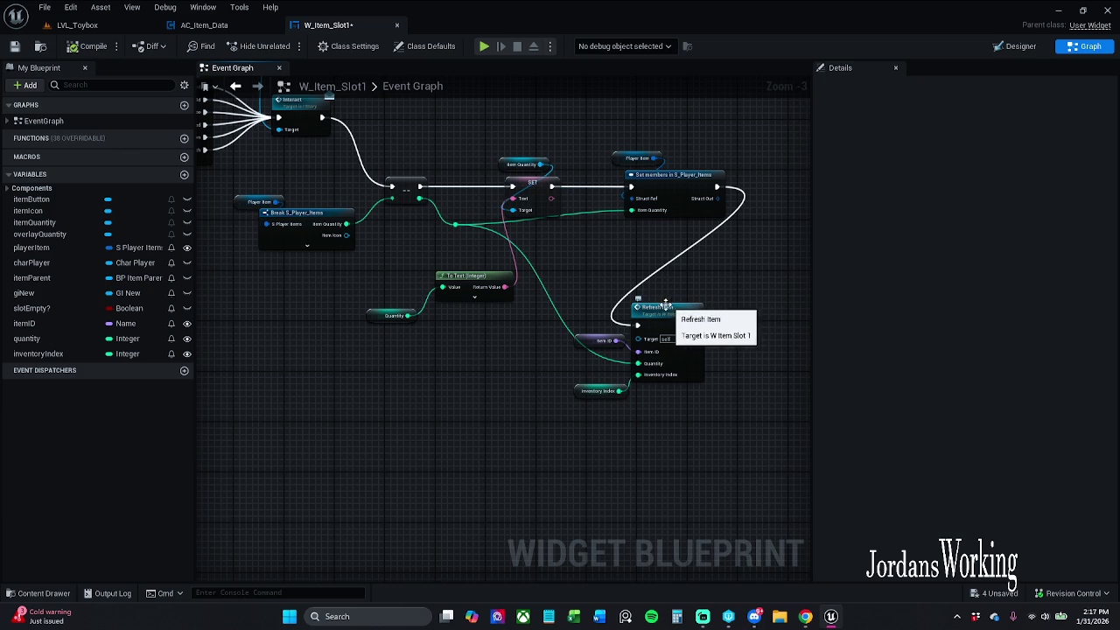
Feed the decremented quantity into To Text's Value pin and save W_Item_Slot1
{"action": "left_click_drag", "start_coordinate": [638, 326], "coordinate": [642, 343]}
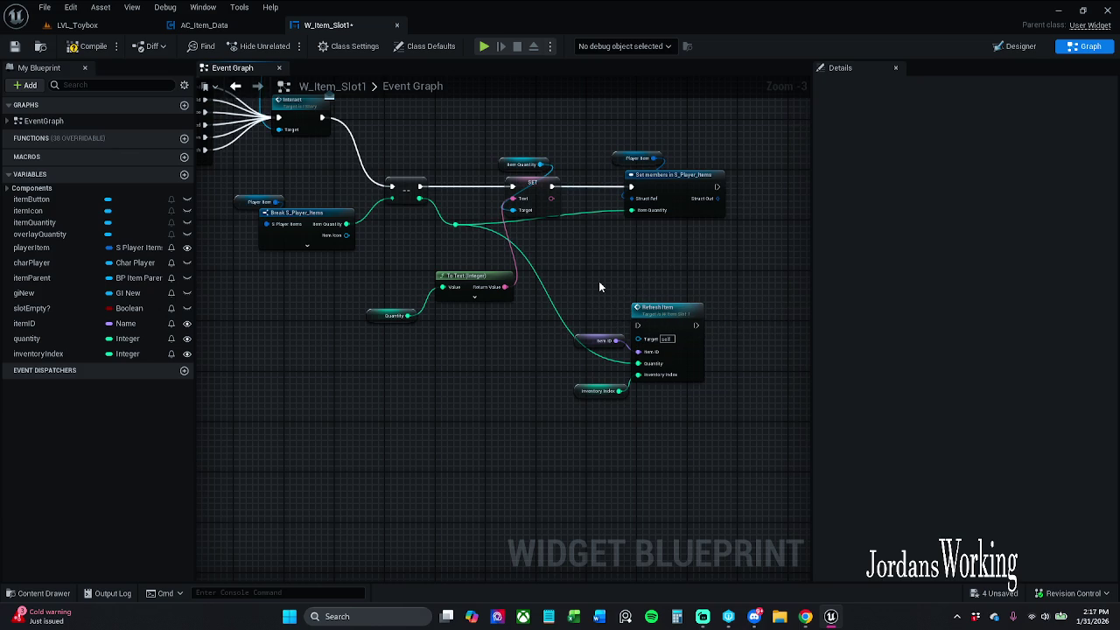
{"action": "left_click_drag", "start_coordinate": [401, 334], "coordinate": [477, 278]}
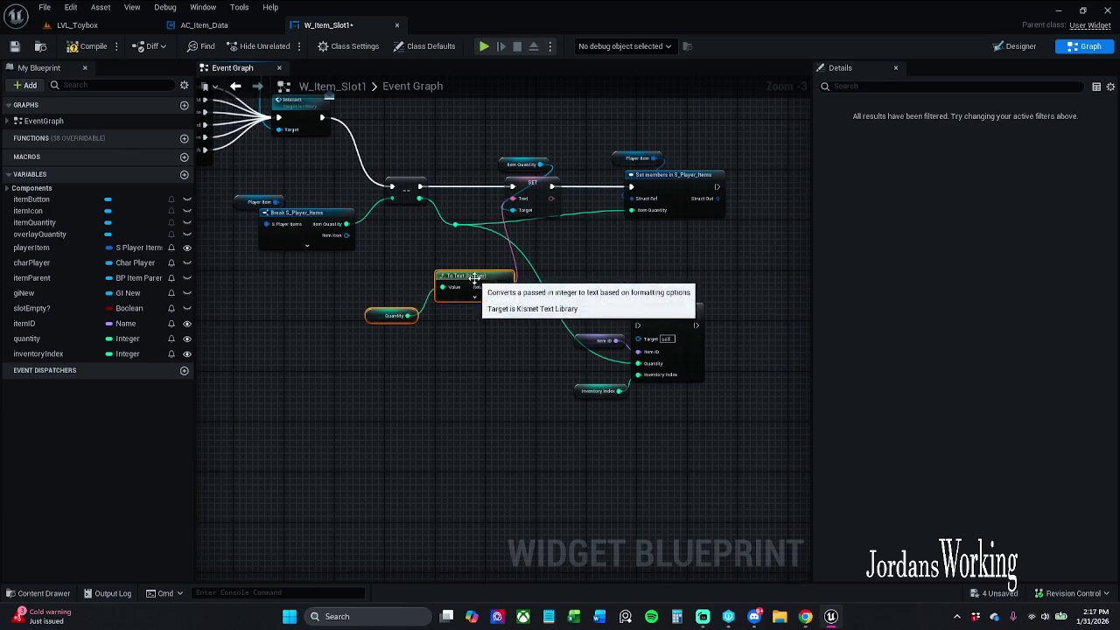
{"action": "left_click", "coordinate": [506, 346]}
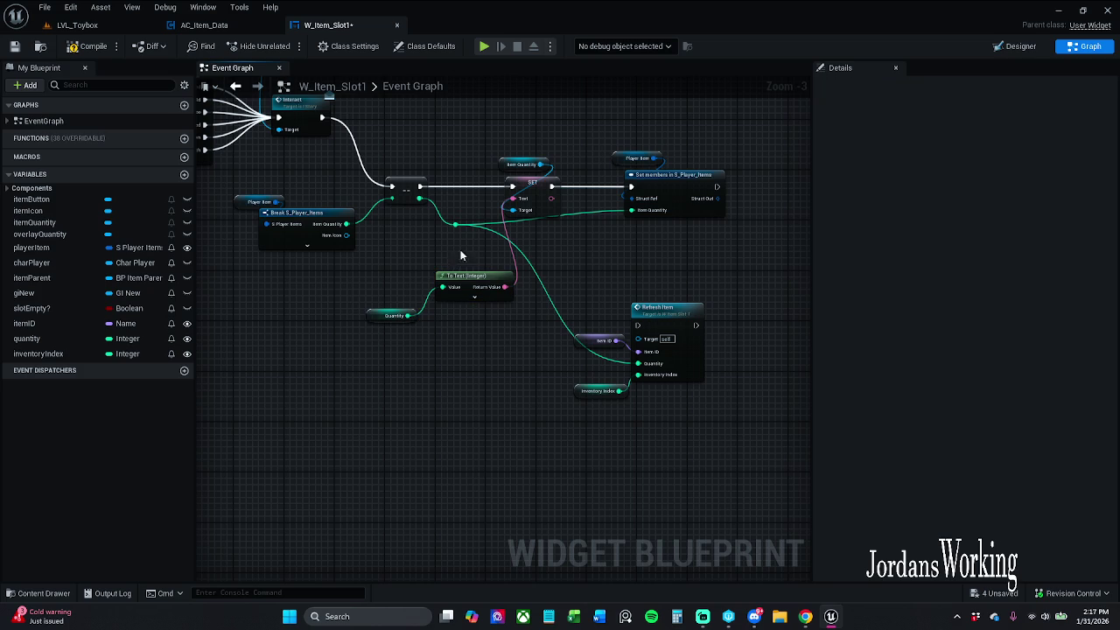
{"action": "mouse_move", "coordinate": [454, 225]}
{"action": "left_mouse_down"}
{"action": "mouse_move", "coordinate": [472, 281]}
{"action": "mouse_move", "coordinate": [444, 286]}
{"action": "left_mouse_up"}
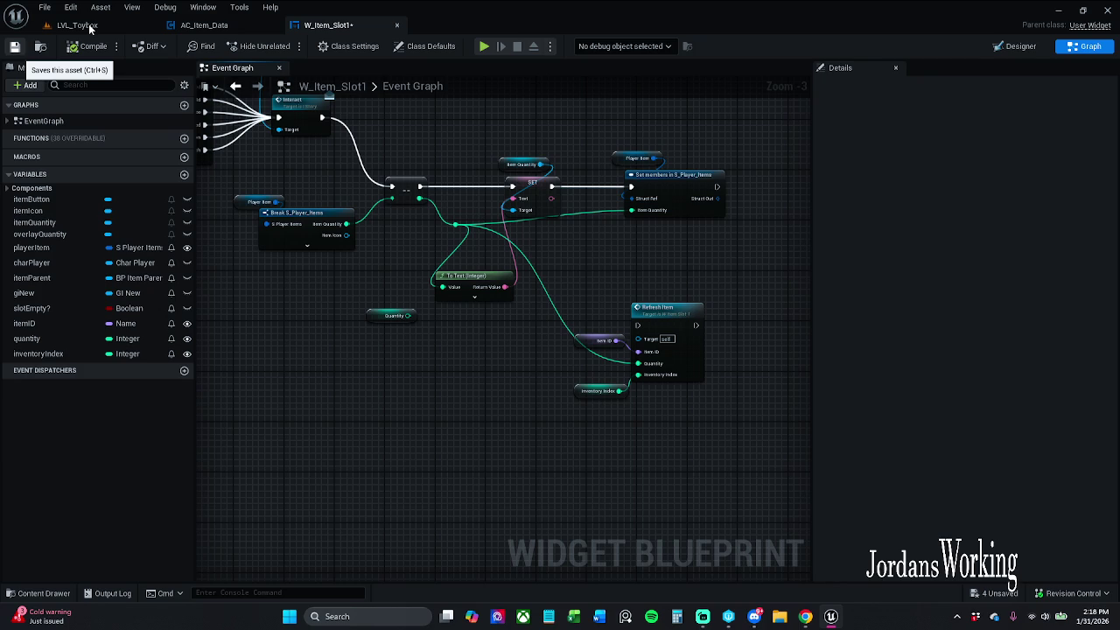
{"action": "key", "text": "ctrl+s"}
{"action": "left_click", "coordinate": [88, 26]}
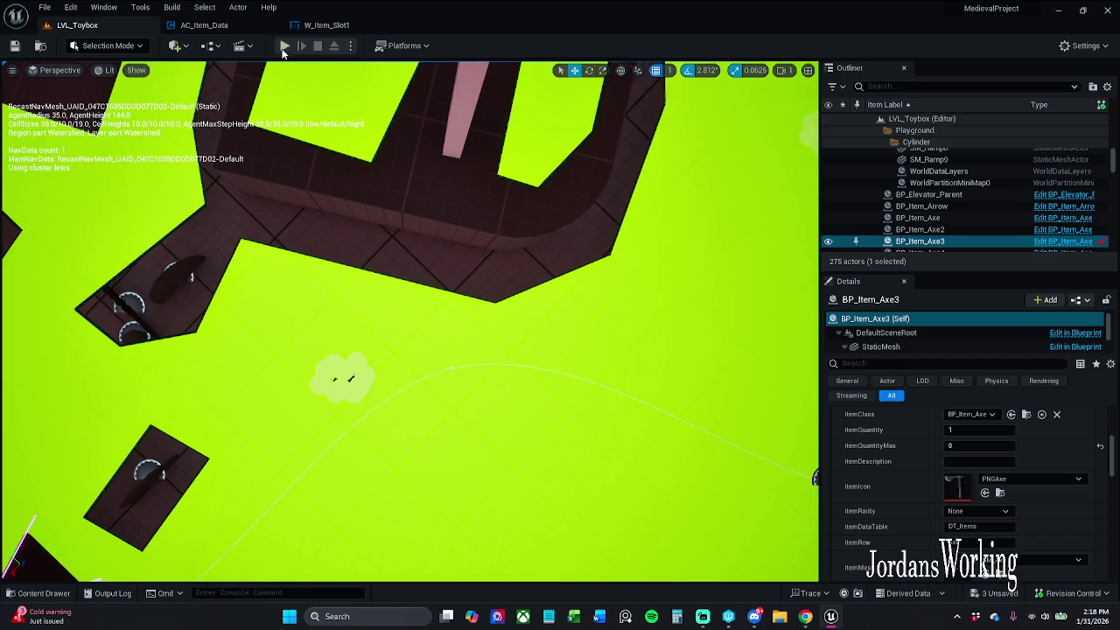
{"action": "left_click", "coordinate": [284, 46]}
{"action": "key", "text": "i"}
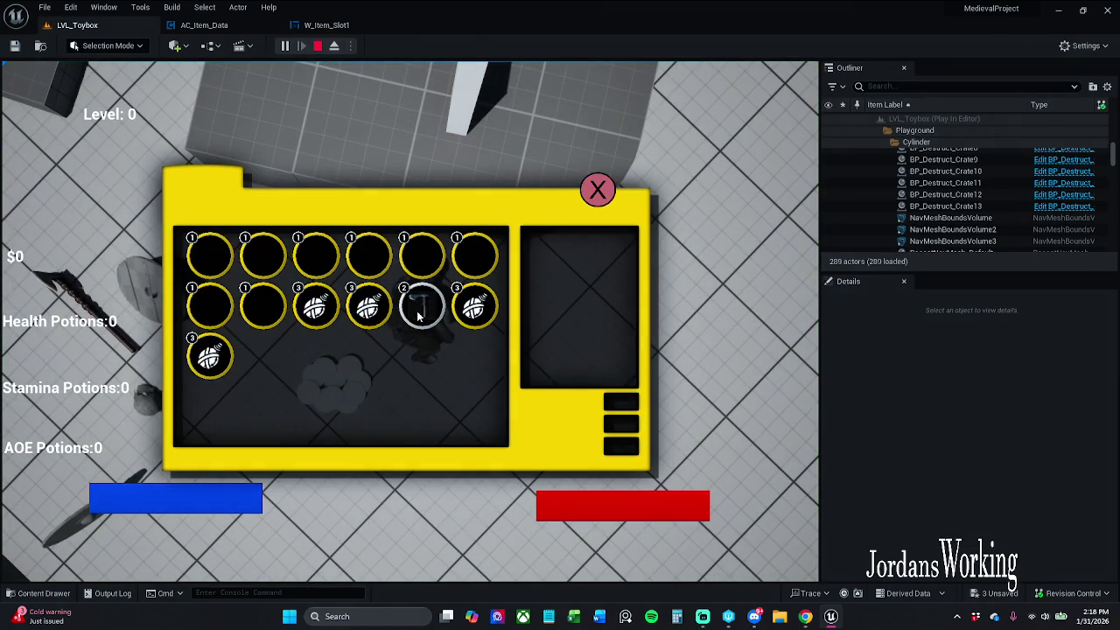
{"action": "left_click", "coordinate": [597, 189]}
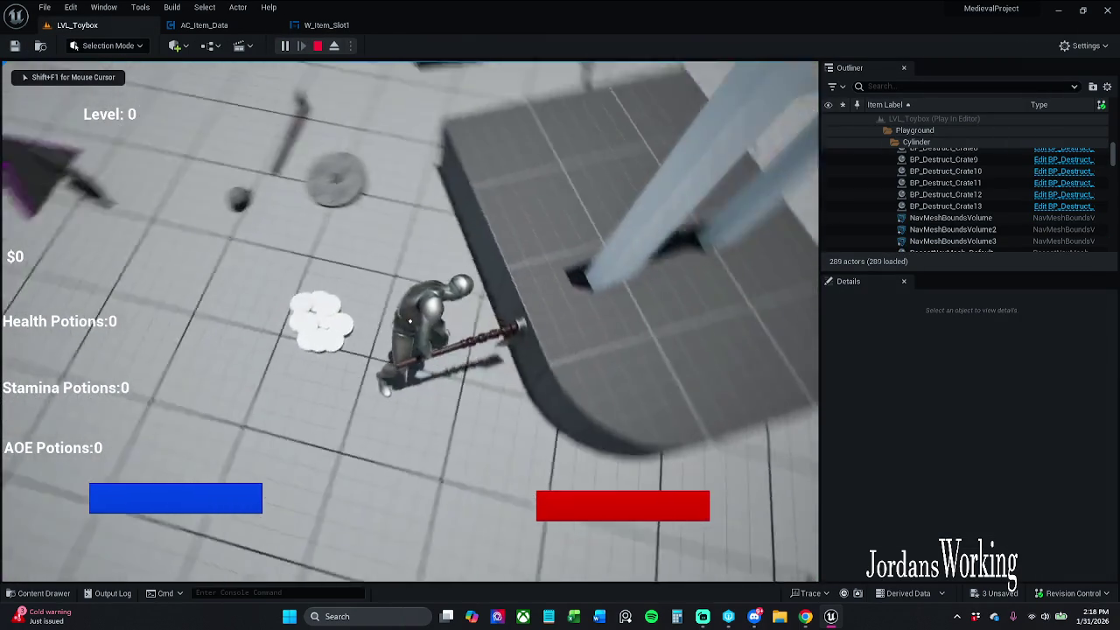
{"action": "key", "text": "w"}
{"action": "key", "text": "i"}
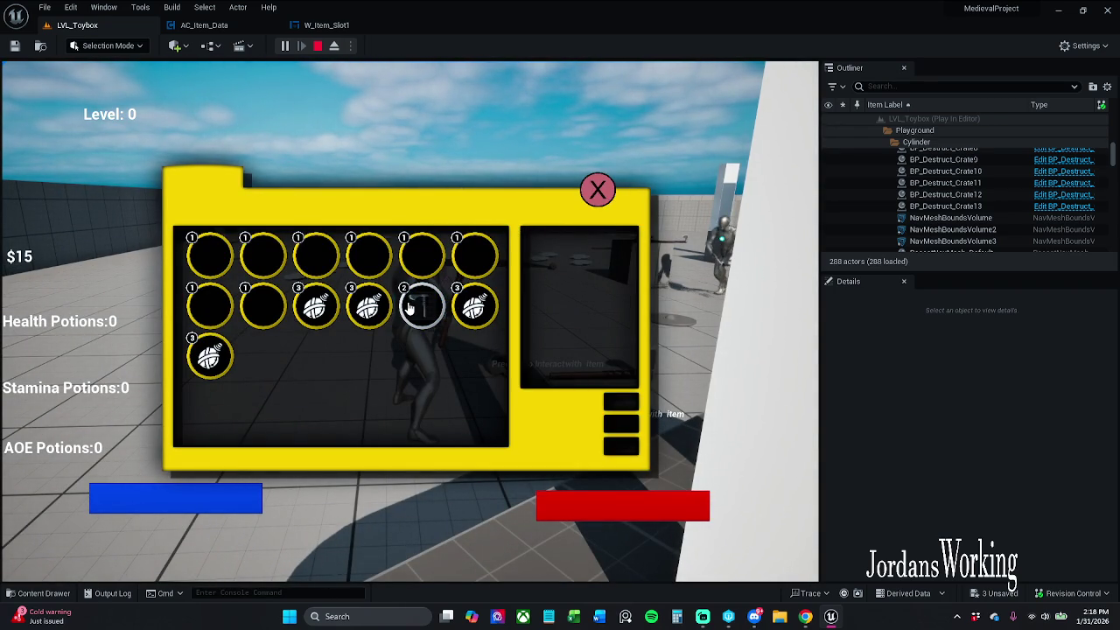
{"action": "left_click", "coordinate": [597, 190]}
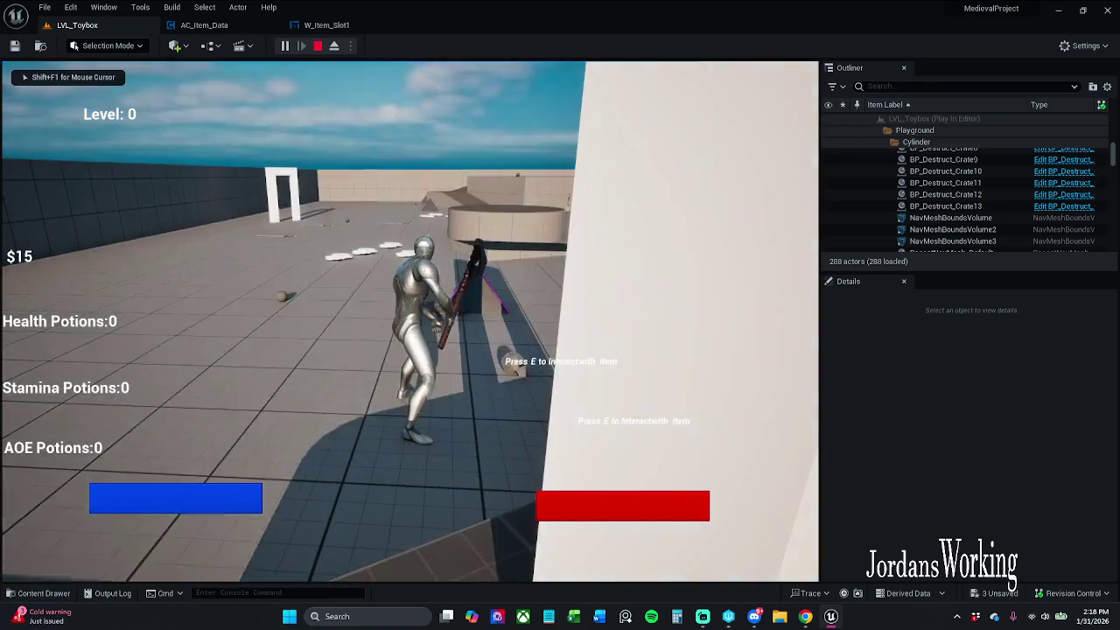
{"action": "key", "text": "Escape"}
{"action": "left_click", "coordinate": [328, 24]}
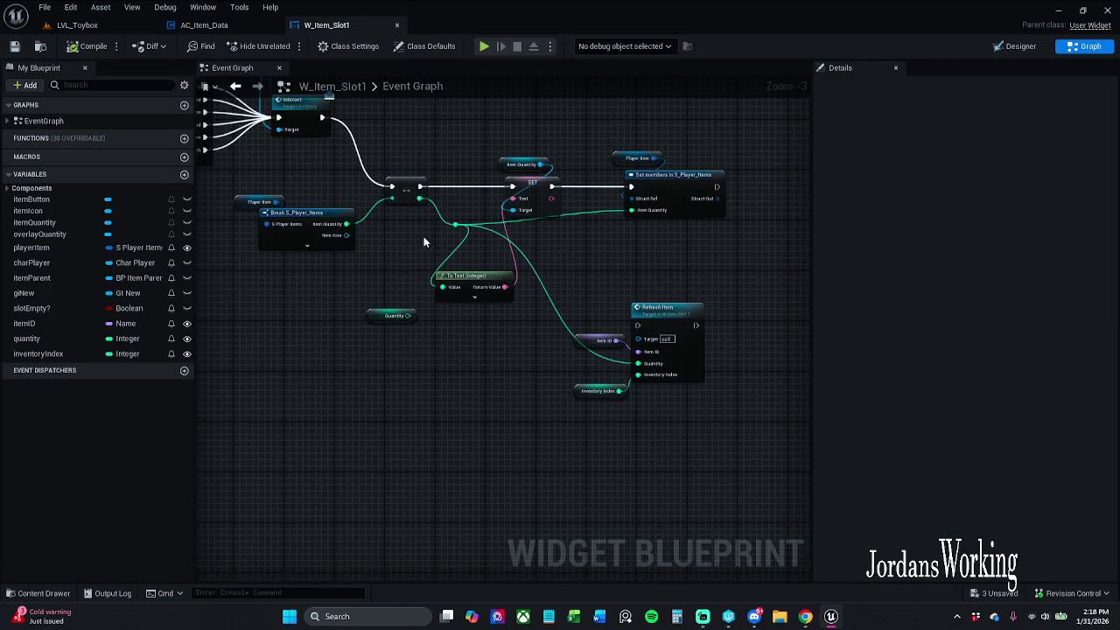
Move the Player Item and Break nodes aside and delete the decrement (--) node
{"action": "mouse_move", "coordinate": [397, 273]}
{"action": "left_mouse_down"}
{"action": "mouse_move", "coordinate": [397, 424]}
{"action": "mouse_move", "coordinate": [901, 393]}
{"action": "mouse_move", "coordinate": [712, 395]}
{"action": "mouse_move", "coordinate": [602, 338]}
{"action": "mouse_move", "coordinate": [519, 327]}
{"action": "left_mouse_up"}
{"action": "left_click_drag", "start_coordinate": [470, 383], "coordinate": [327, 292]}
{"action": "left_click", "coordinate": [523, 291], "text": "ctrl"}
{"action": "left_click_drag", "start_coordinate": [523, 290], "coordinate": [505, 288]}
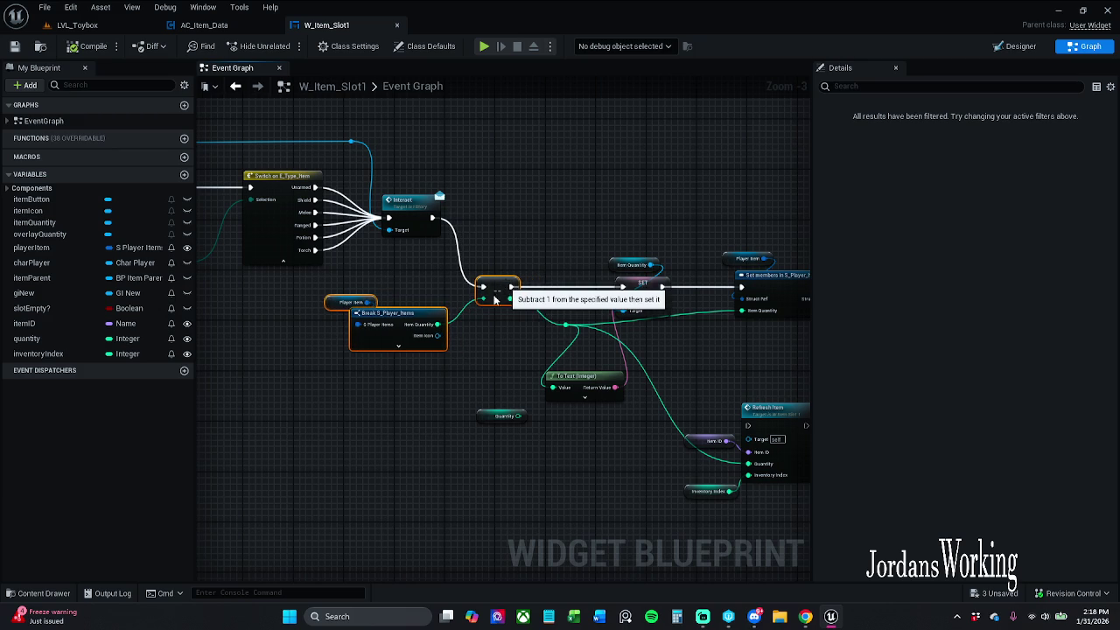
{"action": "left_click_drag", "start_coordinate": [472, 398], "coordinate": [280, 291]}
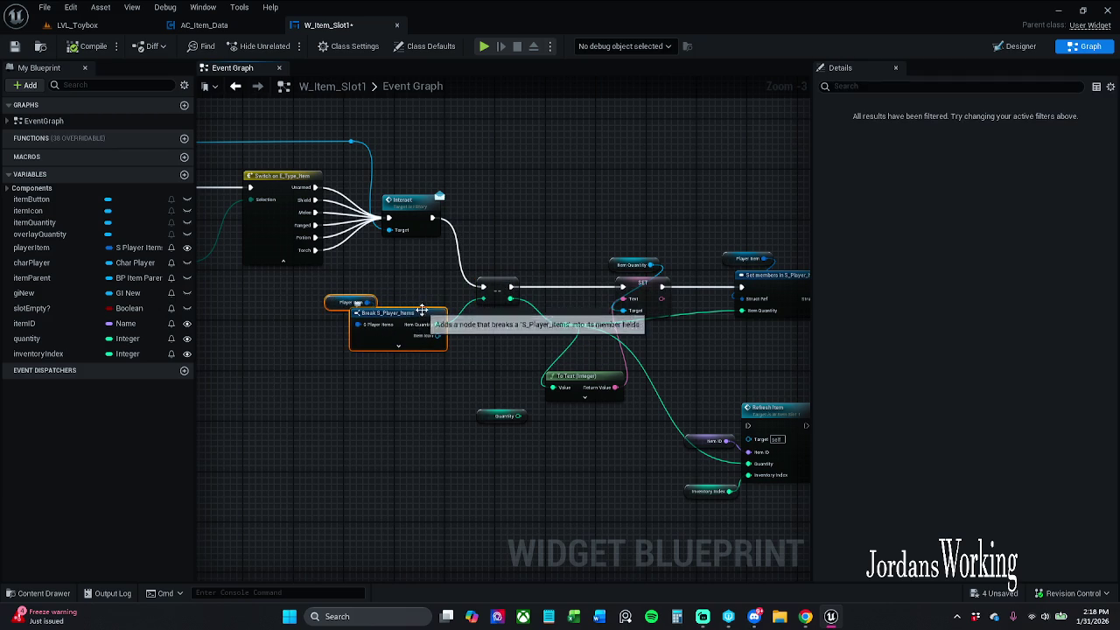
{"action": "left_click_drag", "start_coordinate": [422, 309], "coordinate": [366, 315]}
{"action": "left_click", "coordinate": [446, 358]}
{"action": "left_click", "coordinate": [499, 292]}
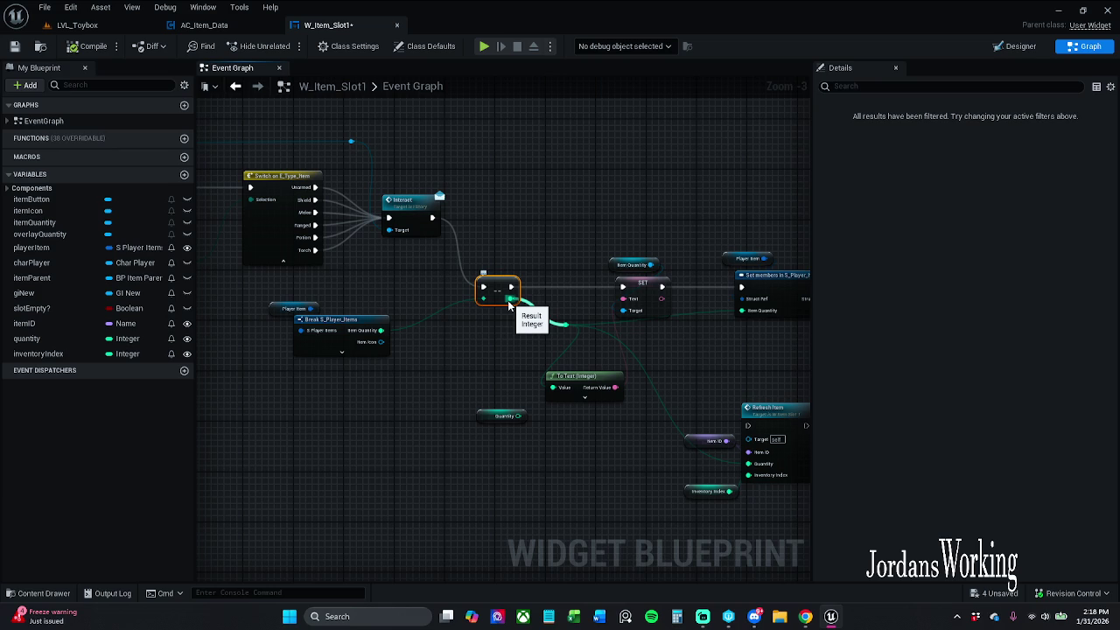
{"action": "key", "text": "Delete"}
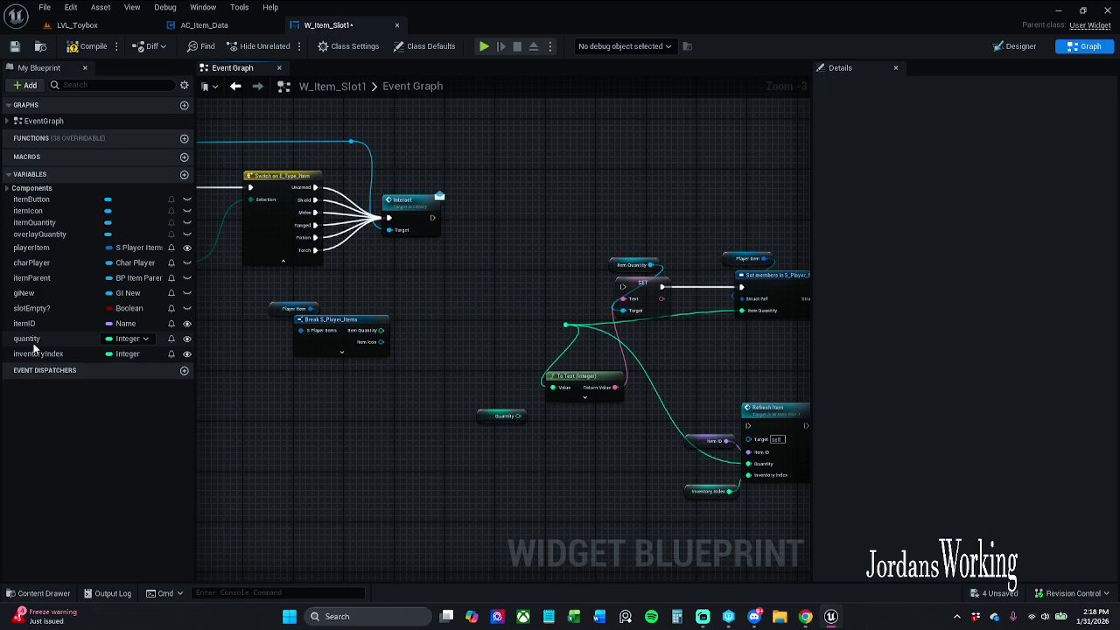
Place a SET Quantity node and a Subtraction node taking Item Quantity
{"action": "mouse_move", "coordinate": [28, 340]}
{"action": "left_mouse_down"}
{"action": "mouse_move", "coordinate": [428, 236]}
{"action": "mouse_move", "coordinate": [432, 217]}
{"action": "mouse_move", "coordinate": [487, 289]}
{"action": "left_mouse_up"}
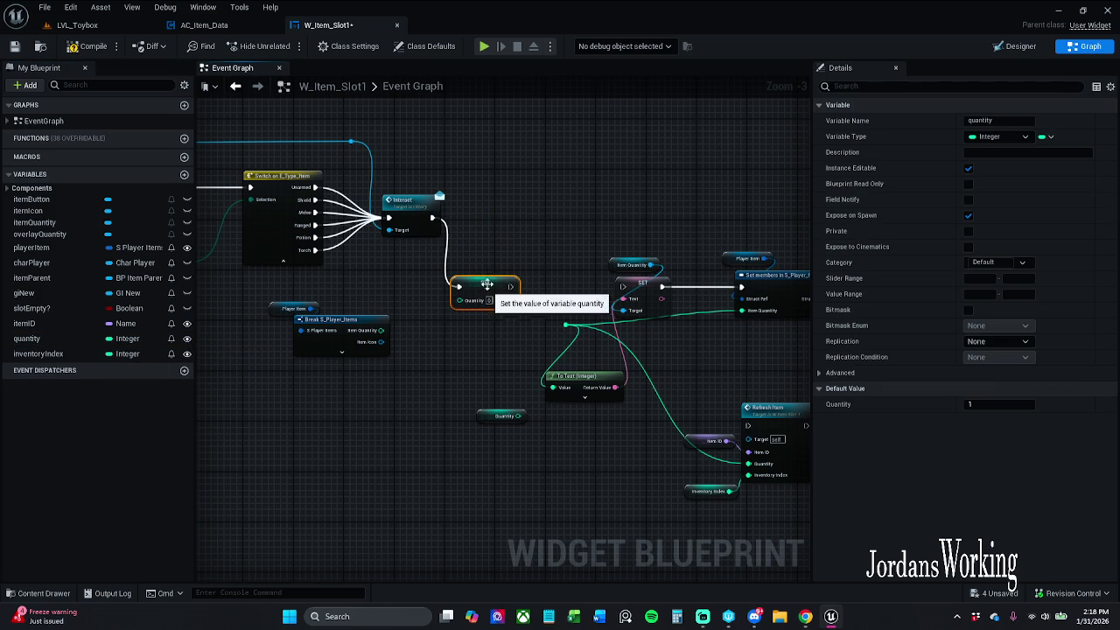
{"action": "left_click", "coordinate": [437, 350]}
{"action": "left_click_drag", "start_coordinate": [380, 330], "coordinate": [415, 315]}
{"action": "type", "text": "*"}
{"action": "key", "text": "Return"}
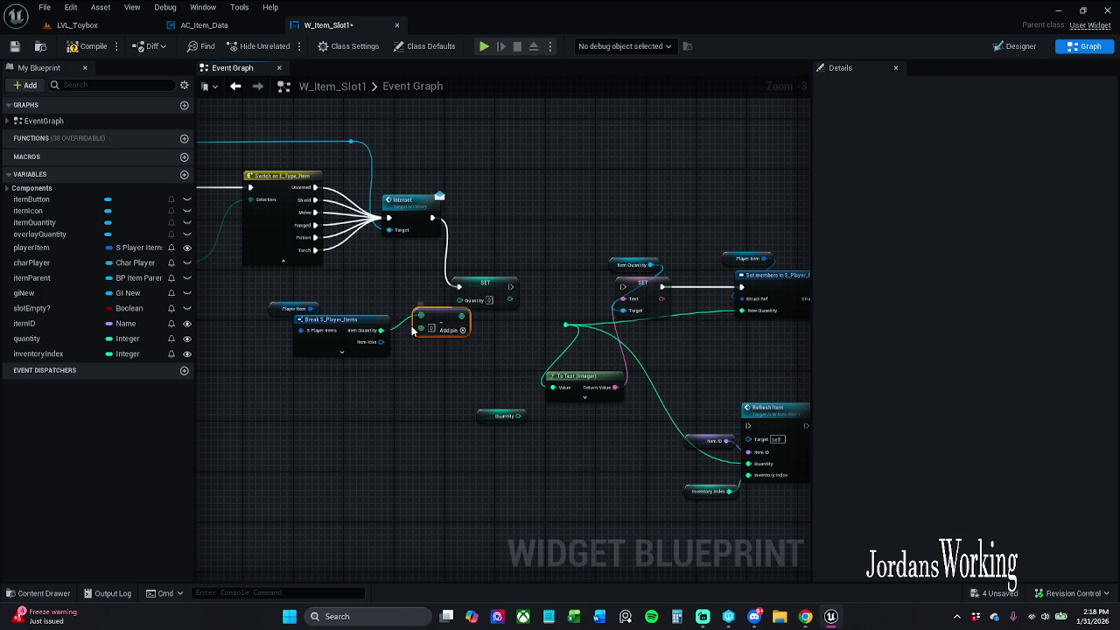
{"action": "left_click", "coordinate": [430, 328]}
{"action": "left_click_drag", "start_coordinate": [472, 359], "coordinate": [276, 300]}
{"action": "mouse_move", "coordinate": [430, 321]}
{"action": "left_mouse_down"}
{"action": "mouse_move", "coordinate": [392, 352]}
{"action": "mouse_move", "coordinate": [458, 299]}
{"action": "left_mouse_up"}
{"action": "left_click", "coordinate": [418, 322]}
Wire the Subtraction result into SET Quantity, chain it to the next SET and downstream nodes, and save
{"action": "left_click_drag", "start_coordinate": [371, 348], "coordinate": [378, 335]}
{"action": "left_click_drag", "start_coordinate": [226, 320], "coordinate": [413, 407]}
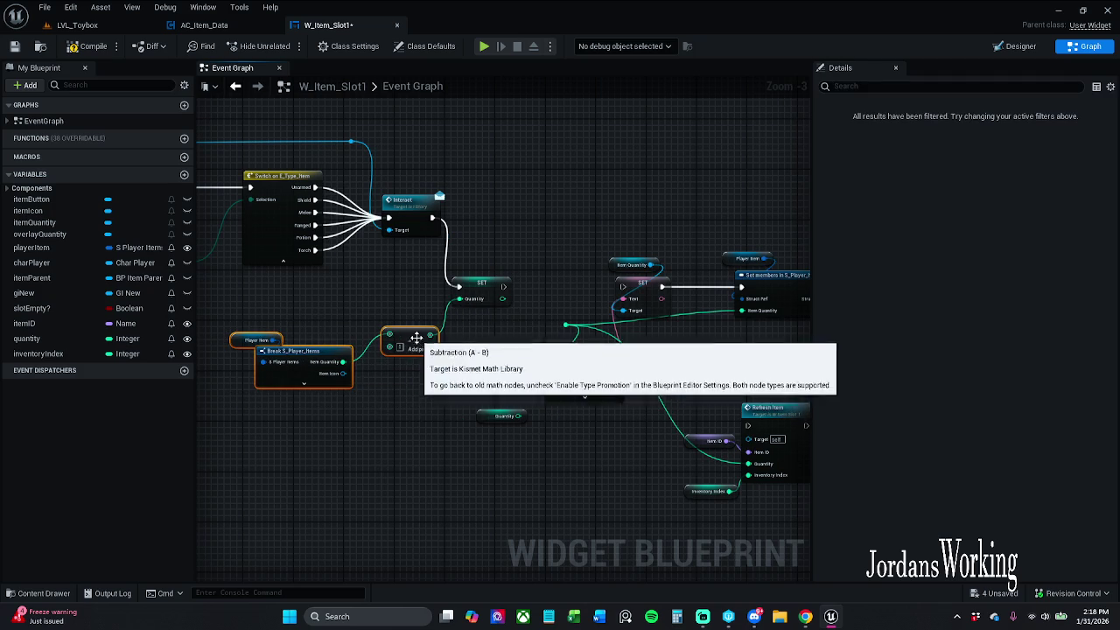
{"action": "left_click_drag", "start_coordinate": [417, 334], "coordinate": [417, 322]}
{"action": "left_click", "coordinate": [432, 398]}
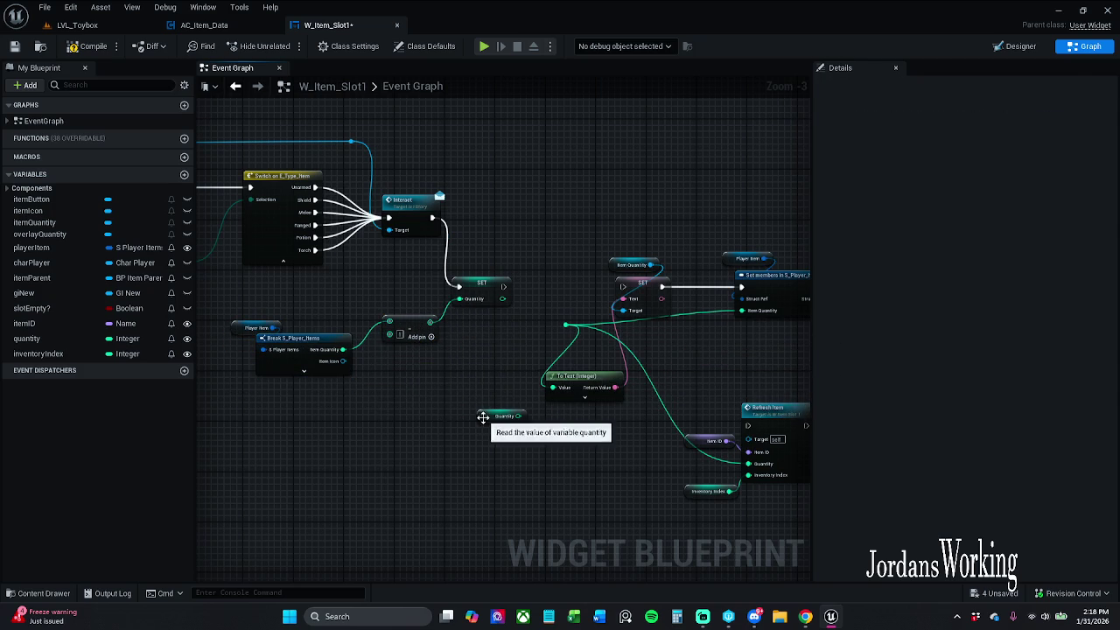
{"action": "left_click_drag", "start_coordinate": [495, 415], "coordinate": [428, 435]}
{"action": "left_click_drag", "start_coordinate": [503, 286], "coordinate": [621, 286]}
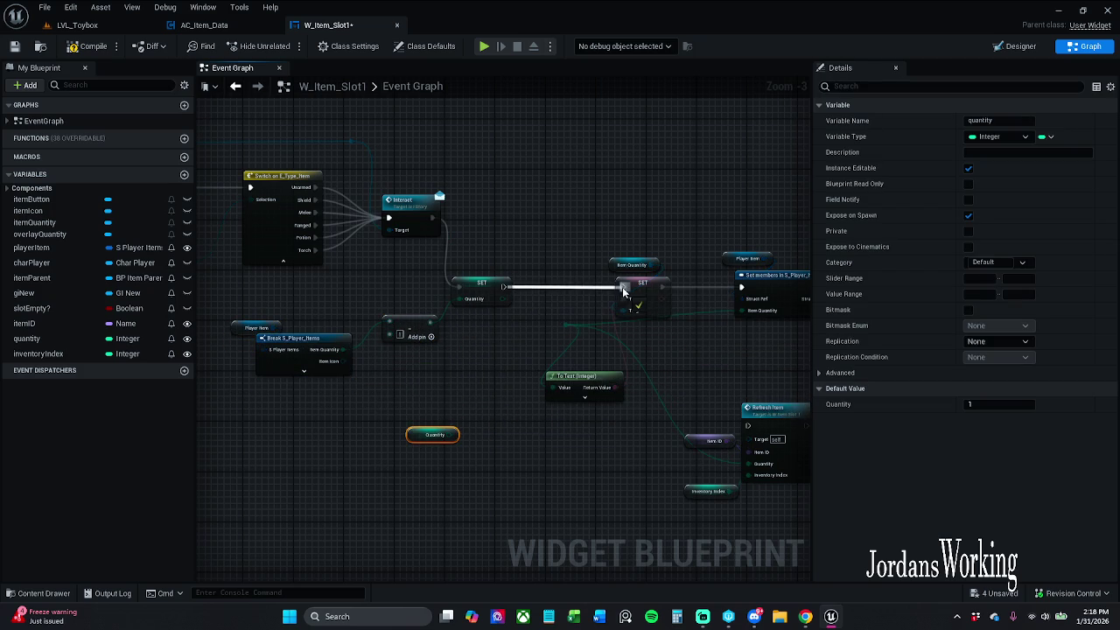
{"action": "left_click_drag", "start_coordinate": [503, 299], "coordinate": [570, 327]}
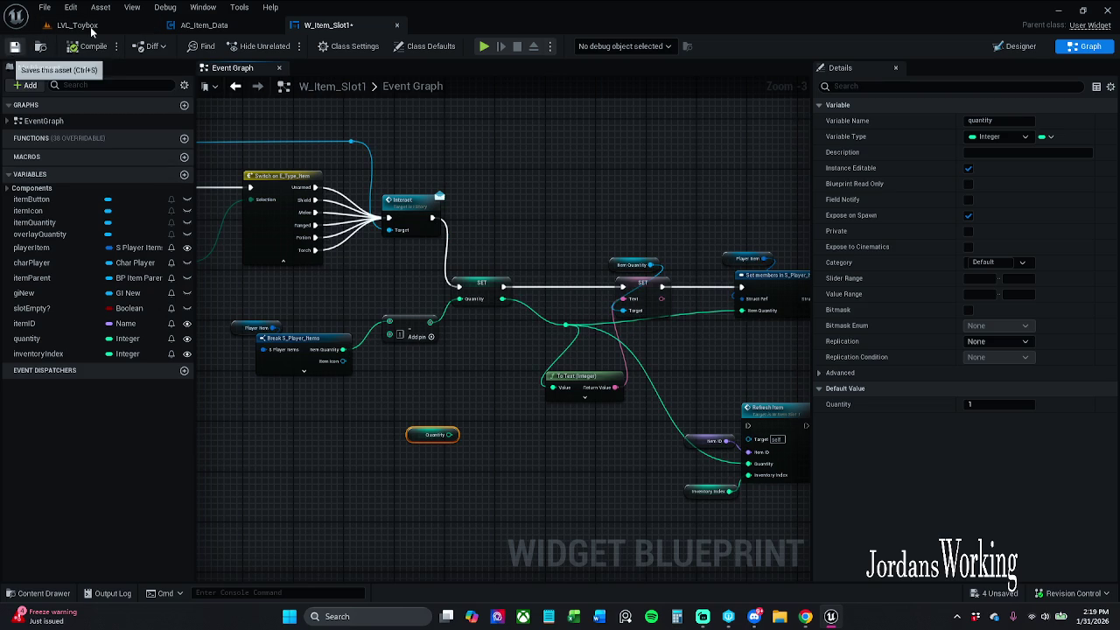
{"action": "key", "text": "ctrl+s"}
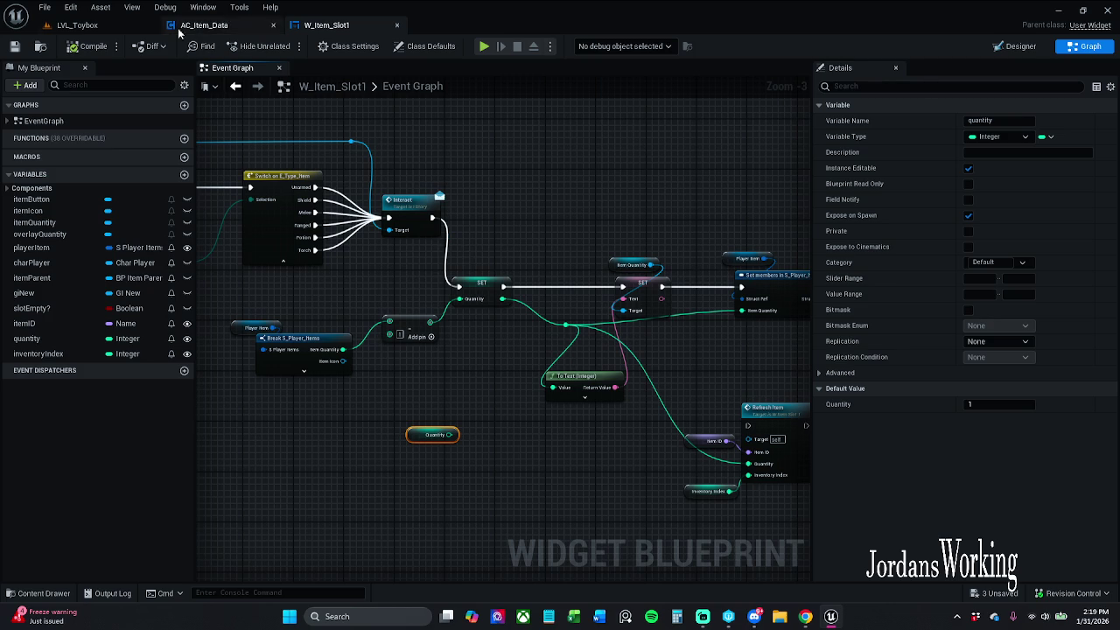
{"action": "left_click", "coordinate": [77, 25]}
{"action": "left_click", "coordinate": [285, 46]}
{"action": "key", "text": "i"}
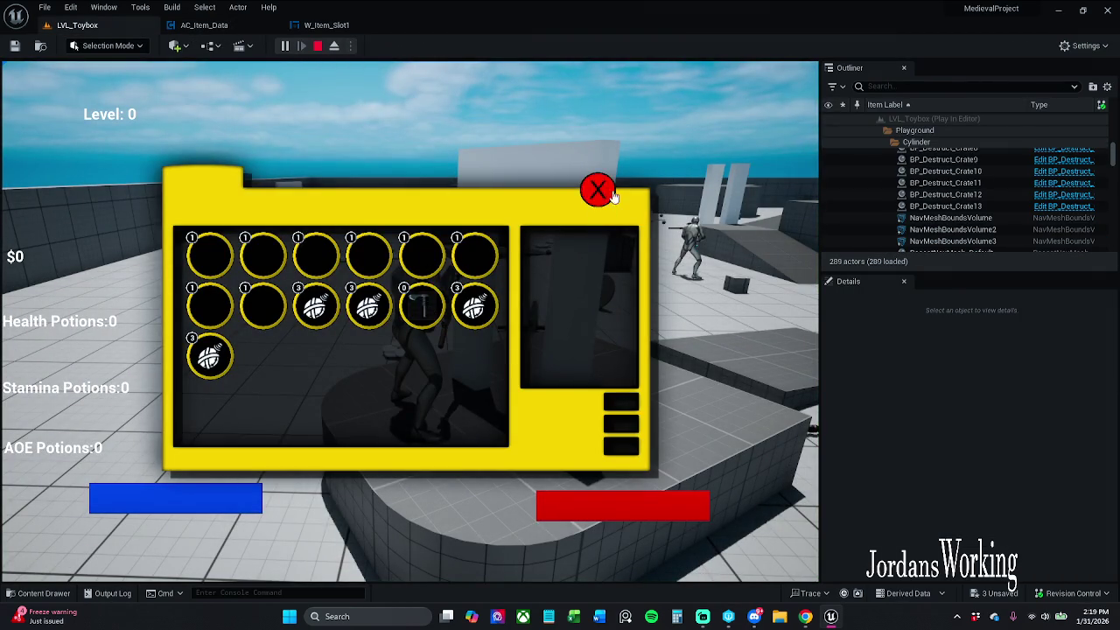
{"action": "left_click", "coordinate": [598, 190]}
{"action": "key", "text": "Escape"}
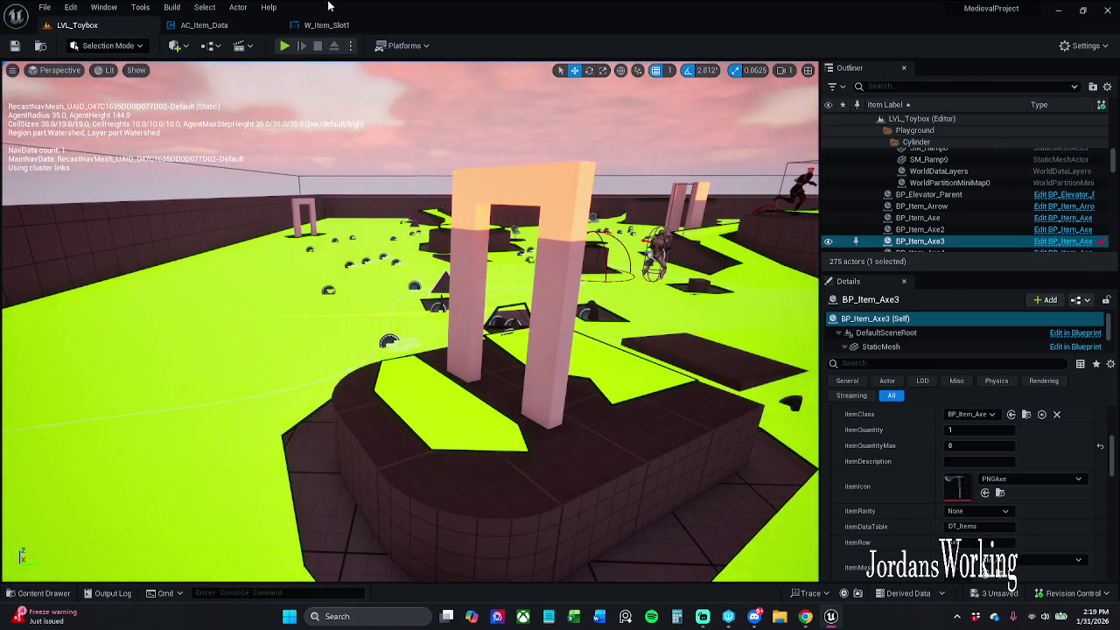
{"action": "left_click", "coordinate": [330, 25]}
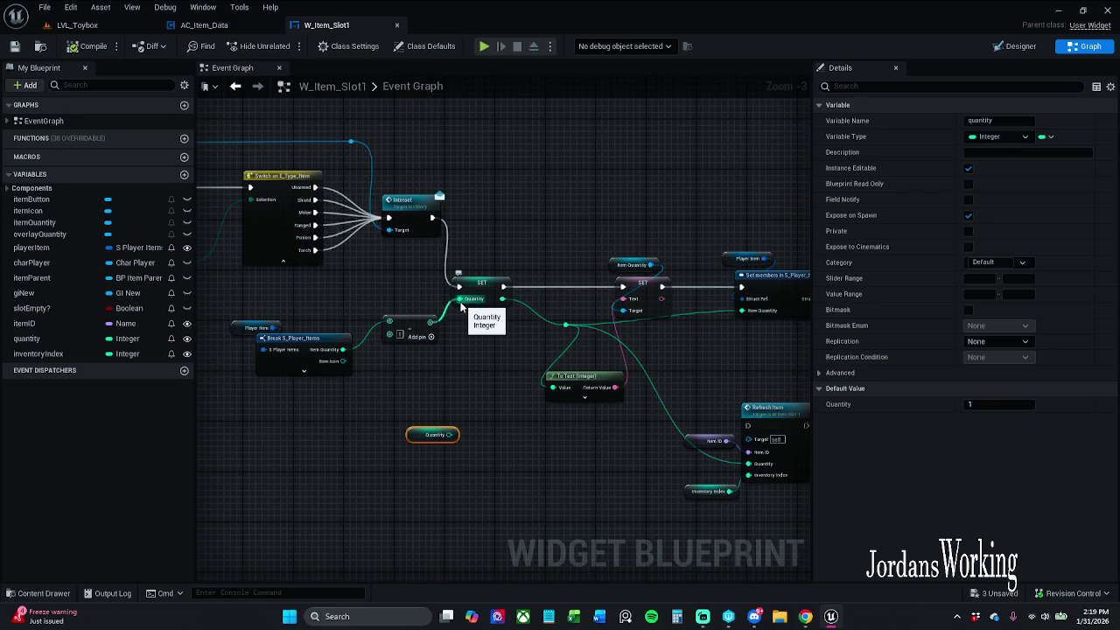
{"action": "left_click", "coordinate": [77, 24]}
{"action": "left_click", "coordinate": [286, 45]}
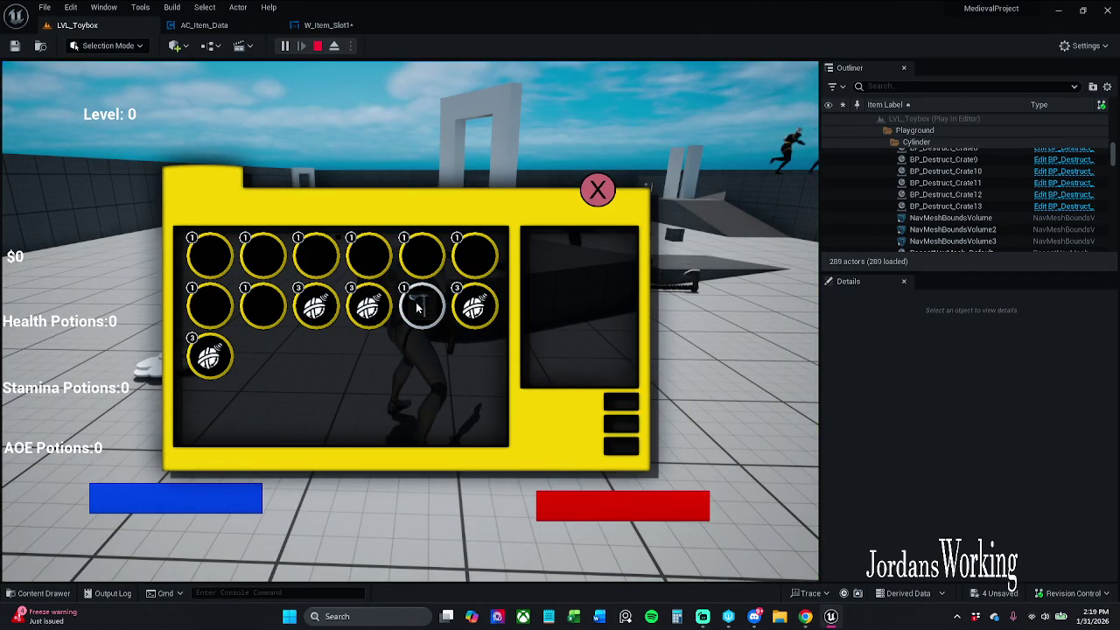
{"action": "left_click", "coordinate": [600, 194]}
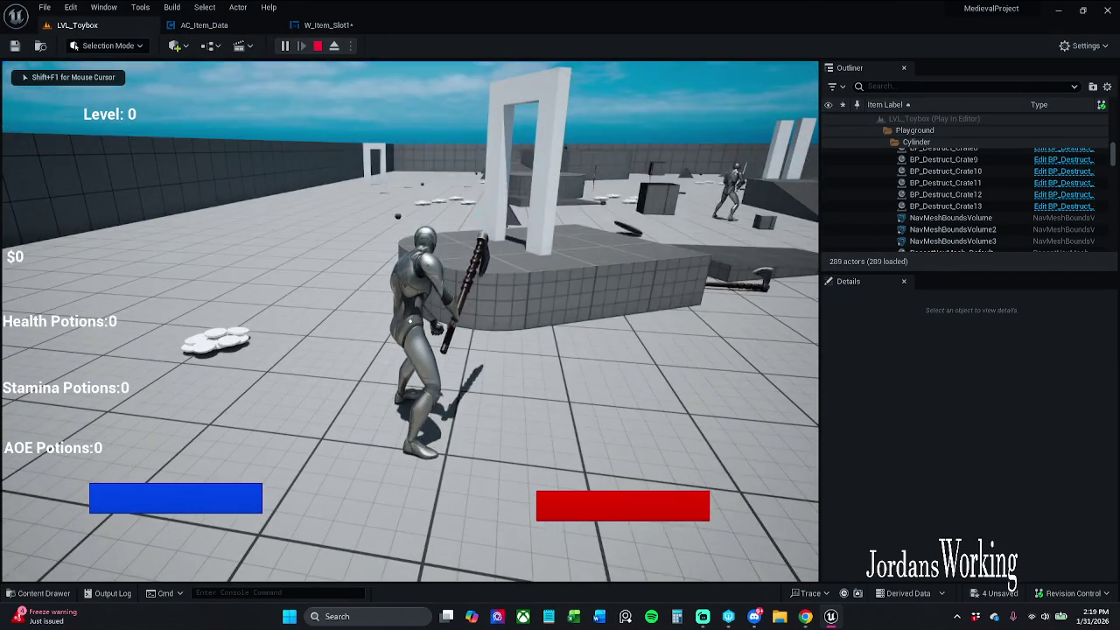
{"action": "key", "text": "i"}
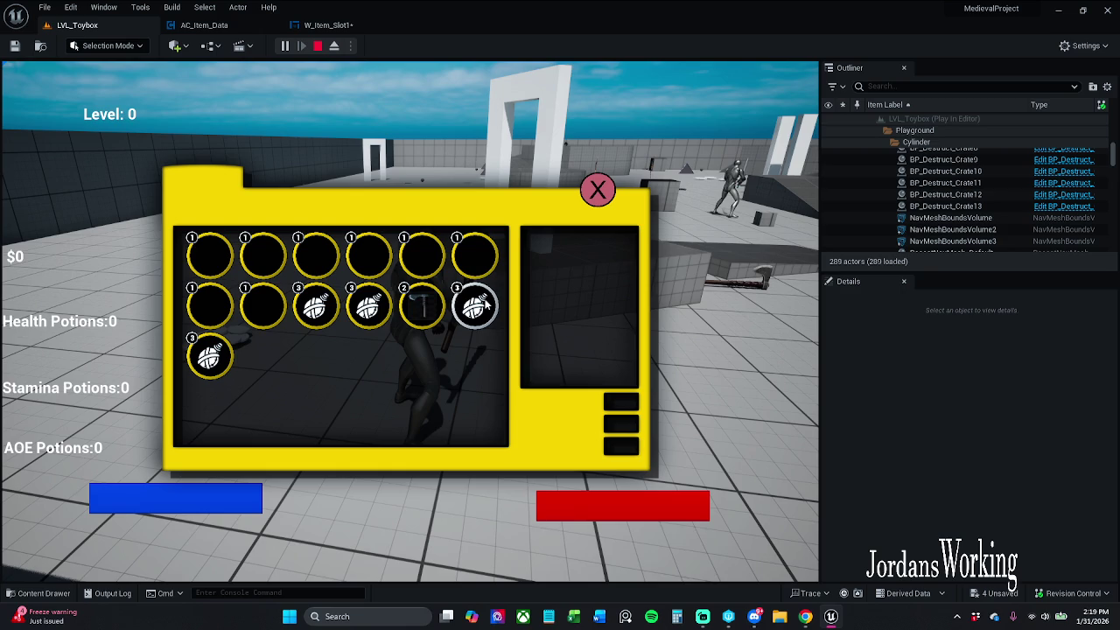
{"action": "key", "text": "Escape"}
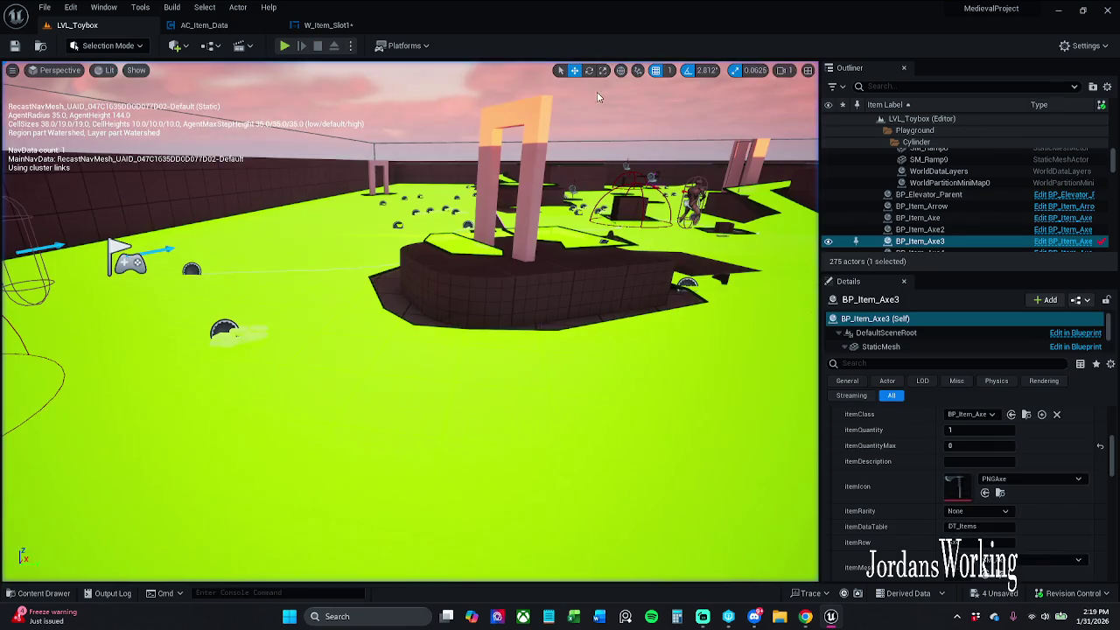
{"action": "left_click", "coordinate": [331, 24]}
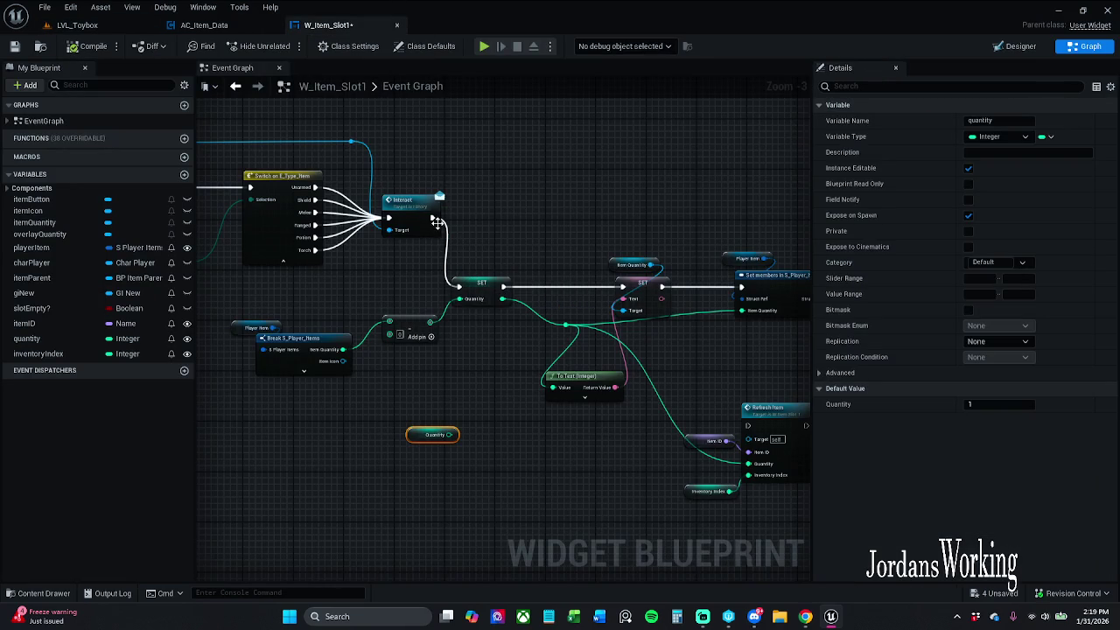
Add a Decrement node after Interact, fed by Item Quantity and wired onward
{"action": "left_click_drag", "start_coordinate": [438, 221], "coordinate": [497, 252]}
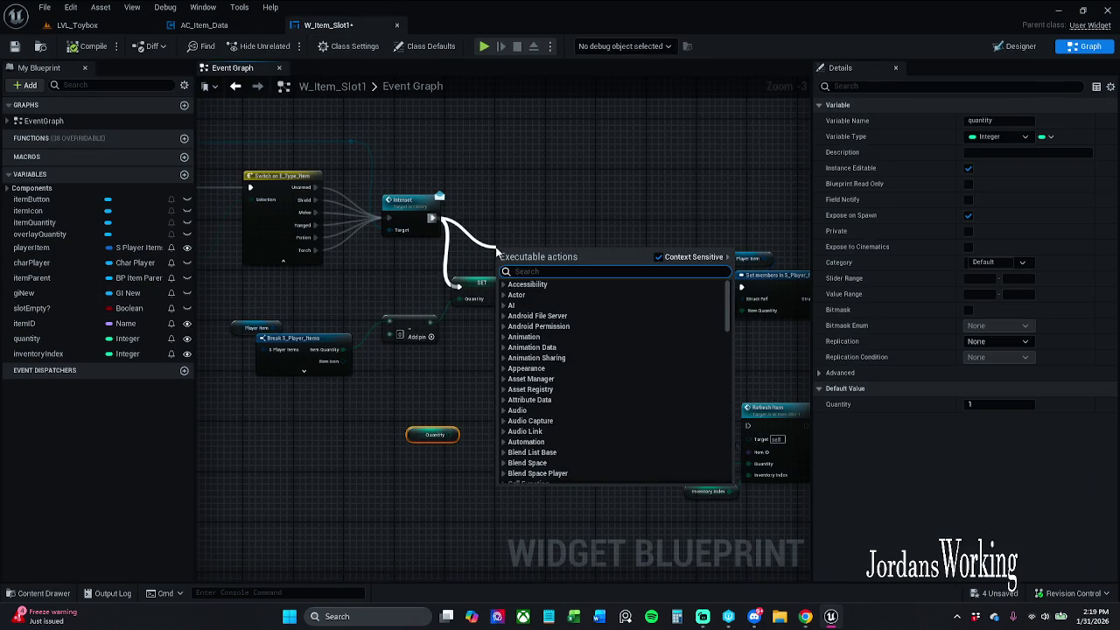
{"action": "type", "text": "--"}
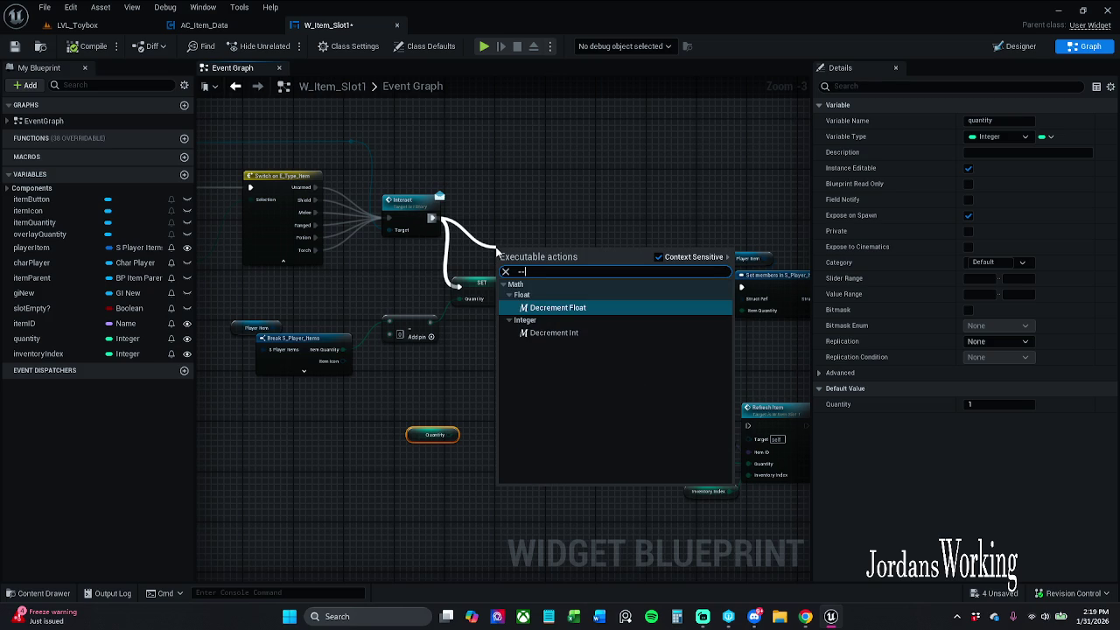
{"action": "key", "text": "Down"}
{"action": "key", "text": "Return"}
{"action": "mouse_move", "coordinate": [504, 267]}
{"action": "left_mouse_down"}
{"action": "mouse_move", "coordinate": [322, 344]}
{"action": "mouse_move", "coordinate": [332, 363]}
{"action": "mouse_move", "coordinate": [341, 357]}
{"action": "left_mouse_up"}
{"action": "mouse_move", "coordinate": [532, 266]}
{"action": "left_mouse_down"}
{"action": "mouse_move", "coordinate": [563, 328]}
{"action": "mouse_move", "coordinate": [551, 271]}
{"action": "mouse_move", "coordinate": [624, 289]}
{"action": "left_mouse_up"}
Tidy the decrement, SET and Add nodes, and remove the wire into Refresh Item's Quantity
{"action": "left_click_drag", "start_coordinate": [536, 270], "coordinate": [506, 248]}
{"action": "mouse_move", "coordinate": [427, 340]}
{"action": "left_mouse_down"}
{"action": "mouse_move", "coordinate": [451, 352]}
{"action": "mouse_move", "coordinate": [486, 298]}
{"action": "mouse_move", "coordinate": [495, 311]}
{"action": "left_mouse_up"}
{"action": "left_click", "coordinate": [444, 337]}
{"action": "left_click_drag", "start_coordinate": [446, 352], "coordinate": [433, 366]}
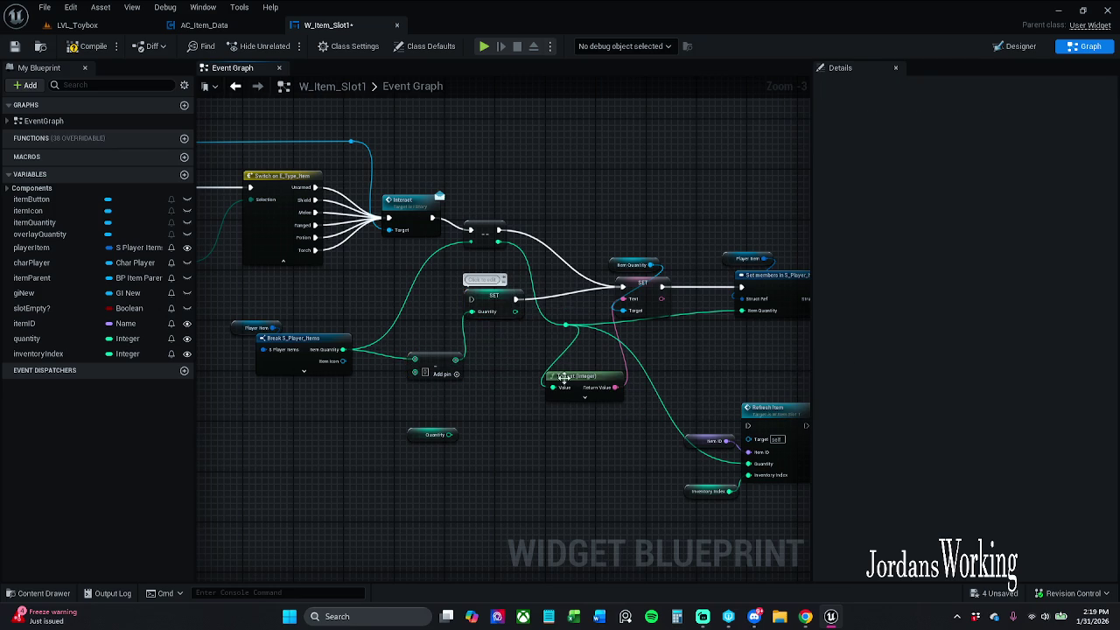
{"action": "left_click_drag", "start_coordinate": [579, 356], "coordinate": [538, 346]}
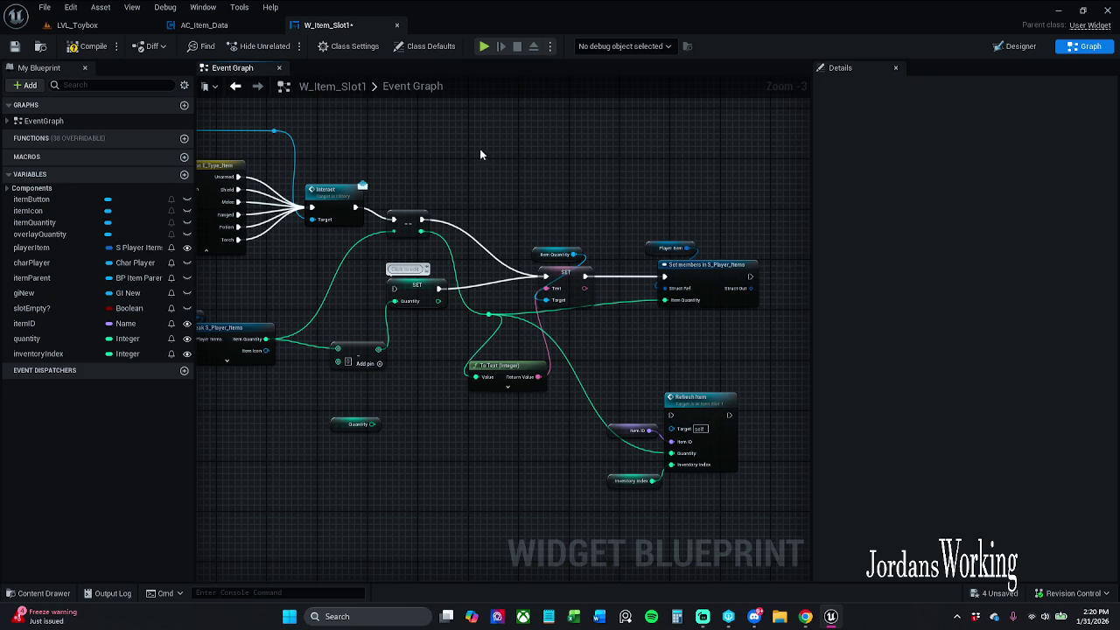
{"action": "left_click", "coordinate": [590, 405], "text": "alt"}
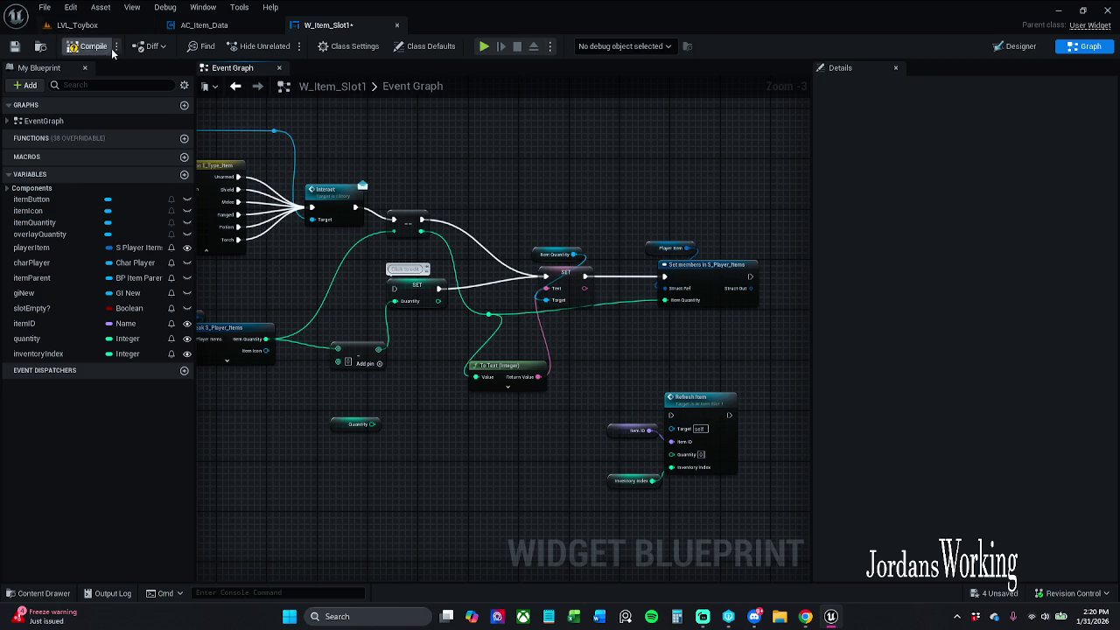
{"action": "left_click", "coordinate": [77, 25]}
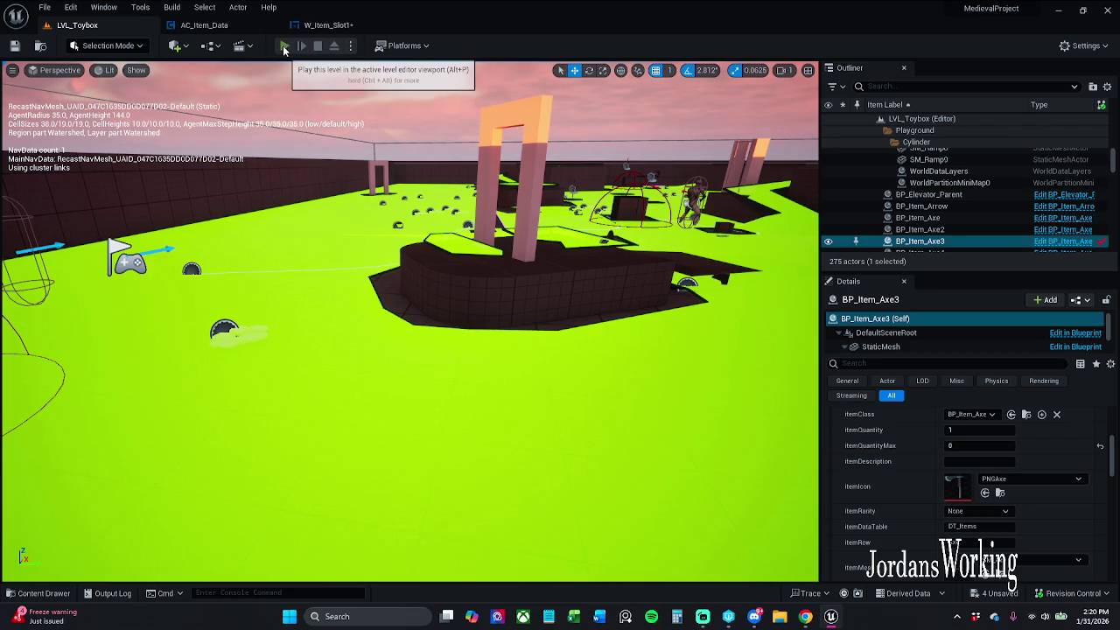
{"action": "left_click", "coordinate": [284, 46]}
{"action": "key", "text": "i"}
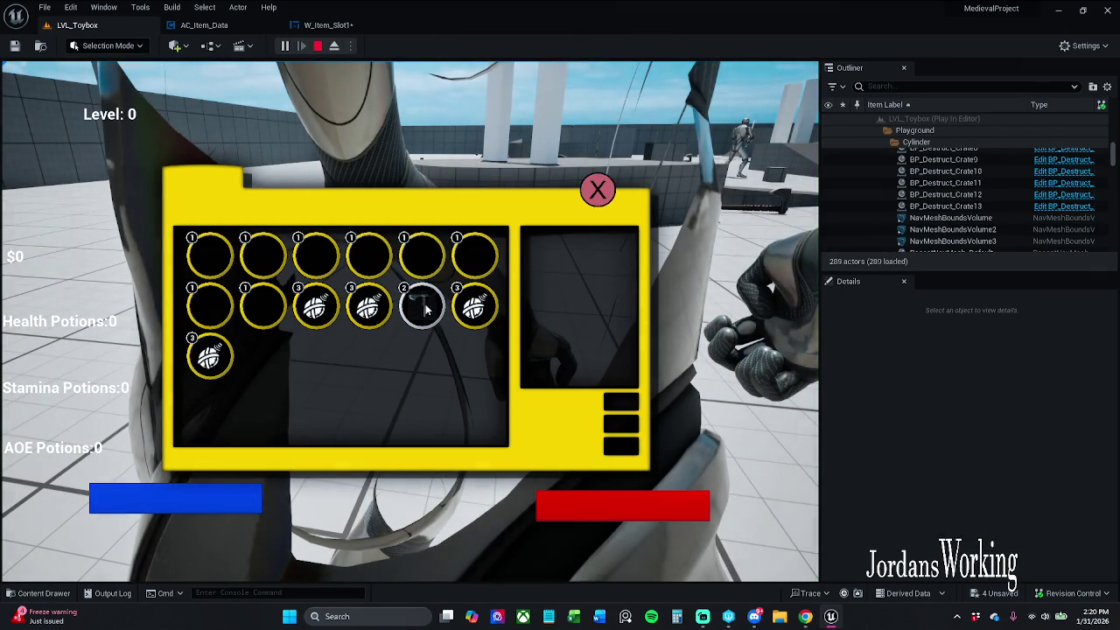
{"action": "left_click", "coordinate": [598, 189]}
{"action": "key", "text": "w"}
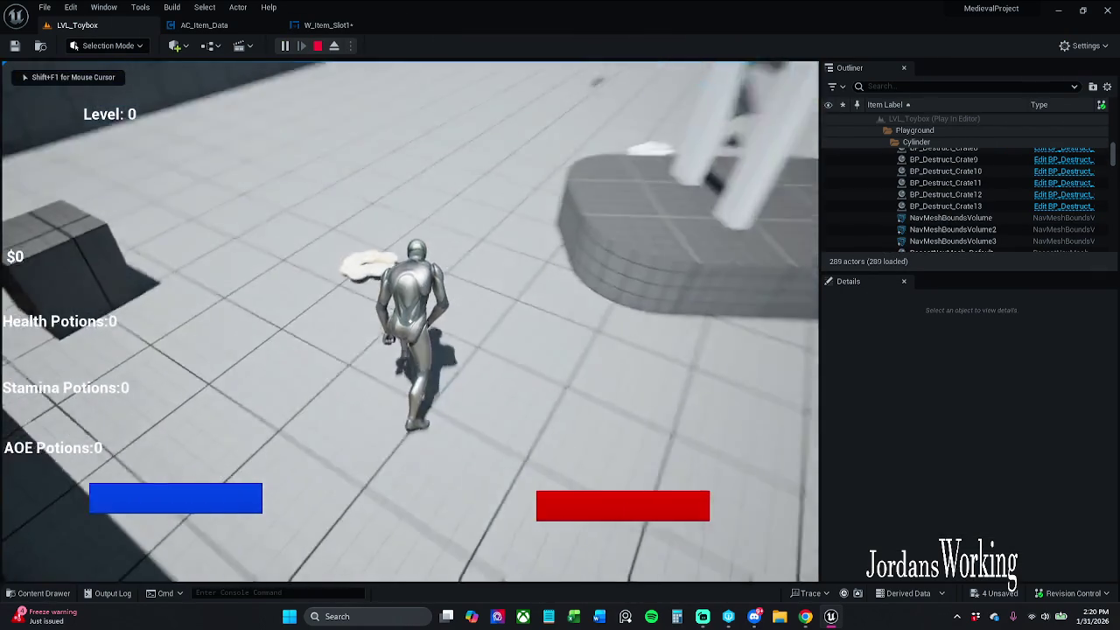
{"action": "key", "text": "i"}
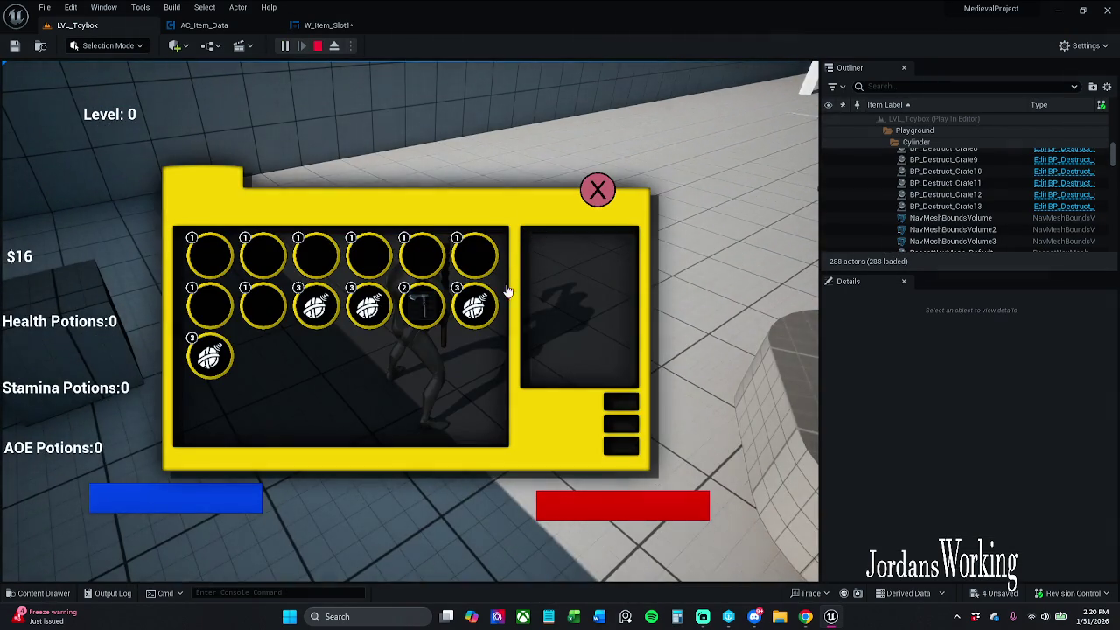
{"action": "key", "text": "Escape"}
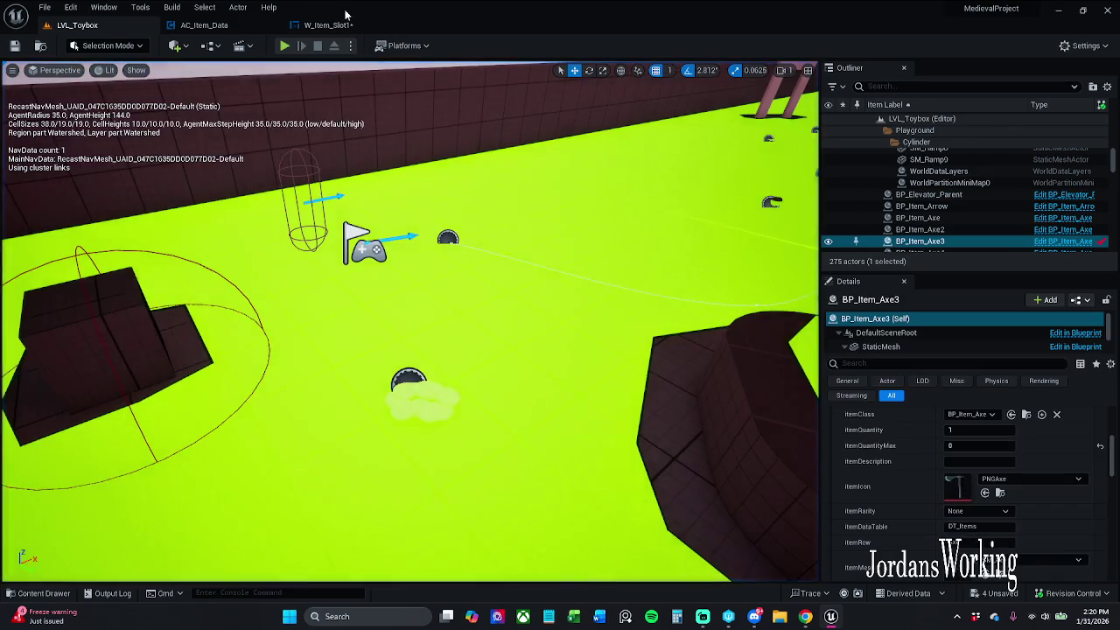
{"action": "key", "text": "super+Down"}
{"action": "left_click", "coordinate": [708, 12]}
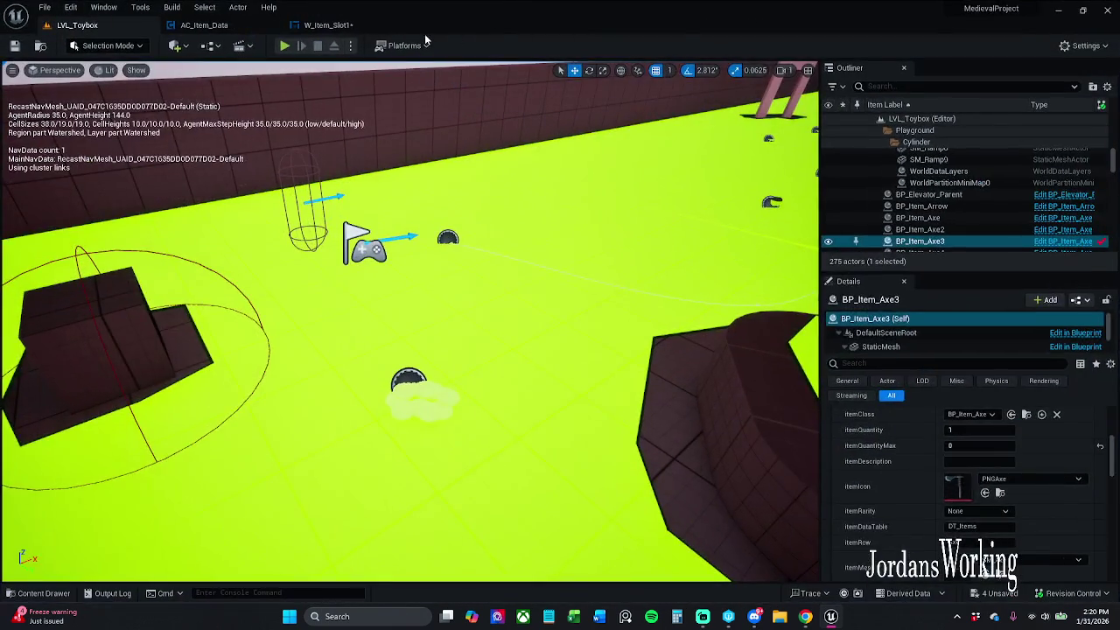
{"action": "left_click", "coordinate": [328, 25]}
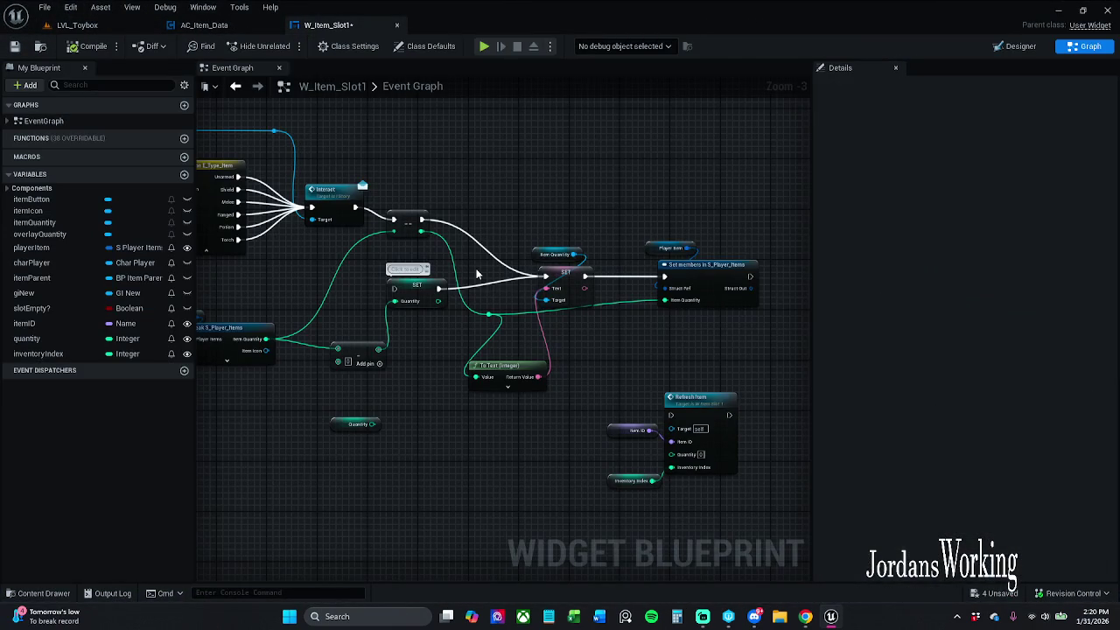
Connect the SET node's exec input to Interact's output and run Refresh Nodes on the graph
{"action": "left_click_drag", "start_coordinate": [466, 288], "coordinate": [430, 210]}
{"action": "left_click", "coordinate": [478, 237]}
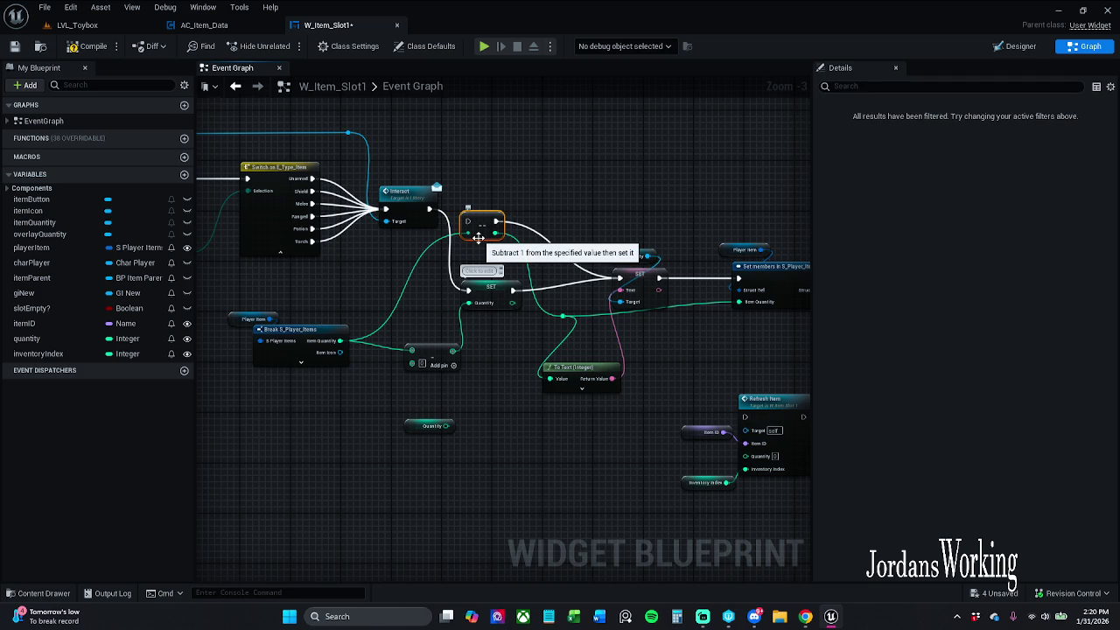
{"action": "left_click", "coordinate": [478, 252]}
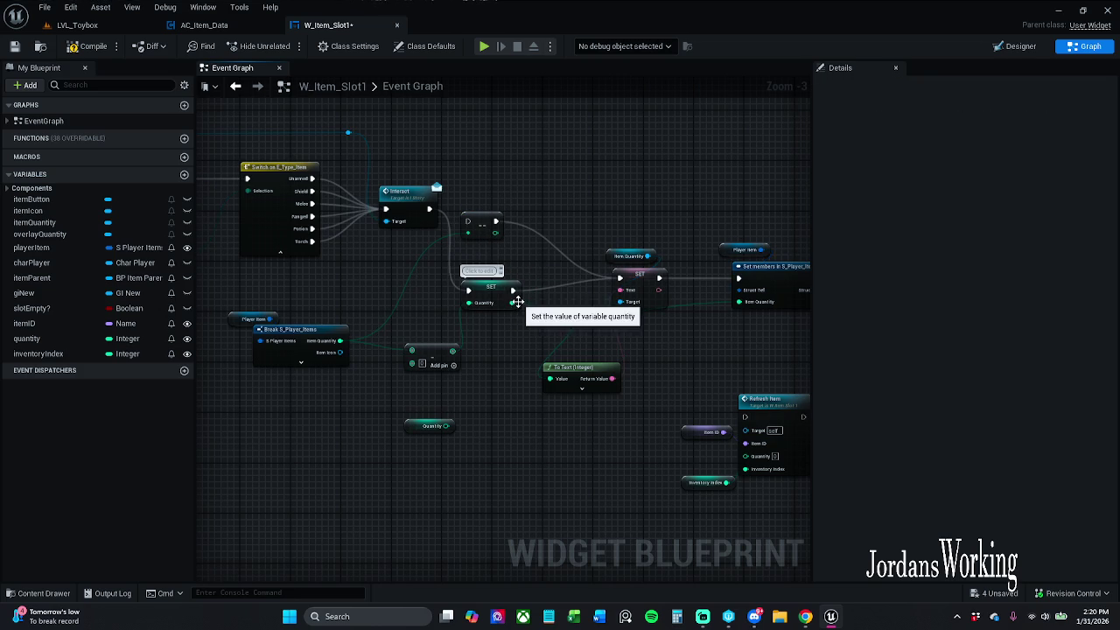
{"action": "scroll", "coordinate": [438, 346], "scroll_direction": "down", "scroll_amount": 2}
{"action": "left_click_drag", "start_coordinate": [295, 452], "coordinate": [822, 210]}
{"action": "right_click", "coordinate": [410, 309]}
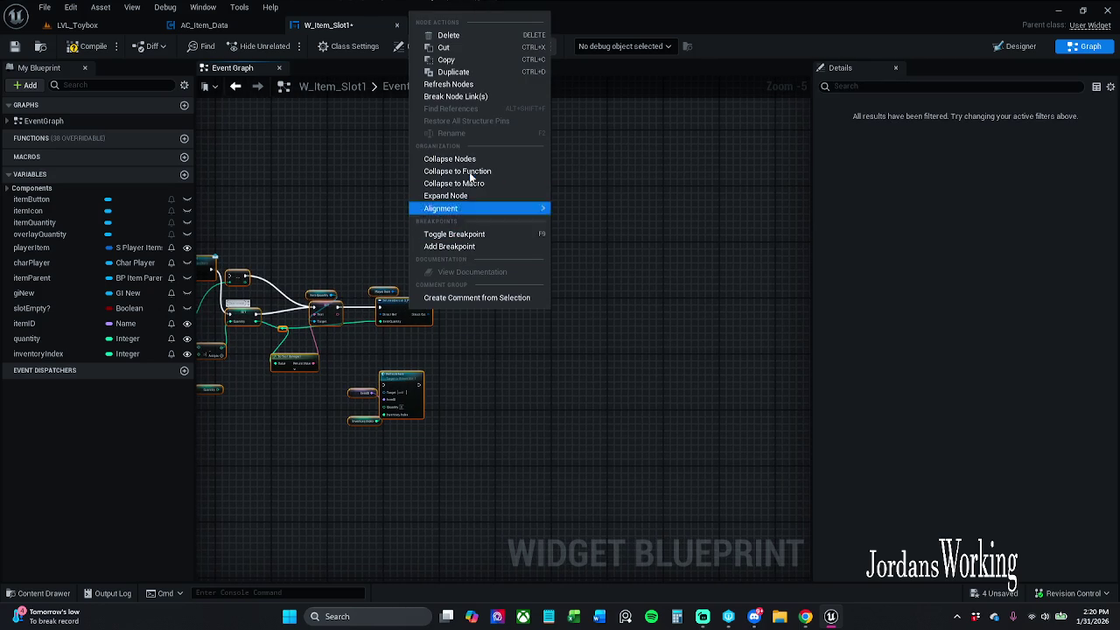
{"action": "left_click", "coordinate": [464, 84]}
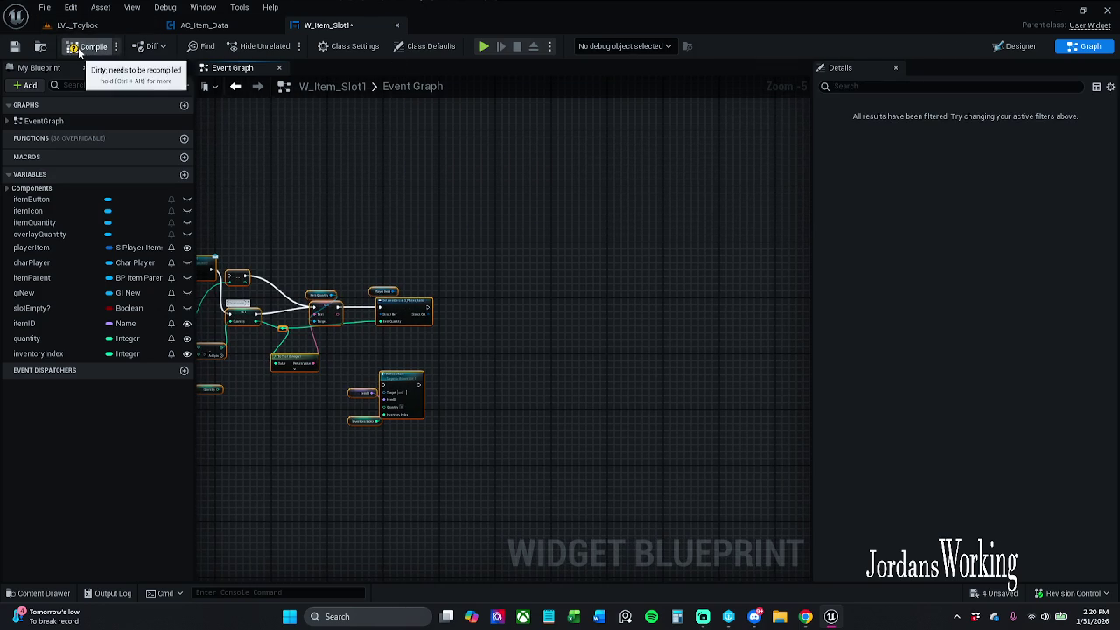
Play LVL_Toybox and use second-row slot items, reopening the inventory to check the counts
{"action": "left_click", "coordinate": [77, 25]}
{"action": "left_click", "coordinate": [284, 46]}
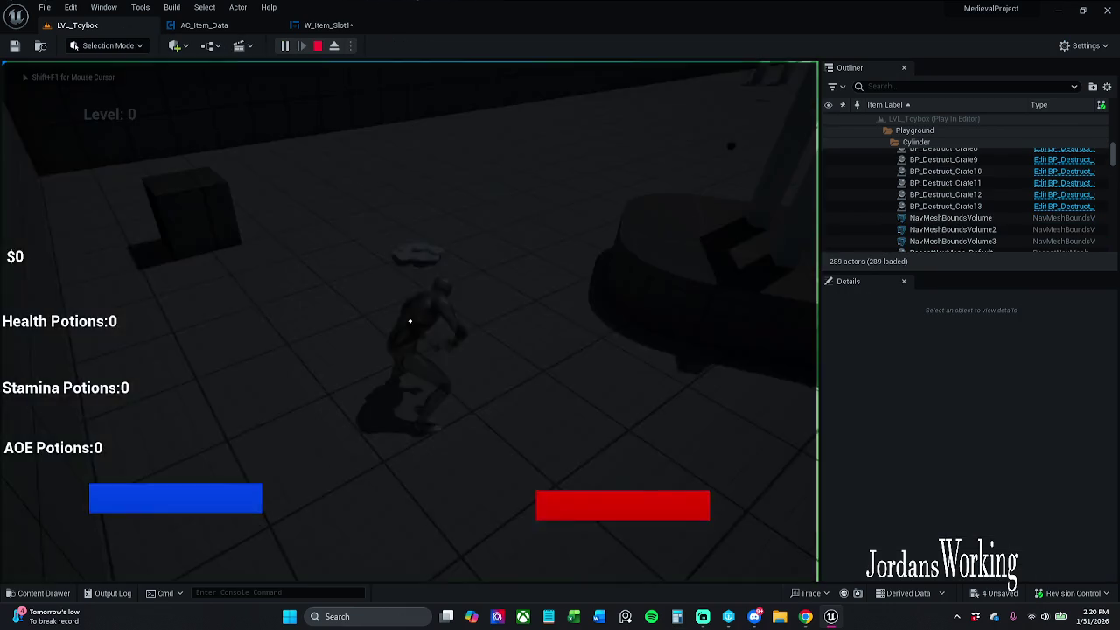
{"action": "key", "text": "i"}
{"action": "left_click", "coordinate": [473, 305]}
{"action": "left_click", "coordinate": [473, 305]}
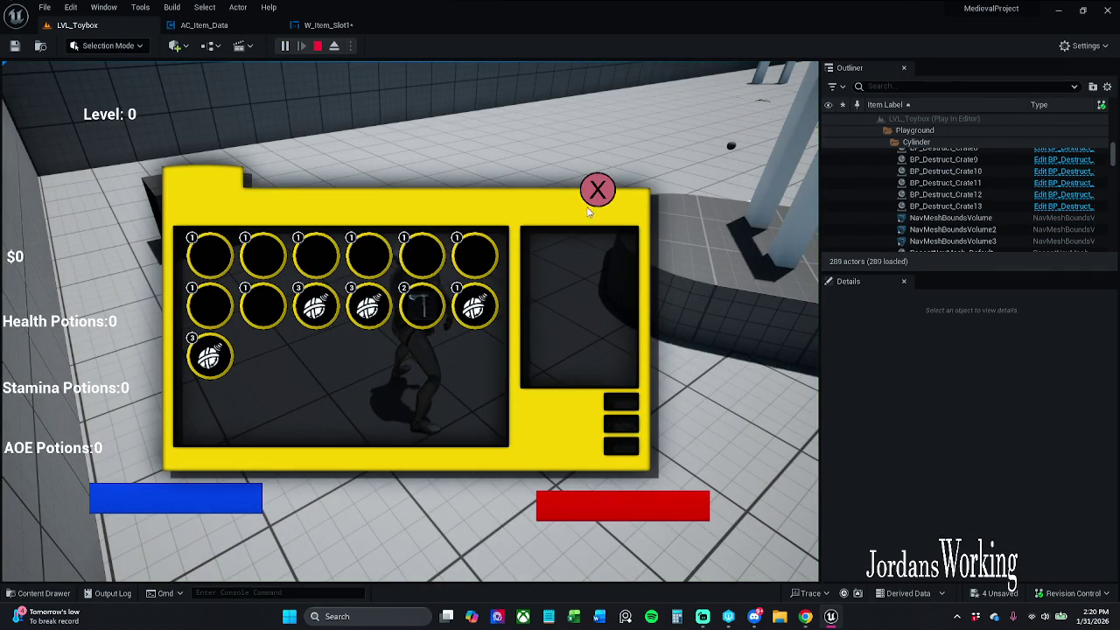
{"action": "left_click", "coordinate": [376, 313]}
{"action": "left_click", "coordinate": [376, 314]}
{"action": "left_click", "coordinate": [602, 196]}
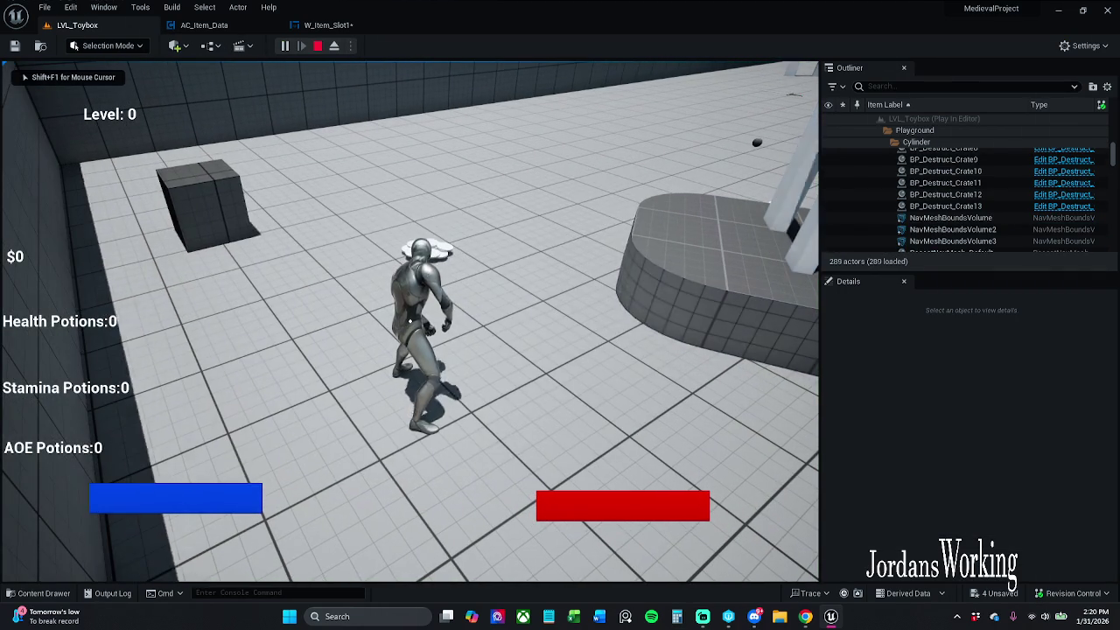
{"action": "key", "text": "i"}
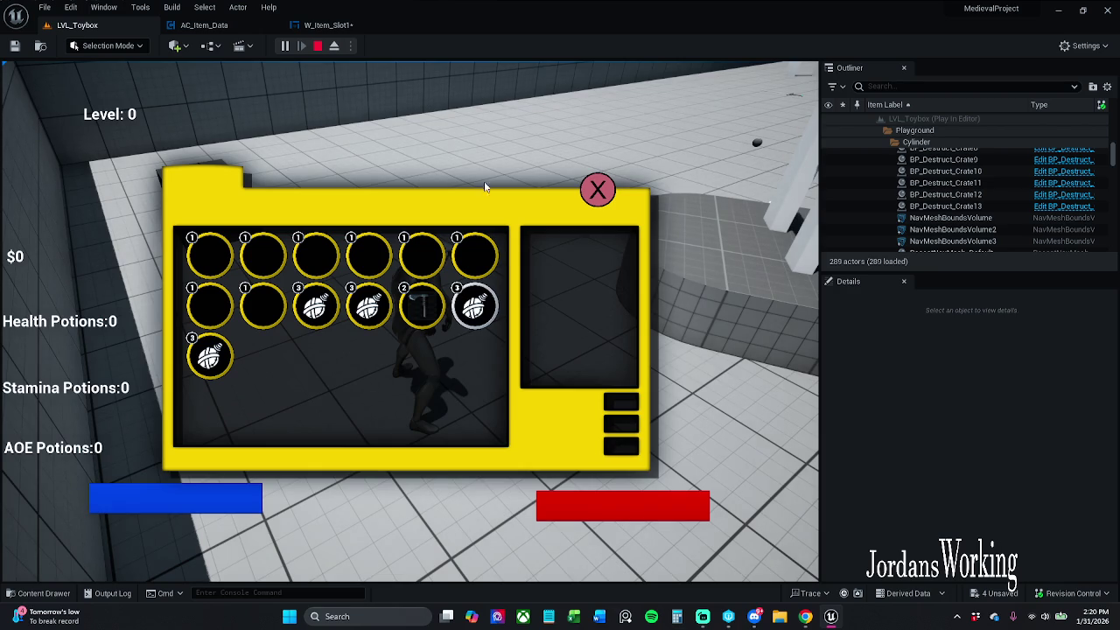
Stop playing and return to W_Item_Slot1's graph around the Interact and Add nodes
{"action": "key", "text": "Escape"}
{"action": "left_click", "coordinate": [333, 25]}
{"action": "scroll", "coordinate": [512, 327], "scroll_direction": "up", "scroll_amount": 3}
{"action": "left_click", "coordinate": [440, 364]}
{"action": "left_click_drag", "start_coordinate": [354, 326], "coordinate": [539, 308]}
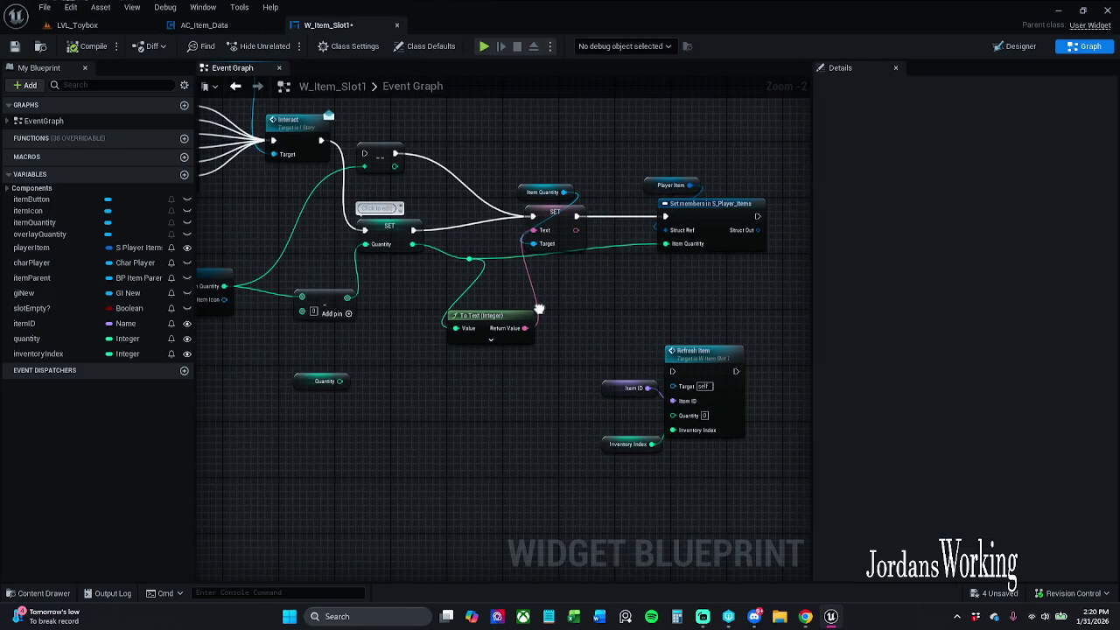
Edit the value 1 on the <= node and save the blueprint
{"action": "scroll", "coordinate": [538, 308], "scroll_direction": "down", "scroll_amount": 2}
{"action": "scroll", "coordinate": [520, 361], "scroll_direction": "down", "scroll_amount": 3}
{"action": "scroll", "coordinate": [493, 162], "scroll_direction": "up", "scroll_amount": 4}
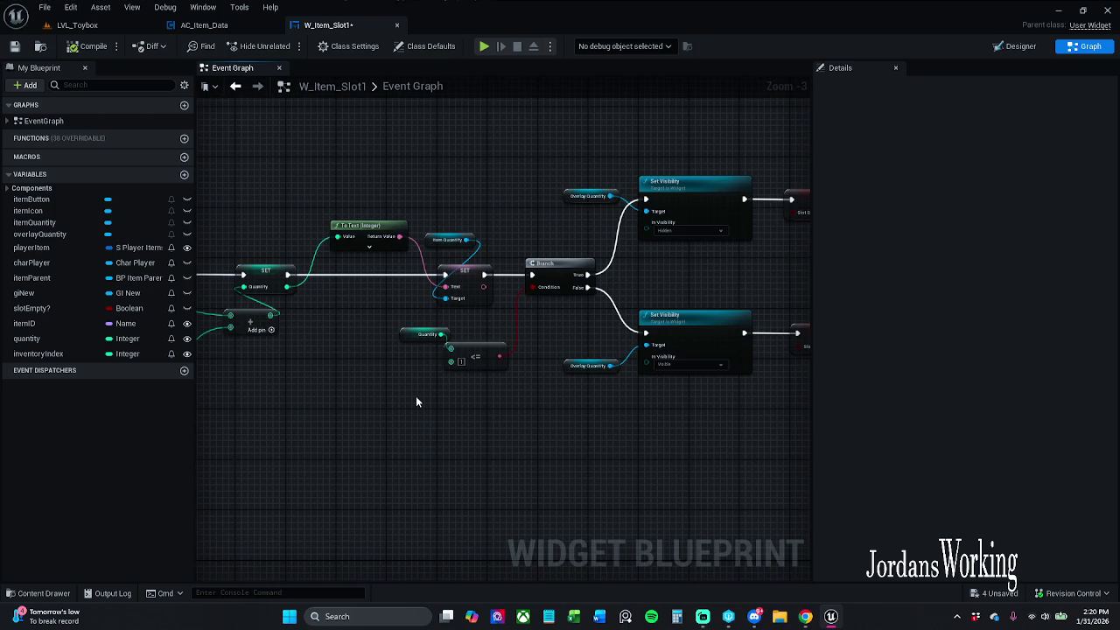
{"action": "left_click", "coordinate": [461, 361]}
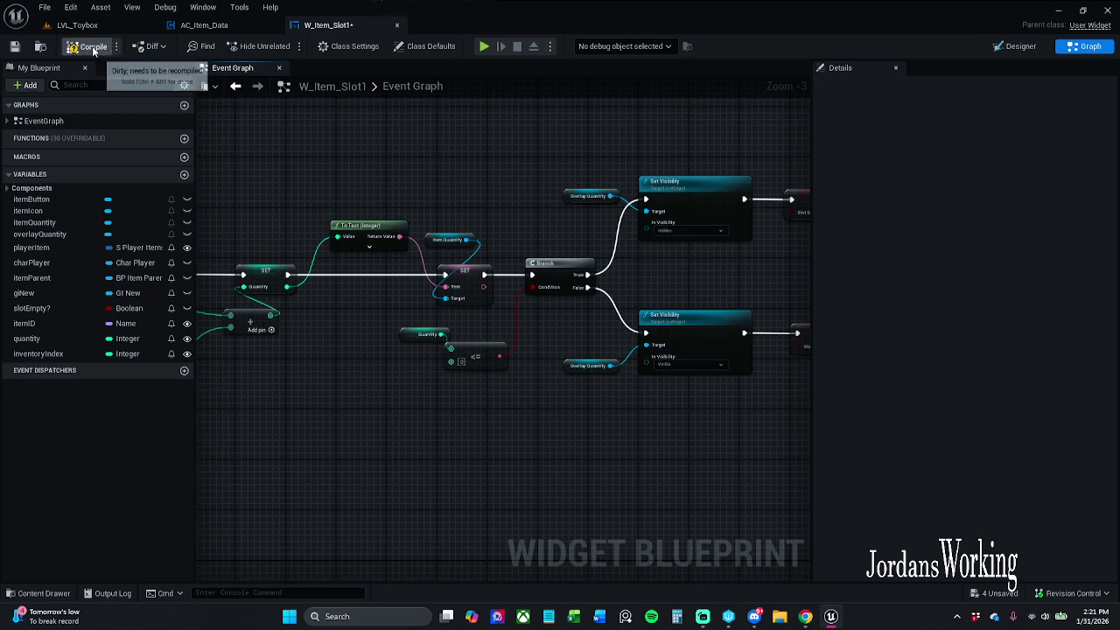
{"action": "left_click", "coordinate": [14, 45]}
Play-test the inventory in LVL_Toybox, then stop and return to W_Item_Slot1
{"action": "left_click", "coordinate": [77, 25]}
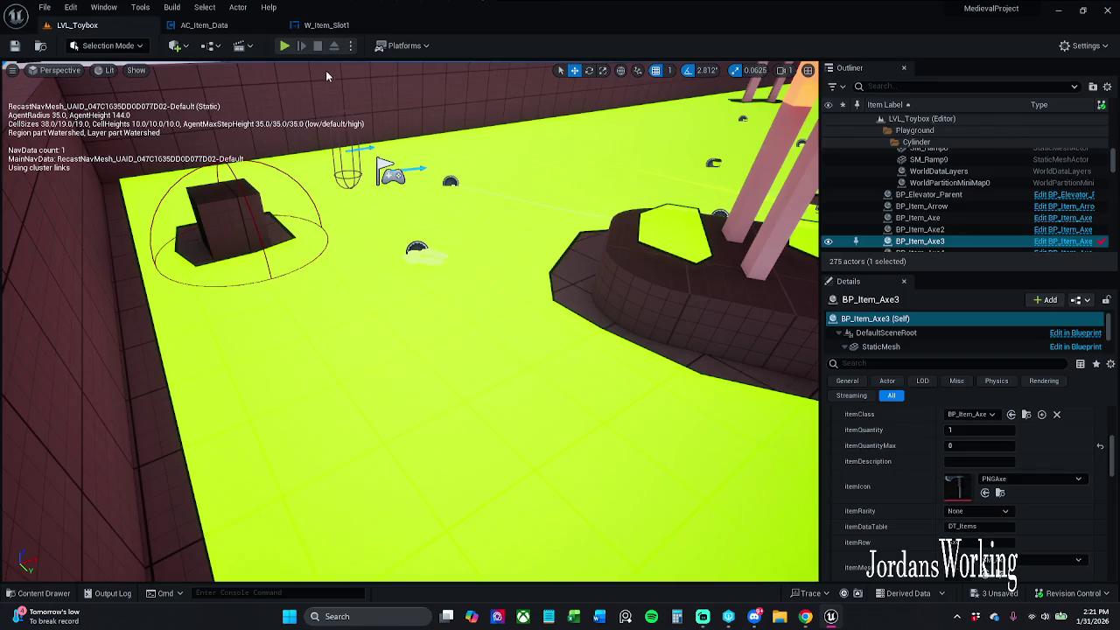
{"action": "left_click", "coordinate": [284, 46]}
{"action": "key", "text": "i"}
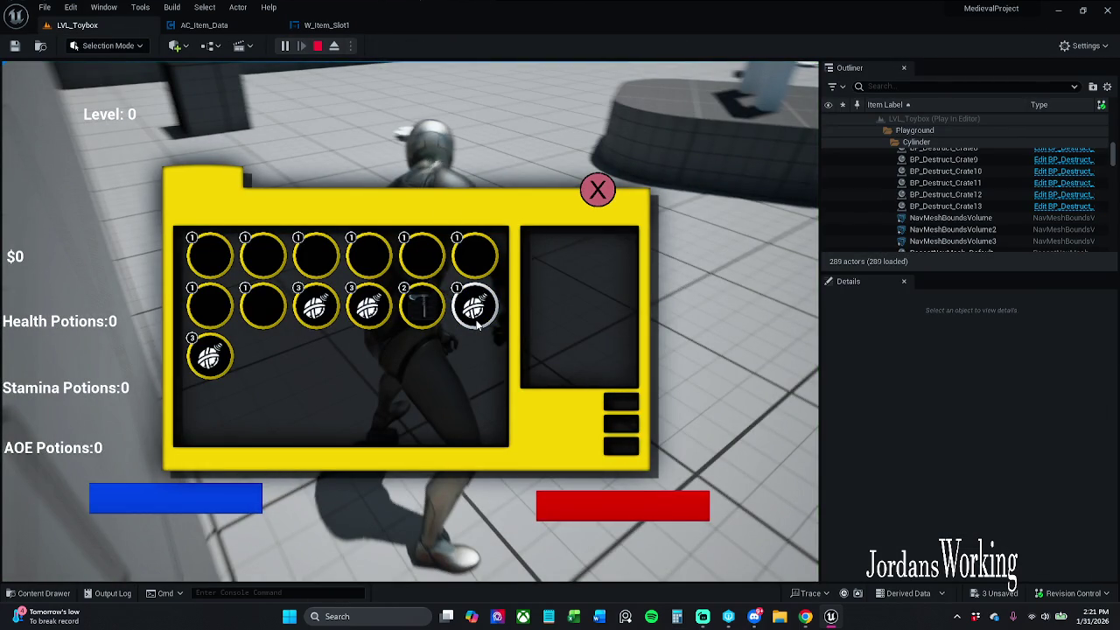
{"action": "left_click", "coordinate": [598, 191]}
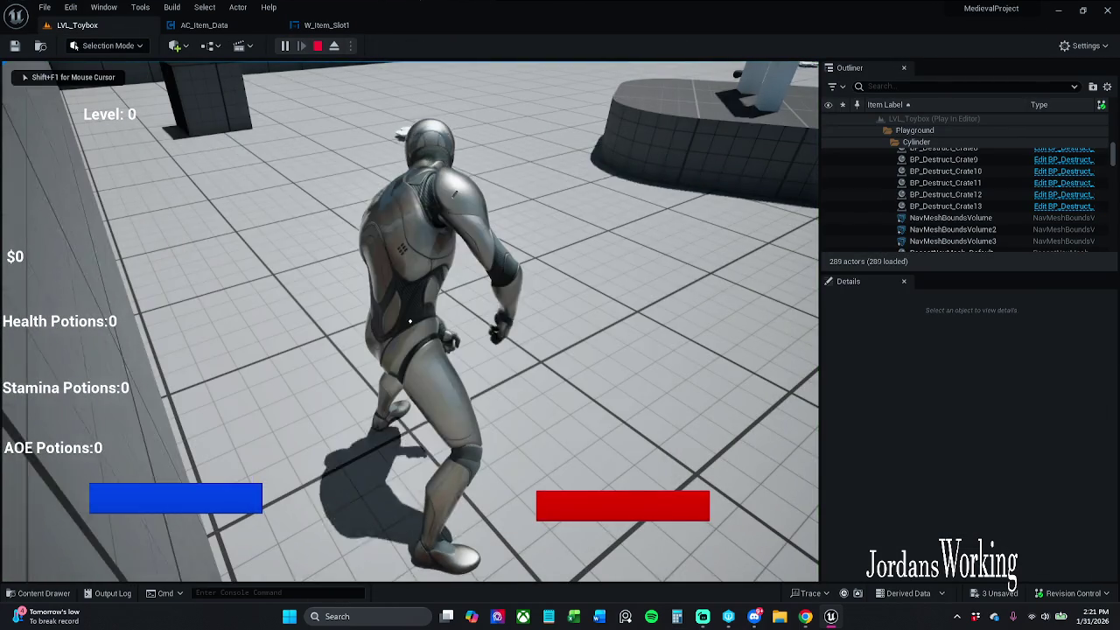
{"action": "key", "text": "Escape"}
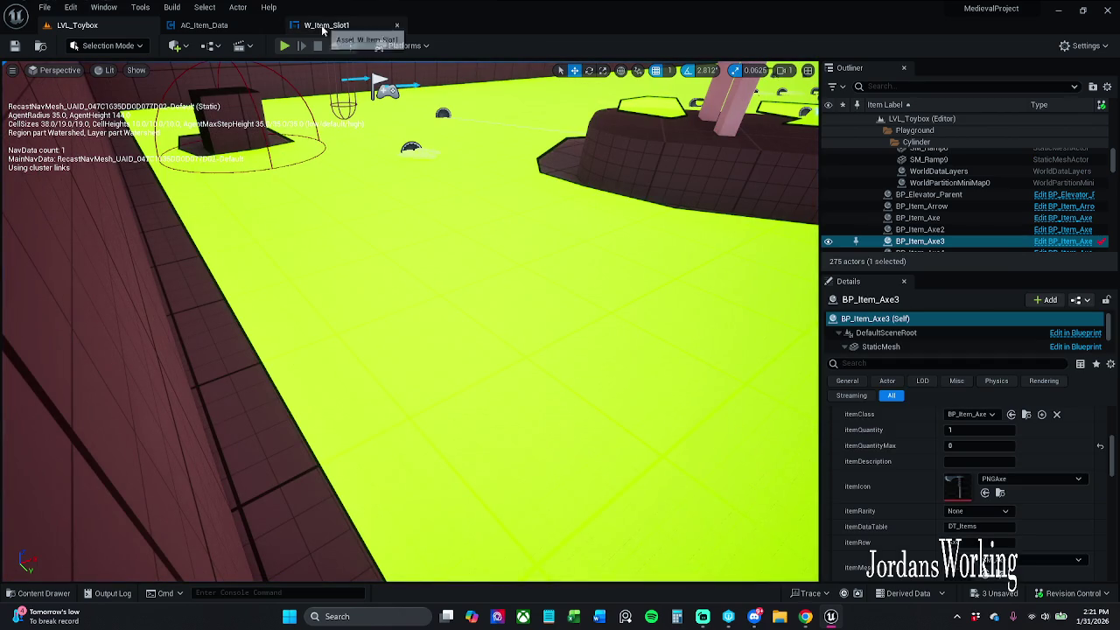
{"action": "left_click", "coordinate": [327, 25]}
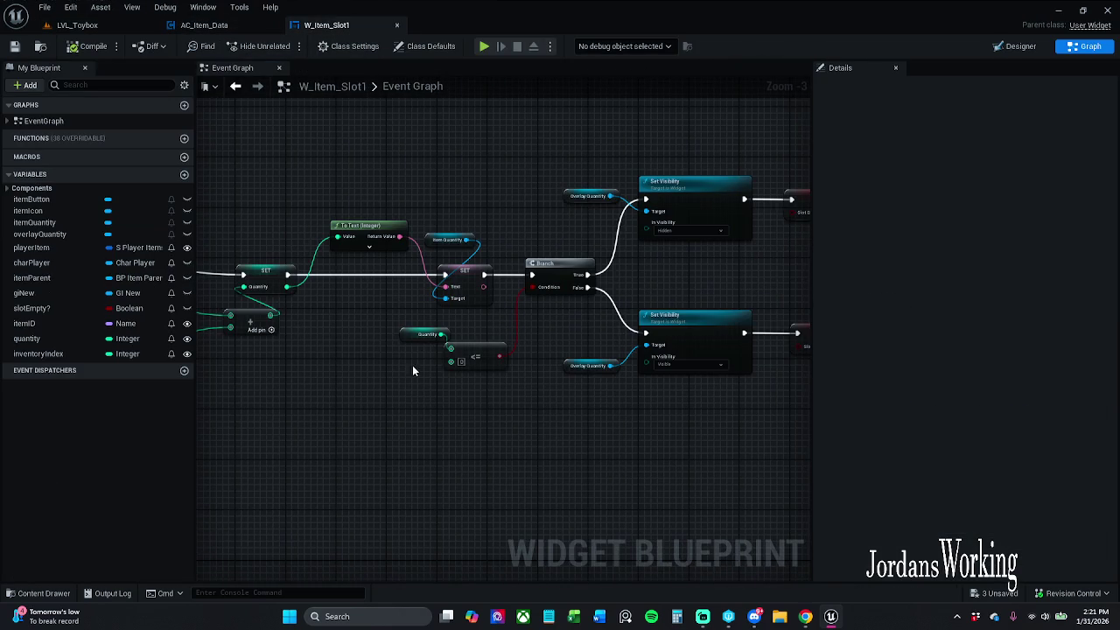
Inspect the Quantity getter, then switch to AC_Item_Data's Event Graph 1 and its inventory comment group
{"action": "left_click", "coordinate": [424, 334]}
{"action": "scroll", "coordinate": [612, 350], "scroll_direction": "down", "scroll_amount": 1}
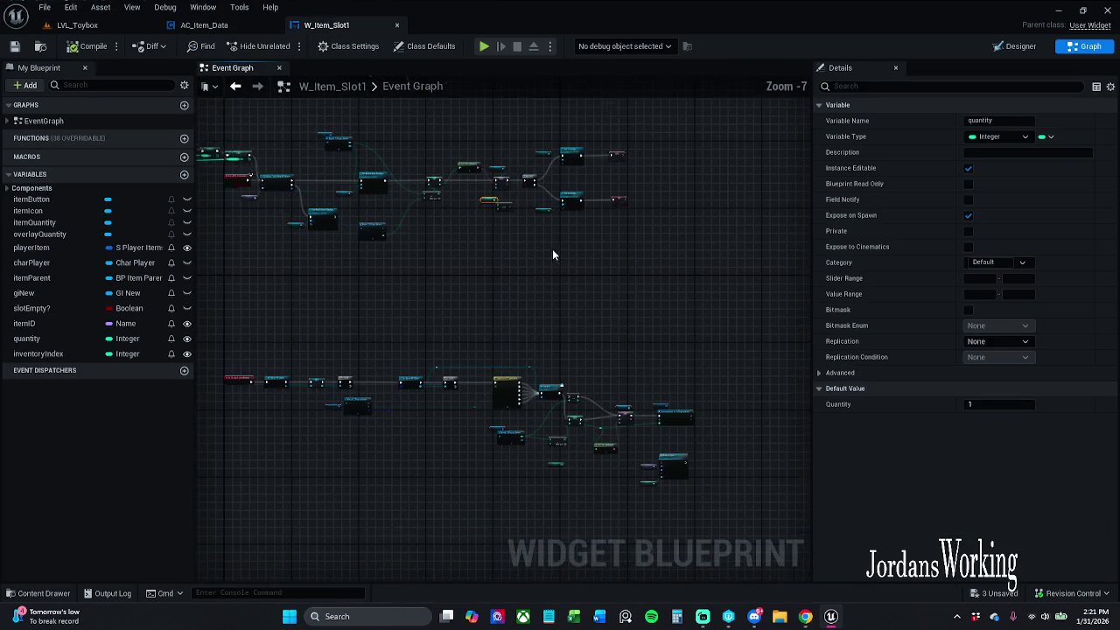
{"action": "scroll", "coordinate": [567, 314], "scroll_direction": "up", "scroll_amount": 2}
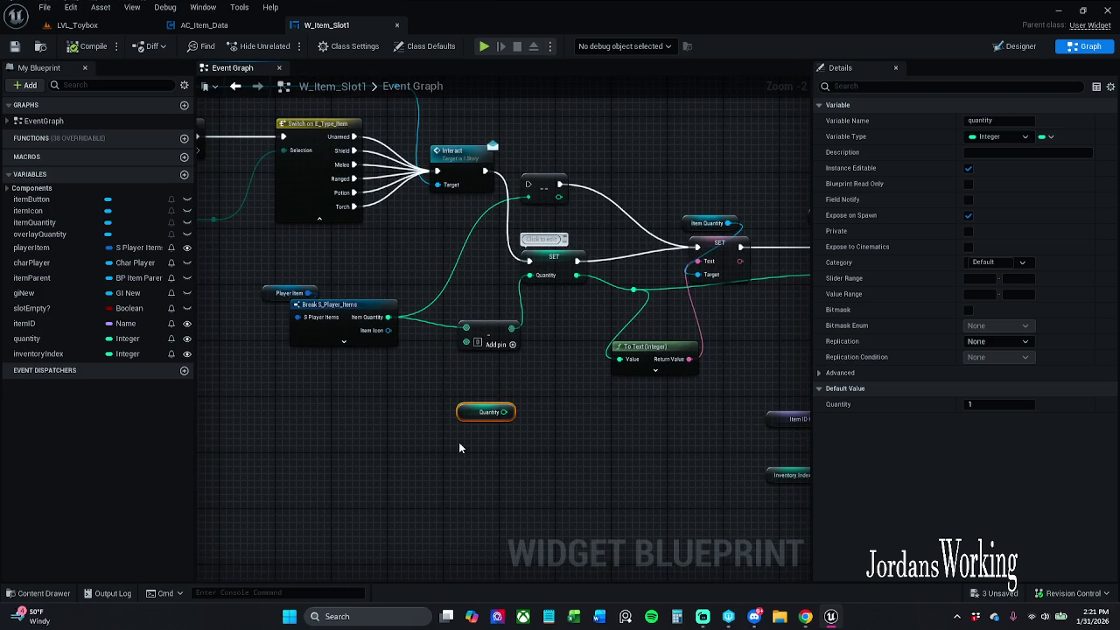
{"action": "scroll", "coordinate": [482, 438], "scroll_direction": "down", "scroll_amount": 4}
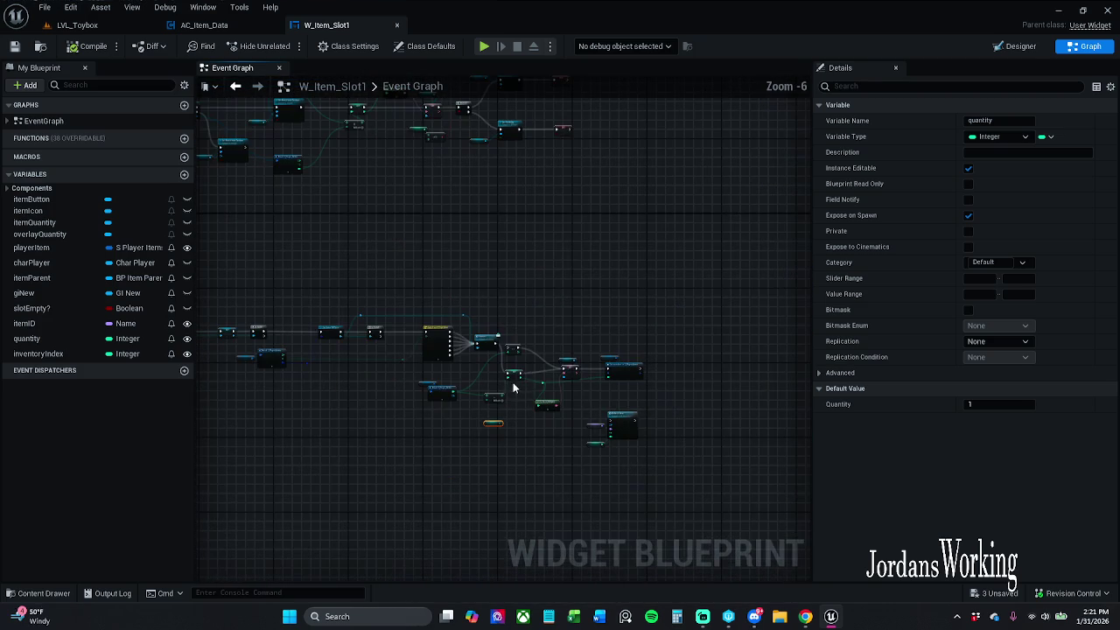
{"action": "mouse_move", "coordinate": [483, 303]}
{"action": "left_mouse_down"}
{"action": "mouse_move", "coordinate": [595, 372]}
{"action": "mouse_move", "coordinate": [757, 383]}
{"action": "mouse_move", "coordinate": [569, 295]}
{"action": "mouse_move", "coordinate": [507, 295]}
{"action": "mouse_move", "coordinate": [542, 328]}
{"action": "left_mouse_up"}
{"action": "scroll", "coordinate": [524, 294], "scroll_direction": "up", "scroll_amount": 1}
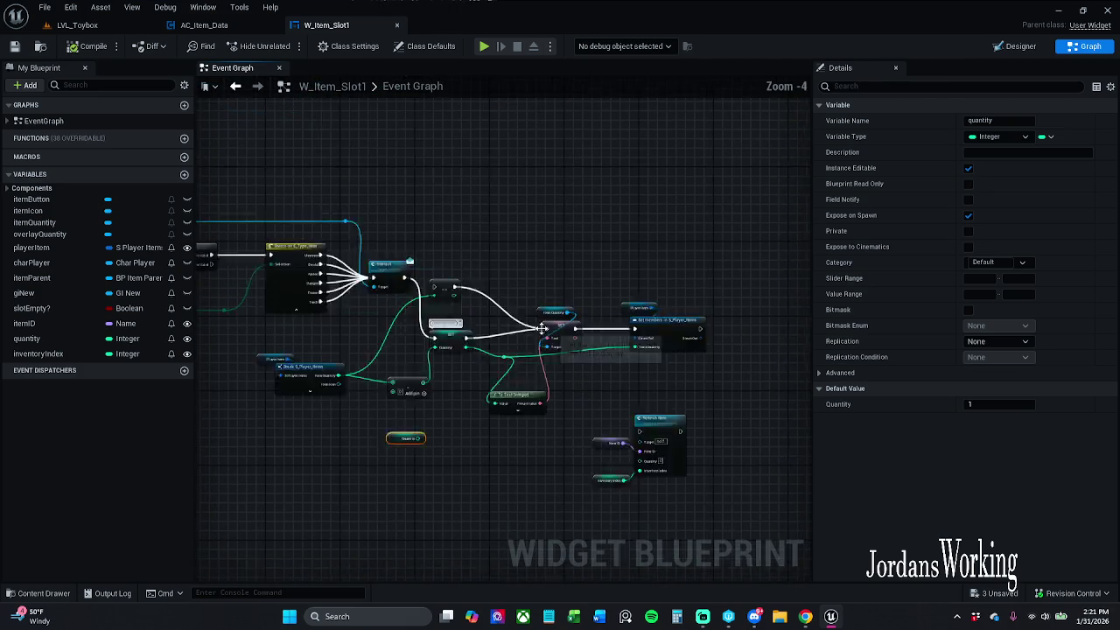
{"action": "scroll", "coordinate": [542, 327], "scroll_direction": "up", "scroll_amount": 4}
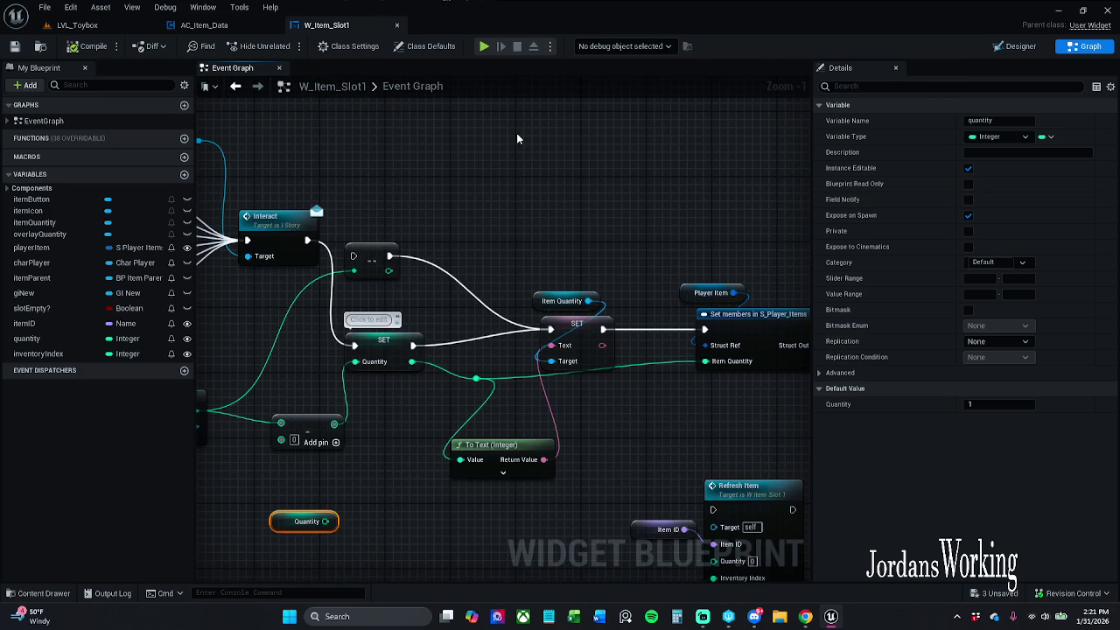
{"action": "left_click", "coordinate": [206, 24]}
{"action": "scroll", "coordinate": [603, 277], "scroll_direction": "down", "scroll_amount": 2}
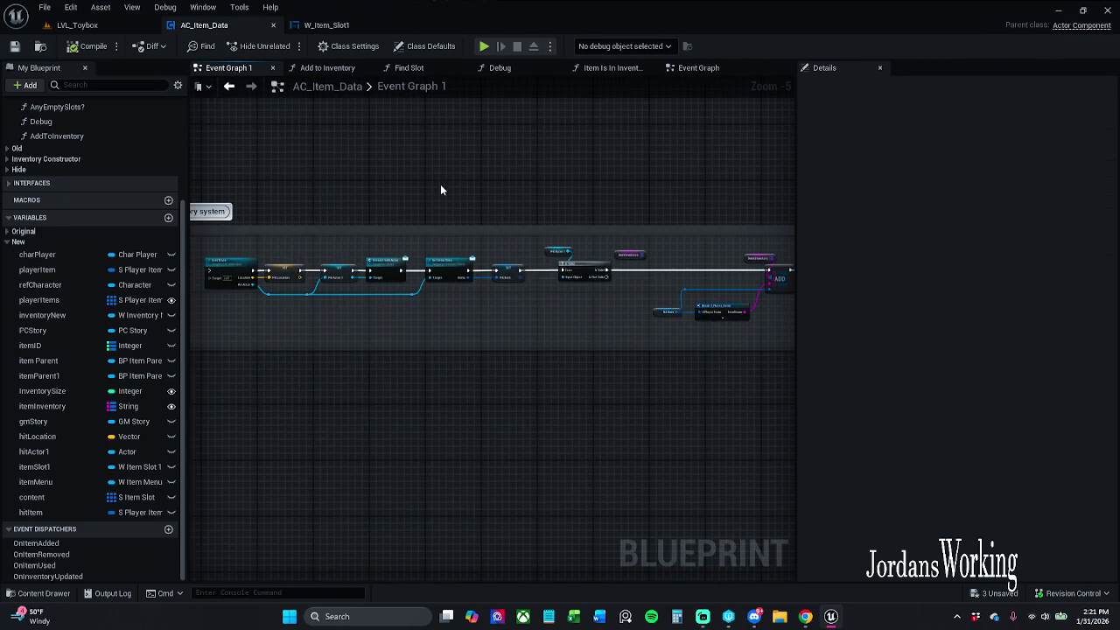
In AC_Item_Data's Event Graph, wire the lower Break S_Player_Items' Item Quantity into the Add node
{"action": "left_click", "coordinate": [698, 67]}
{"action": "mouse_move", "coordinate": [595, 178]}
{"action": "left_mouse_down"}
{"action": "mouse_move", "coordinate": [425, 310]}
{"action": "mouse_move", "coordinate": [277, 297]}
{"action": "mouse_move", "coordinate": [286, 254]}
{"action": "left_mouse_up"}
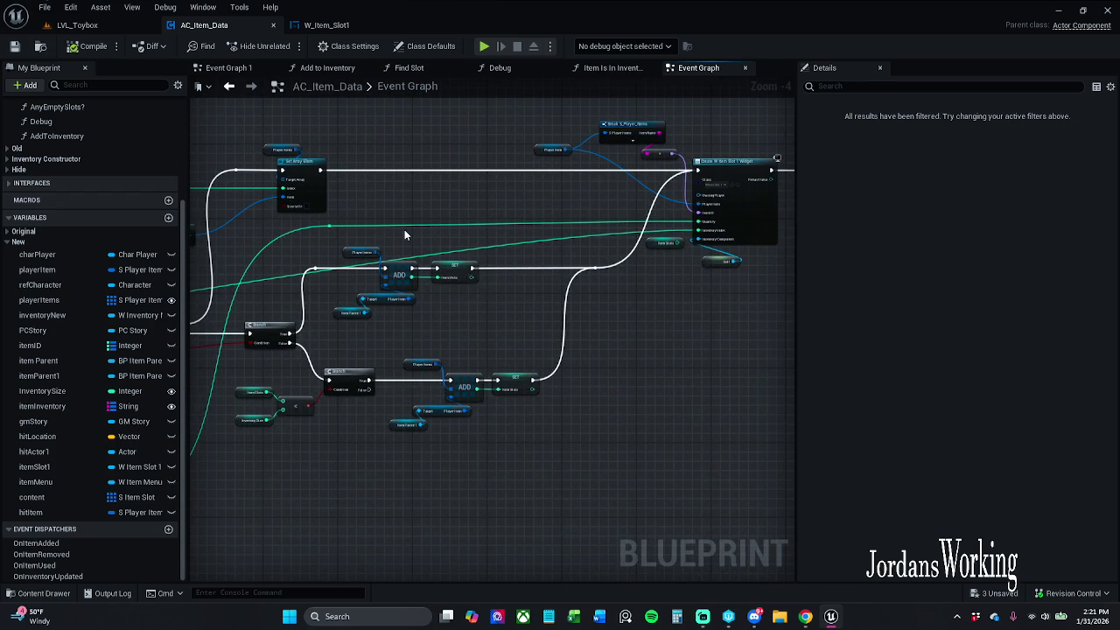
{"action": "mouse_move", "coordinate": [404, 232]}
{"action": "left_mouse_down"}
{"action": "mouse_move", "coordinate": [569, 210]}
{"action": "mouse_move", "coordinate": [693, 143]}
{"action": "left_mouse_up"}
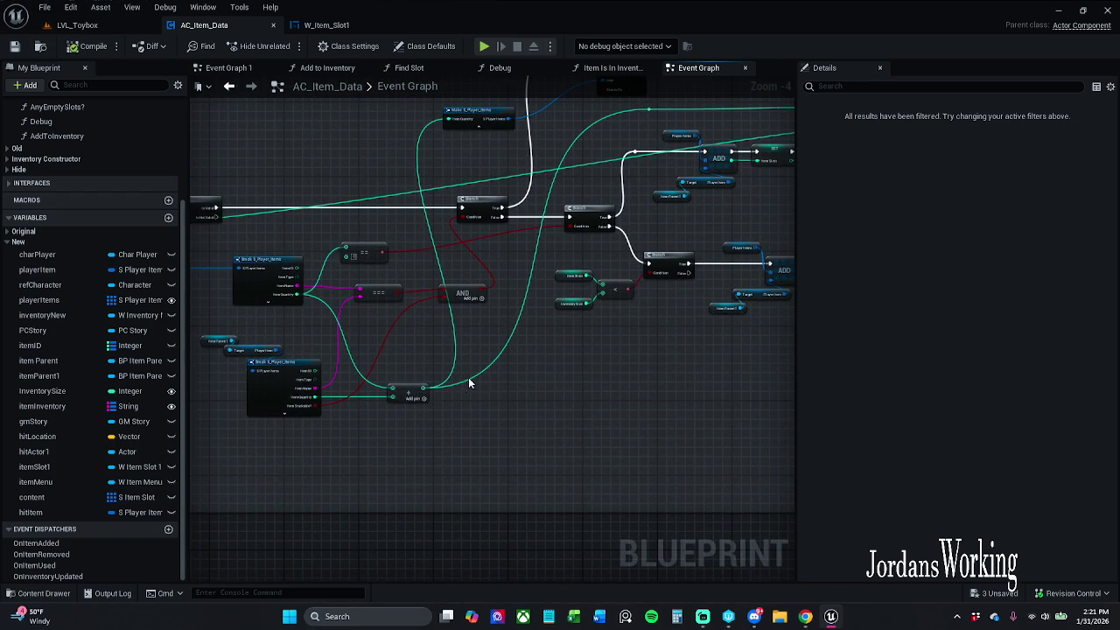
{"action": "scroll", "coordinate": [425, 376], "scroll_direction": "up", "scroll_amount": 4}
{"action": "mouse_move", "coordinate": [448, 400]}
{"action": "left_mouse_down"}
{"action": "mouse_move", "coordinate": [535, 348]}
{"action": "mouse_move", "coordinate": [537, 320]}
{"action": "left_mouse_up"}
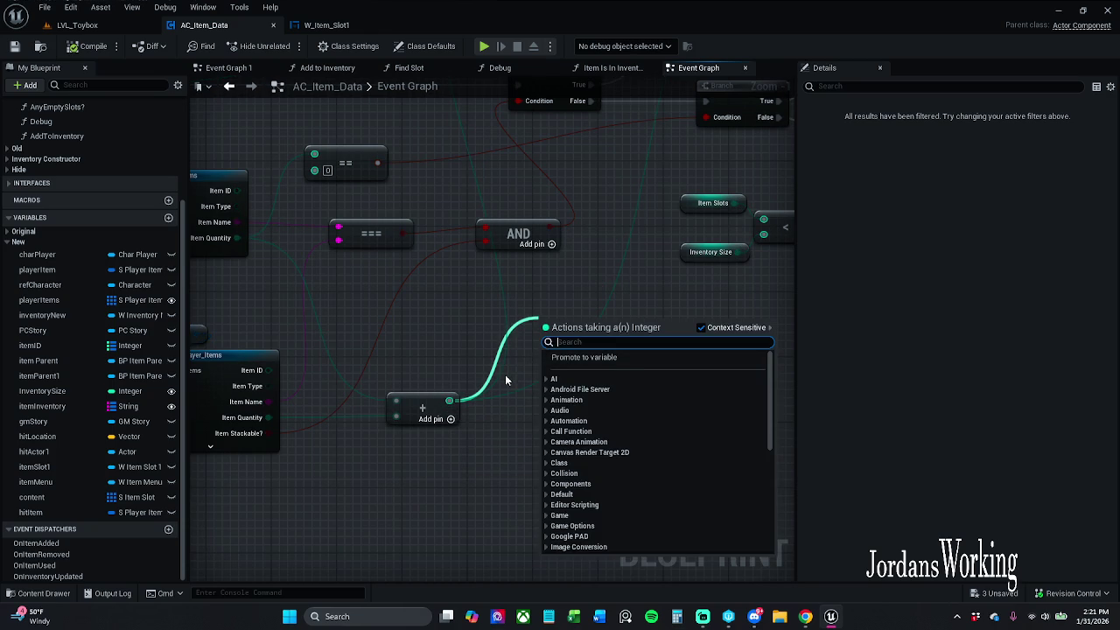
{"action": "scroll", "coordinate": [505, 380], "scroll_direction": "down", "scroll_amount": 5}
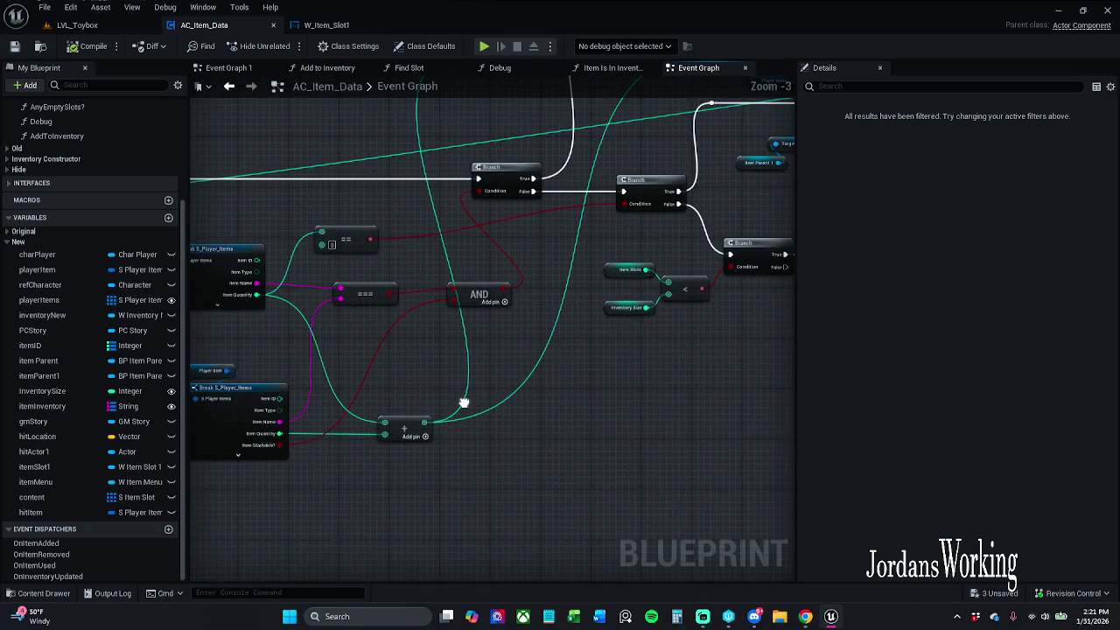
{"action": "left_click_drag", "start_coordinate": [466, 413], "coordinate": [243, 457]}
{"action": "left_click_drag", "start_coordinate": [583, 269], "coordinate": [467, 321]}
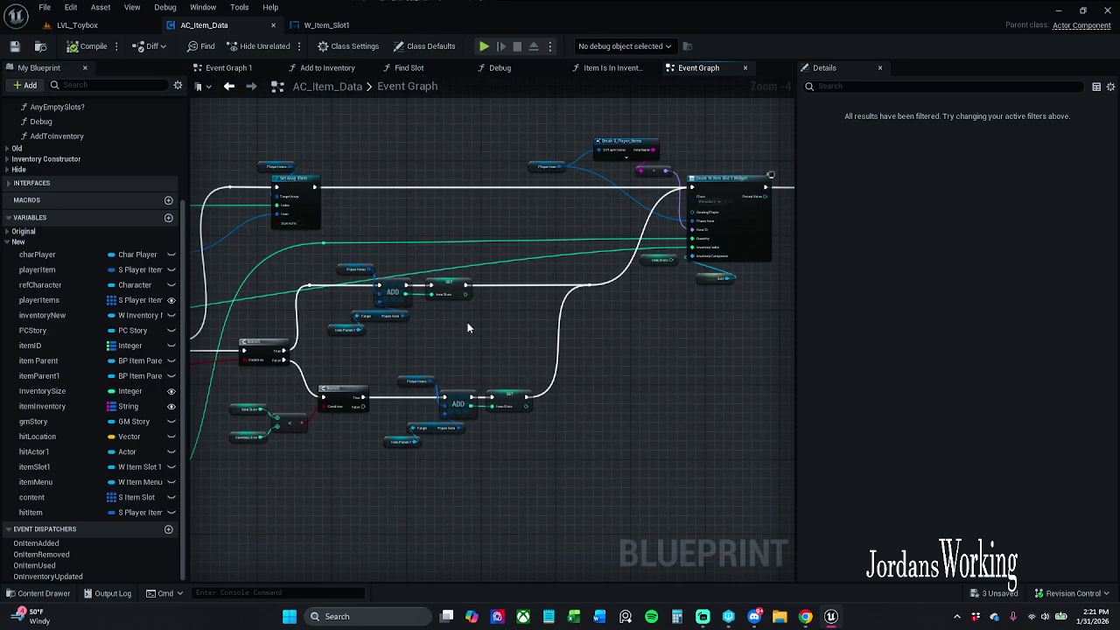
{"action": "mouse_move", "coordinate": [425, 261]}
{"action": "left_mouse_down"}
{"action": "mouse_move", "coordinate": [602, 233]}
{"action": "mouse_move", "coordinate": [668, 207]}
{"action": "mouse_move", "coordinate": [505, 224]}
{"action": "mouse_move", "coordinate": [595, 190]}
{"action": "mouse_move", "coordinate": [793, 197]}
{"action": "left_mouse_up"}
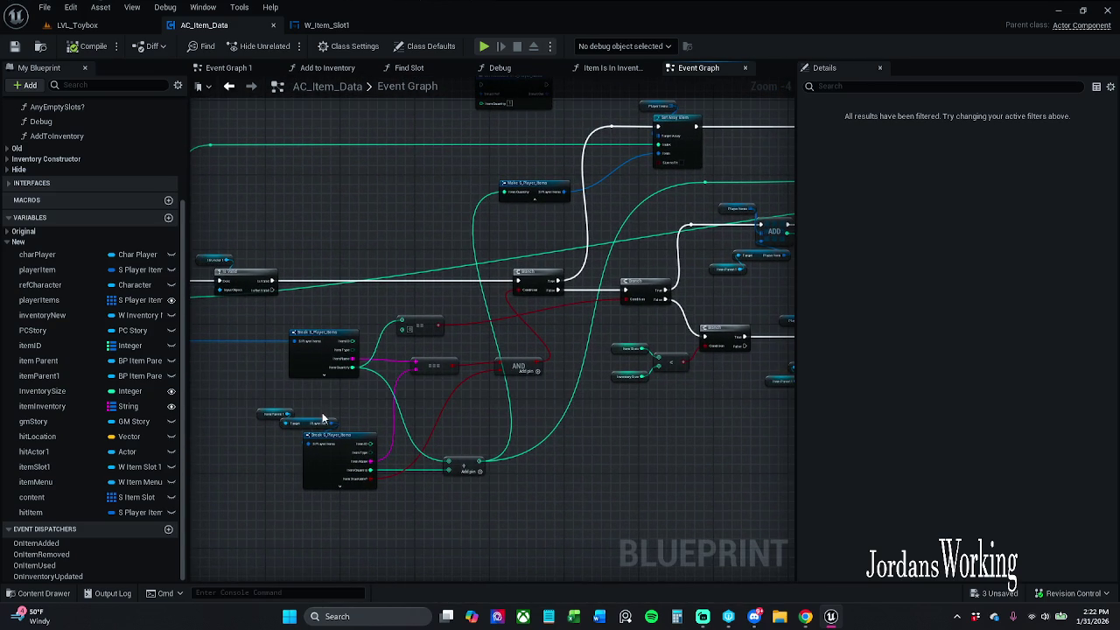
{"action": "scroll", "coordinate": [363, 407], "scroll_direction": "up", "scroll_amount": 1}
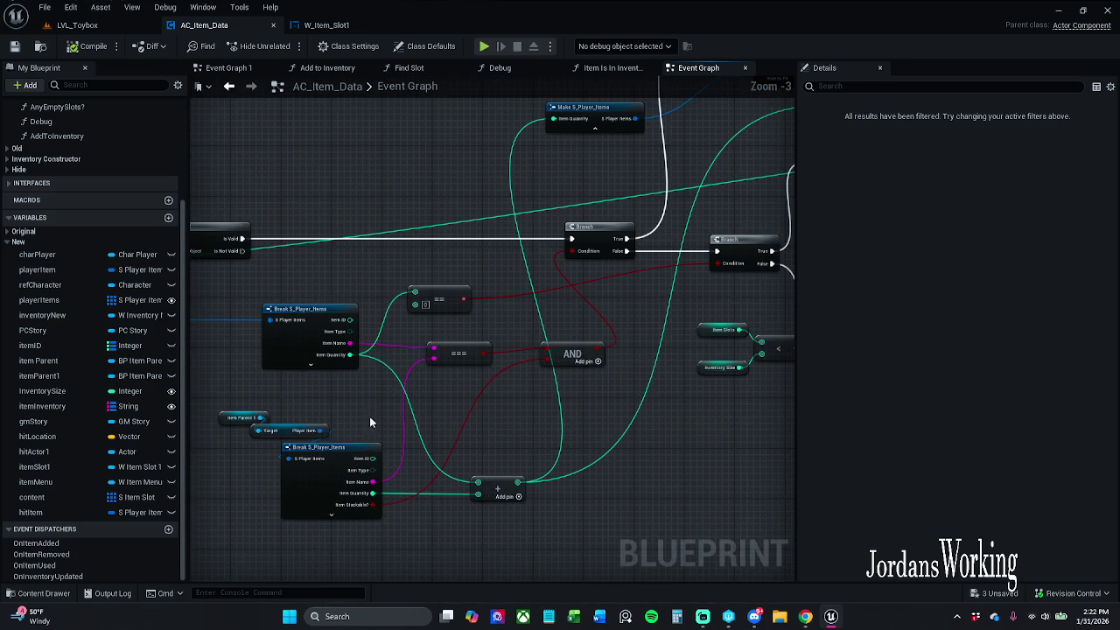
{"action": "mouse_move", "coordinate": [372, 494]}
{"action": "left_mouse_down"}
{"action": "mouse_move", "coordinate": [475, 484]}
{"action": "mouse_move", "coordinate": [480, 496]}
{"action": "left_mouse_up"}
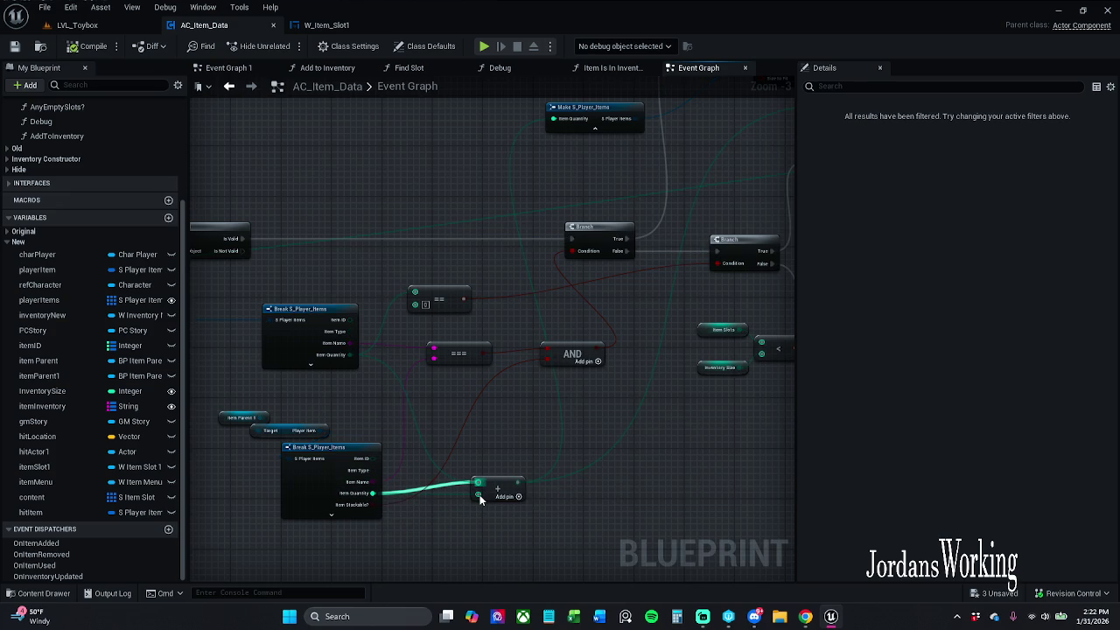
{"action": "mouse_move", "coordinate": [480, 498]}
{"action": "left_mouse_down"}
{"action": "mouse_move", "coordinate": [372, 385]}
{"action": "mouse_move", "coordinate": [351, 323]}
{"action": "mouse_move", "coordinate": [350, 355]}
{"action": "left_mouse_up"}
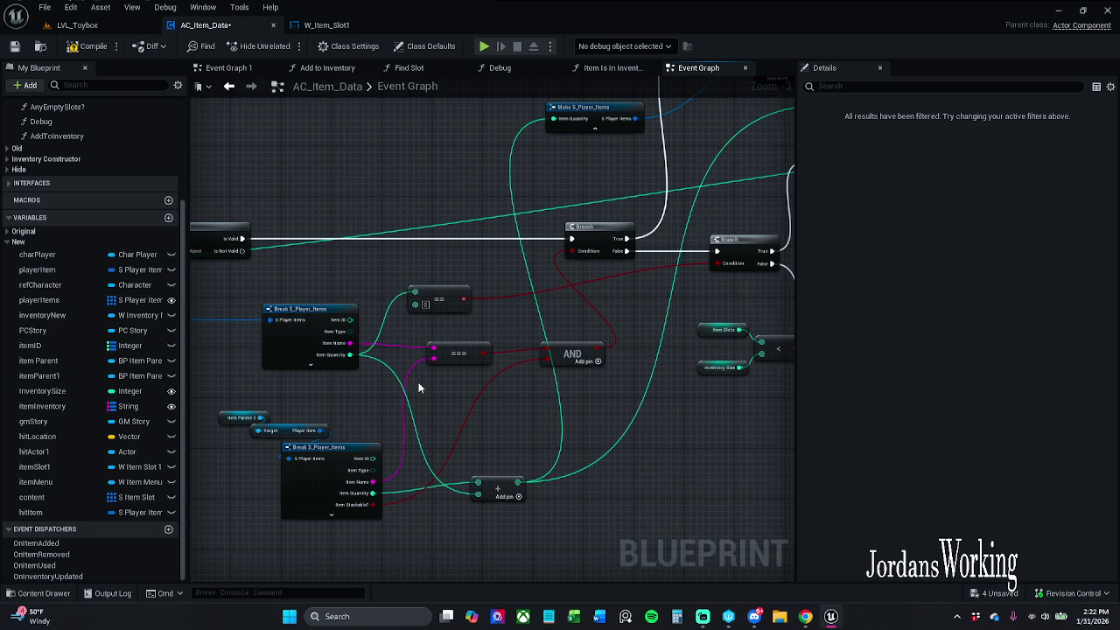
Compile and save AC_Item_Data, then go back to the W_Item_Slot1 graph
{"action": "left_click", "coordinate": [88, 45]}
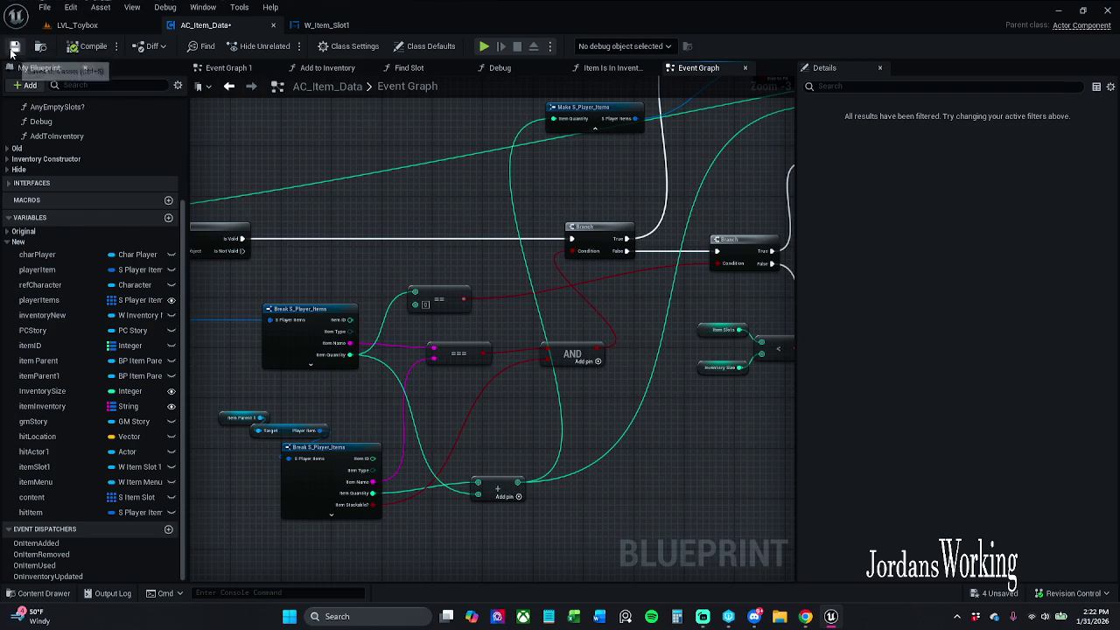
{"action": "left_click", "coordinate": [12, 49]}
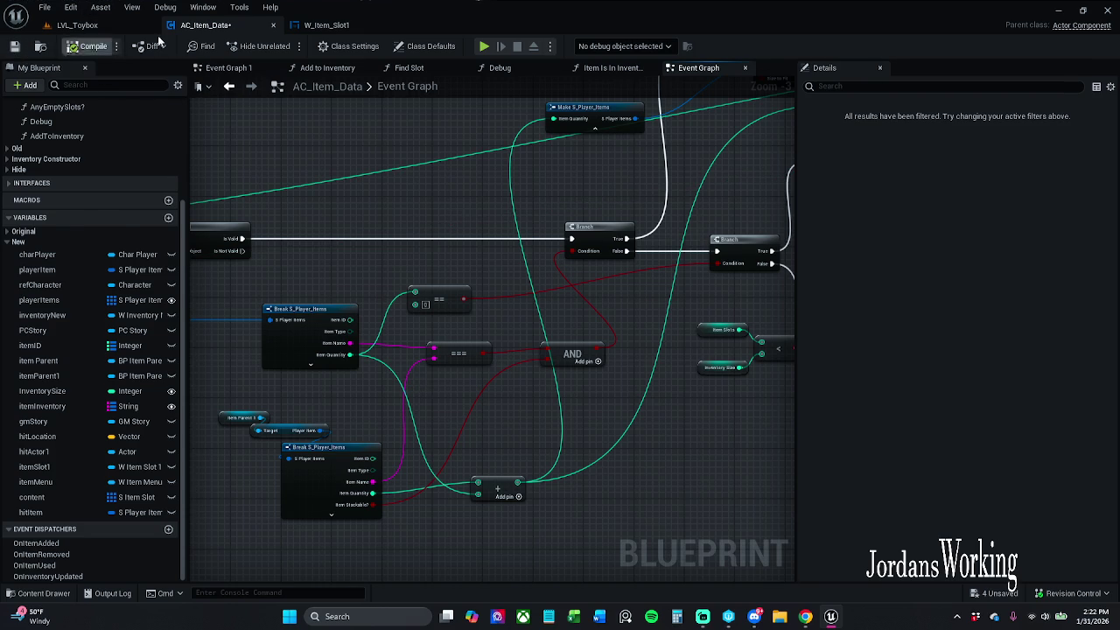
{"action": "left_click", "coordinate": [348, 24]}
{"action": "scroll", "coordinate": [544, 237], "scroll_direction": "down", "scroll_amount": 1}
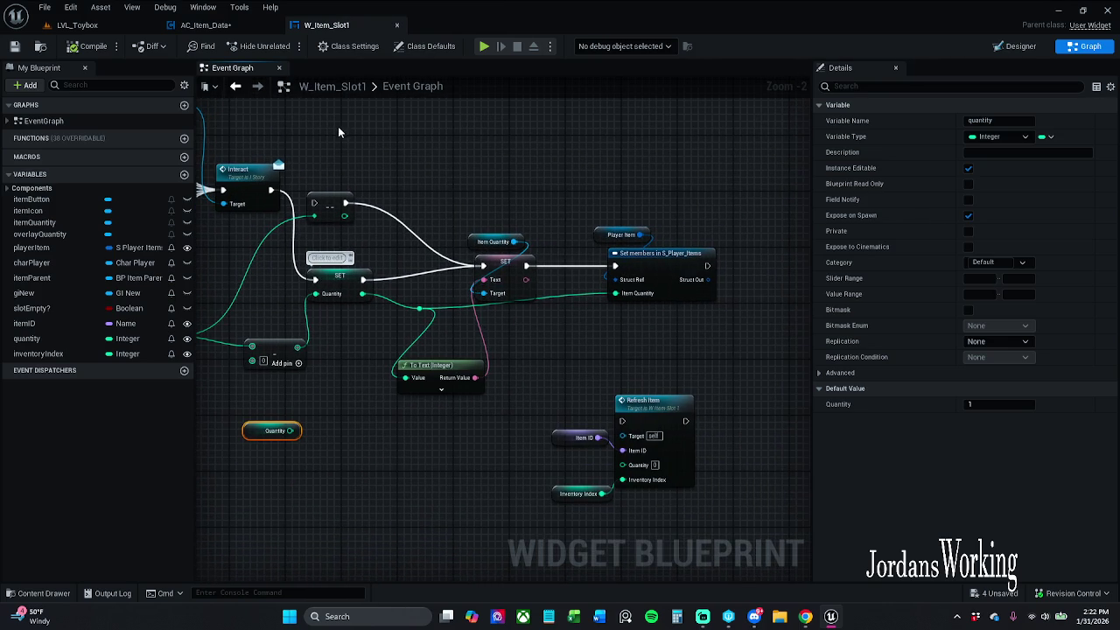
Play LVL_Toybox, open and close the inventory to check the item slots, then stop play
{"action": "left_click", "coordinate": [120, 21]}
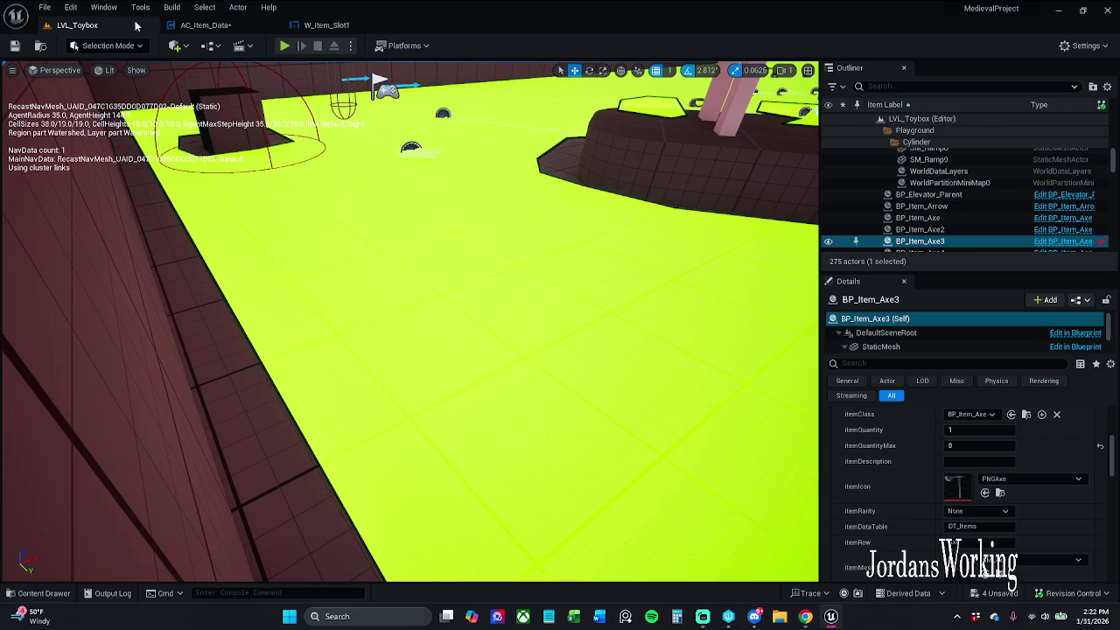
{"action": "left_click", "coordinate": [285, 46]}
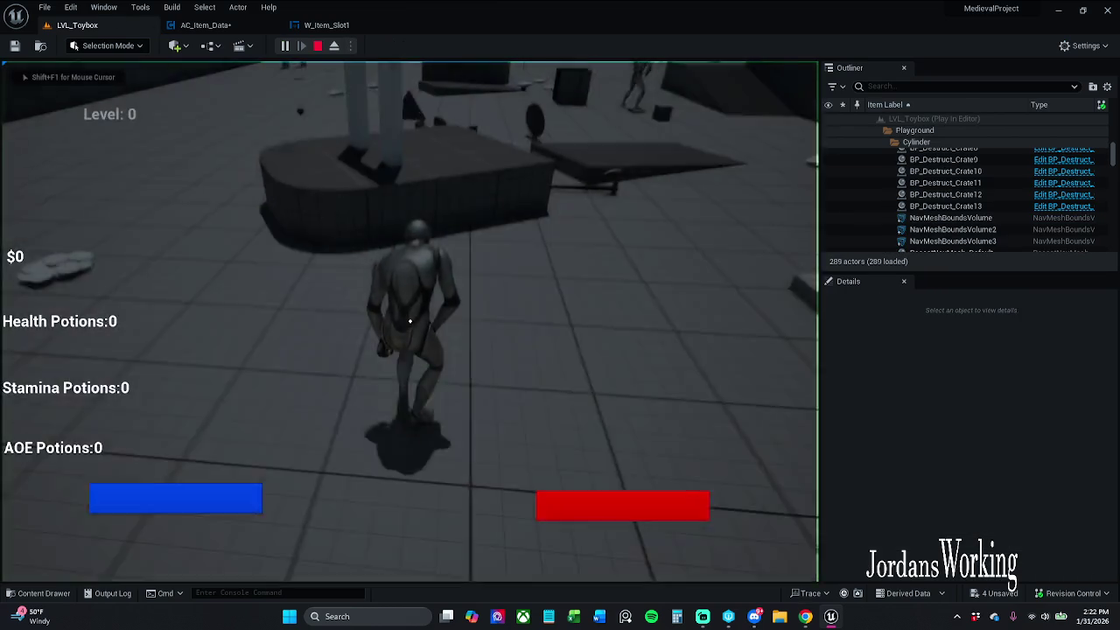
{"action": "key", "text": "i"}
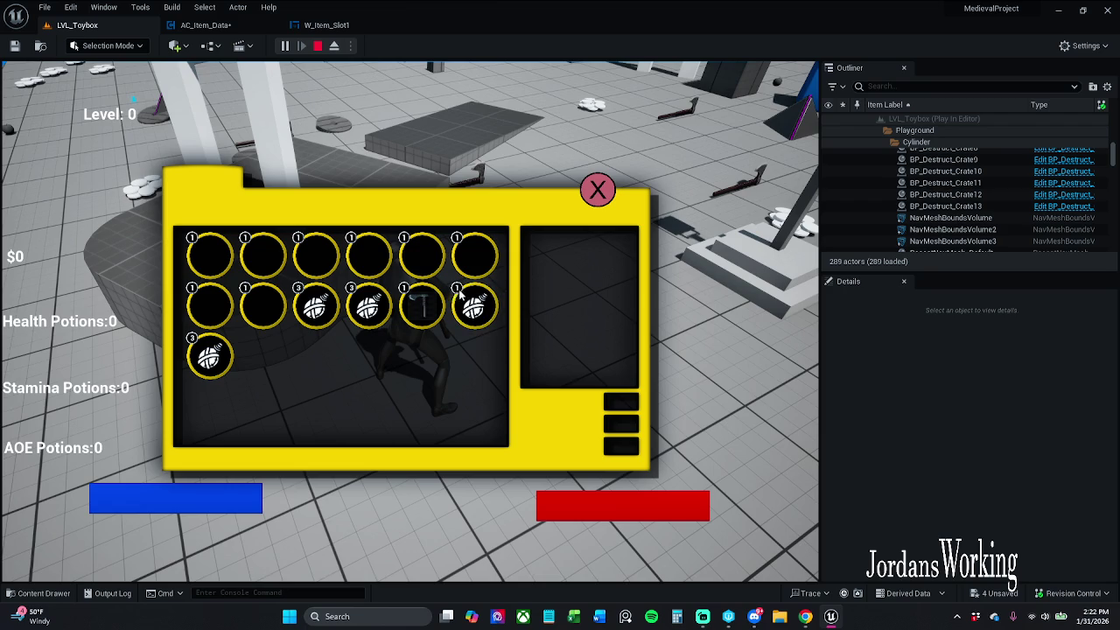
{"action": "left_click", "coordinate": [596, 188]}
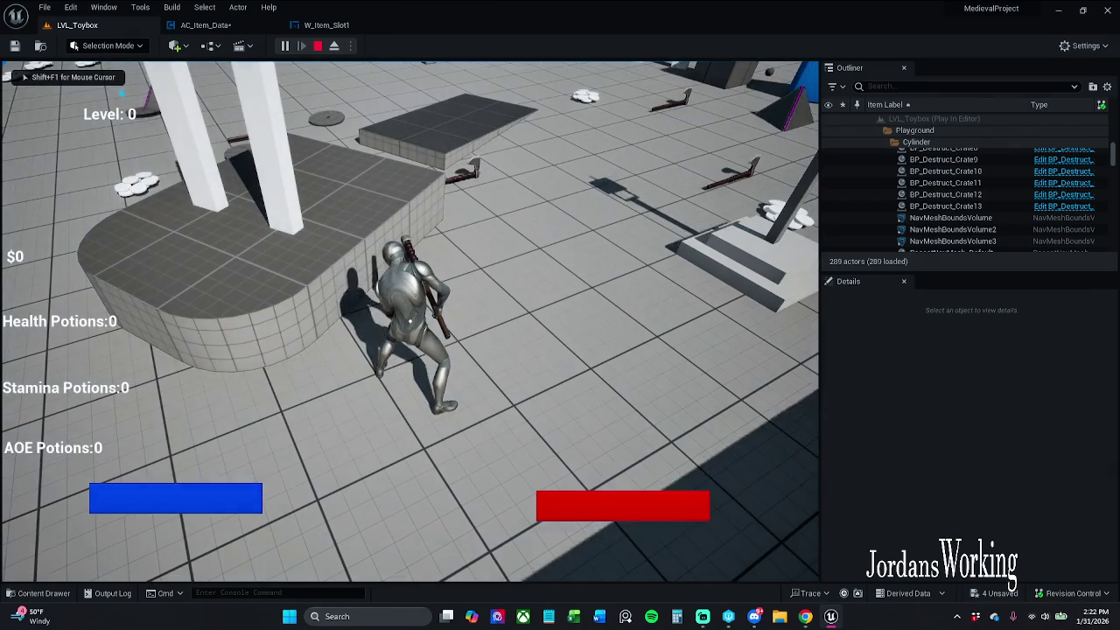
{"action": "key", "text": "Escape"}
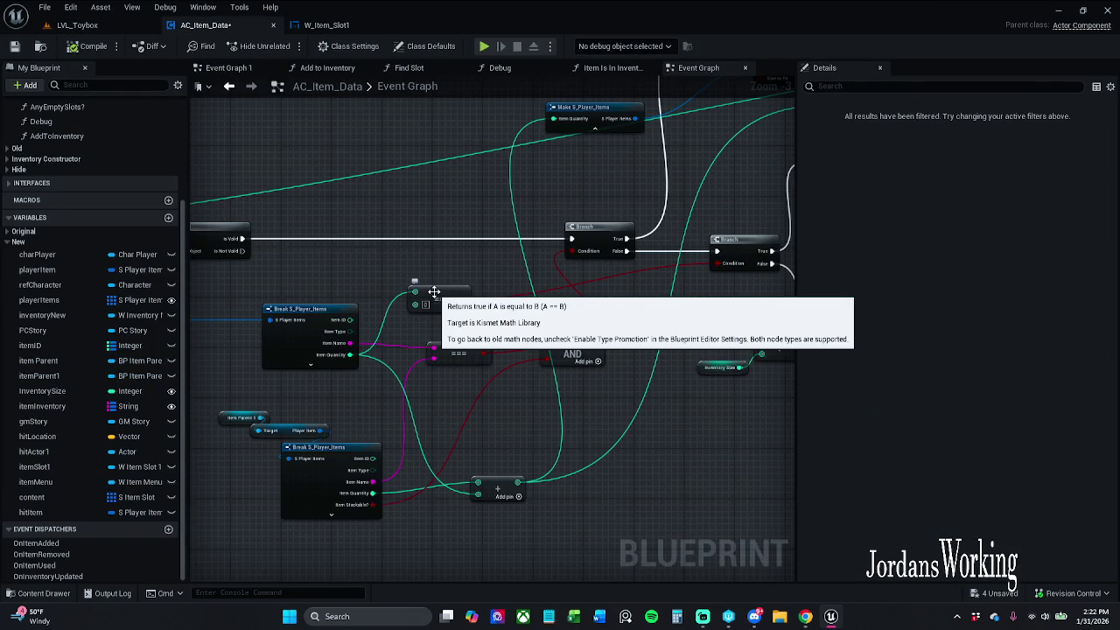
Nudge the == node in AC_Item_Data, save the blueprint, and return to W_Item_Slot1
{"action": "left_click_drag", "start_coordinate": [433, 292], "coordinate": [445, 267]}
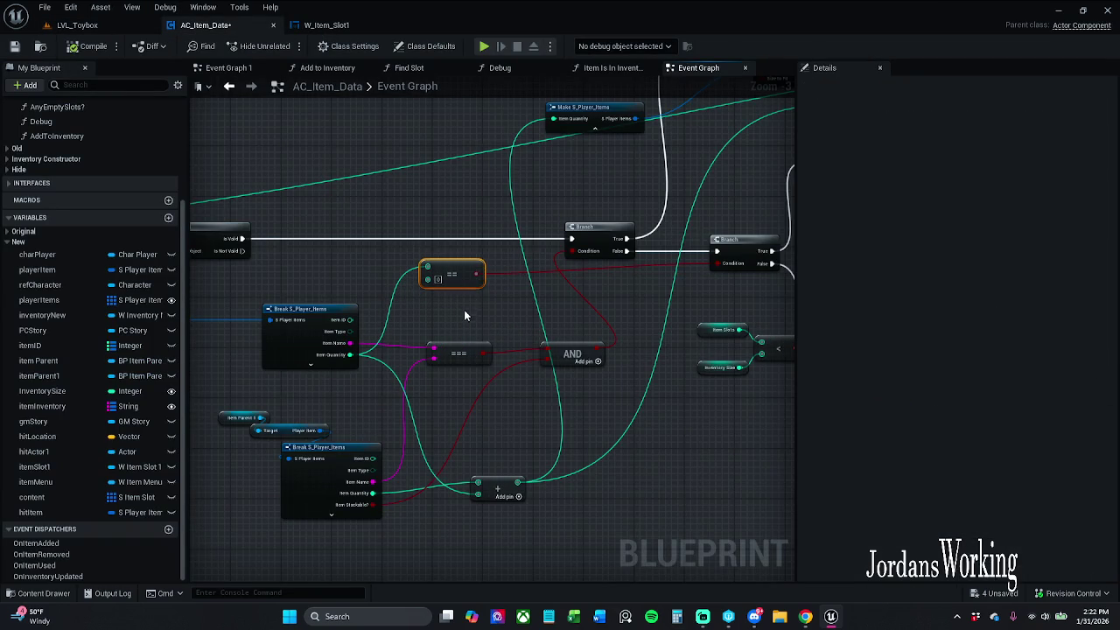
{"action": "left_click", "coordinate": [14, 45]}
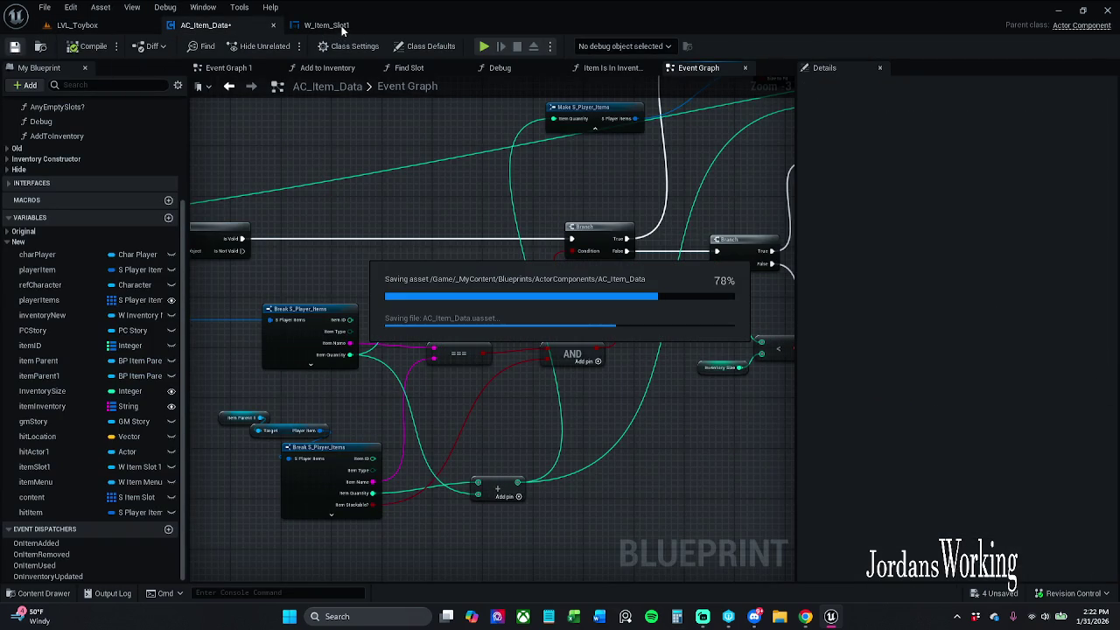
{"action": "left_click", "coordinate": [339, 27]}
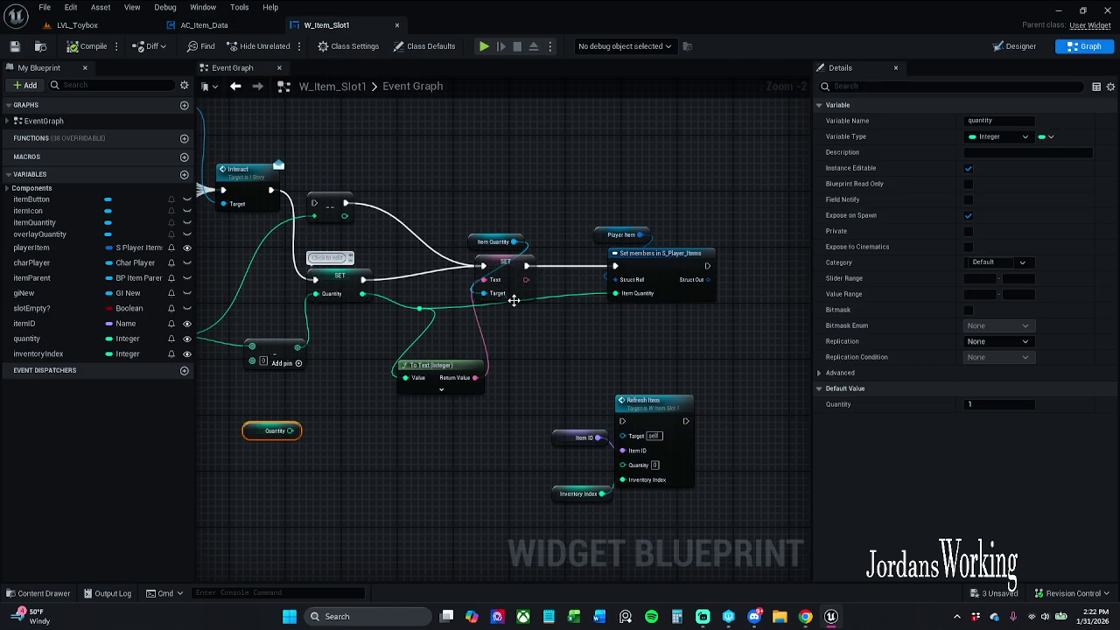
Set the quantity variable's default value to 0 from the SET node
{"action": "scroll", "coordinate": [462, 228], "scroll_direction": "down", "scroll_amount": 1}
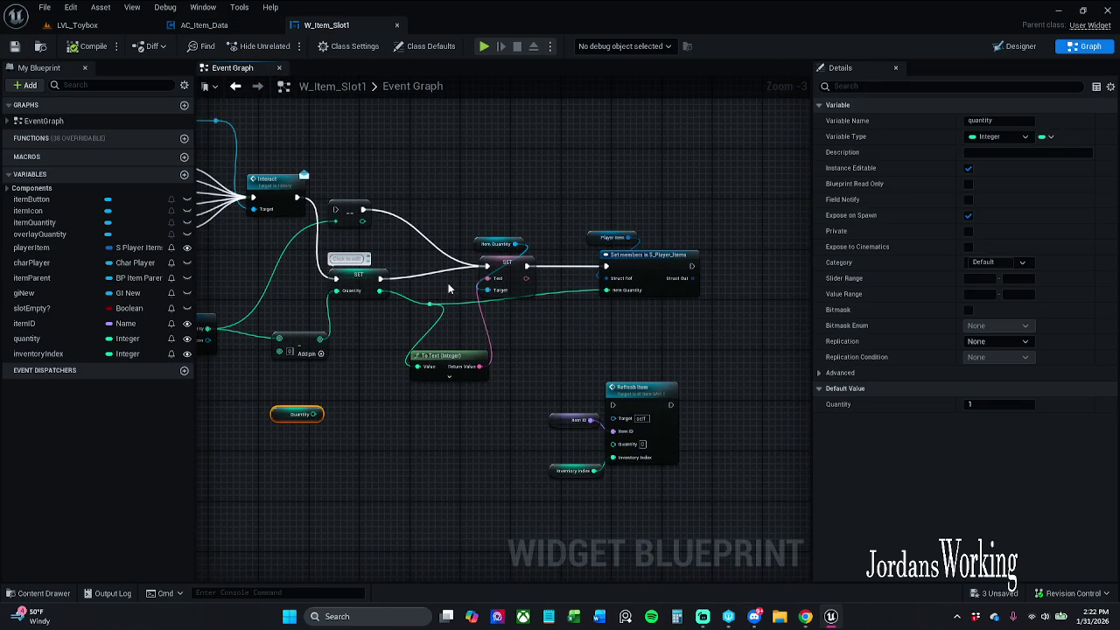
{"action": "left_click", "coordinate": [358, 278]}
{"action": "left_click", "coordinate": [1001, 405]}
{"action": "type", "text": "0"}
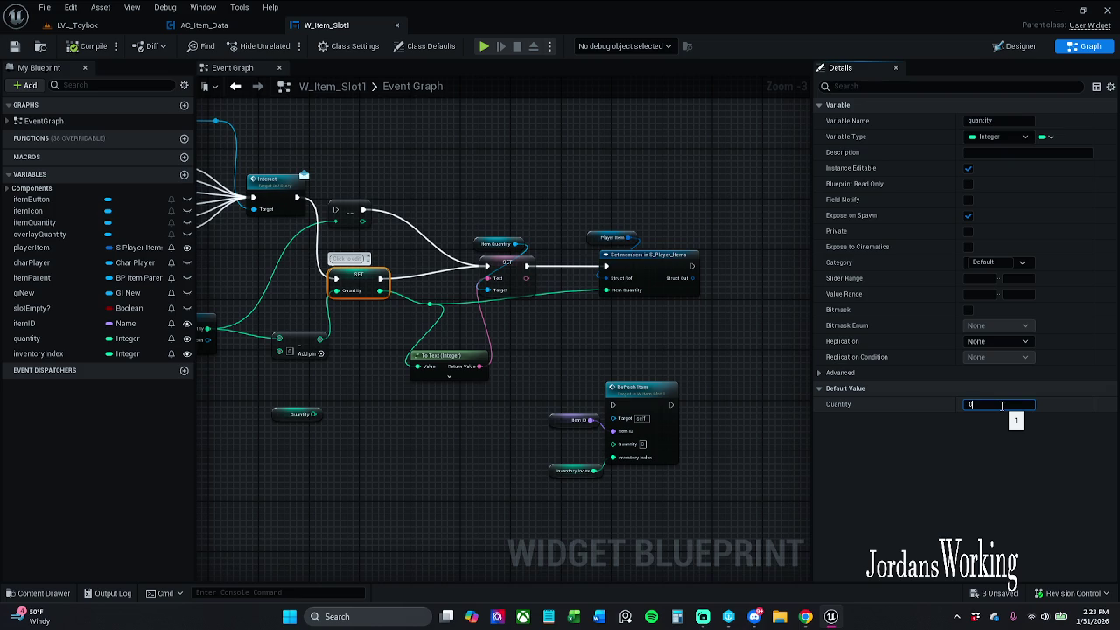
{"action": "key", "text": "Return"}
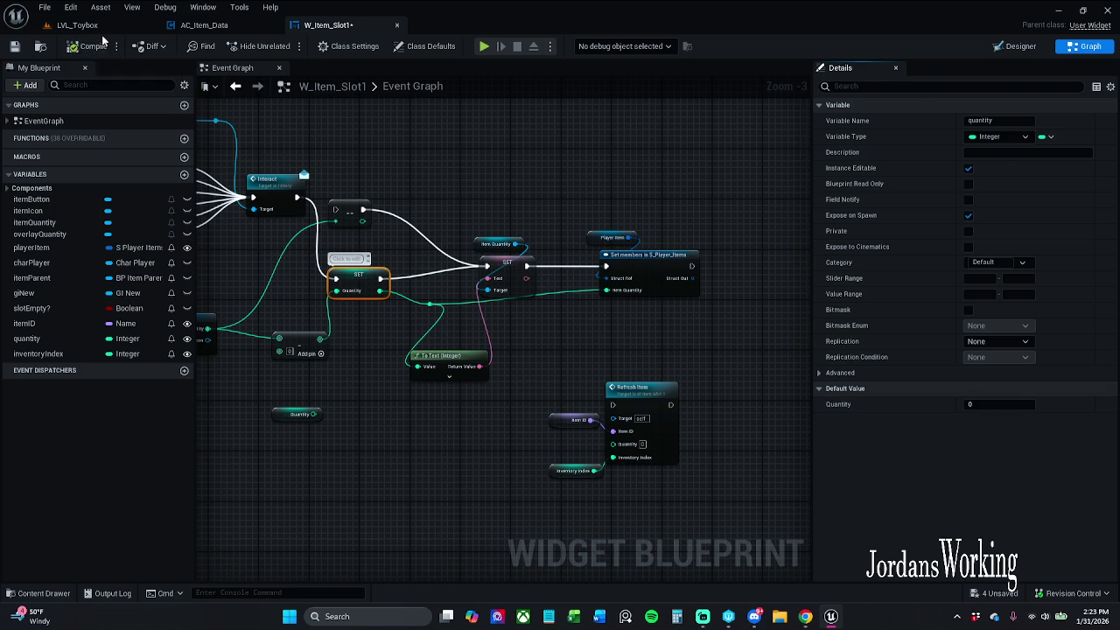
Play-test LVL_Toybox, walking forward and opening the inventory, then end the session
{"action": "left_click", "coordinate": [96, 25]}
{"action": "left_click", "coordinate": [284, 46]}
{"action": "key", "text": "w"}
{"action": "key", "text": "i"}
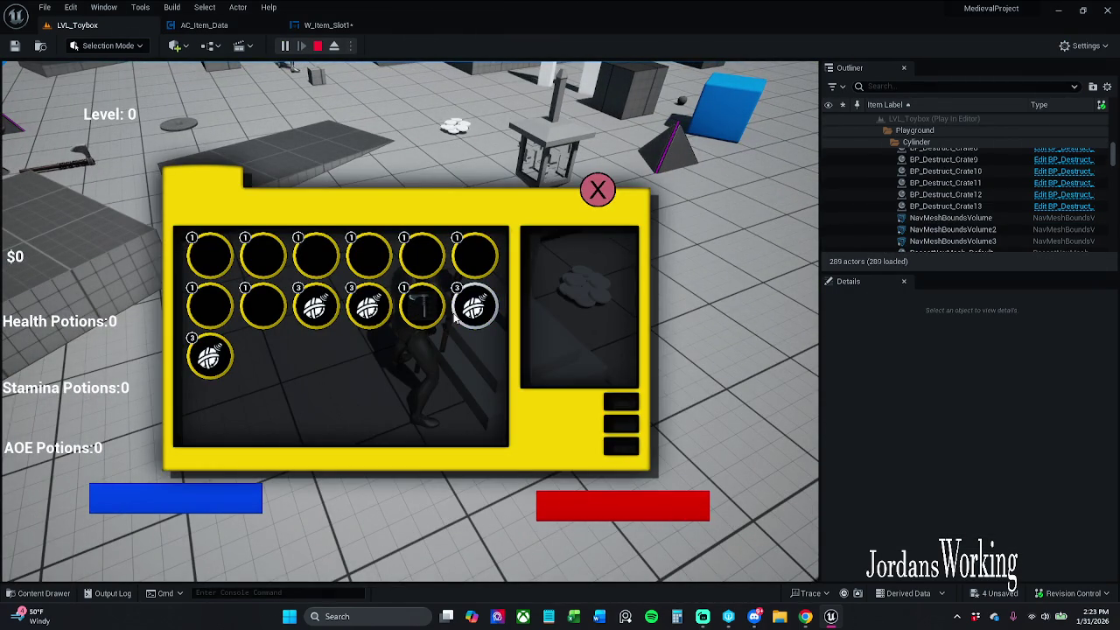
{"action": "key", "text": "Escape"}
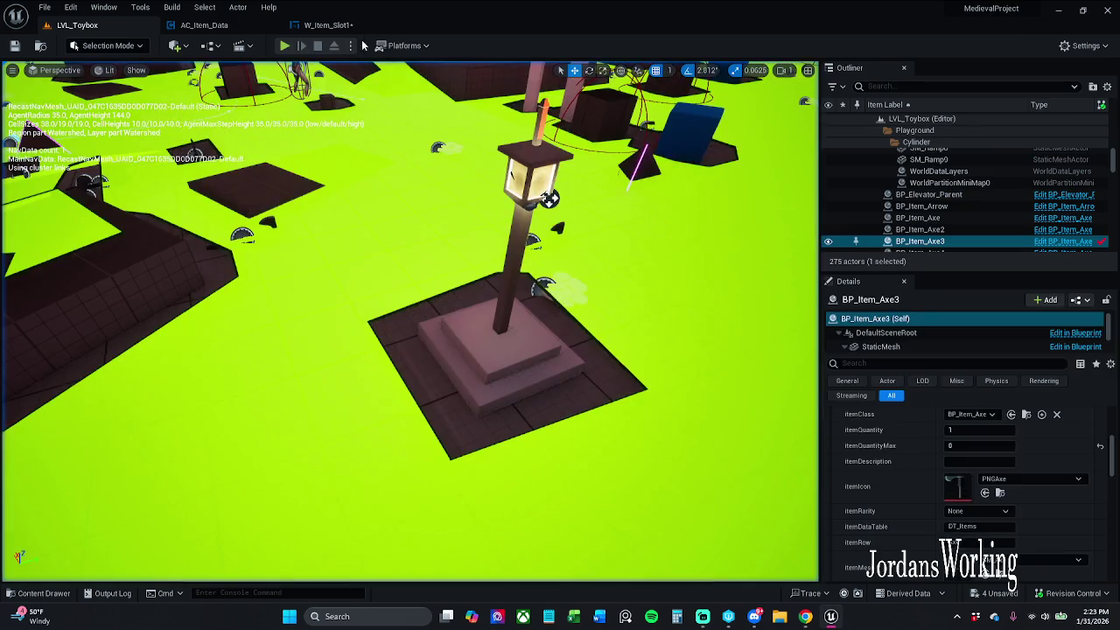
Change the default quantity back to 1 and compile W_Item_Slot1
{"action": "left_click", "coordinate": [328, 24]}
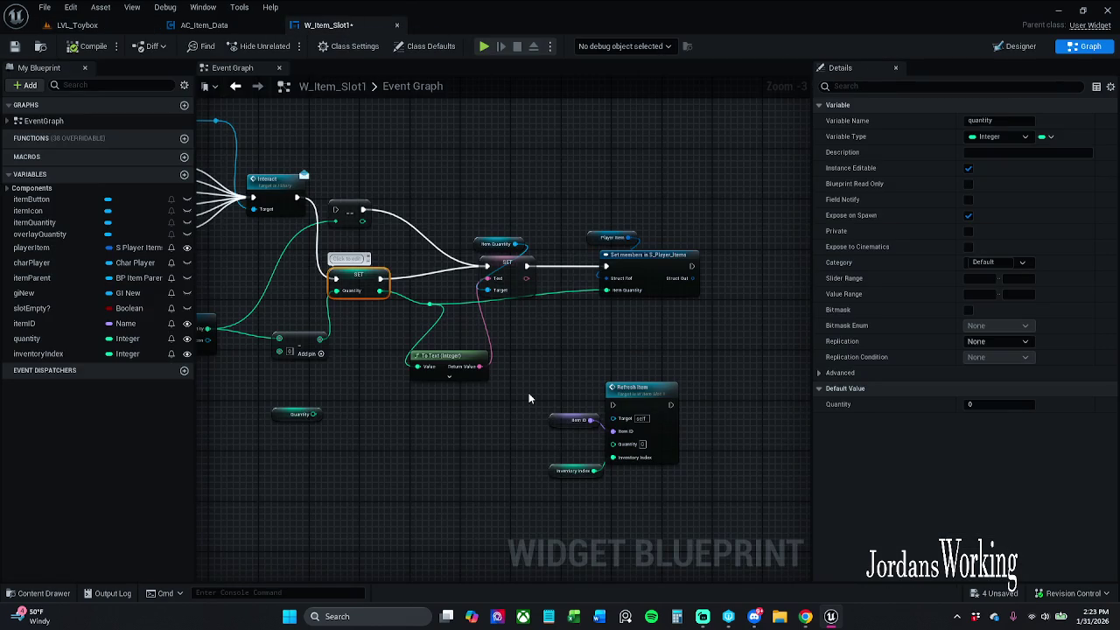
{"action": "left_click", "coordinate": [1019, 405]}
{"action": "type", "text": "1"}
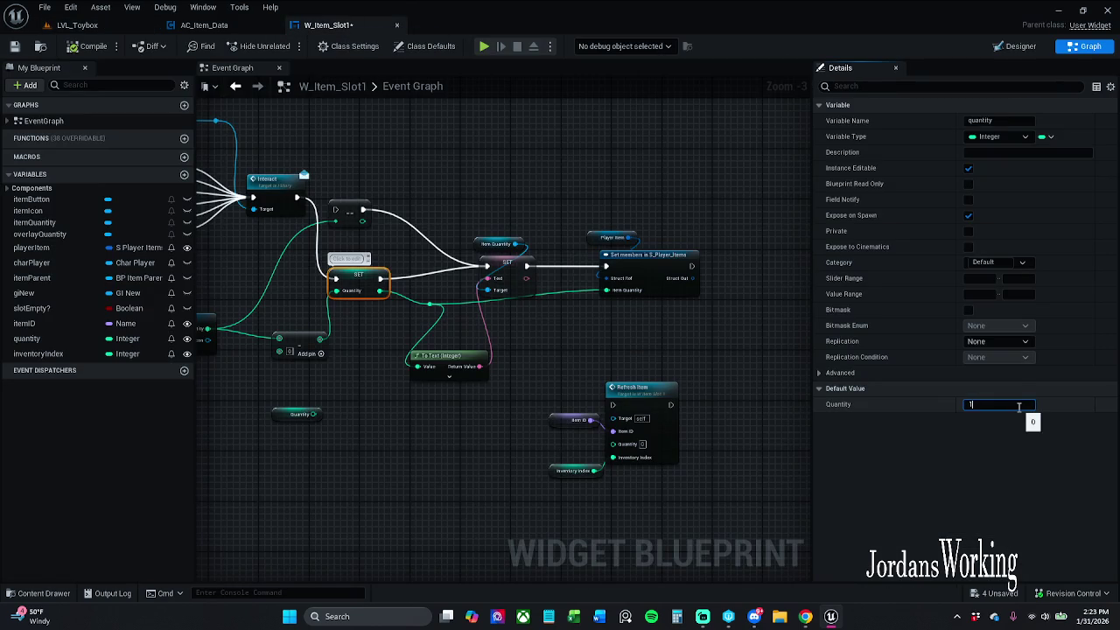
{"action": "left_click", "coordinate": [90, 45]}
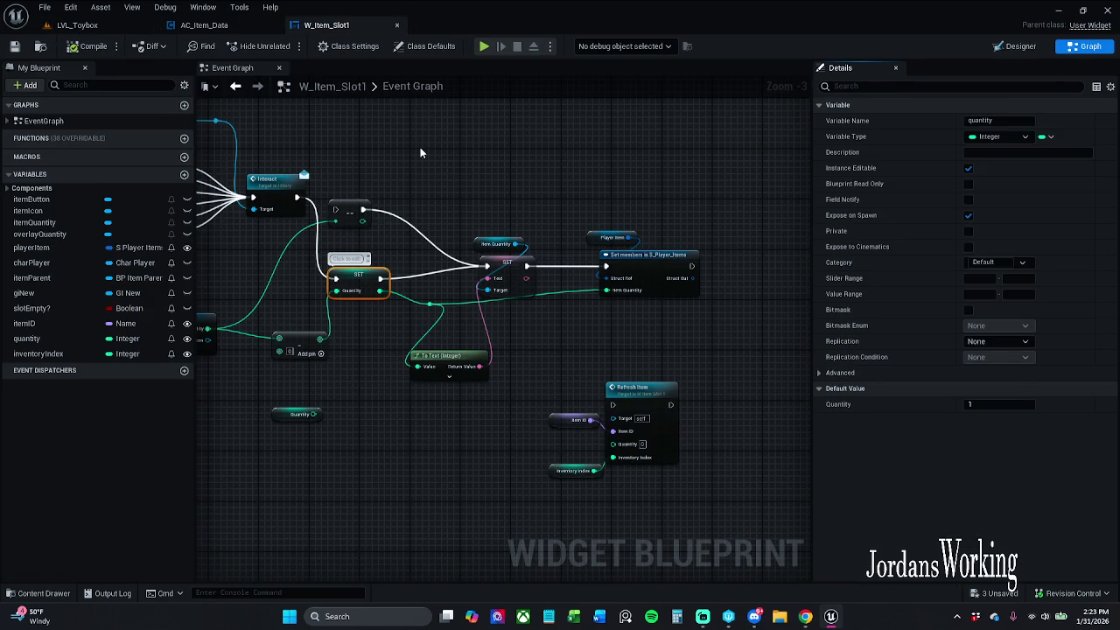
Remove the decrement node, shift the SET, Break and Player Item nodes, then switch to LVL_Toybox
{"action": "left_click_drag", "start_coordinate": [420, 147], "coordinate": [501, 148]}
{"action": "left_click", "coordinate": [435, 218]}
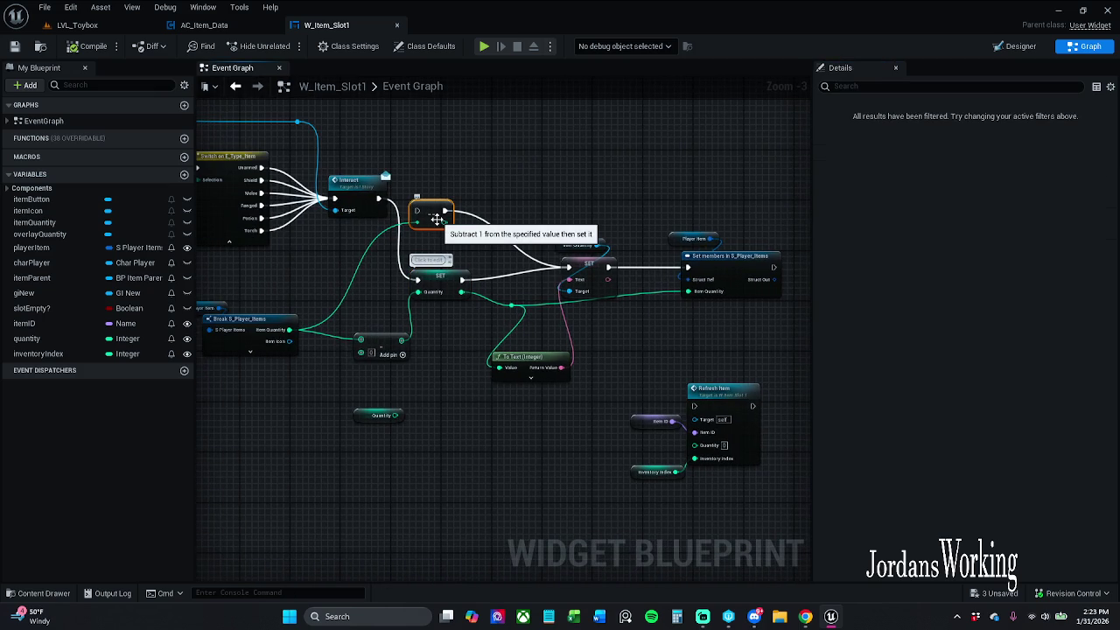
{"action": "key", "text": "ctrl+z"}
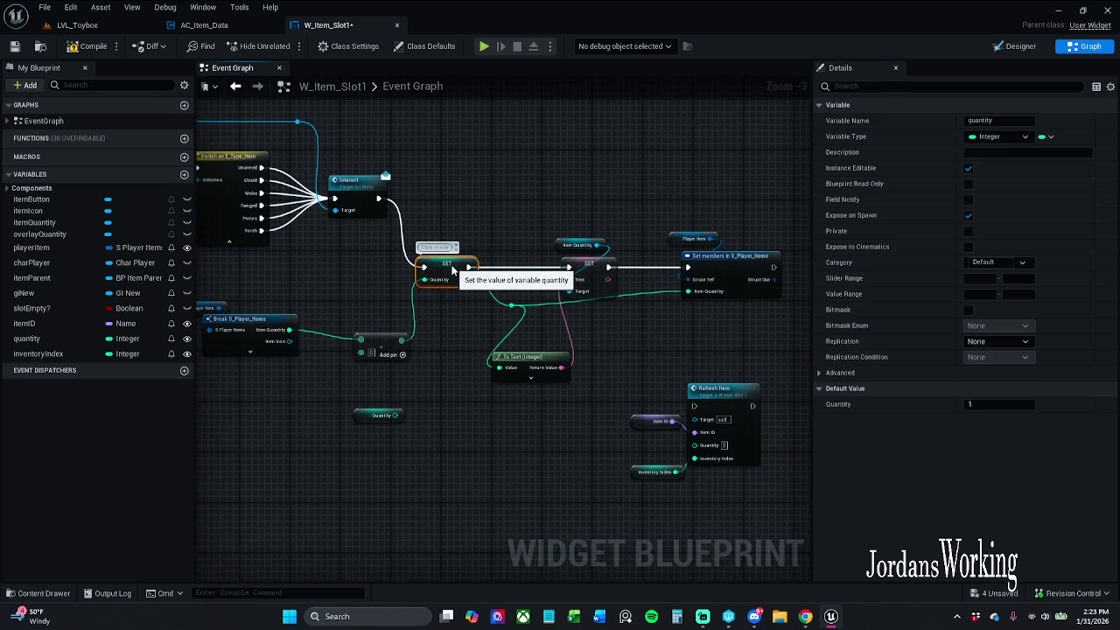
{"action": "left_click_drag", "start_coordinate": [452, 269], "coordinate": [464, 269]}
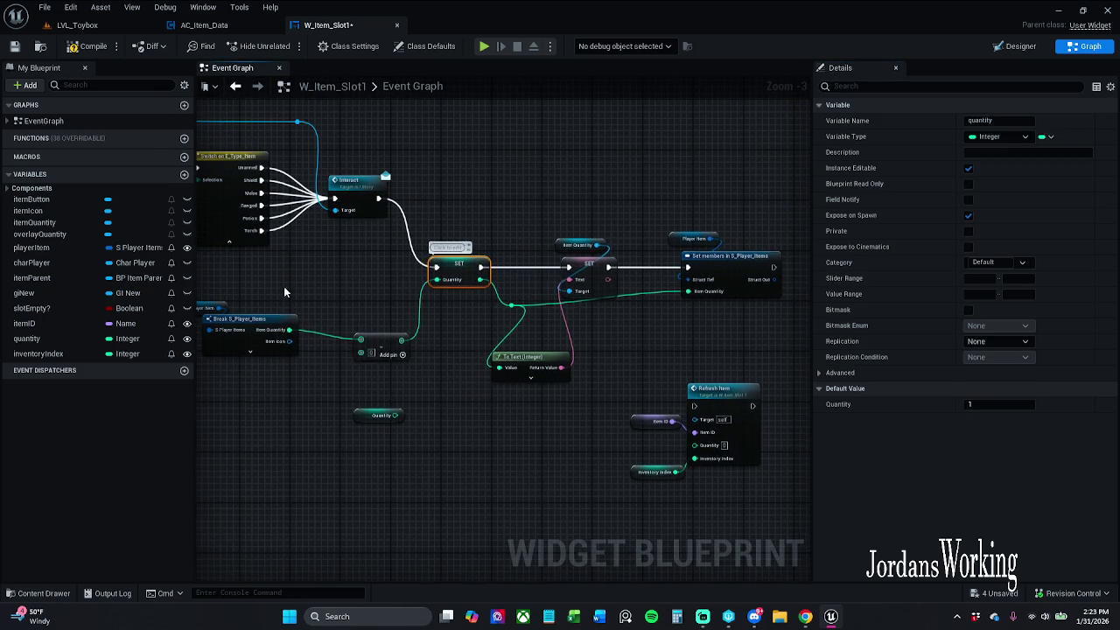
{"action": "left_click_drag", "start_coordinate": [284, 293], "coordinate": [398, 286]}
{"action": "left_click", "coordinate": [365, 324]}
{"action": "left_click_drag", "start_coordinate": [365, 325], "coordinate": [398, 311]}
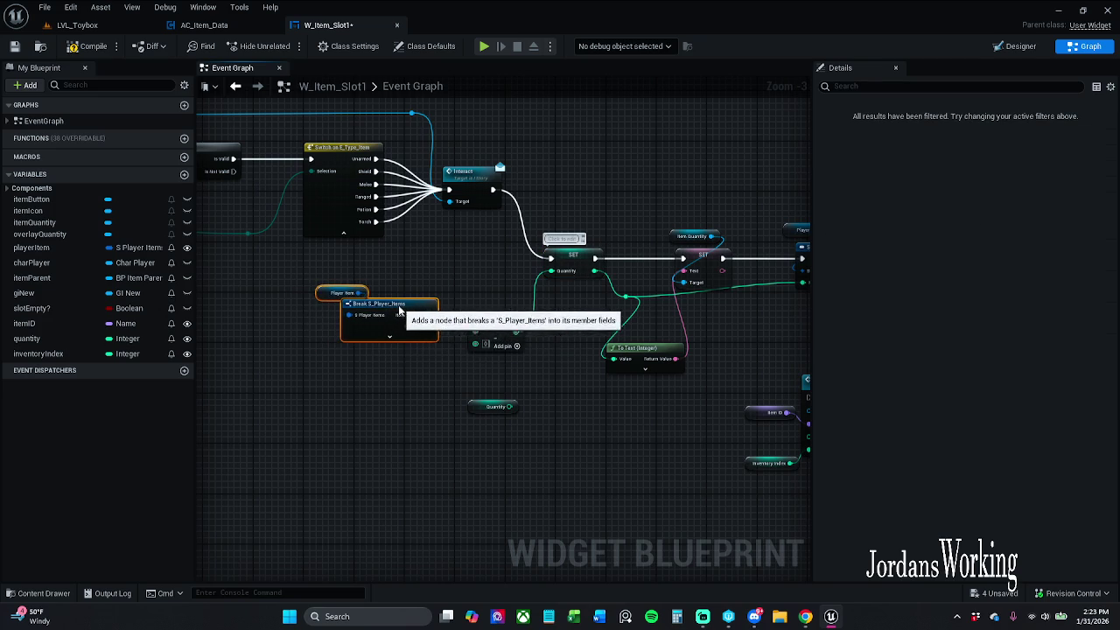
{"action": "left_click", "coordinate": [455, 339]}
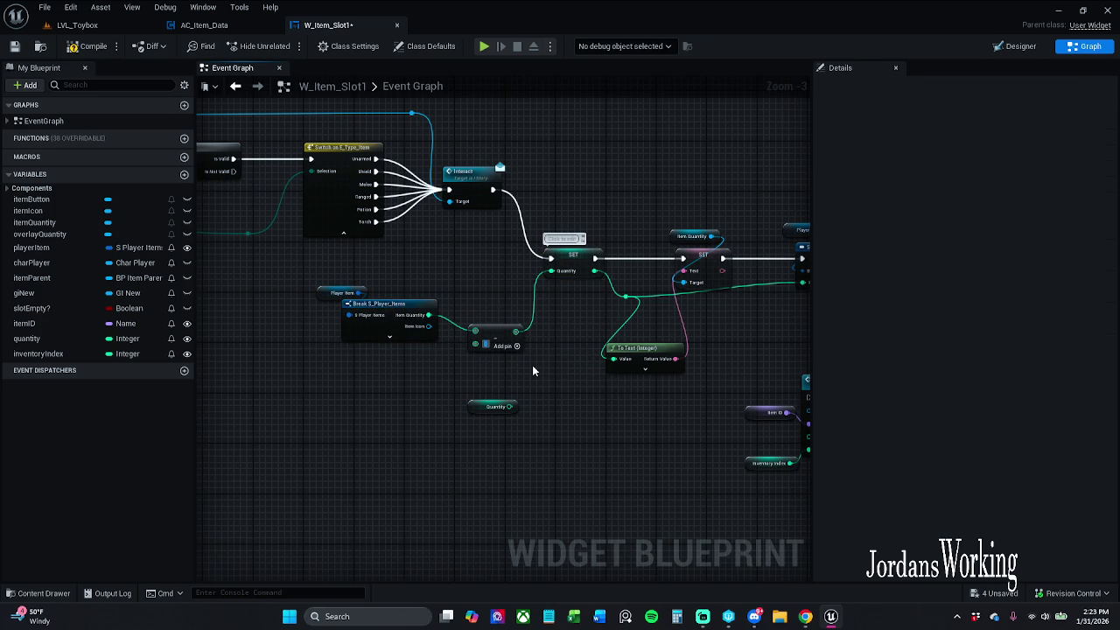
{"action": "left_click", "coordinate": [88, 25]}
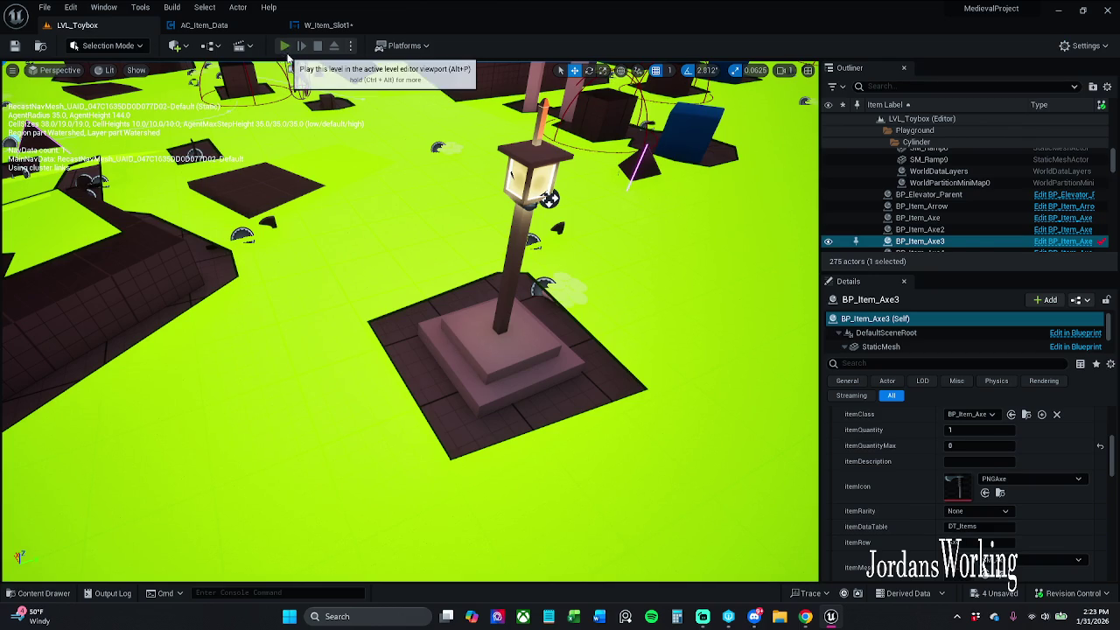
Run a quick play test opening the inventory, then return to the W_Item_Slot1 graph
{"action": "left_click", "coordinate": [286, 46]}
{"action": "key", "text": "i"}
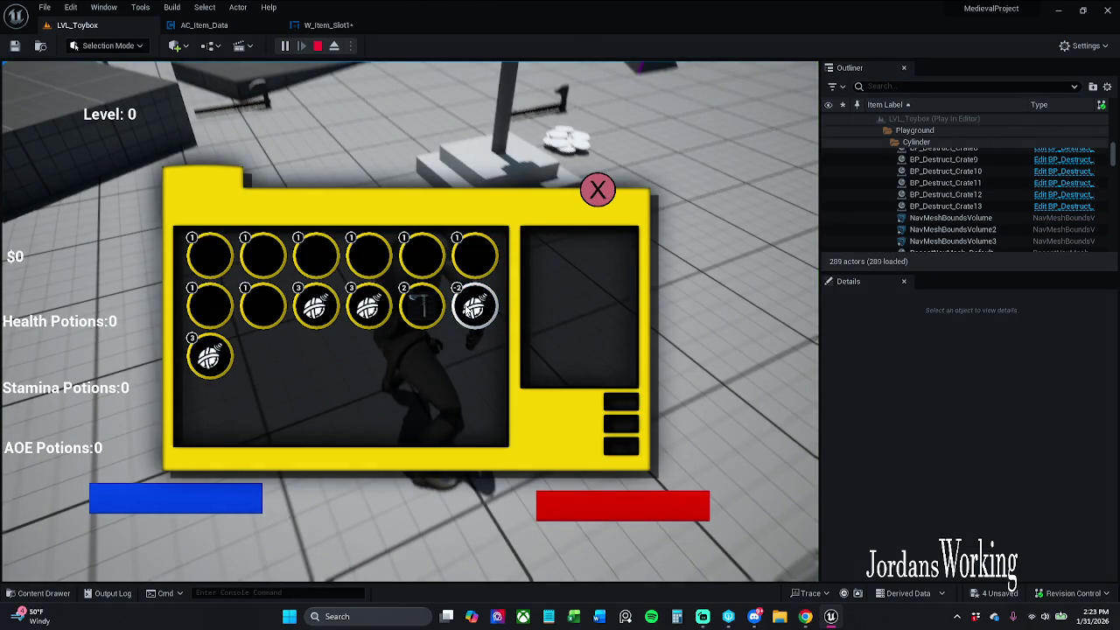
{"action": "key", "text": "Escape"}
{"action": "left_click", "coordinate": [328, 25]}
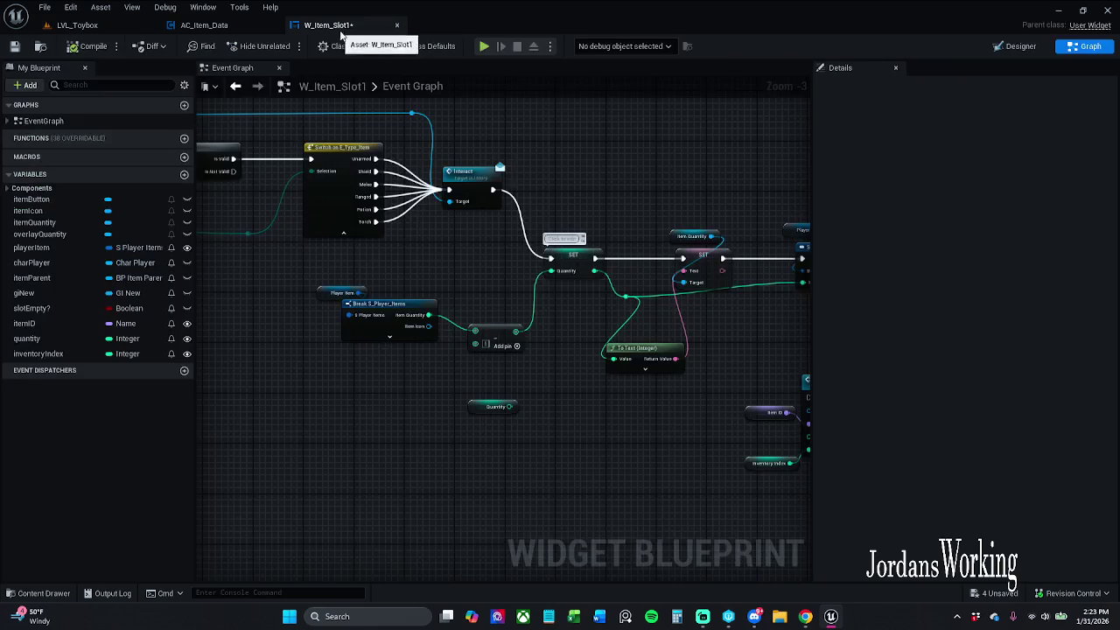
Shift the Player Item, Break and subtraction nodes slightly left and save the widget with Ctrl+S
{"action": "left_click_drag", "start_coordinate": [471, 279], "coordinate": [457, 278]}
{"action": "left_click", "coordinate": [466, 316]}
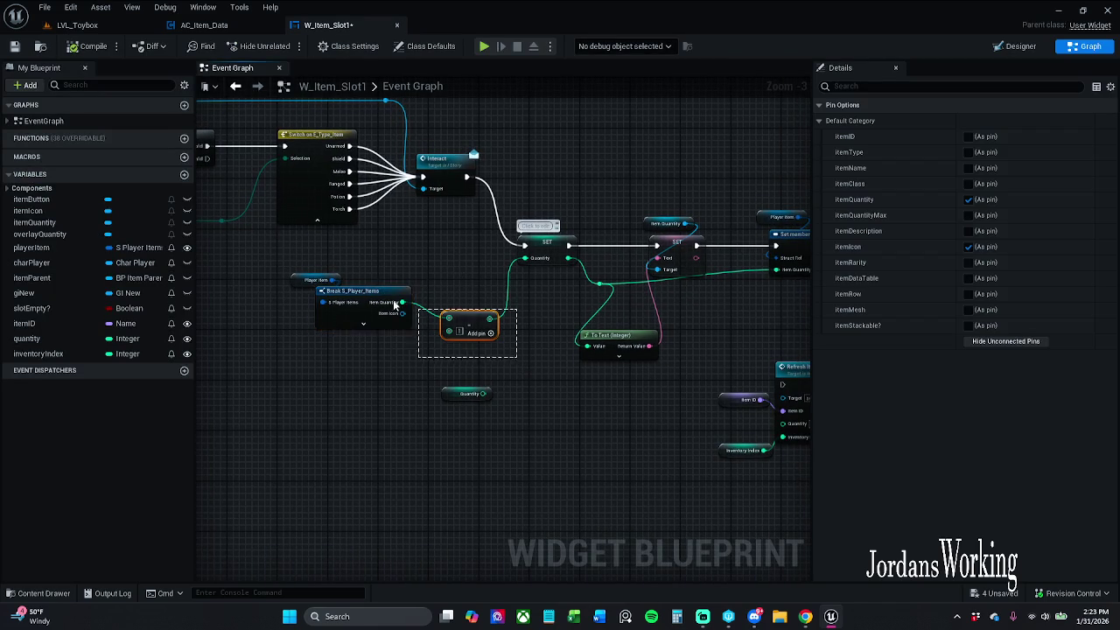
{"action": "left_click_drag", "start_coordinate": [429, 318], "coordinate": [343, 292]}
{"action": "left_click_drag", "start_coordinate": [476, 320], "coordinate": [451, 314]}
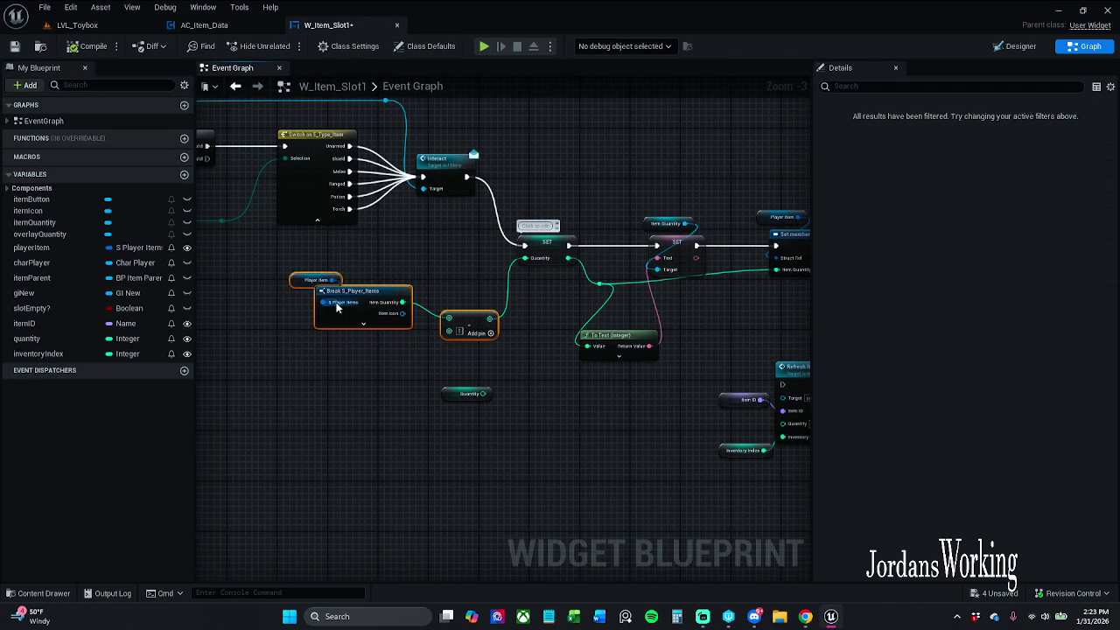
{"action": "left_click", "coordinate": [452, 286]}
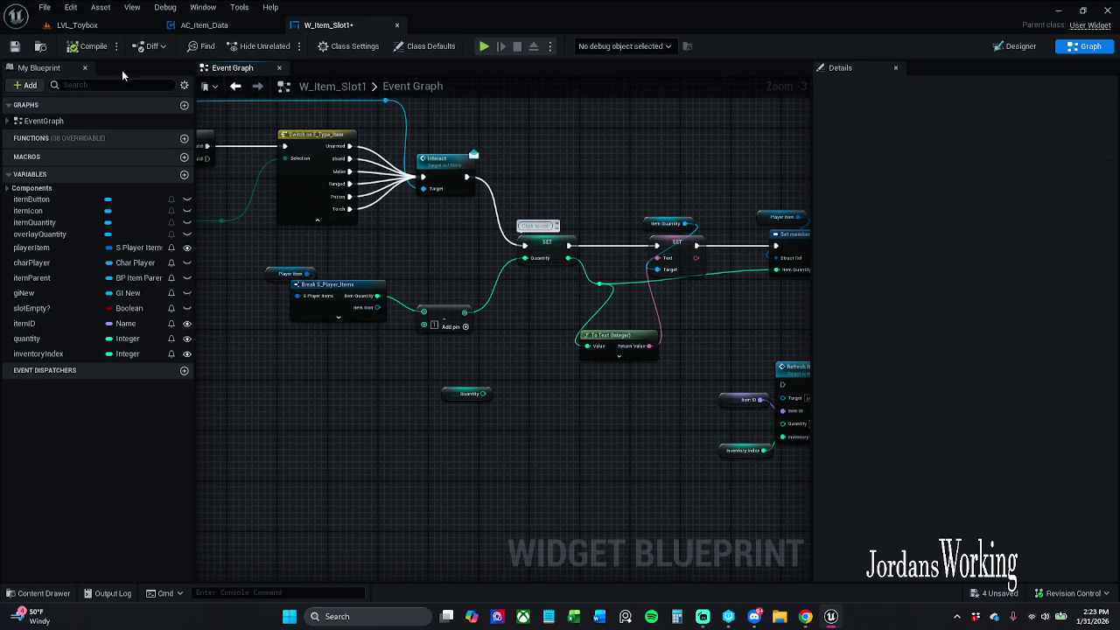
{"action": "key", "text": "ctrl+s"}
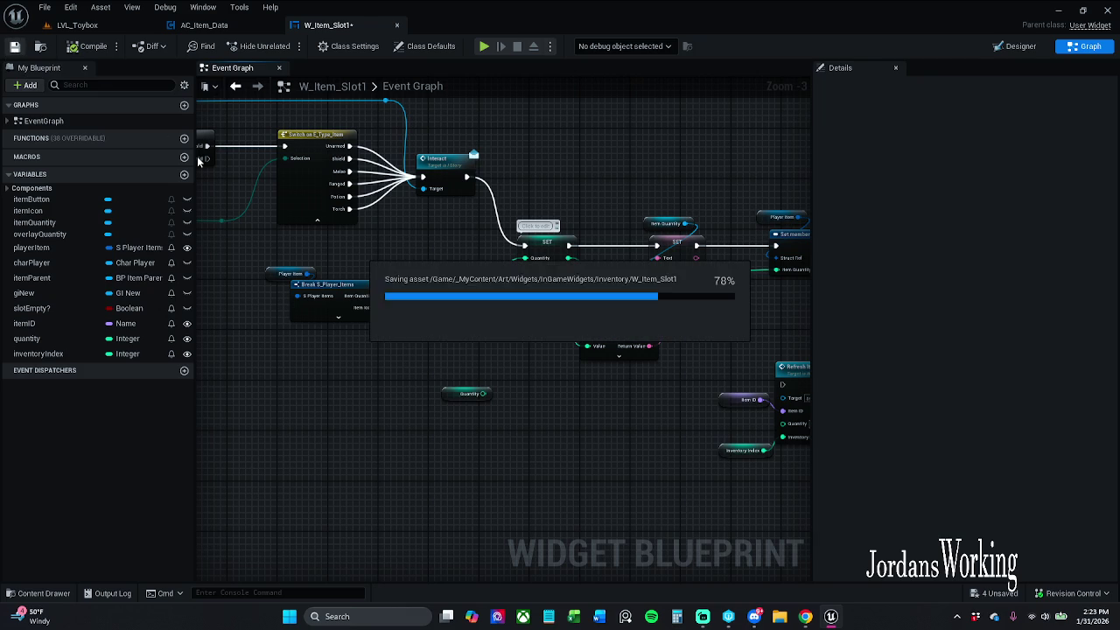
Play LVL_Toybox, use the hammer from its inventory slot, then stop and return to W_Item_Slot1
{"action": "left_click", "coordinate": [77, 24]}
{"action": "left_click", "coordinate": [284, 46]}
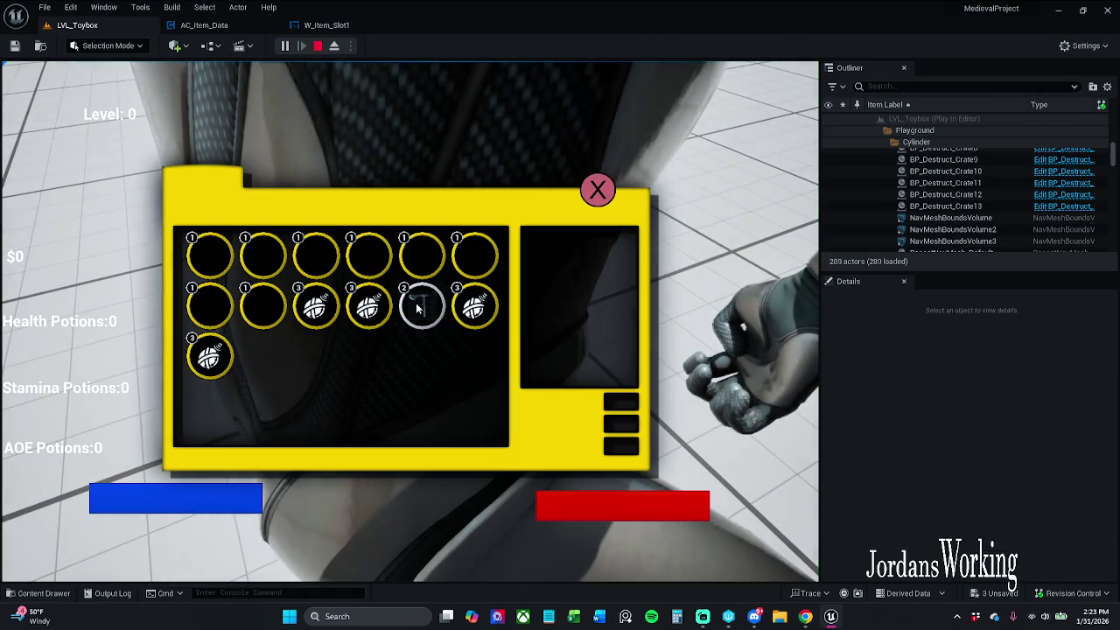
{"action": "left_click", "coordinate": [418, 305]}
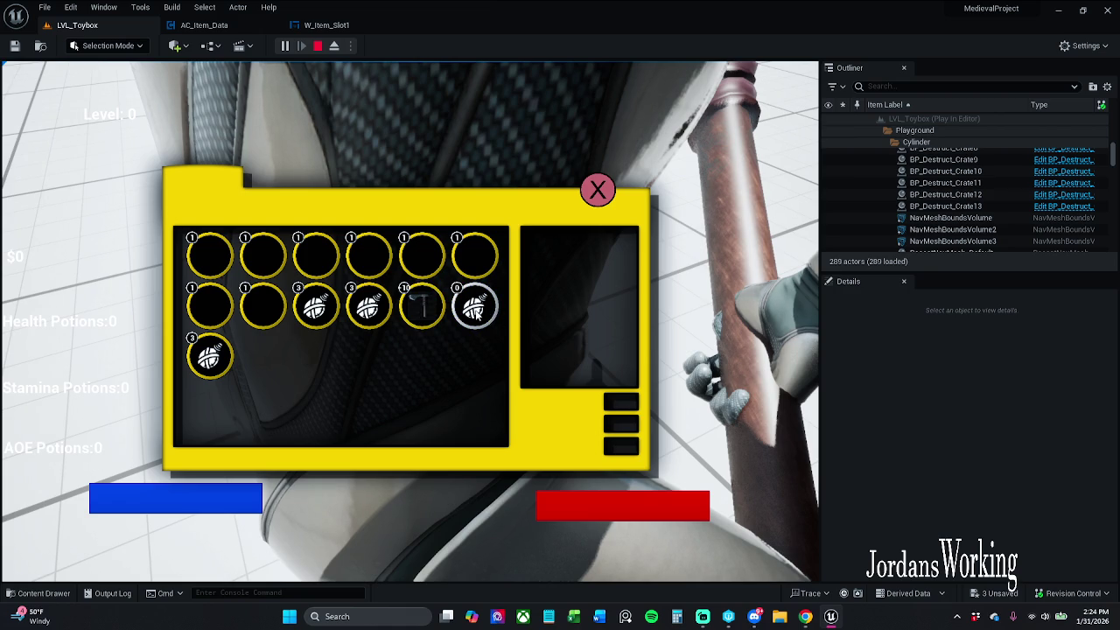
{"action": "key", "text": "Escape"}
{"action": "left_click", "coordinate": [348, 25]}
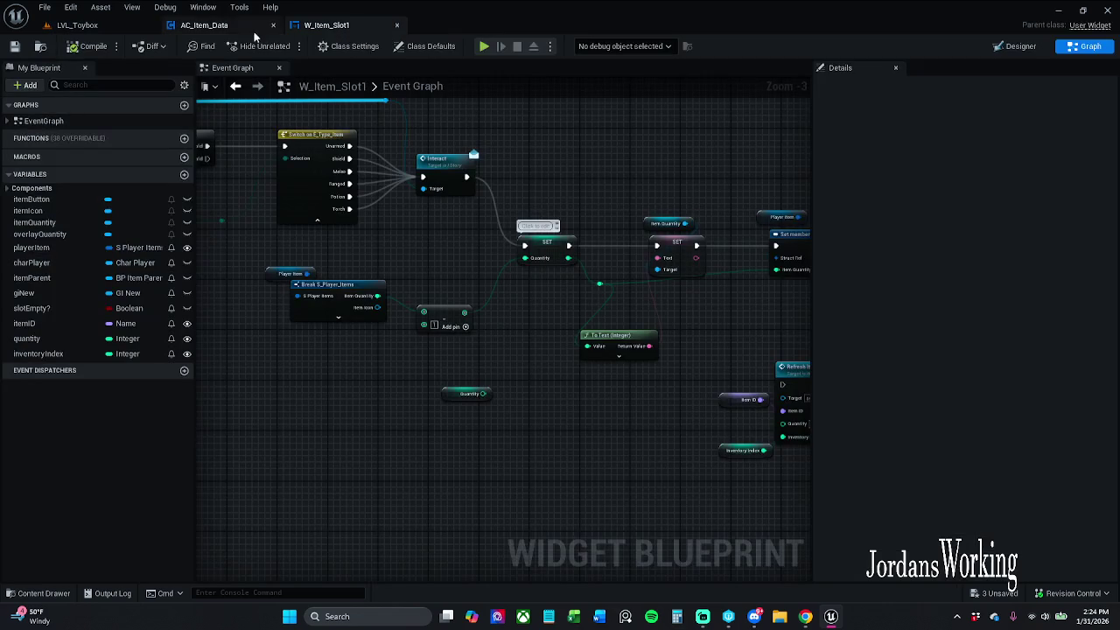
Move the quantity SET node down out of the exec chain
{"action": "left_click_drag", "start_coordinate": [552, 322], "coordinate": [440, 317]}
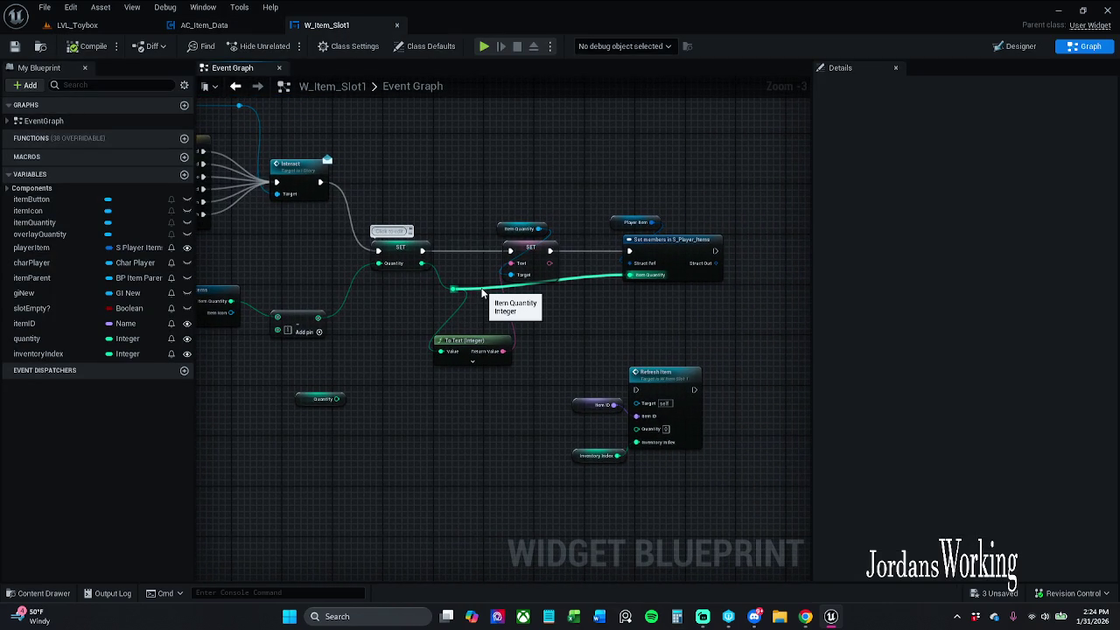
{"action": "left_click", "coordinate": [409, 261]}
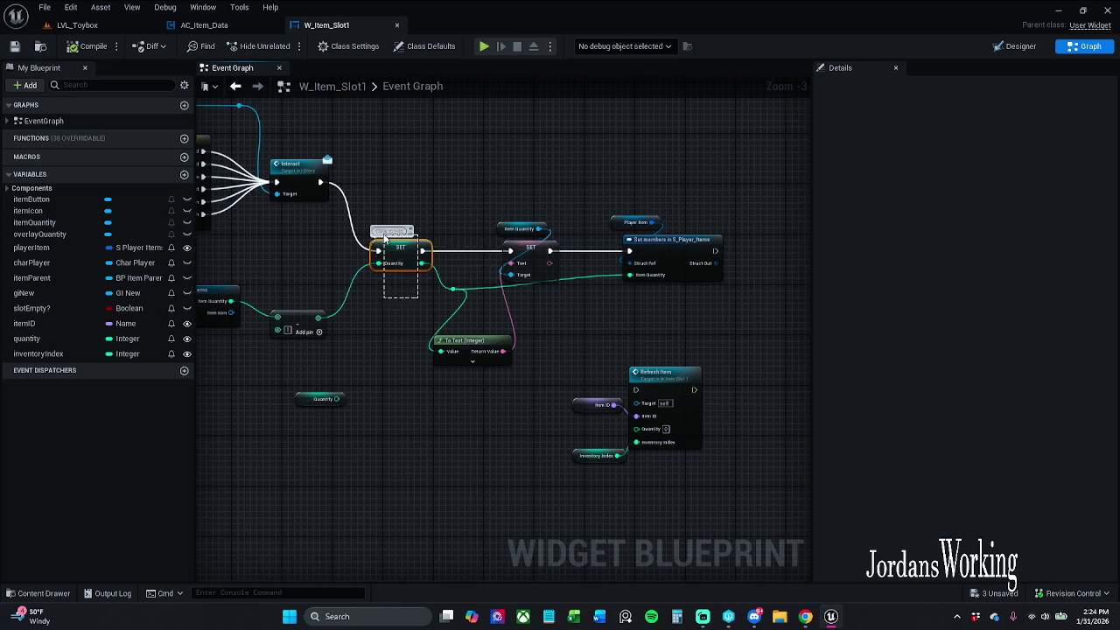
{"action": "left_click_drag", "start_coordinate": [415, 317], "coordinate": [458, 313]}
{"action": "left_click", "coordinate": [449, 327]}
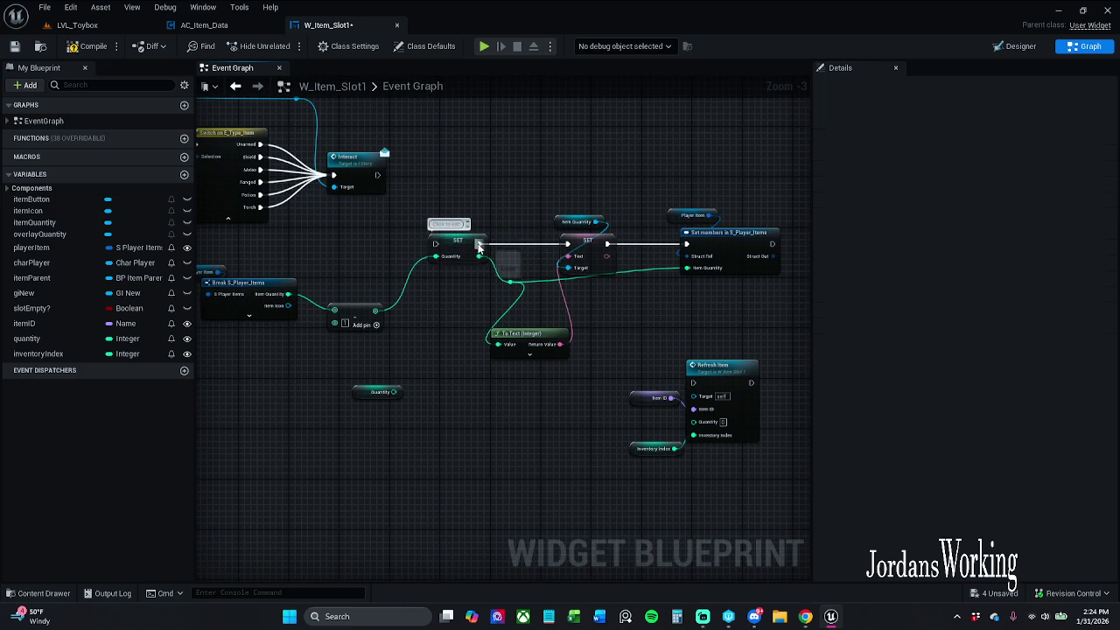
{"action": "left_click_drag", "start_coordinate": [467, 245], "coordinate": [449, 308]}
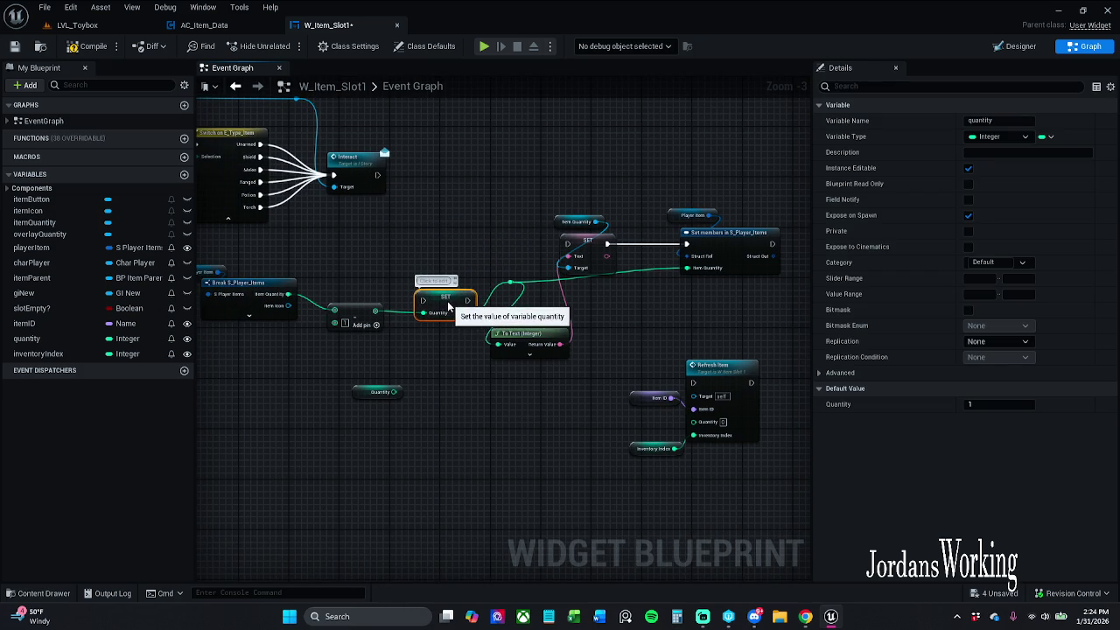
{"action": "left_click", "coordinate": [381, 256]}
Add a Decrement Int ('--') off Item Quantity, running after Interact and into SET Text
{"action": "left_click_drag", "start_coordinate": [287, 295], "coordinate": [439, 234]}
{"action": "type", "text": "--"}
{"action": "key", "text": "Return"}
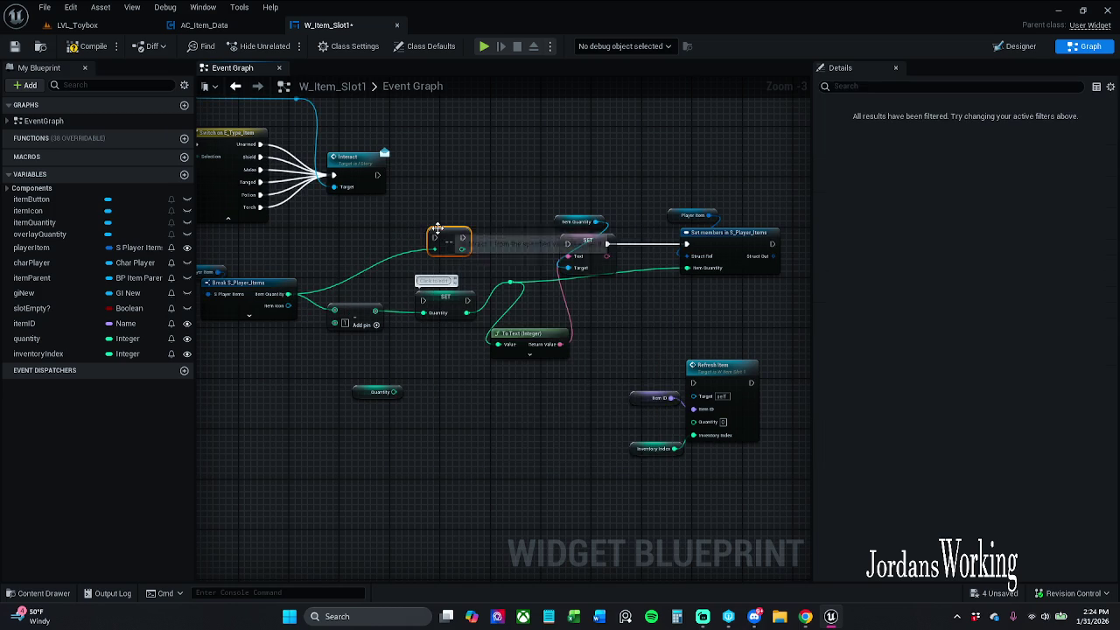
{"action": "scroll", "coordinate": [437, 194], "scroll_direction": "up", "scroll_amount": 1}
{"action": "left_click_drag", "start_coordinate": [391, 207], "coordinate": [368, 170]}
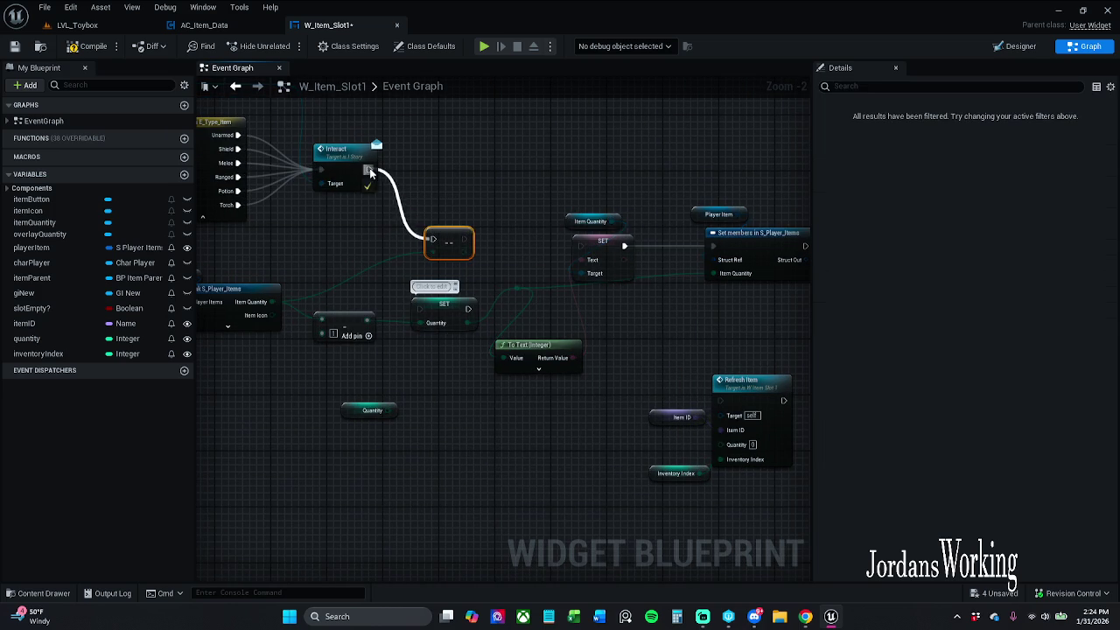
{"action": "mouse_move", "coordinate": [465, 238]}
{"action": "left_mouse_down"}
{"action": "mouse_move", "coordinate": [577, 254]}
{"action": "mouse_move", "coordinate": [582, 245]}
{"action": "mouse_move", "coordinate": [418, 251]}
{"action": "left_mouse_up"}
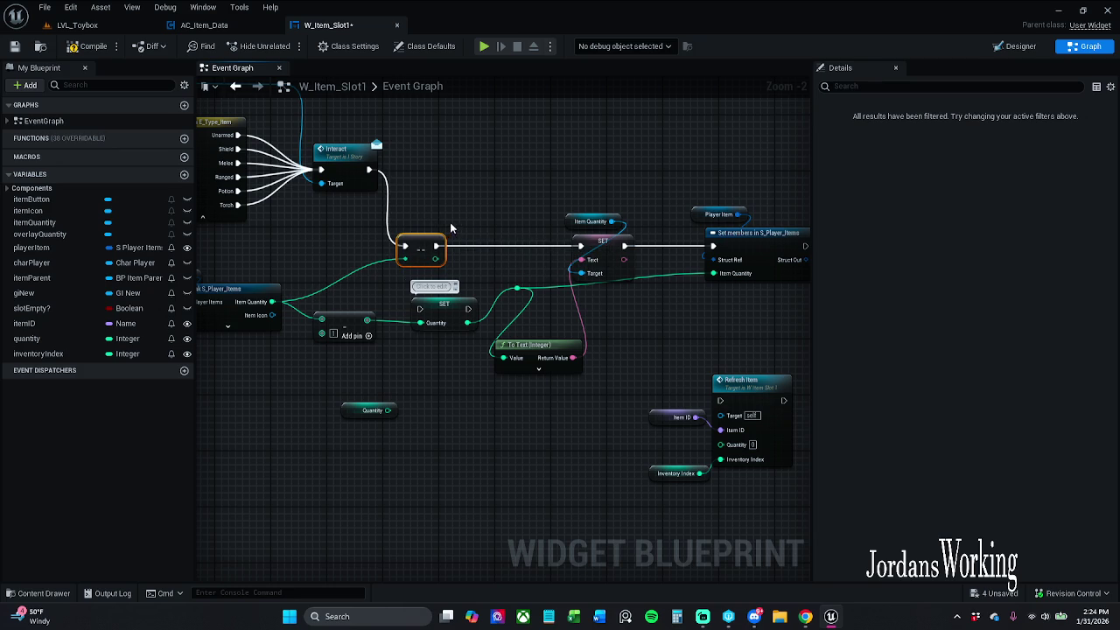
Lower the SET Quantity, subtraction, getter, knot and To Text nodes; shift SET Text and Set members right; search 'camp' off the decrement
{"action": "left_click_drag", "start_coordinate": [446, 315], "coordinate": [418, 387]}
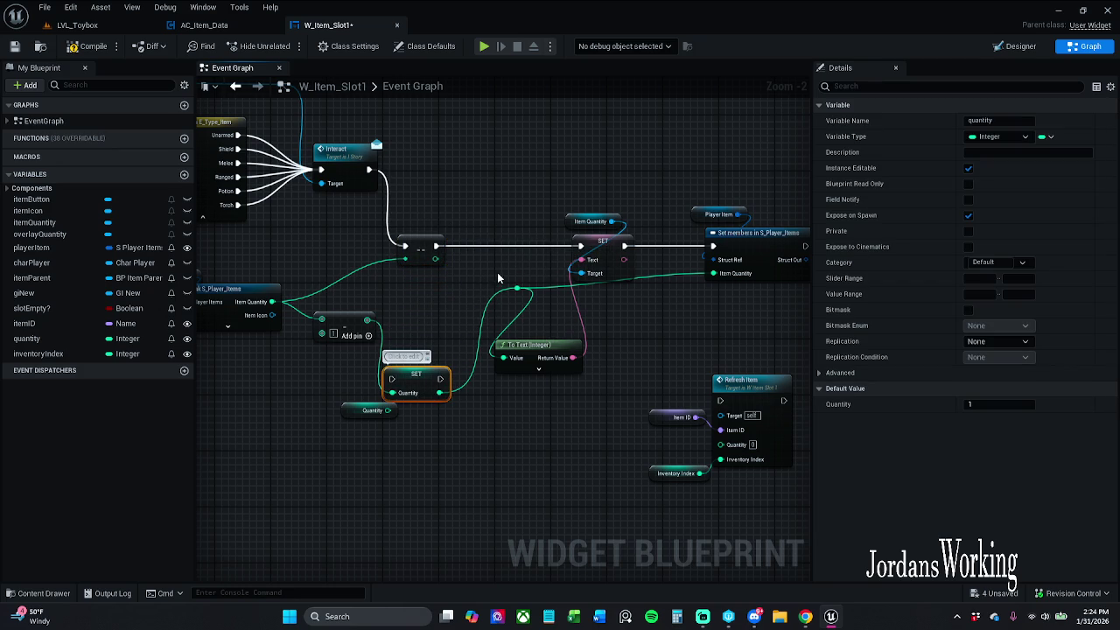
{"action": "left_click_drag", "start_coordinate": [353, 325], "coordinate": [339, 353]}
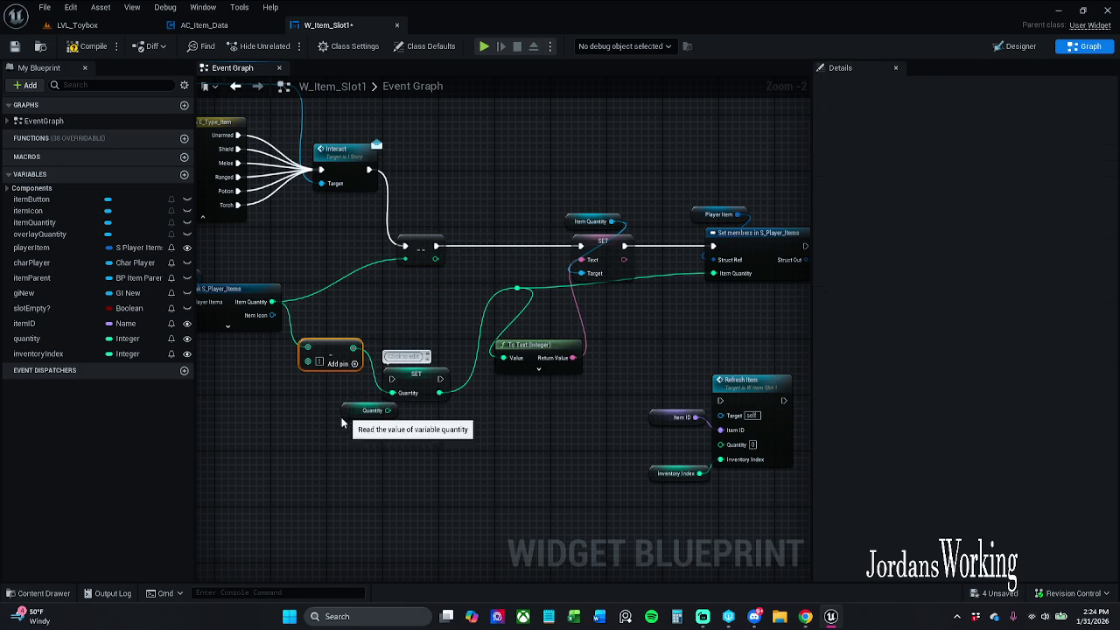
{"action": "left_click_drag", "start_coordinate": [372, 410], "coordinate": [320, 438]}
{"action": "left_click", "coordinate": [454, 303]}
{"action": "left_click", "coordinate": [486, 376], "text": "ctrl"}
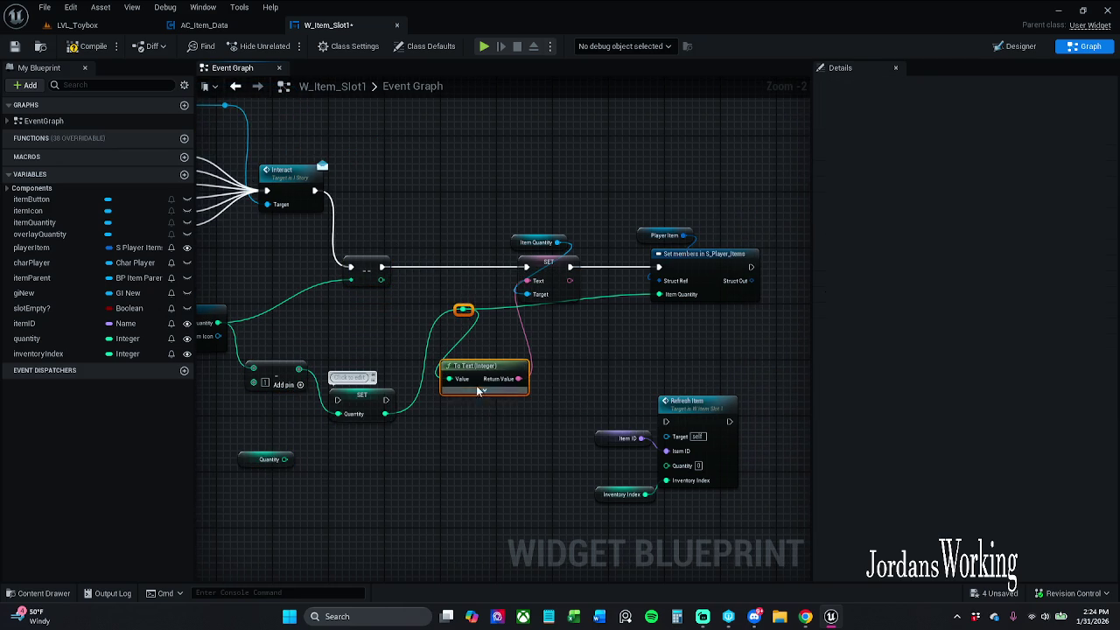
{"action": "left_click_drag", "start_coordinate": [486, 375], "coordinate": [480, 431]}
{"action": "left_click_drag", "start_coordinate": [434, 208], "coordinate": [699, 302]}
{"action": "left_click_drag", "start_coordinate": [527, 268], "coordinate": [600, 264]}
{"action": "left_click", "coordinate": [456, 208]}
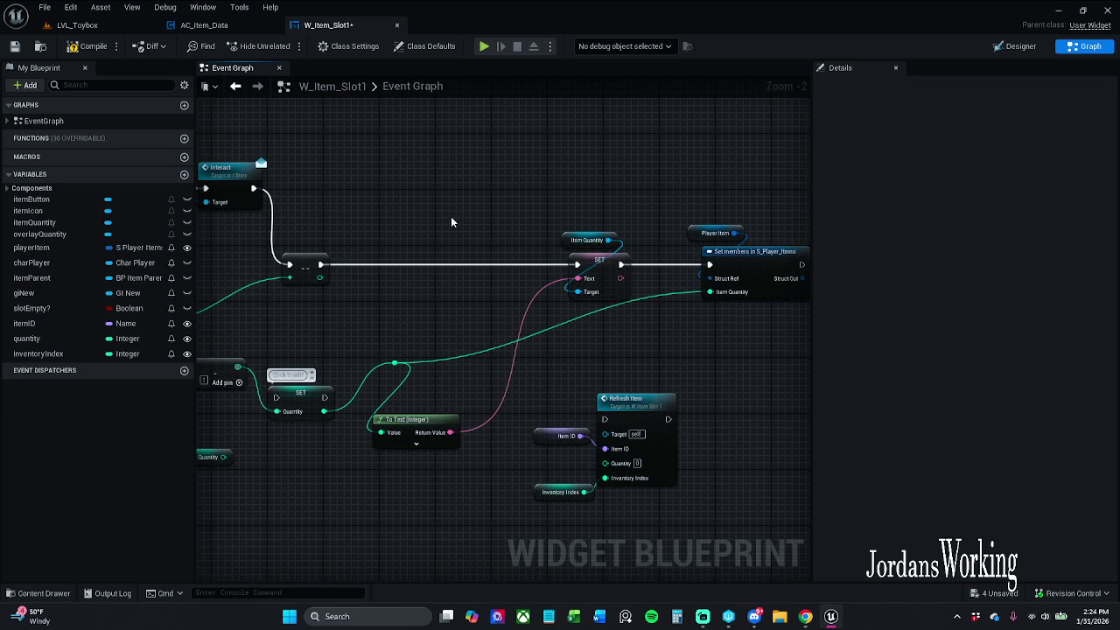
{"action": "left_click_drag", "start_coordinate": [320, 277], "coordinate": [367, 276]}
{"action": "type", "text": "c"}
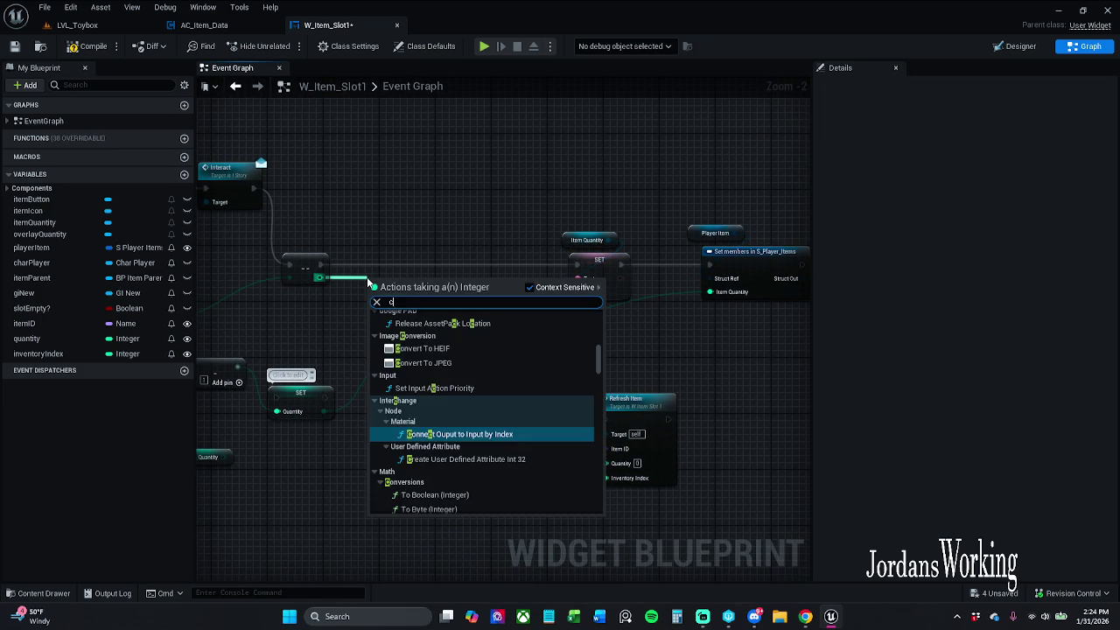
{"action": "type", "text": "lamp"}
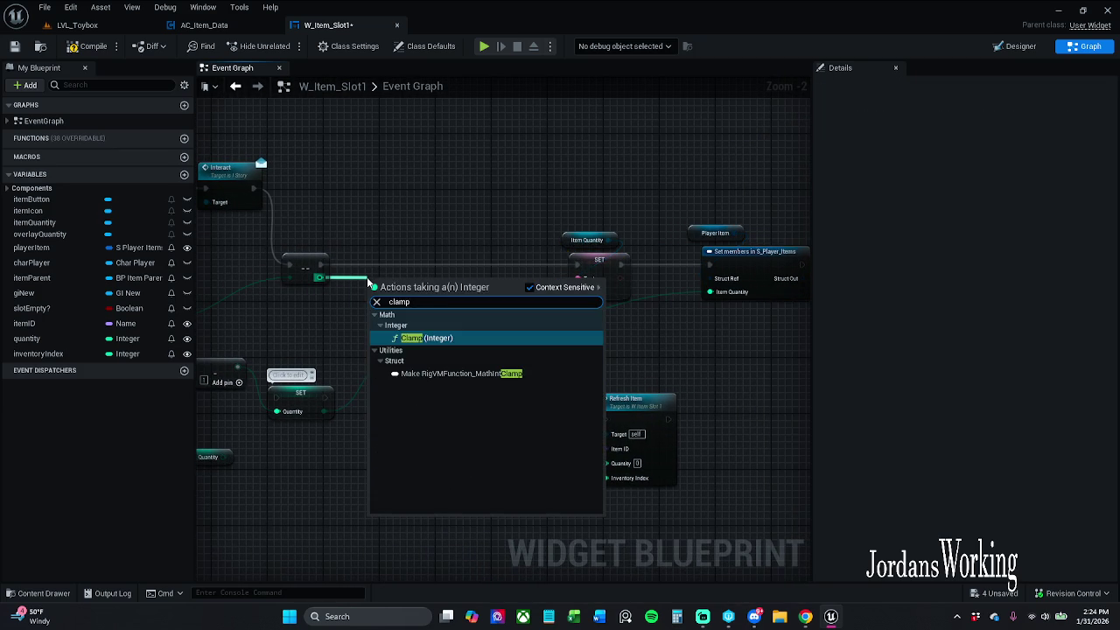
Place the Clamp (Integer) node and move the SET and To Text nodes down-left
{"action": "key", "text": "Return"}
{"action": "left_click_drag", "start_coordinate": [389, 314], "coordinate": [363, 322]}
{"action": "left_click_drag", "start_coordinate": [270, 468], "coordinate": [472, 350]}
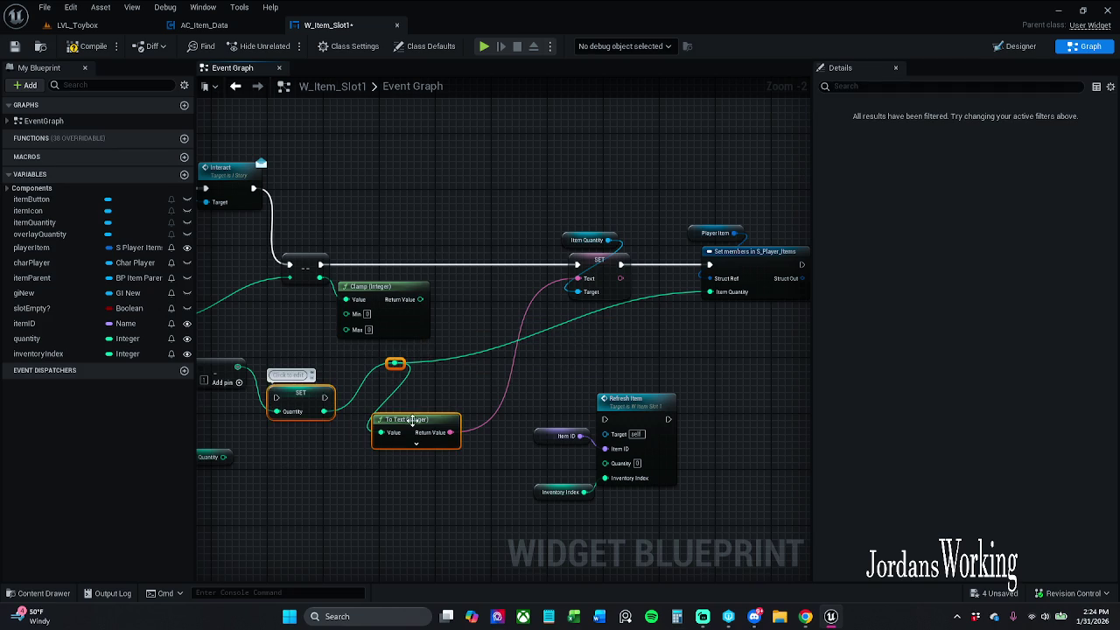
{"action": "left_click_drag", "start_coordinate": [410, 420], "coordinate": [382, 455]}
{"action": "left_click", "coordinate": [382, 374]}
{"action": "left_click_drag", "start_coordinate": [382, 374], "coordinate": [452, 336]}
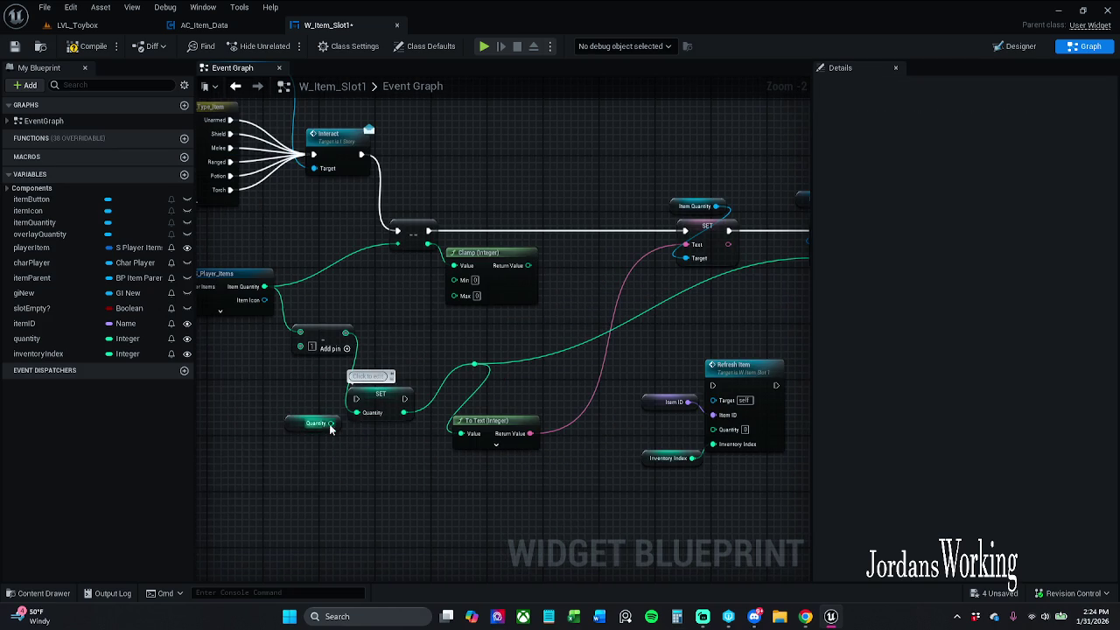
On Break S_Player_Items, hide itemIcon, expose Item Quantity Max, and wire it into Clamp's Max
{"action": "left_click", "coordinate": [264, 315]}
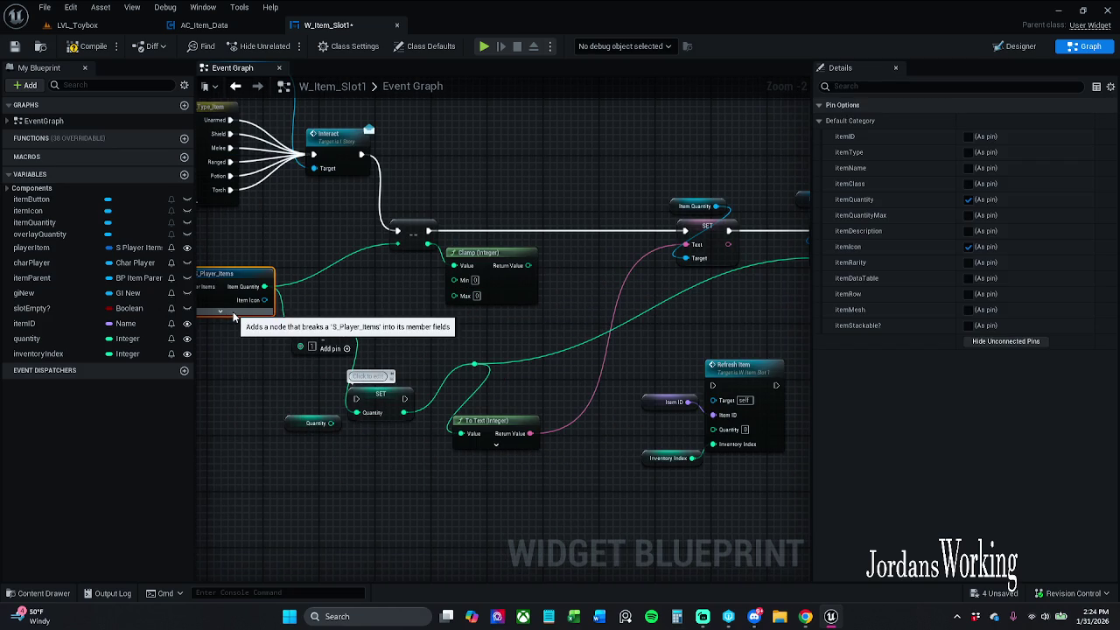
{"action": "left_click", "coordinate": [968, 246]}
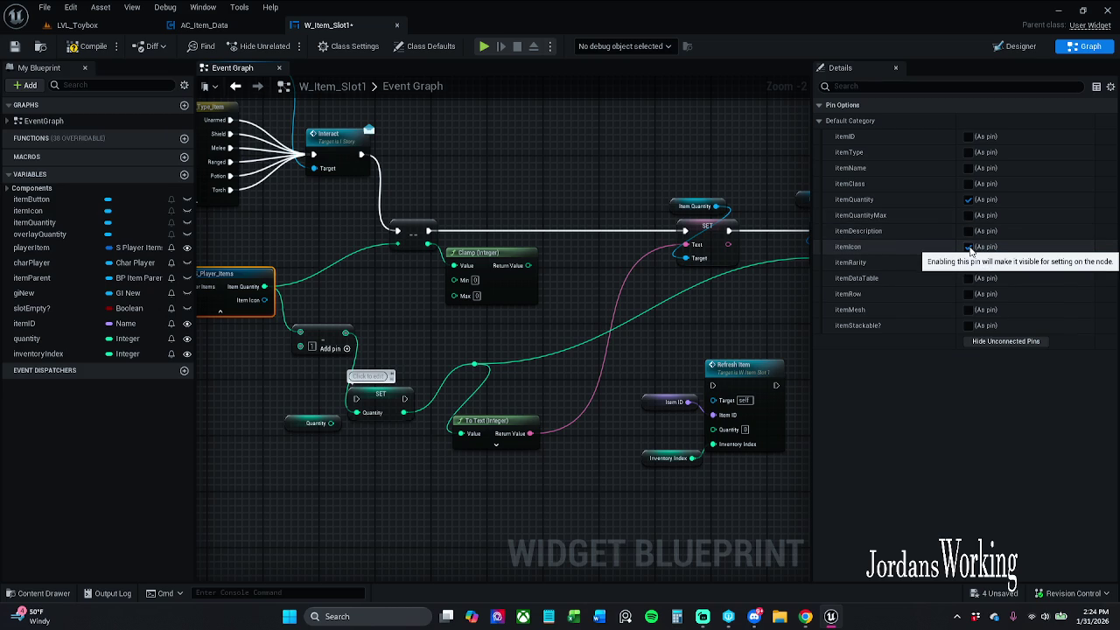
{"action": "left_click", "coordinate": [968, 216]}
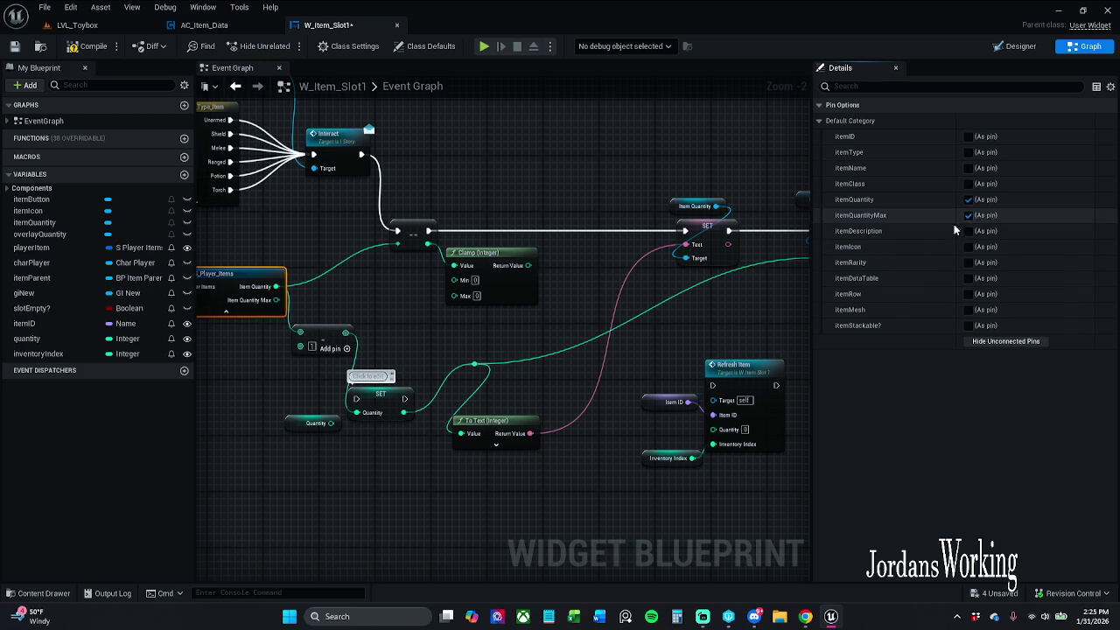
{"action": "mouse_move", "coordinate": [275, 300]}
{"action": "left_mouse_down"}
{"action": "mouse_move", "coordinate": [503, 325]}
{"action": "mouse_move", "coordinate": [398, 300]}
{"action": "mouse_move", "coordinate": [643, 310]}
{"action": "left_mouse_up"}
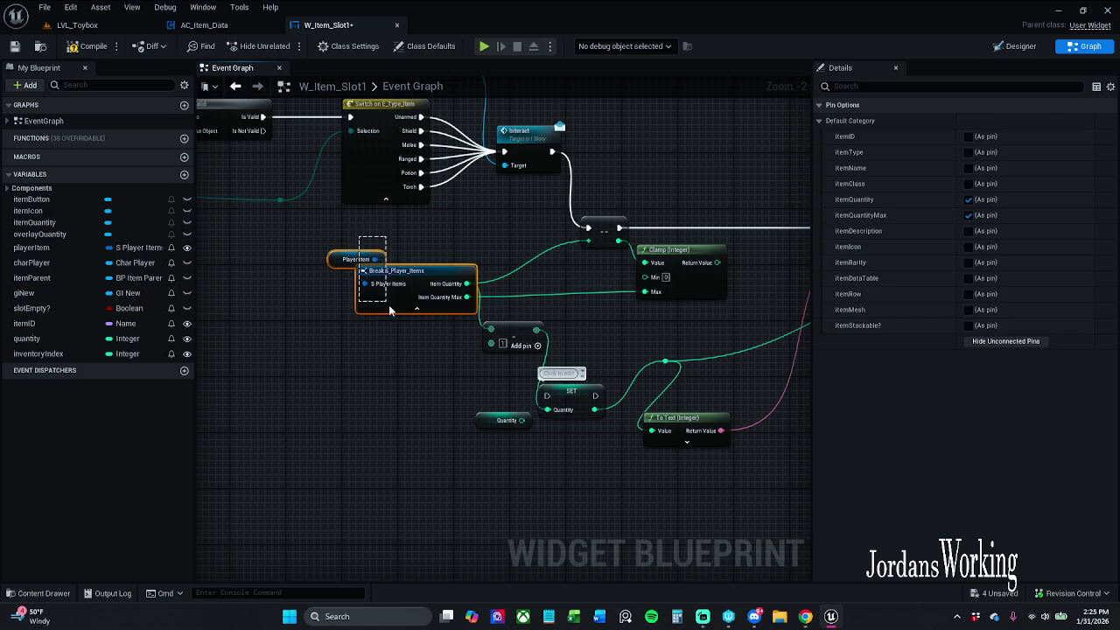
{"action": "left_click", "coordinate": [535, 315]}
Move the Quantity getter out of the way and compile W_Item_Slot1
{"action": "left_click_drag", "start_coordinate": [541, 311], "coordinate": [470, 300]}
{"action": "left_click_drag", "start_coordinate": [408, 411], "coordinate": [361, 432]}
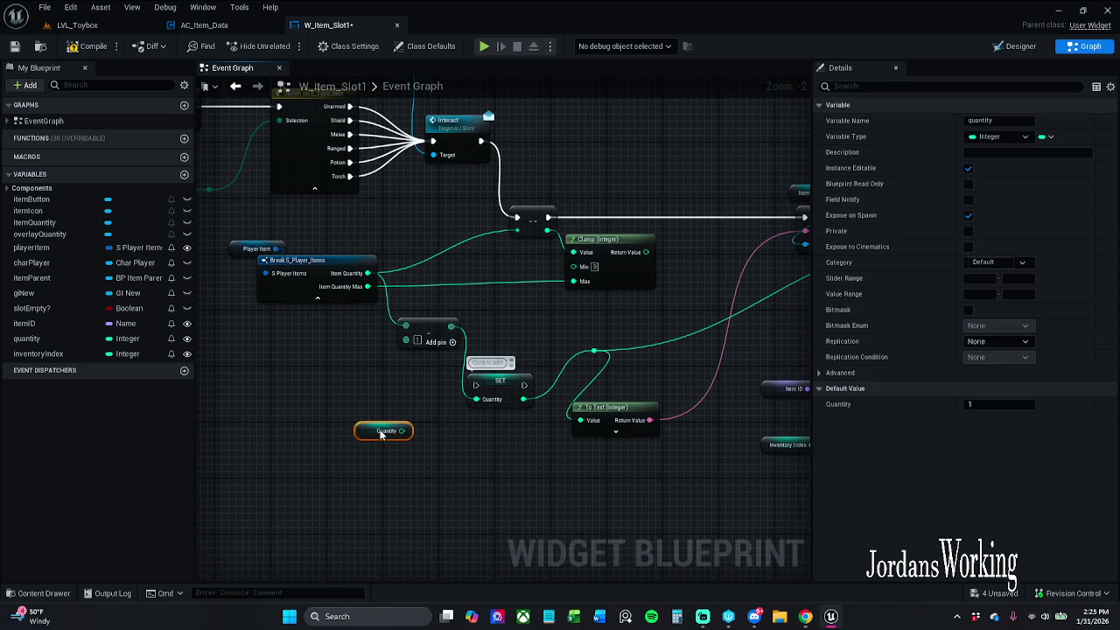
{"action": "left_click", "coordinate": [484, 353]}
{"action": "scroll", "coordinate": [464, 332], "scroll_direction": "down", "scroll_amount": 1}
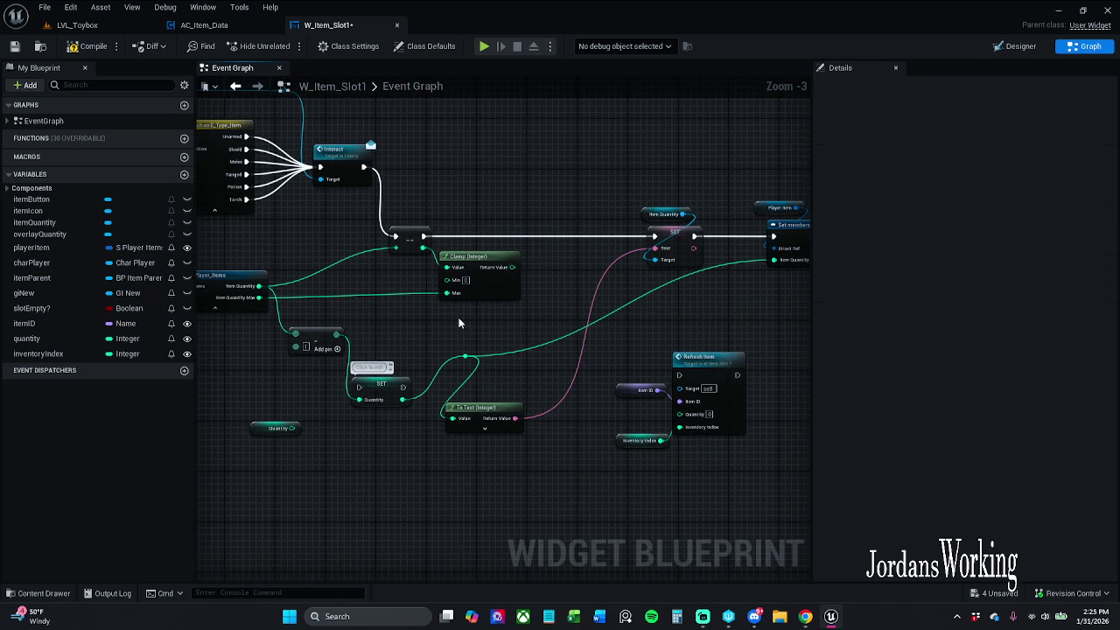
{"action": "left_click", "coordinate": [73, 46]}
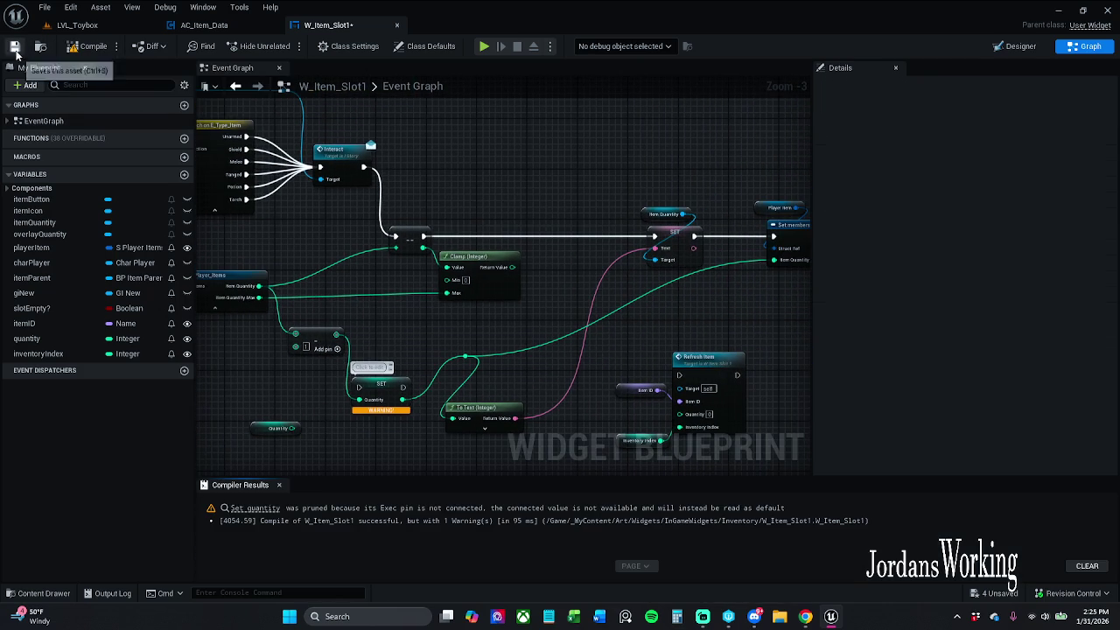
Delete the unused Quantity setter causing the warning and recompile
{"action": "left_click", "coordinate": [383, 390]}
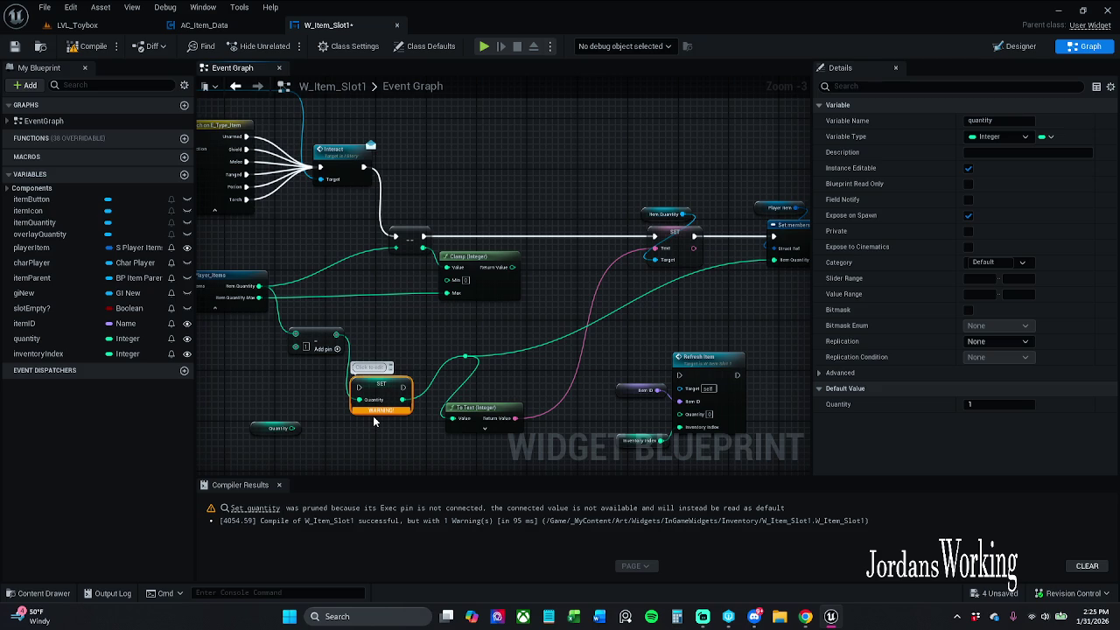
{"action": "key", "text": "Delete"}
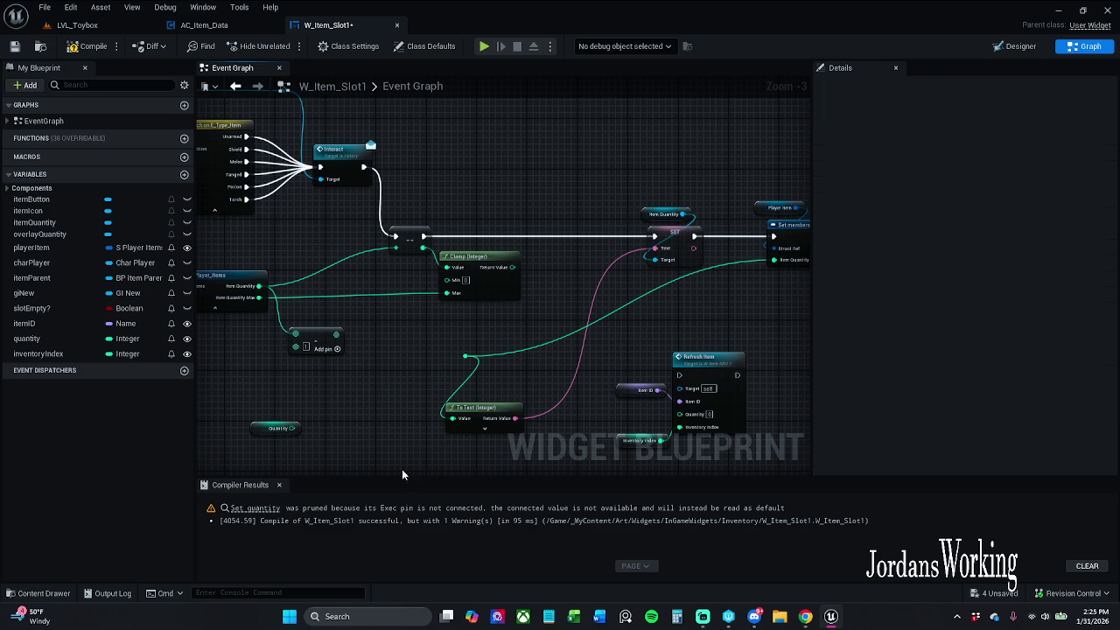
{"action": "left_click", "coordinate": [87, 45]}
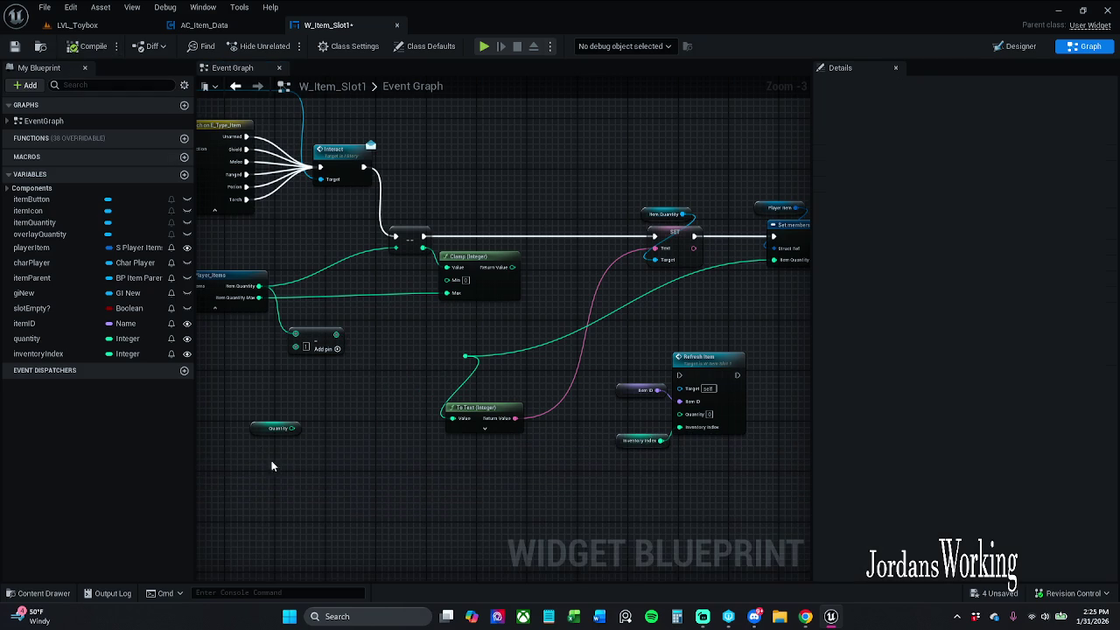
Route the Clamp result through a reroute point and straighten the wire to the Break node
{"action": "left_click", "coordinate": [424, 257]}
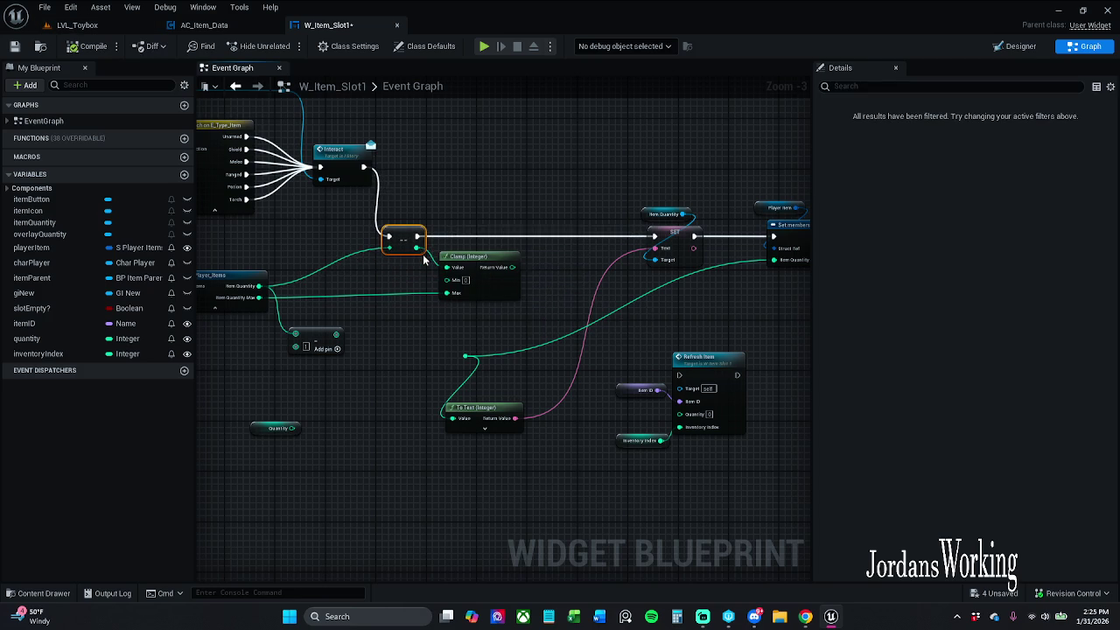
{"action": "left_click_drag", "start_coordinate": [423, 253], "coordinate": [465, 356]}
{"action": "mouse_move", "coordinate": [494, 285]}
{"action": "left_mouse_down"}
{"action": "mouse_move", "coordinate": [509, 283]}
{"action": "mouse_move", "coordinate": [509, 350]}
{"action": "mouse_move", "coordinate": [465, 356]}
{"action": "left_mouse_up"}
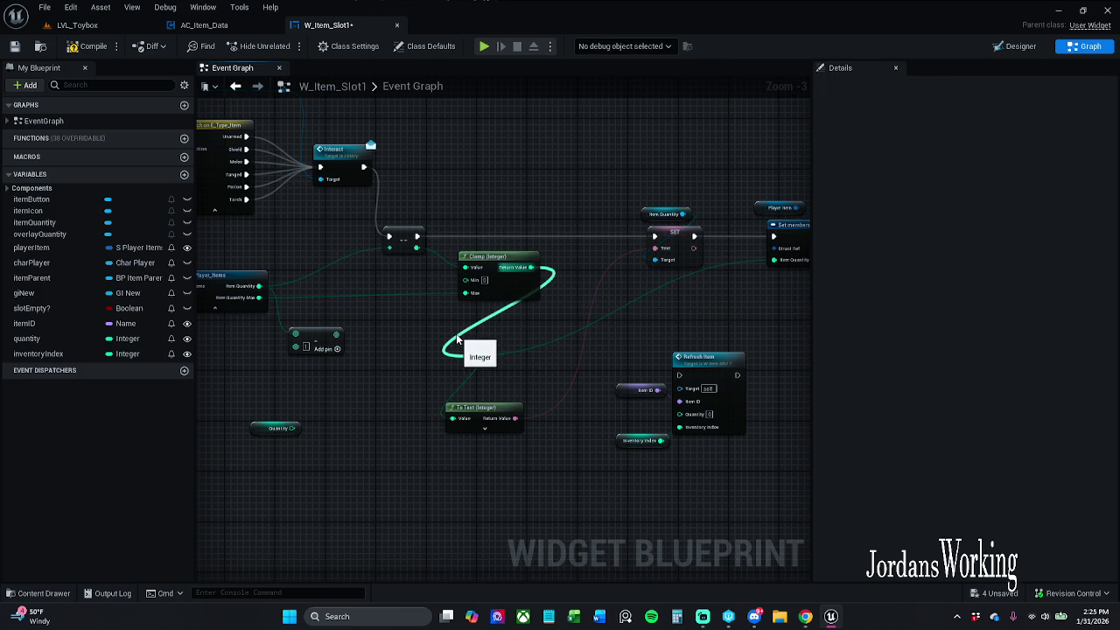
{"action": "left_click", "coordinate": [516, 297]}
{"action": "left_click", "coordinate": [229, 289], "text": "ctrl"}
{"action": "key", "text": "q"}
{"action": "left_click", "coordinate": [429, 330]}
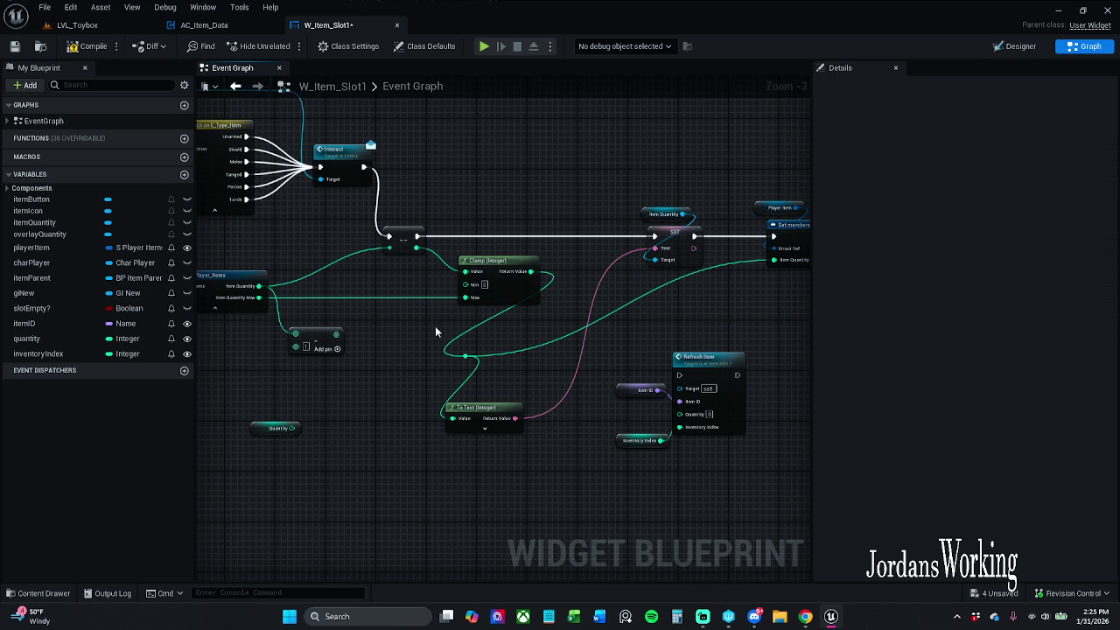
Add a reroute on the Clamp-to-text wire, shift the text and refresh nodes right, then switch to LVL_Toybox
{"action": "double_click", "coordinate": [376, 357]}
{"action": "left_click", "coordinate": [411, 411], "text": "ctrl"}
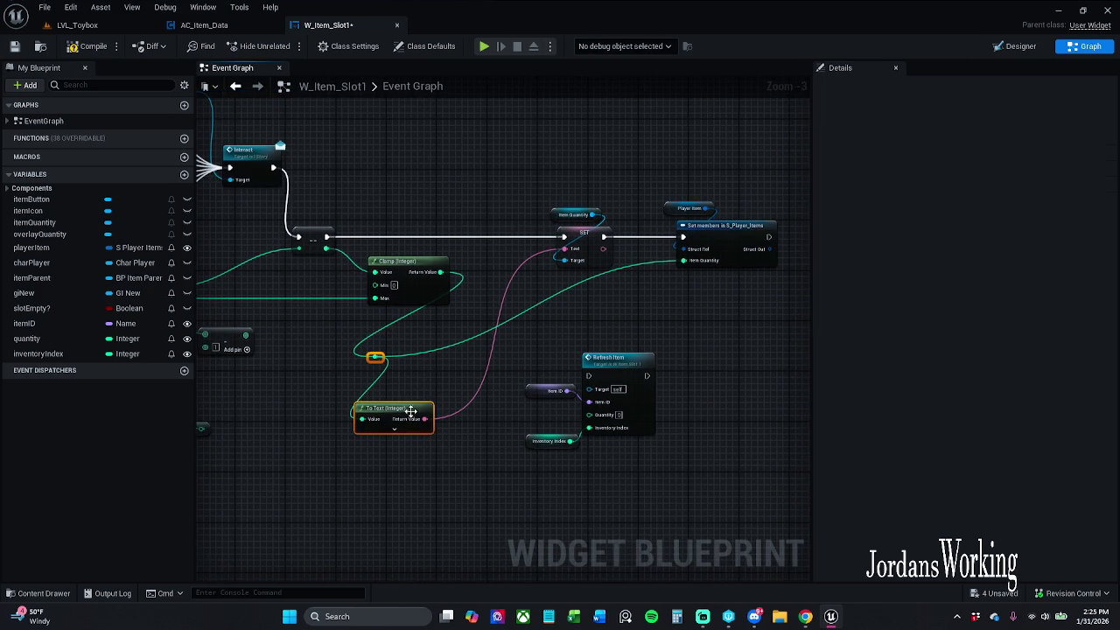
{"action": "left_click_drag", "start_coordinate": [441, 414], "coordinate": [460, 415]}
{"action": "left_click_drag", "start_coordinate": [548, 331], "coordinate": [671, 470]}
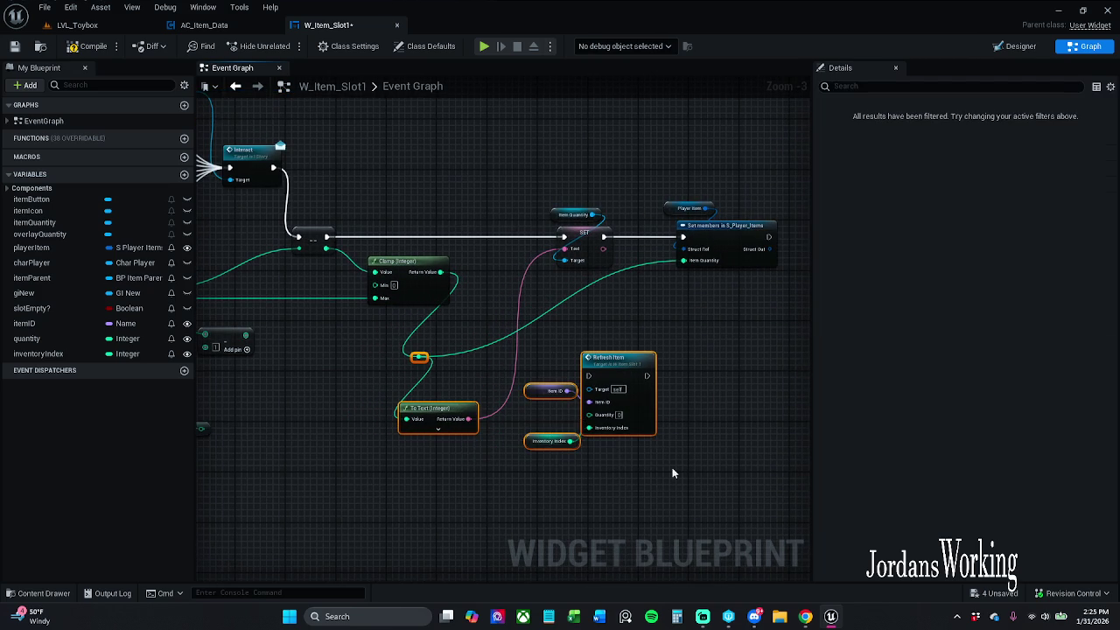
{"action": "left_click_drag", "start_coordinate": [627, 367], "coordinate": [715, 355]}
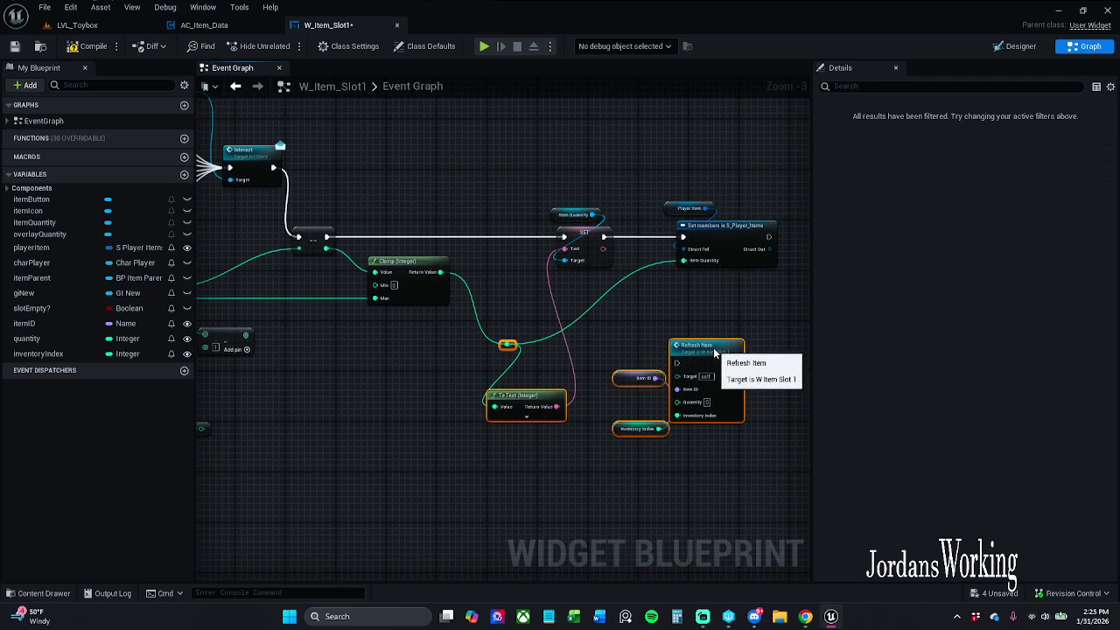
{"action": "left_click", "coordinate": [638, 301]}
{"action": "scroll", "coordinate": [705, 319], "scroll_direction": "down", "scroll_amount": 1}
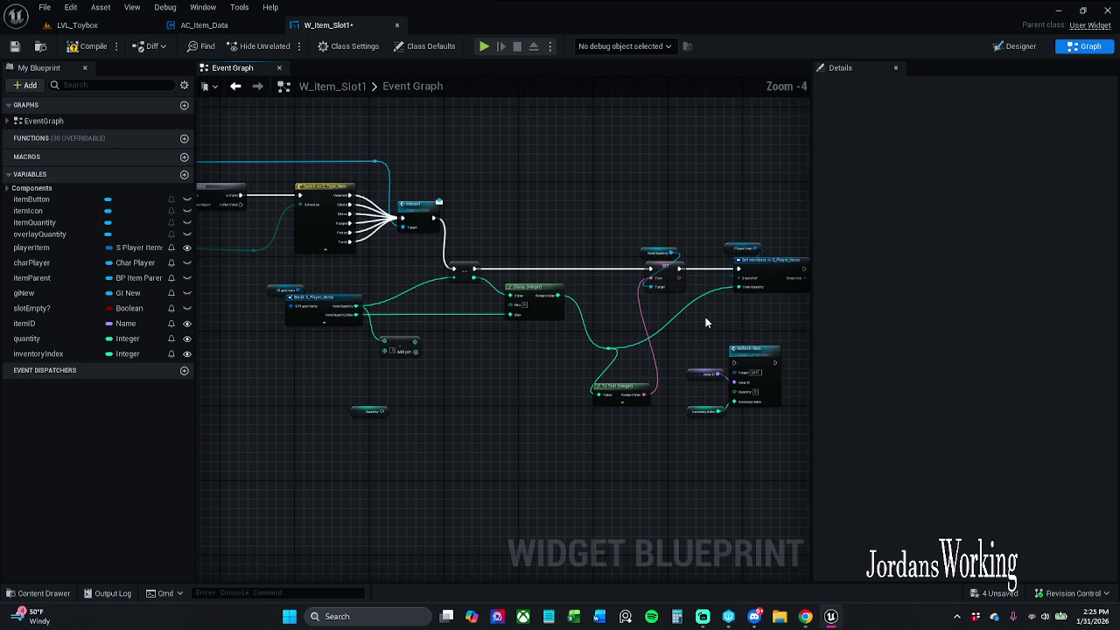
{"action": "left_click", "coordinate": [77, 24]}
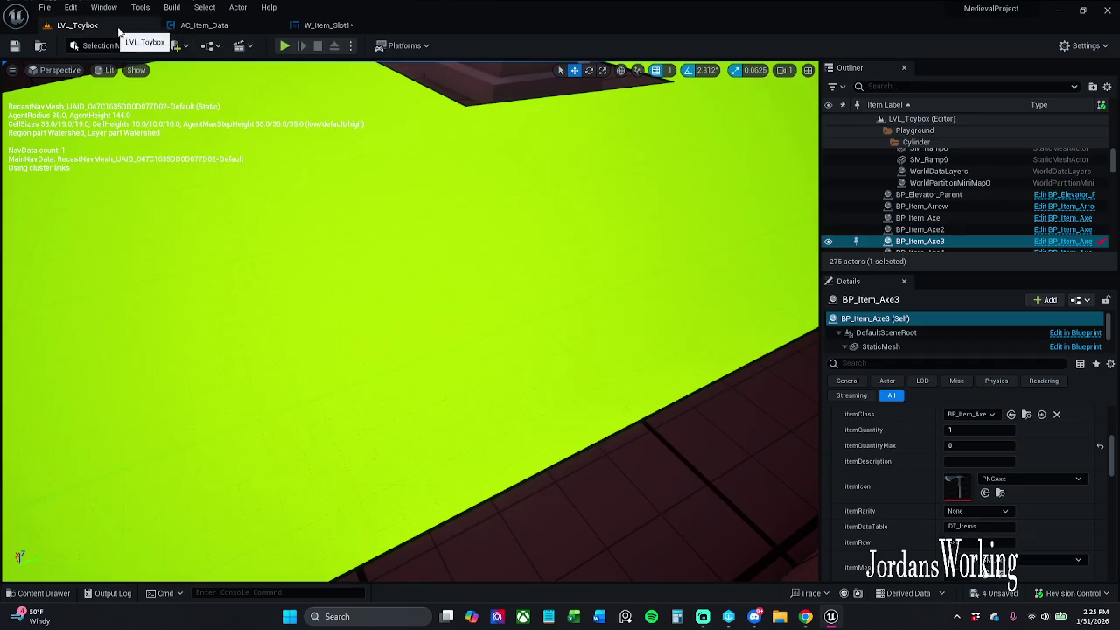
Play LVL_Toybox, open and close the inventory to confirm used slots read 0, then return to W_Item_Slot1
{"action": "left_click", "coordinate": [284, 46]}
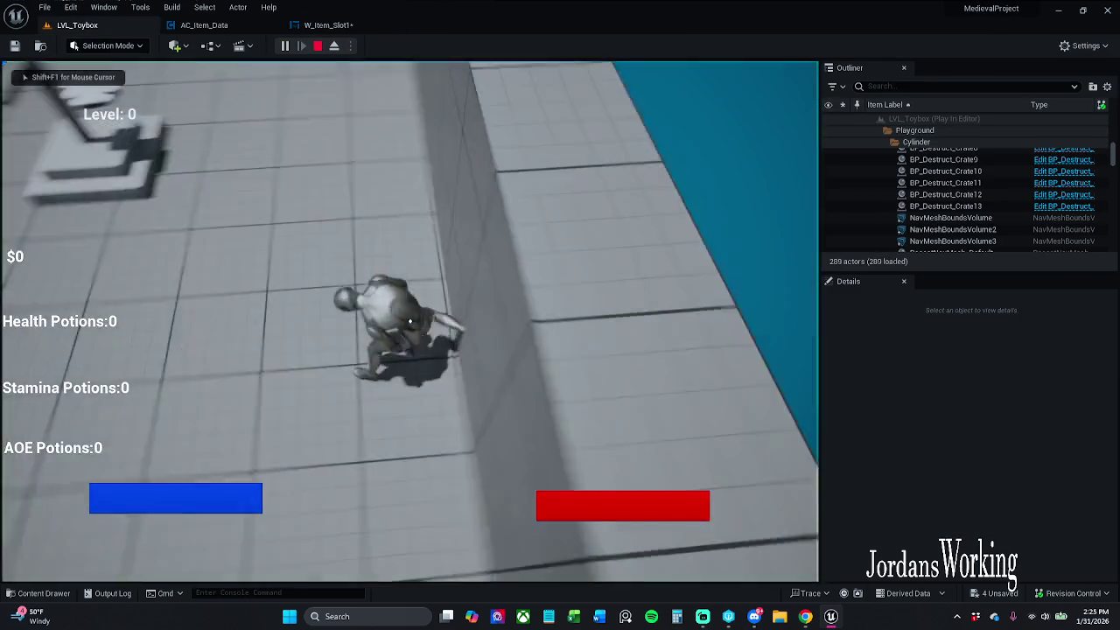
{"action": "key", "text": "i"}
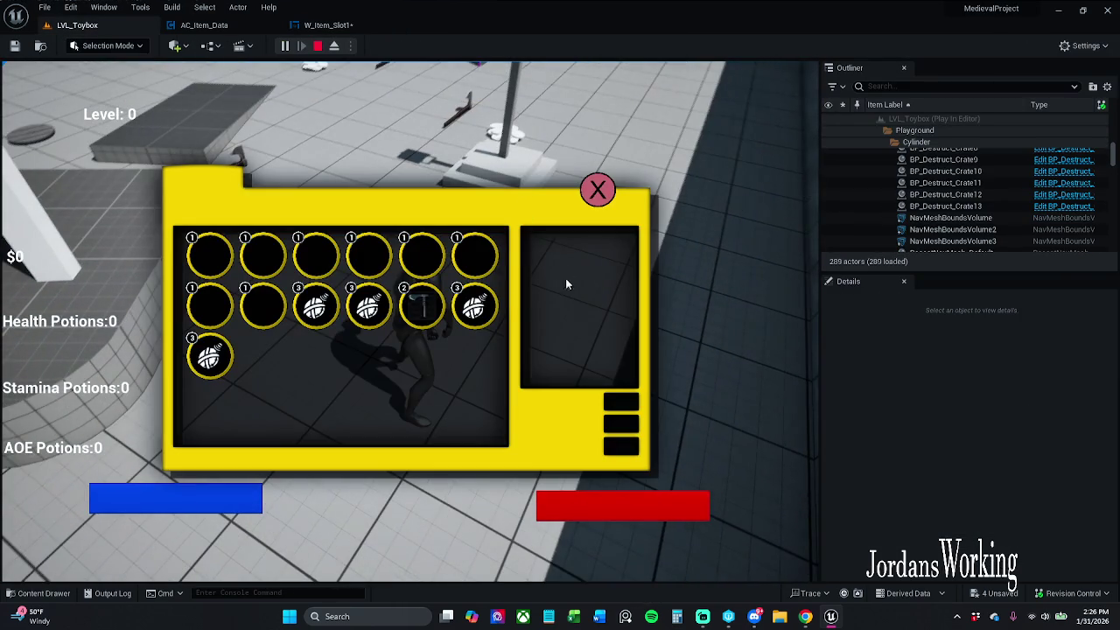
{"action": "left_click", "coordinate": [598, 190]}
{"action": "key", "text": "Escape"}
{"action": "left_click", "coordinate": [337, 26]}
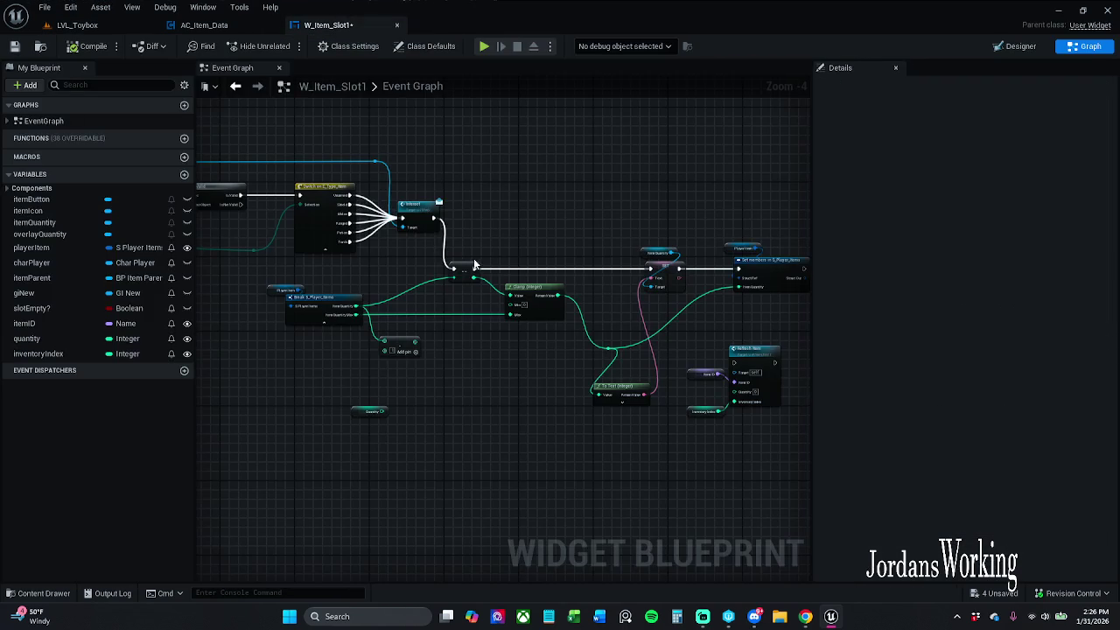
Move Refresh Item and its Item ID and Inventory Index getters, feed it the clamped quantity, and run it after Set members
{"action": "mouse_move", "coordinate": [455, 249]}
{"action": "left_mouse_down"}
{"action": "mouse_move", "coordinate": [700, 250]}
{"action": "mouse_move", "coordinate": [590, 252]}
{"action": "mouse_move", "coordinate": [574, 229]}
{"action": "mouse_move", "coordinate": [427, 230]}
{"action": "left_mouse_up"}
{"action": "scroll", "coordinate": [682, 262], "scroll_direction": "up", "scroll_amount": 1}
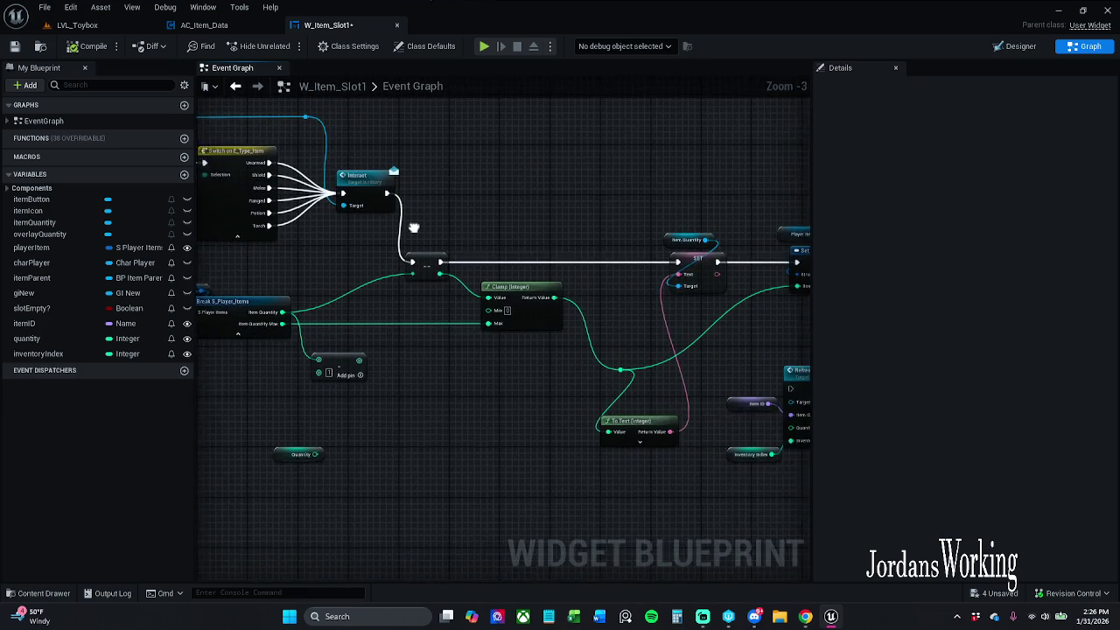
{"action": "left_click_drag", "start_coordinate": [569, 253], "coordinate": [344, 220]}
{"action": "left_click_drag", "start_coordinate": [483, 327], "coordinate": [585, 432]}
{"action": "mouse_move", "coordinate": [546, 340]}
{"action": "left_mouse_down"}
{"action": "mouse_move", "coordinate": [696, 321]}
{"action": "mouse_move", "coordinate": [715, 248]}
{"action": "left_mouse_up"}
{"action": "left_click", "coordinate": [610, 263]}
{"action": "mouse_move", "coordinate": [381, 337]}
{"action": "left_mouse_down"}
{"action": "mouse_move", "coordinate": [714, 318]}
{"action": "mouse_move", "coordinate": [720, 307]}
{"action": "left_mouse_up"}
{"action": "left_click_drag", "start_coordinate": [641, 230], "coordinate": [719, 268]}
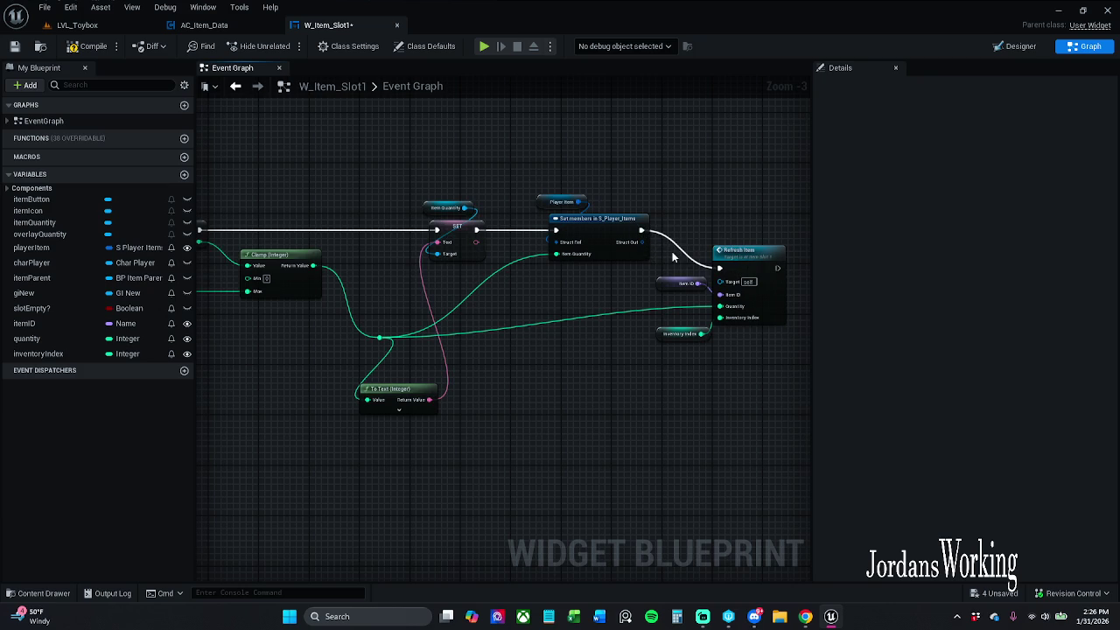
Review the graph: Inventory Index, Switch, Clamp, To Text and Get Actor Of Class nodes
{"action": "left_click", "coordinate": [678, 333]}
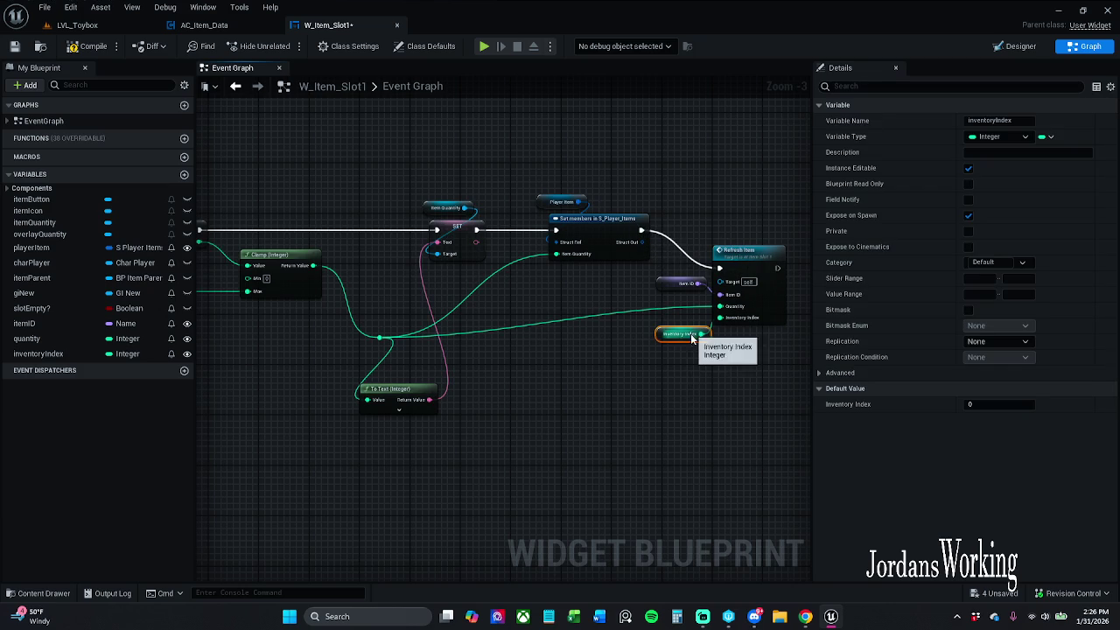
{"action": "scroll", "coordinate": [577, 319], "scroll_direction": "down", "scroll_amount": 3}
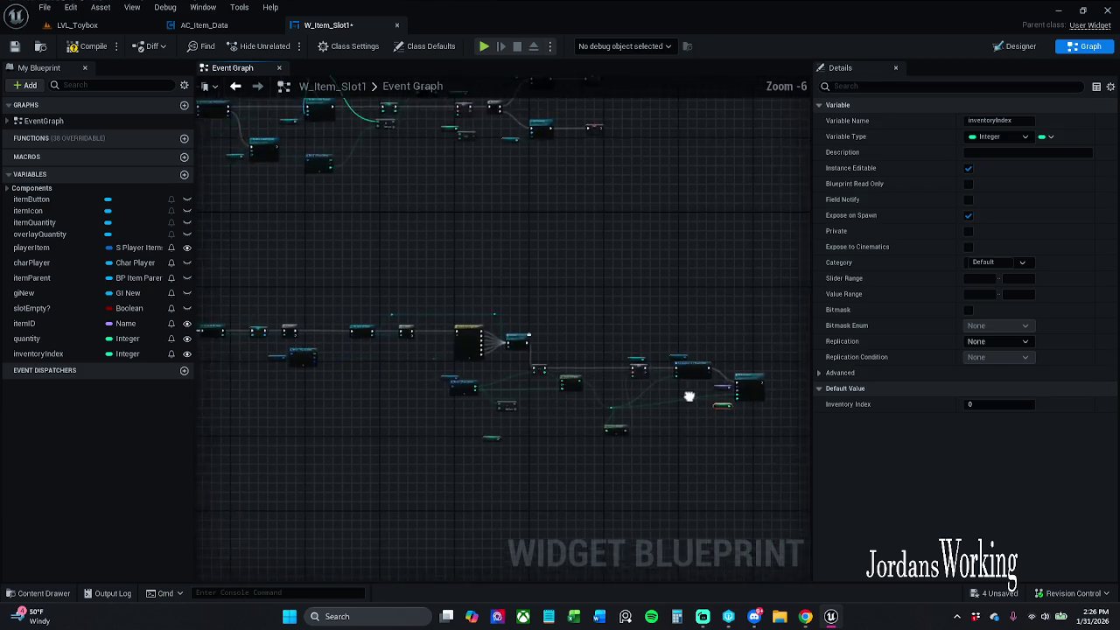
{"action": "scroll", "coordinate": [530, 280], "scroll_direction": "up", "scroll_amount": 2}
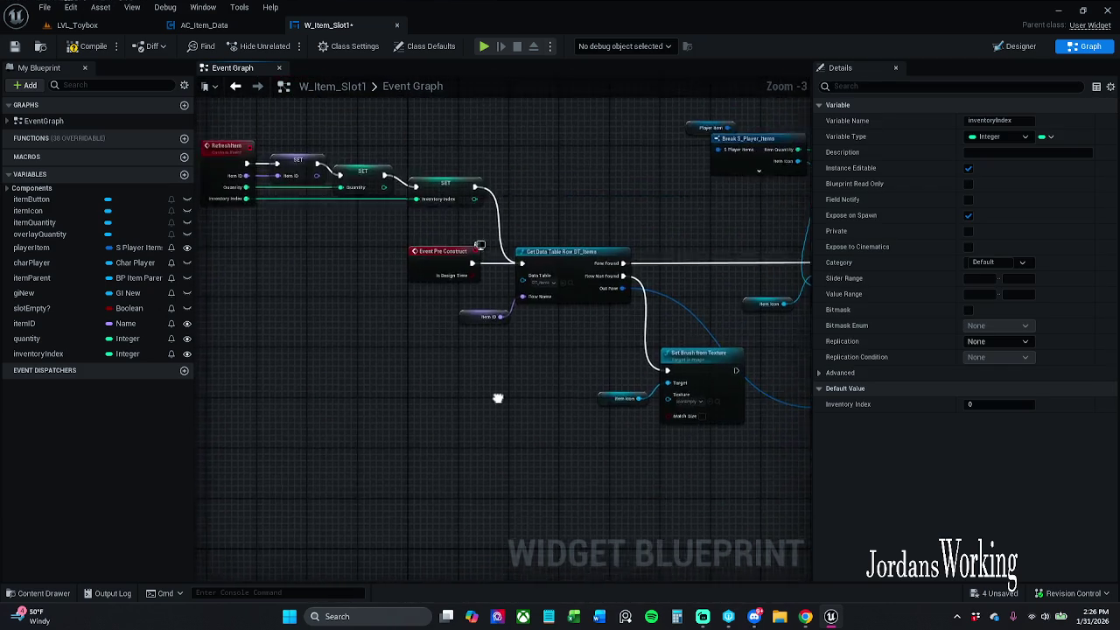
{"action": "mouse_move", "coordinate": [565, 449]}
{"action": "left_mouse_down"}
{"action": "mouse_move", "coordinate": [624, 362]}
{"action": "mouse_move", "coordinate": [520, 399]}
{"action": "left_mouse_up"}
{"action": "scroll", "coordinate": [445, 300], "scroll_direction": "down", "scroll_amount": 2}
{"action": "scroll", "coordinate": [426, 284], "scroll_direction": "up", "scroll_amount": 4}
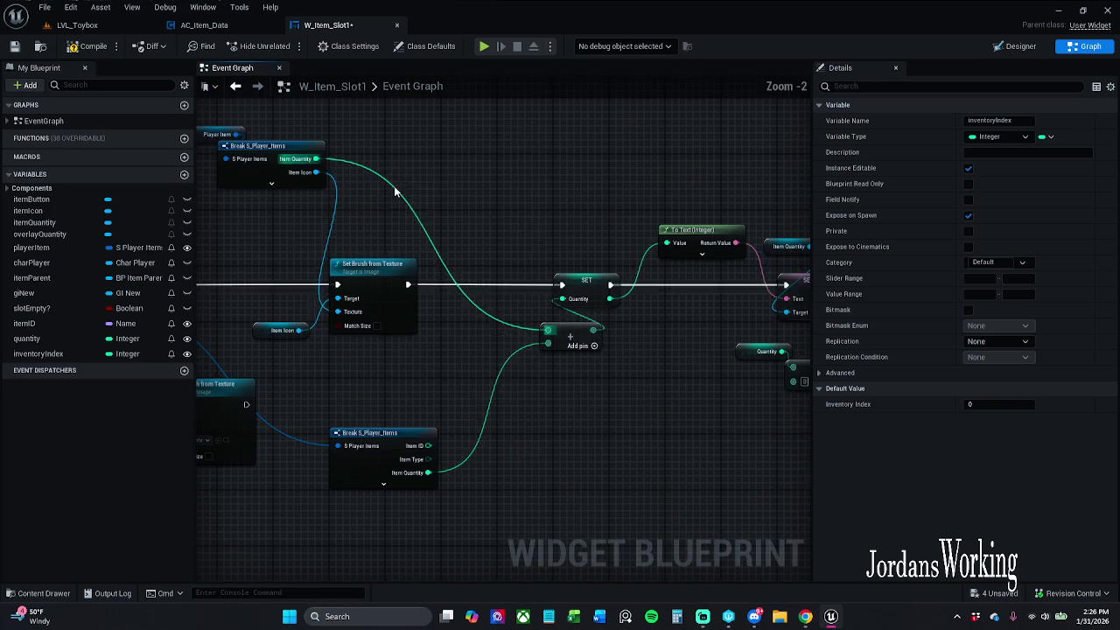
{"action": "left_click_drag", "start_coordinate": [463, 263], "coordinate": [437, 230]}
{"action": "scroll", "coordinate": [412, 219], "scroll_direction": "down", "scroll_amount": 1}
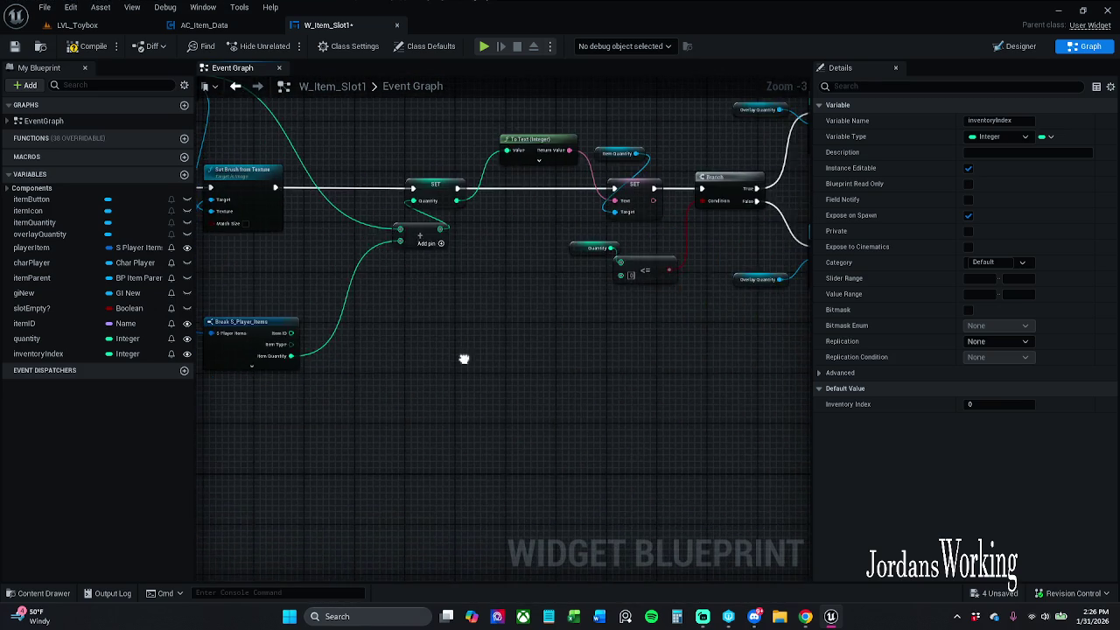
{"action": "scroll", "coordinate": [470, 366], "scroll_direction": "down", "scroll_amount": 1}
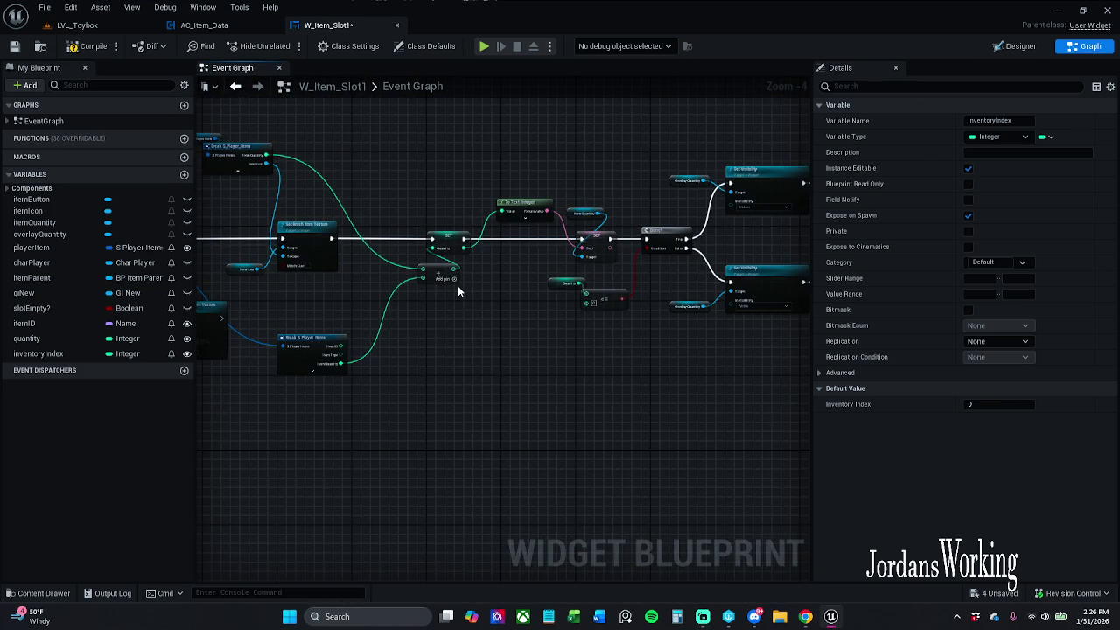
{"action": "mouse_move", "coordinate": [463, 352]}
{"action": "left_mouse_down"}
{"action": "mouse_move", "coordinate": [635, 276]}
{"action": "mouse_move", "coordinate": [495, 249]}
{"action": "mouse_move", "coordinate": [566, 393]}
{"action": "left_mouse_up"}
{"action": "mouse_move", "coordinate": [427, 247]}
{"action": "left_mouse_down"}
{"action": "mouse_move", "coordinate": [385, 218]}
{"action": "mouse_move", "coordinate": [362, 237]}
{"action": "mouse_move", "coordinate": [350, 131]}
{"action": "mouse_move", "coordinate": [368, 219]}
{"action": "mouse_move", "coordinate": [341, 208]}
{"action": "mouse_move", "coordinate": [332, 183]}
{"action": "mouse_move", "coordinate": [357, 193]}
{"action": "mouse_move", "coordinate": [308, 196]}
{"action": "left_mouse_up"}
{"action": "mouse_move", "coordinate": [490, 262]}
{"action": "left_mouse_down"}
{"action": "mouse_move", "coordinate": [507, 228]}
{"action": "mouse_move", "coordinate": [635, 379]}
{"action": "mouse_move", "coordinate": [540, 213]}
{"action": "left_mouse_up"}
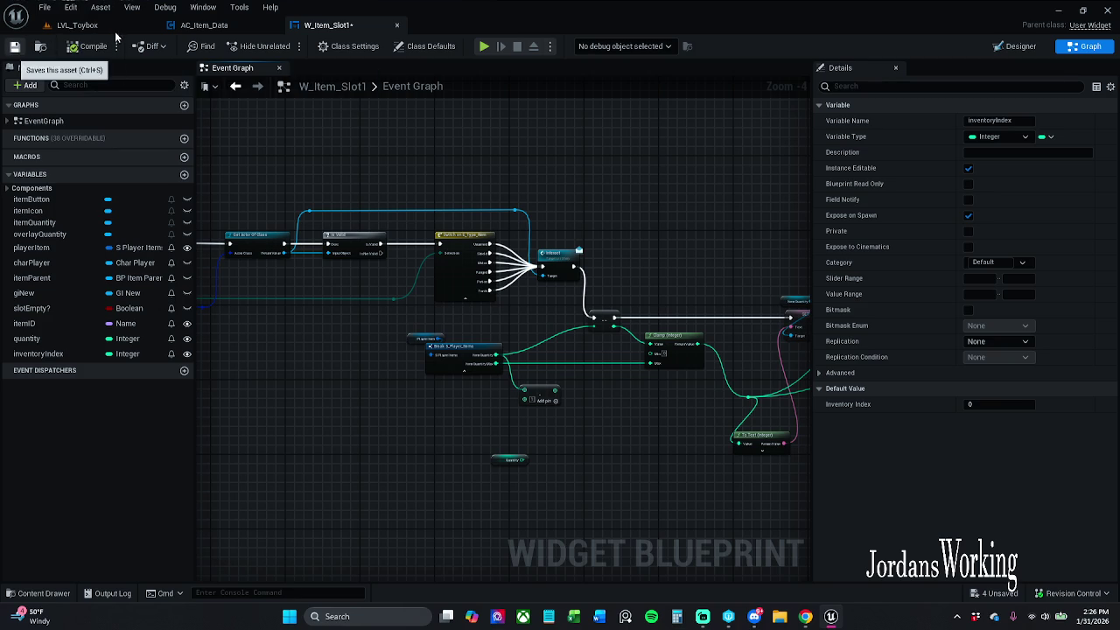
Save the widget blueprint and start a LVL_Toybox play test with the inventory open
{"action": "key", "text": "ctrl+s"}
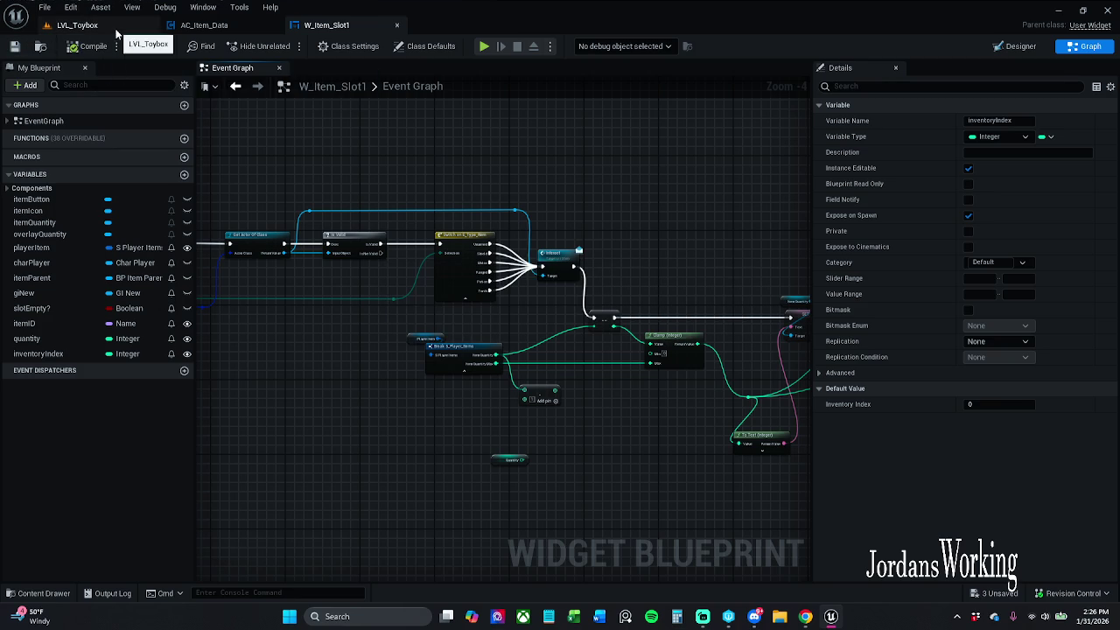
{"action": "left_click_drag", "start_coordinate": [489, 210], "coordinate": [367, 121]}
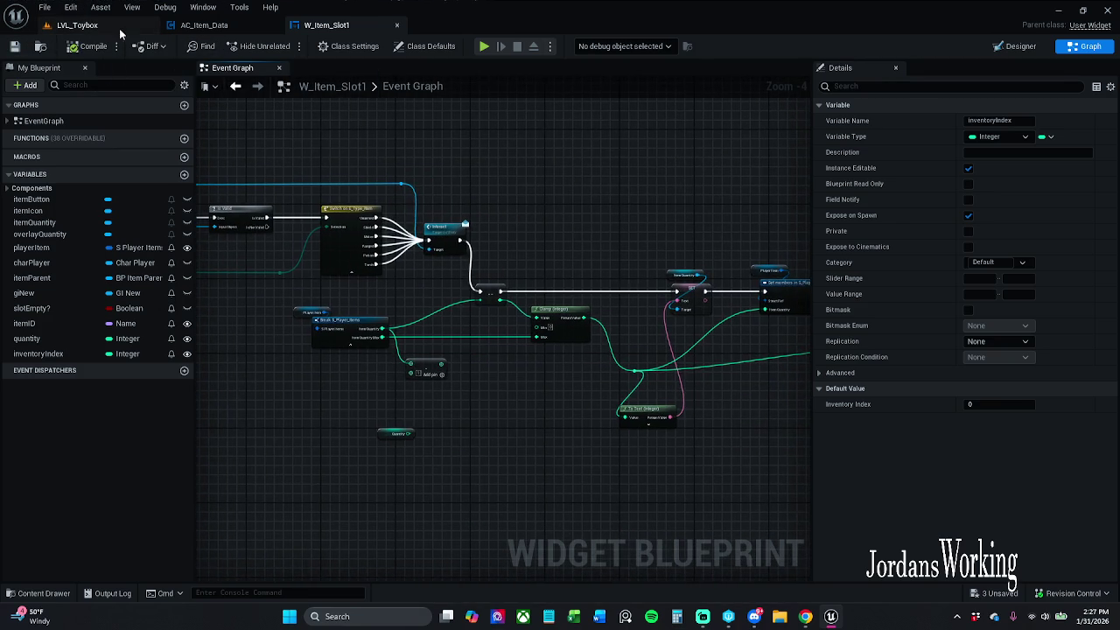
{"action": "left_click", "coordinate": [127, 26]}
{"action": "left_click", "coordinate": [285, 46]}
{"action": "key", "text": "i"}
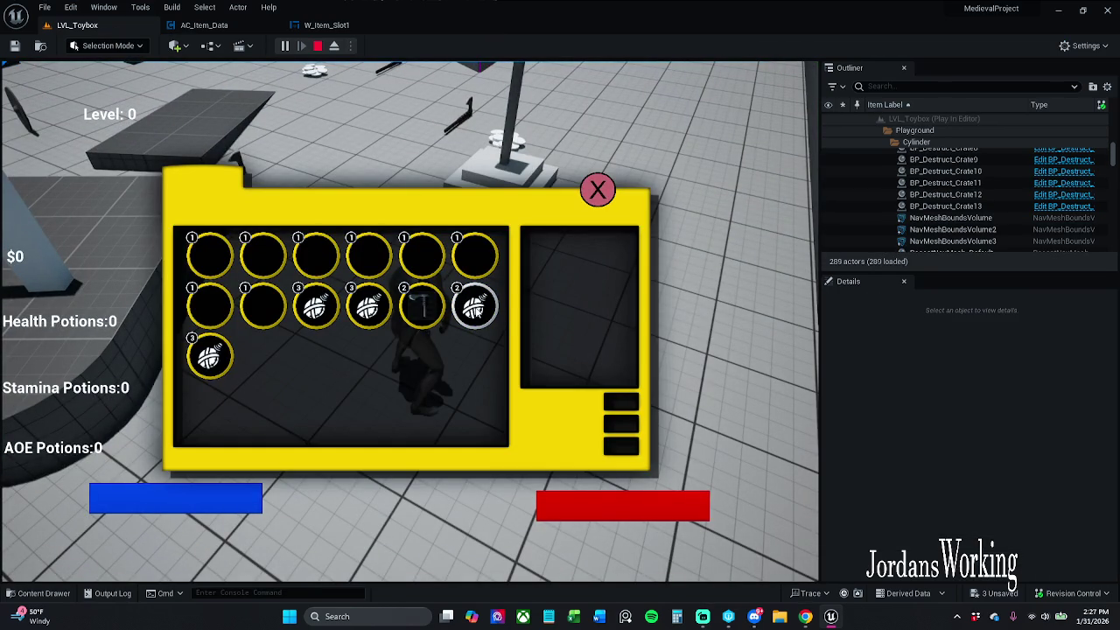
Use the hammer and three other items so their counts drop from 3 to 2, then return to W_Item_Slot1
{"action": "left_click", "coordinate": [429, 315]}
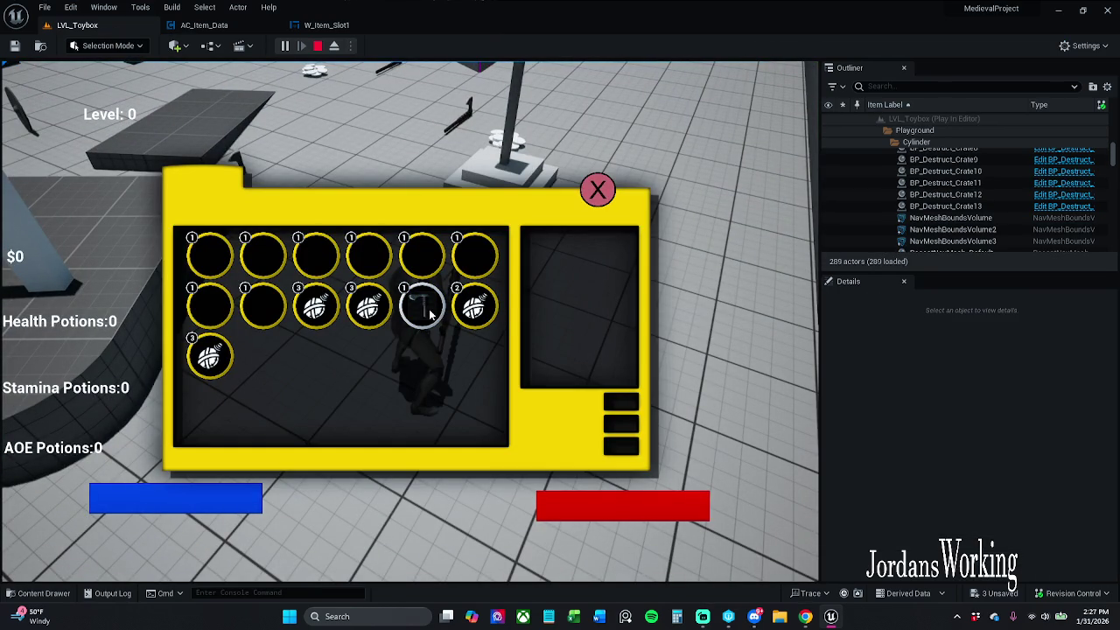
{"action": "left_click", "coordinate": [368, 312]}
{"action": "left_click", "coordinate": [321, 314]}
{"action": "left_click", "coordinate": [210, 356]}
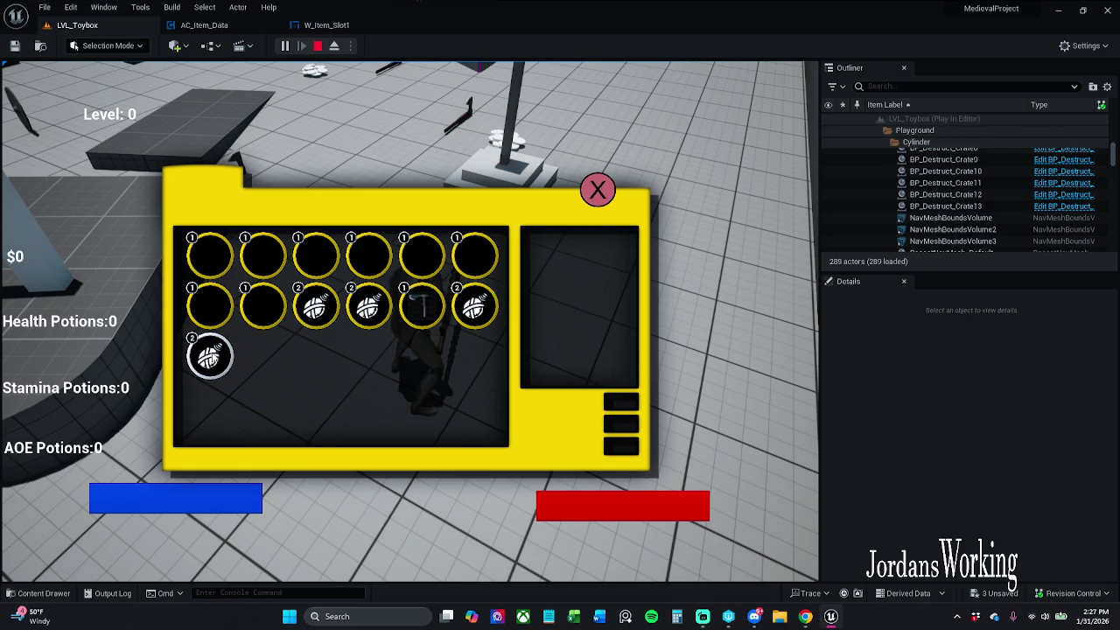
{"action": "key", "text": "Escape"}
{"action": "left_click", "coordinate": [332, 27]}
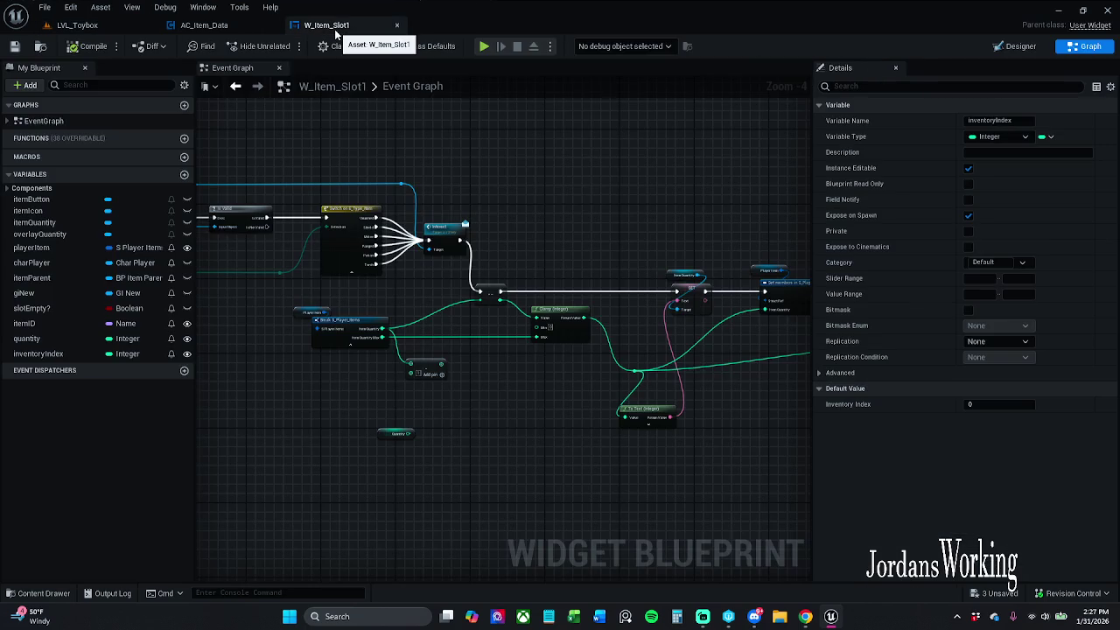
Disconnect Clamp's Max input and set the clamp to Max 10 and Min -1
{"action": "left_click_drag", "start_coordinate": [323, 341], "coordinate": [471, 349]}
{"action": "mouse_move", "coordinate": [441, 310]}
{"action": "left_mouse_down"}
{"action": "mouse_move", "coordinate": [587, 390]}
{"action": "mouse_move", "coordinate": [630, 378]}
{"action": "left_mouse_up"}
{"action": "left_click", "coordinate": [635, 367]}
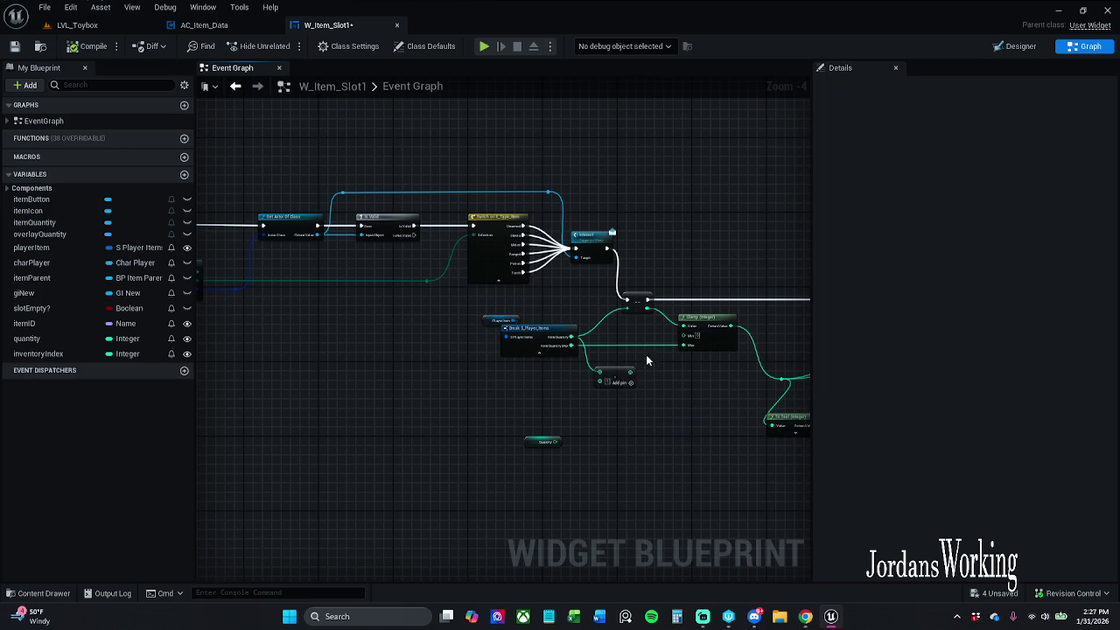
{"action": "left_click", "coordinate": [674, 348], "text": "alt"}
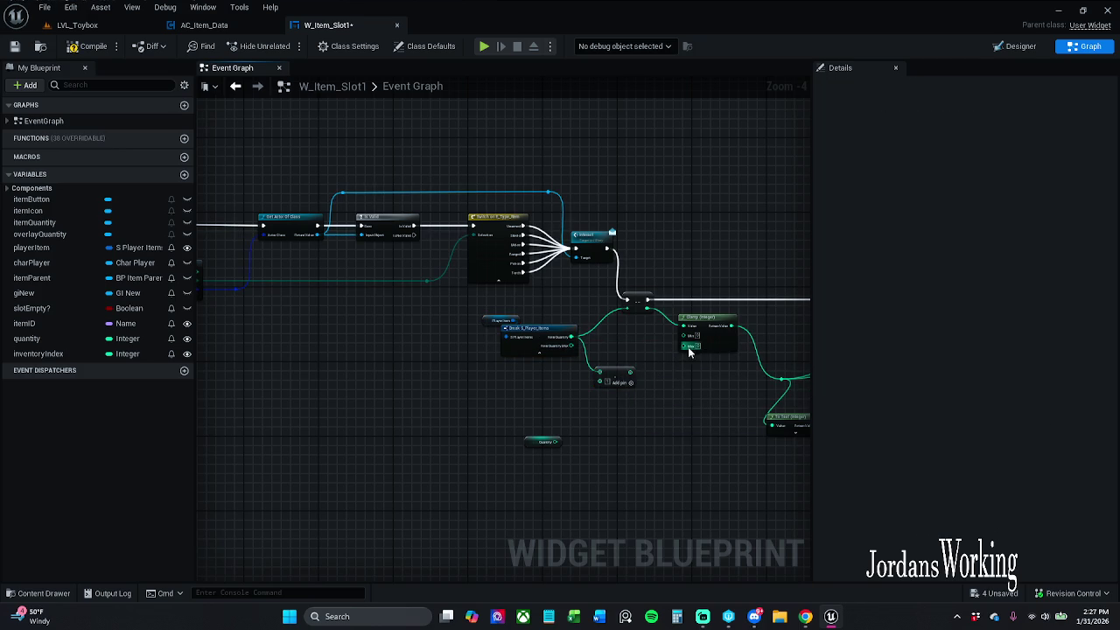
{"action": "scroll", "coordinate": [695, 345], "scroll_direction": "up", "scroll_amount": 3}
{"action": "type", "text": "10"}
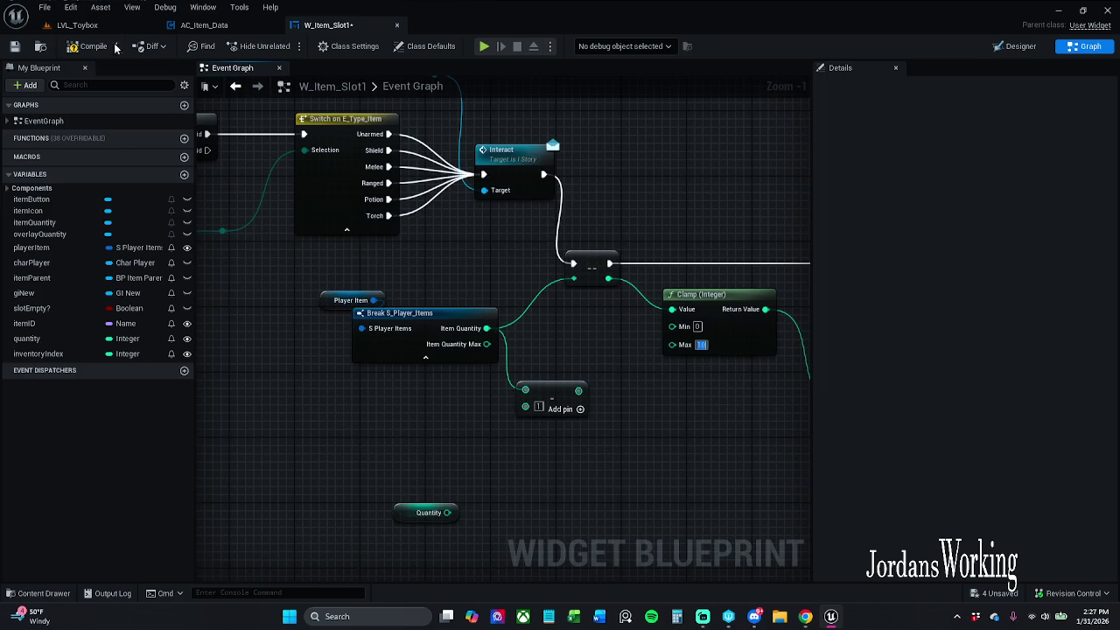
{"action": "left_click", "coordinate": [698, 327]}
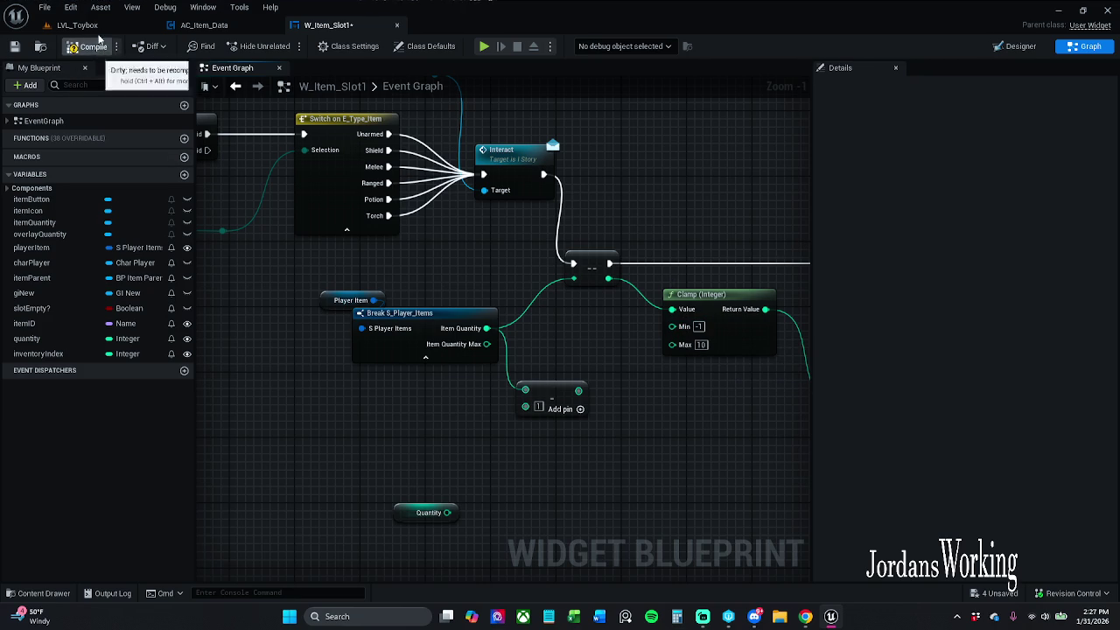
Play LVL_Toybox and open the inventory to test the clamp
{"action": "left_click", "coordinate": [76, 25]}
{"action": "left_click", "coordinate": [284, 46]}
{"action": "key", "text": "i"}
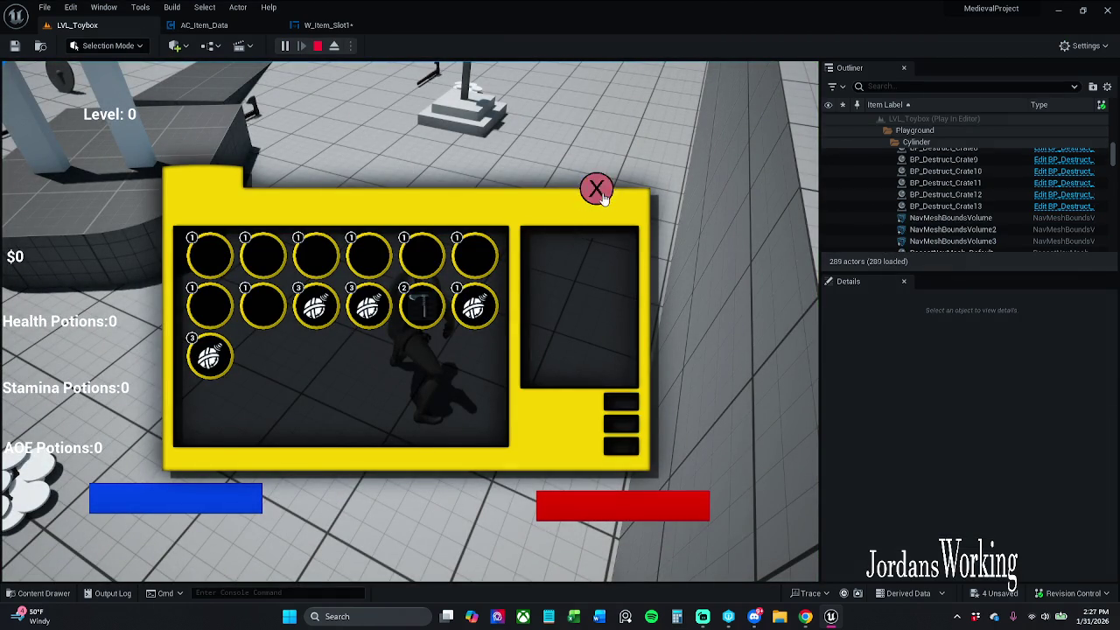
Stop the play test, set the Clamp minimum to -2 in W_Item_Slot1, and save
{"action": "left_click", "coordinate": [598, 190]}
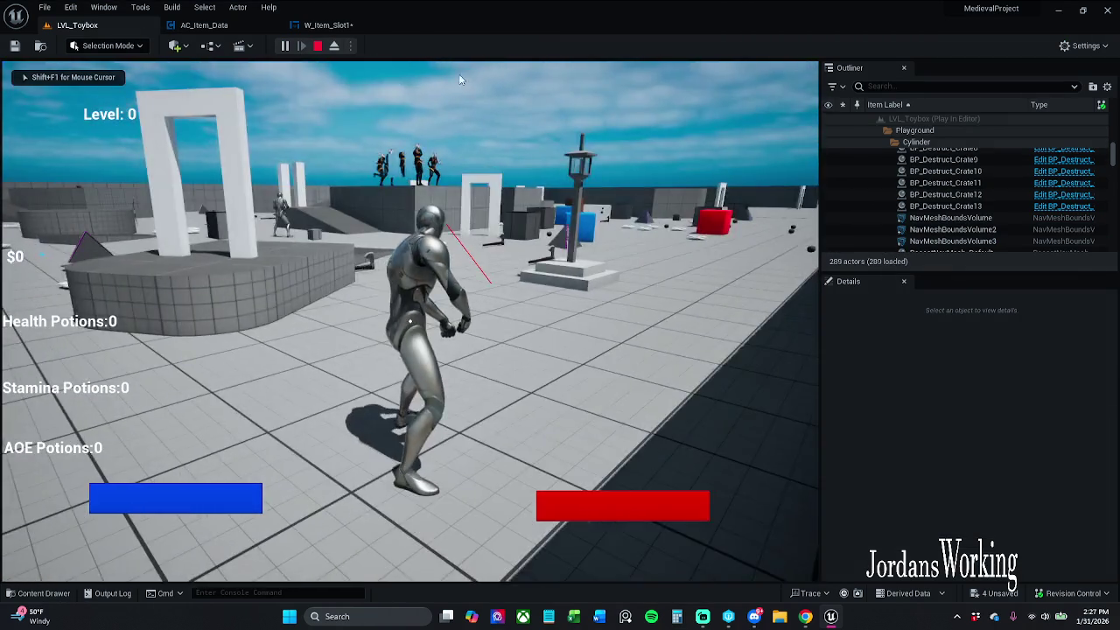
{"action": "key", "text": "Escape"}
{"action": "left_click", "coordinate": [328, 25]}
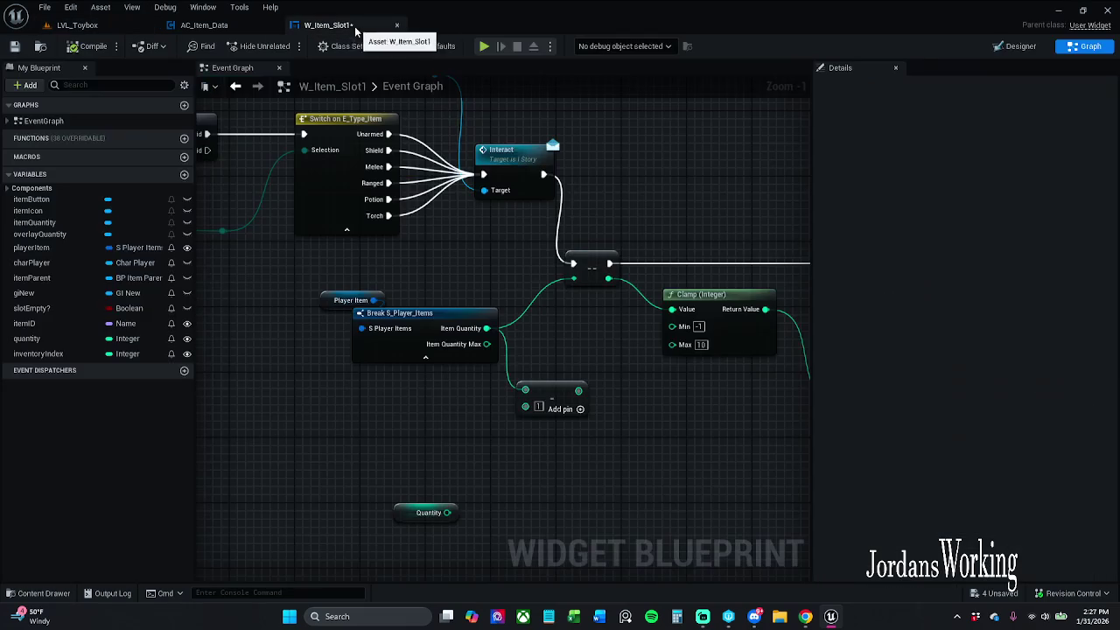
{"action": "left_click", "coordinate": [698, 327]}
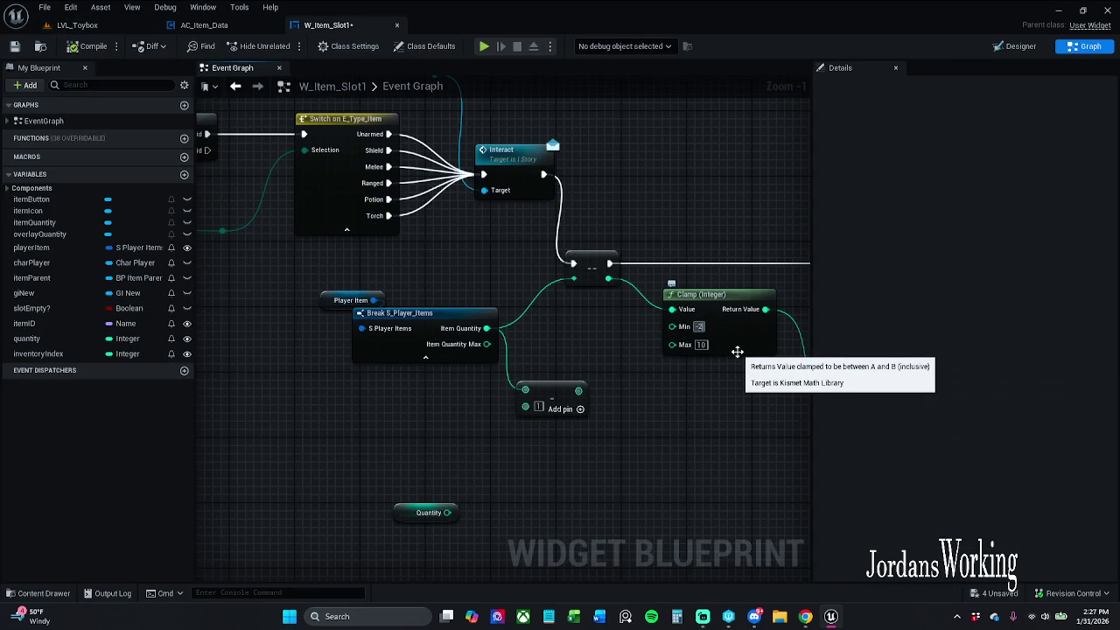
{"action": "key", "text": "Return"}
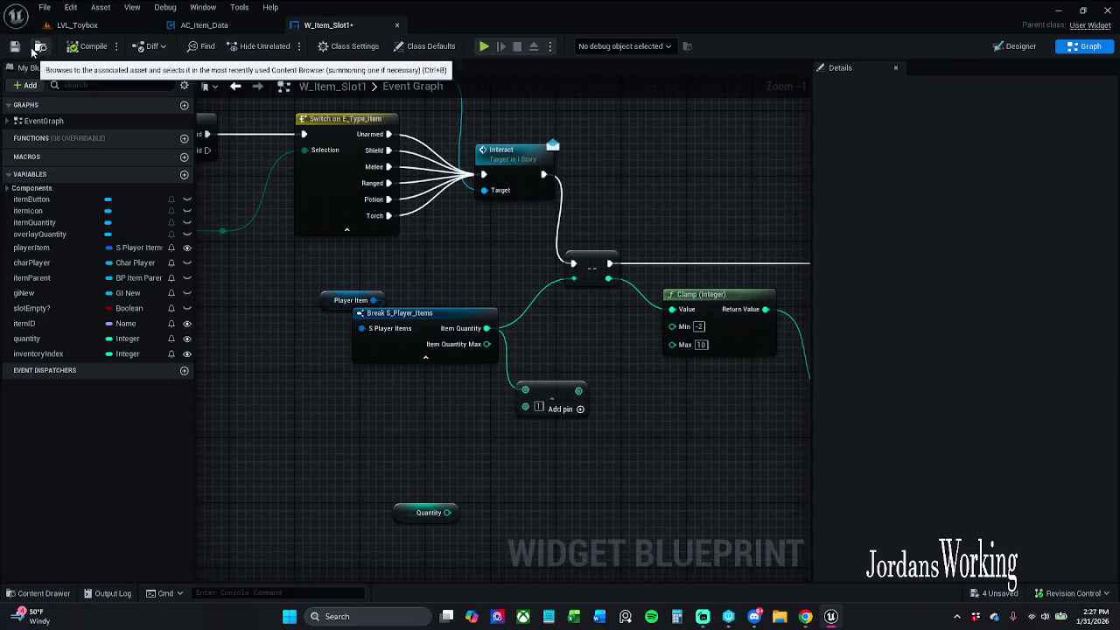
{"action": "left_click", "coordinate": [29, 45]}
Play LVL_Toybox and open and close the inventory to check the slot counts
{"action": "left_click", "coordinate": [77, 24]}
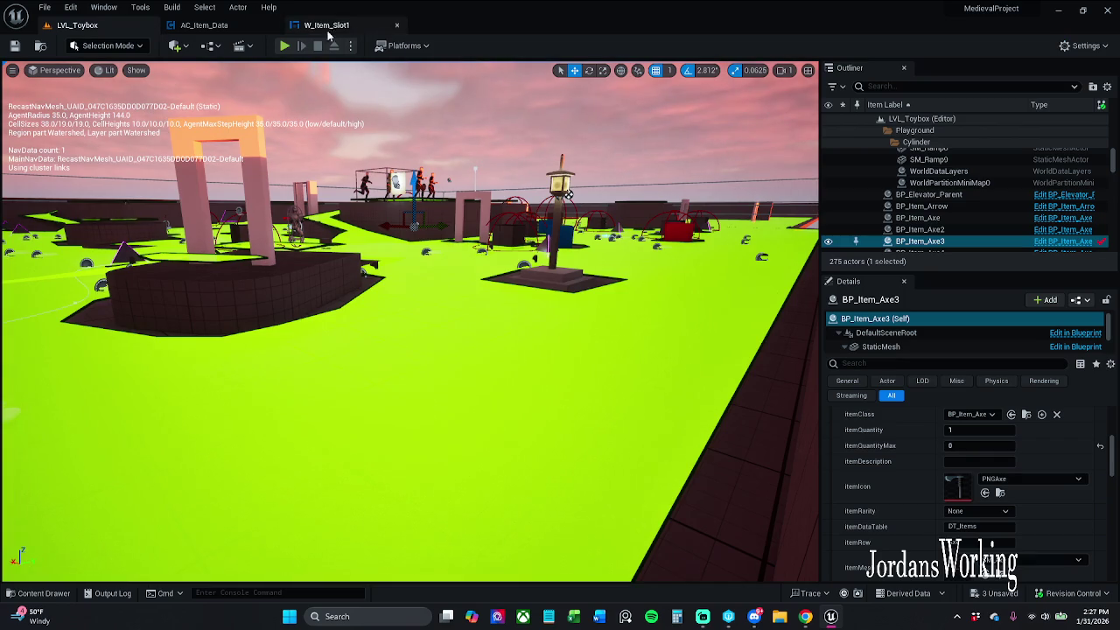
{"action": "left_click", "coordinate": [281, 48]}
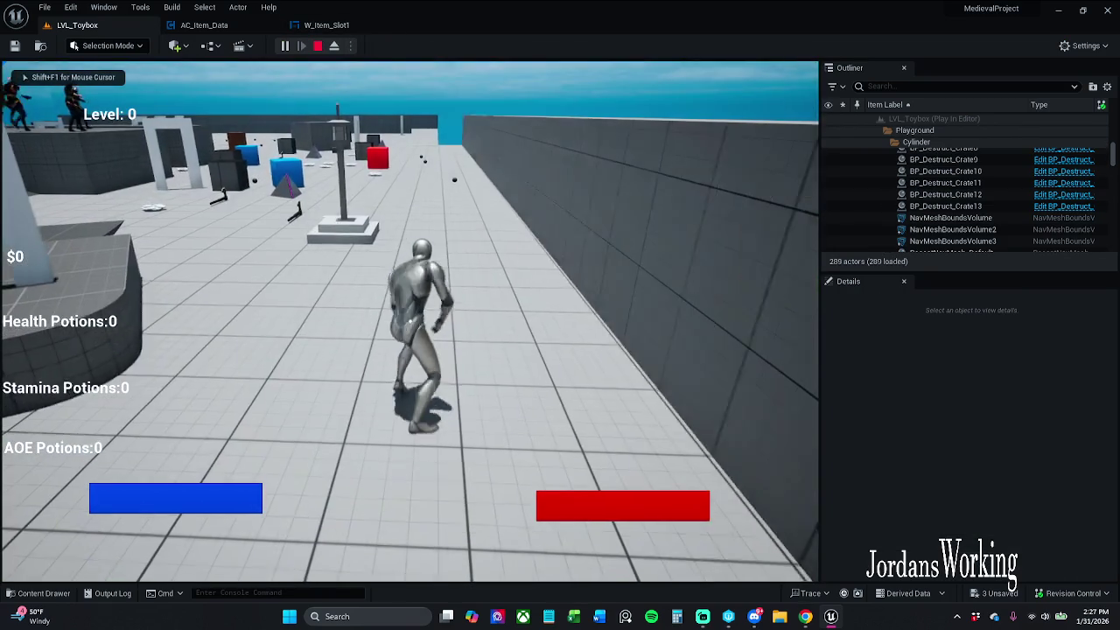
{"action": "key", "text": "i"}
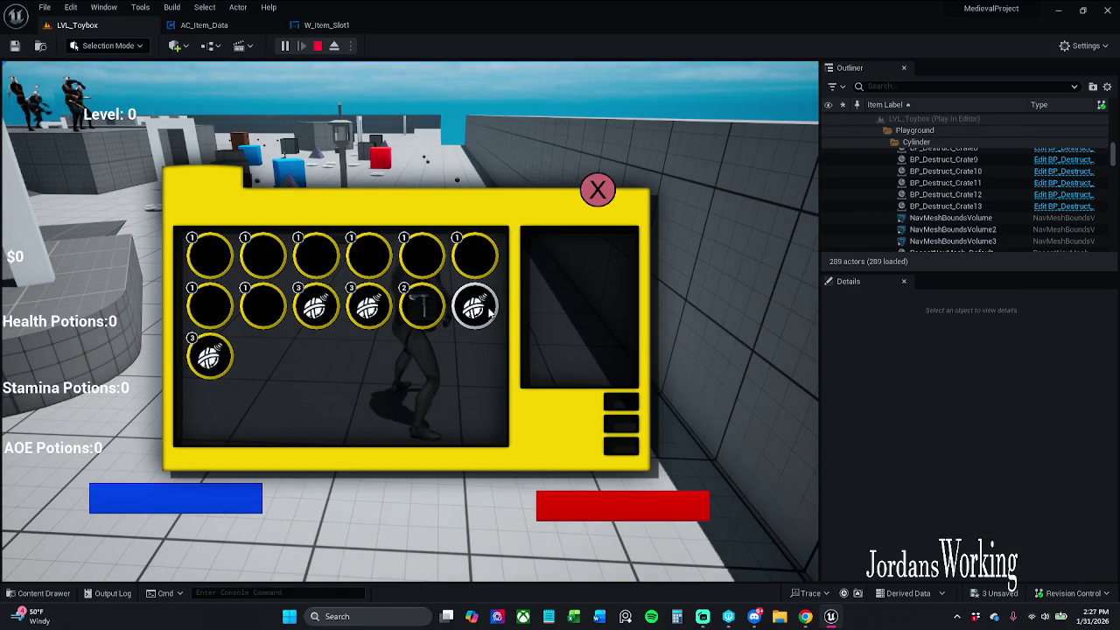
{"action": "left_click", "coordinate": [598, 189]}
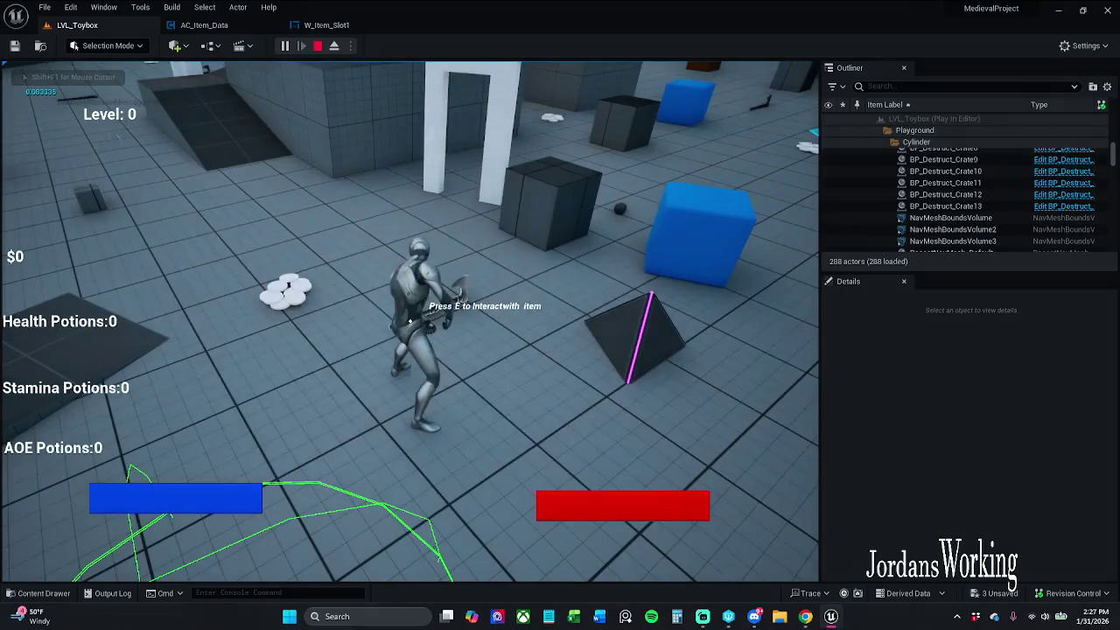
{"action": "key", "text": "i"}
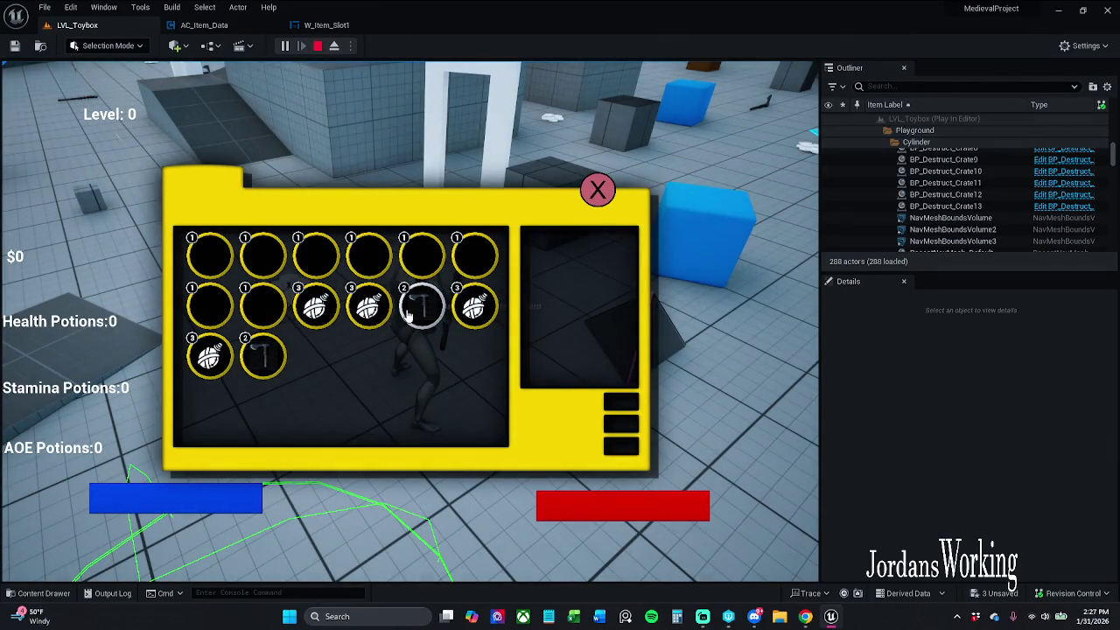
{"action": "key", "text": "Escape"}
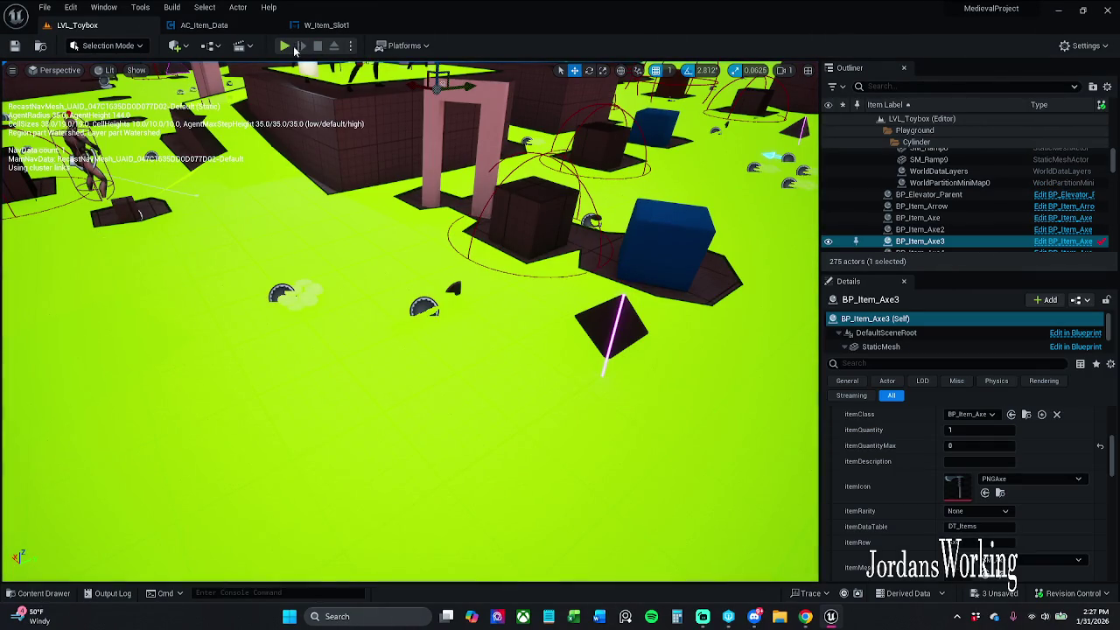
Play again and walk toward the axe to test pickup, then check AC_Item_Data before returning to W_Item_Slot1
{"action": "left_click", "coordinate": [285, 46]}
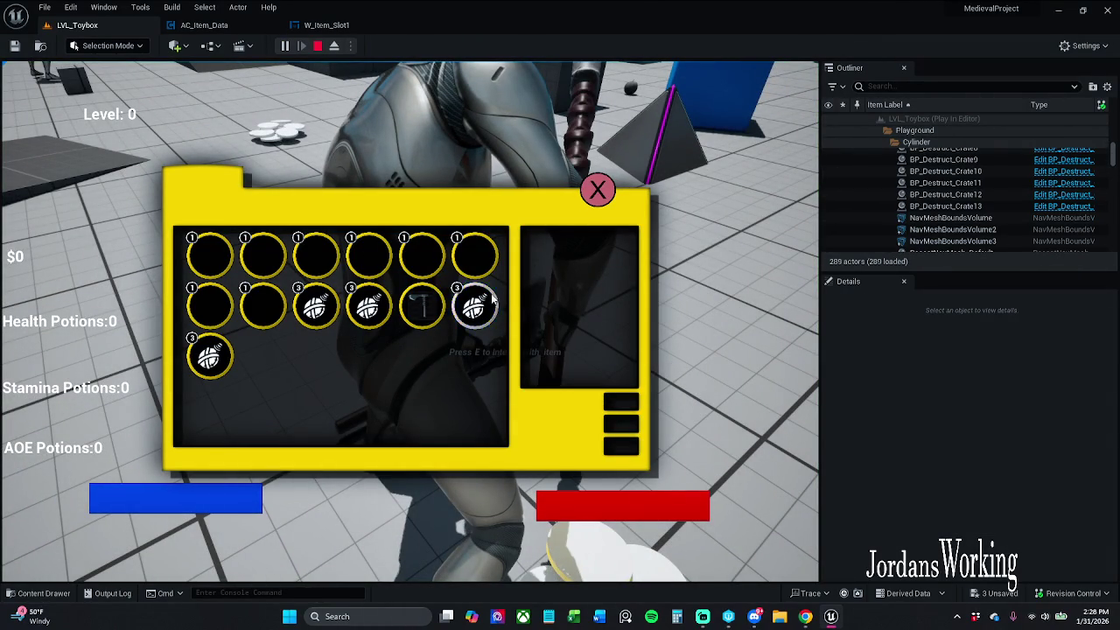
{"action": "left_click", "coordinate": [607, 196]}
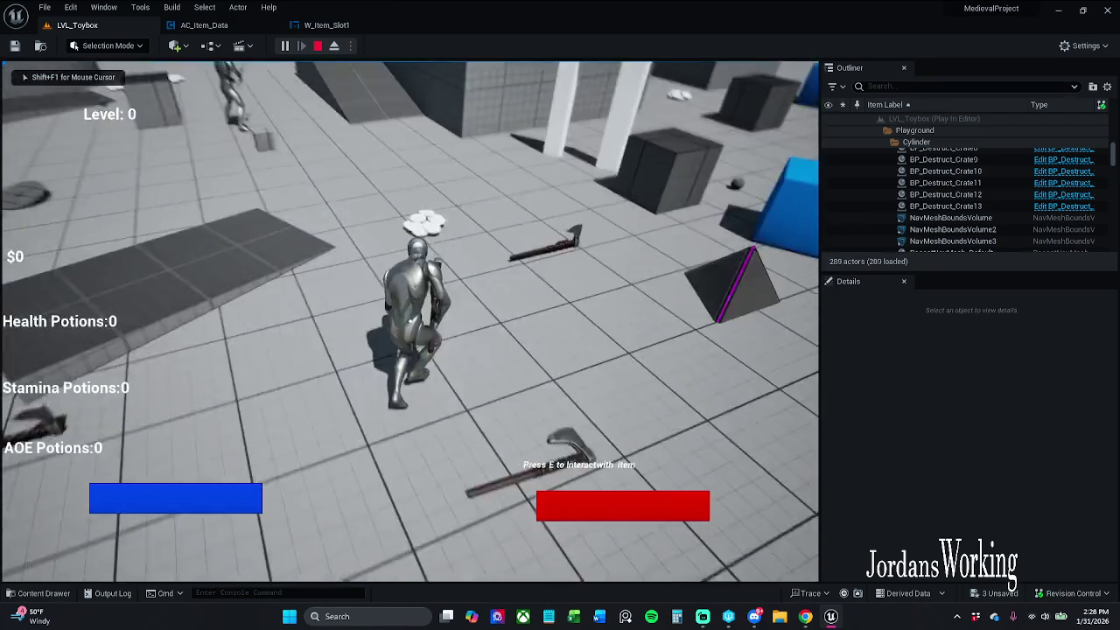
{"action": "key", "text": "w"}
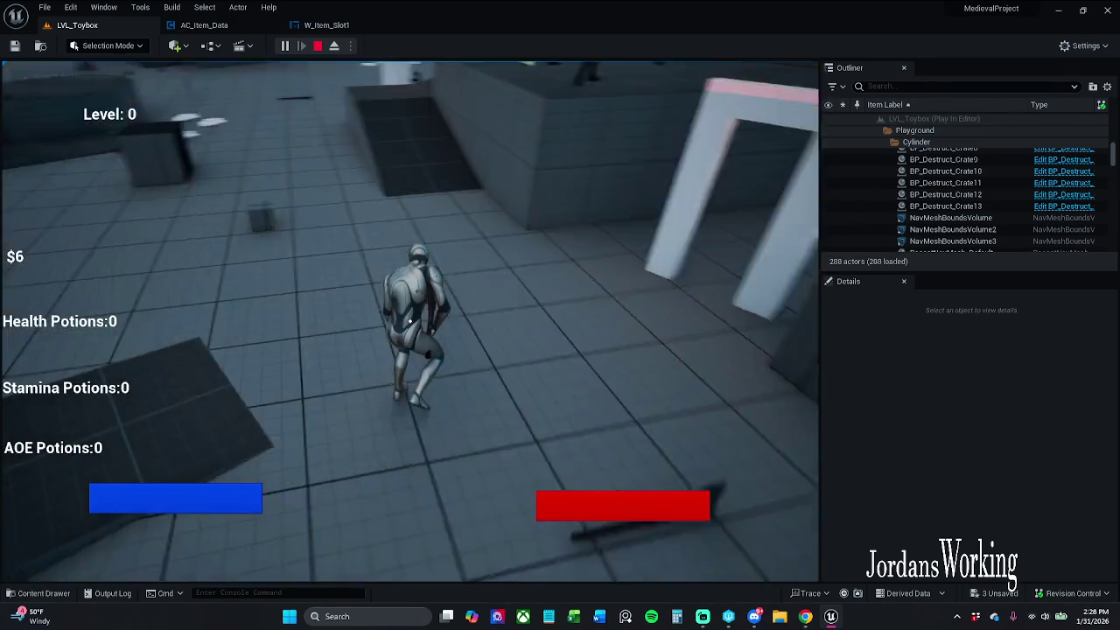
{"action": "key", "text": "w"}
{"action": "key", "text": "w"}
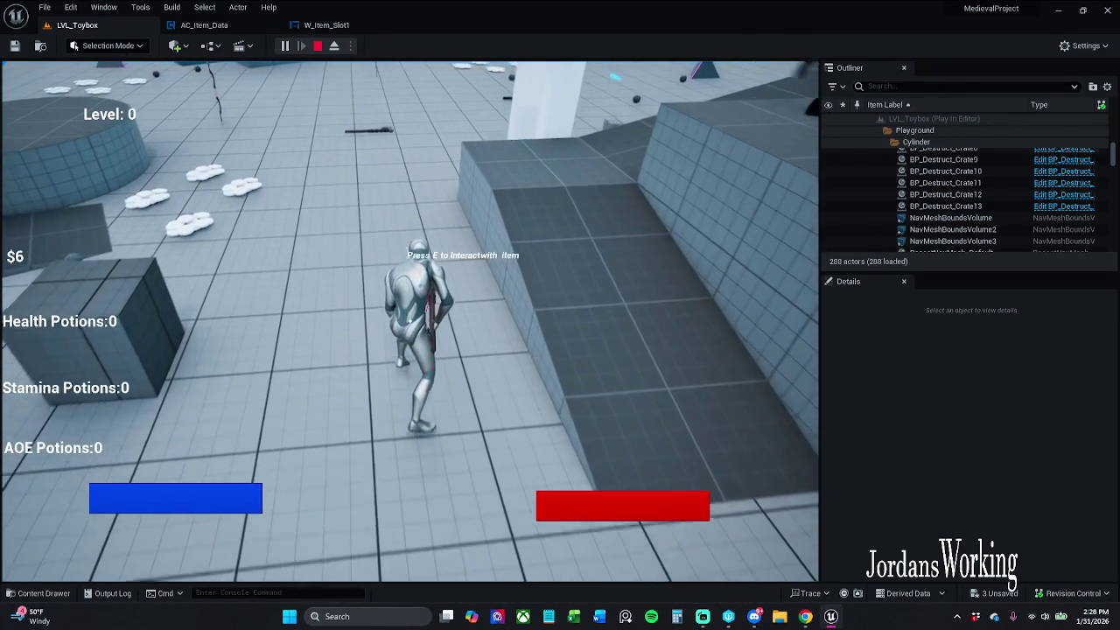
{"action": "key", "text": "w"}
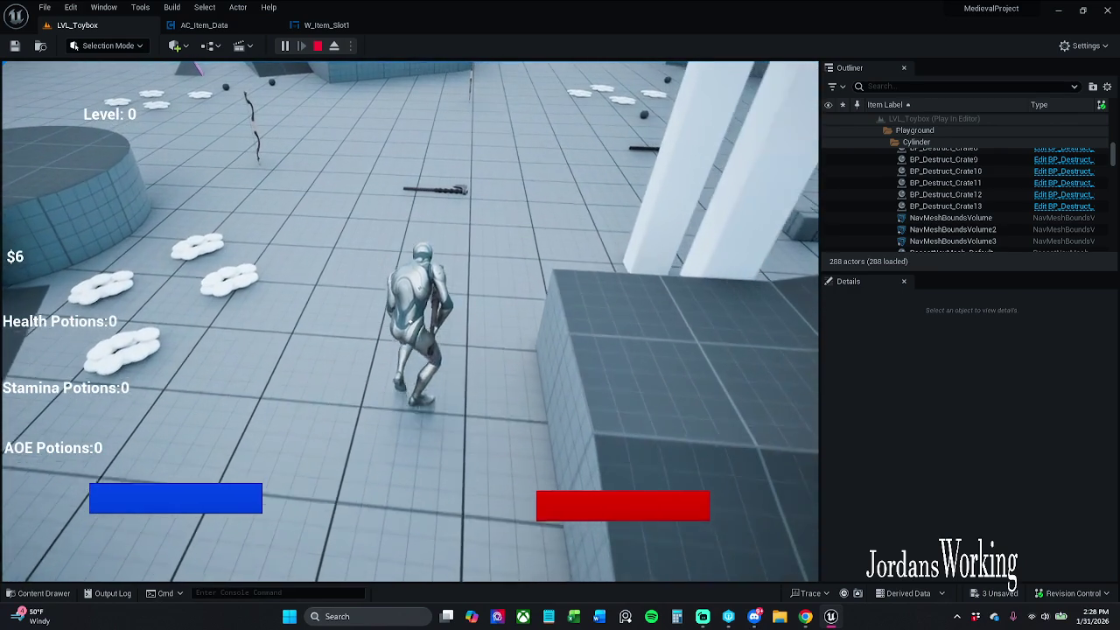
{"action": "key", "text": "Escape"}
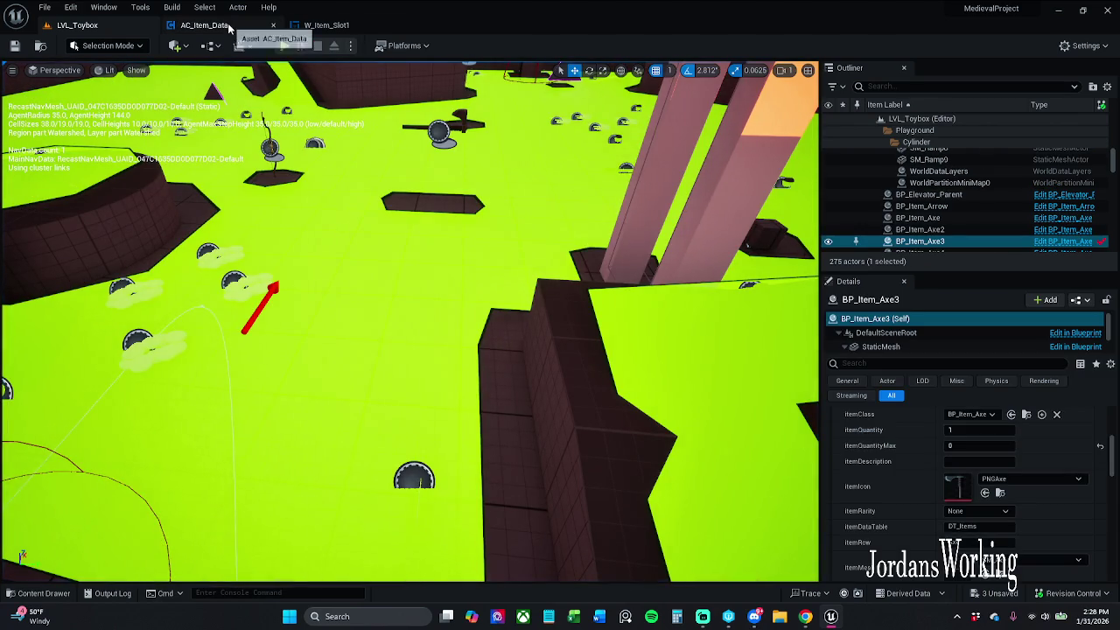
{"action": "left_click", "coordinate": [219, 26]}
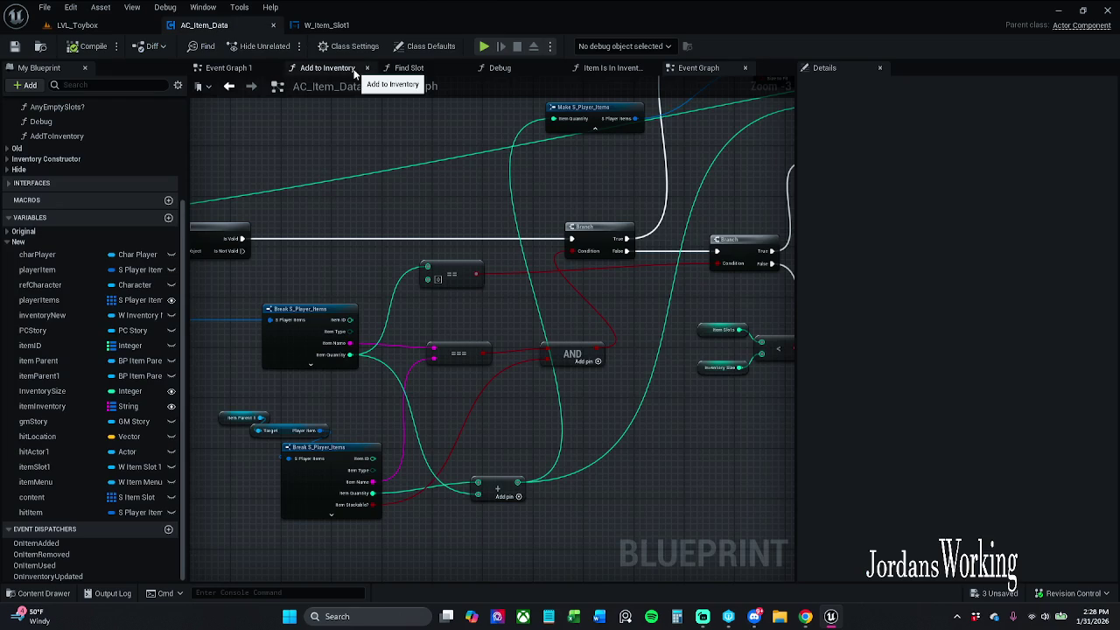
{"action": "left_click", "coordinate": [331, 25]}
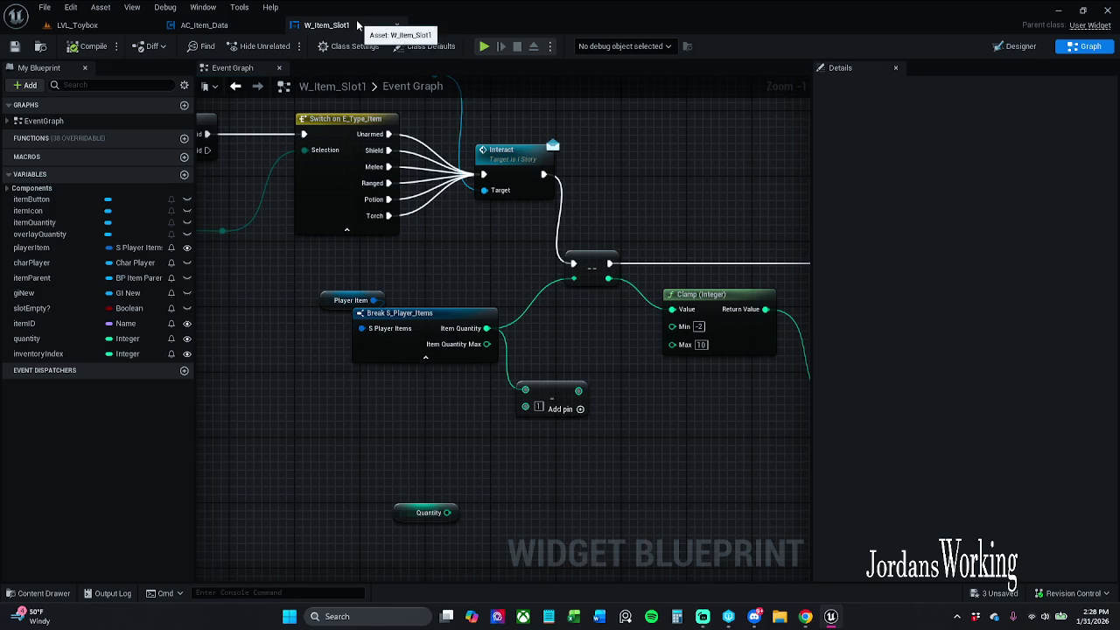
Delete the unused subtract node
{"action": "scroll", "coordinate": [504, 230], "scroll_direction": "down", "scroll_amount": 1}
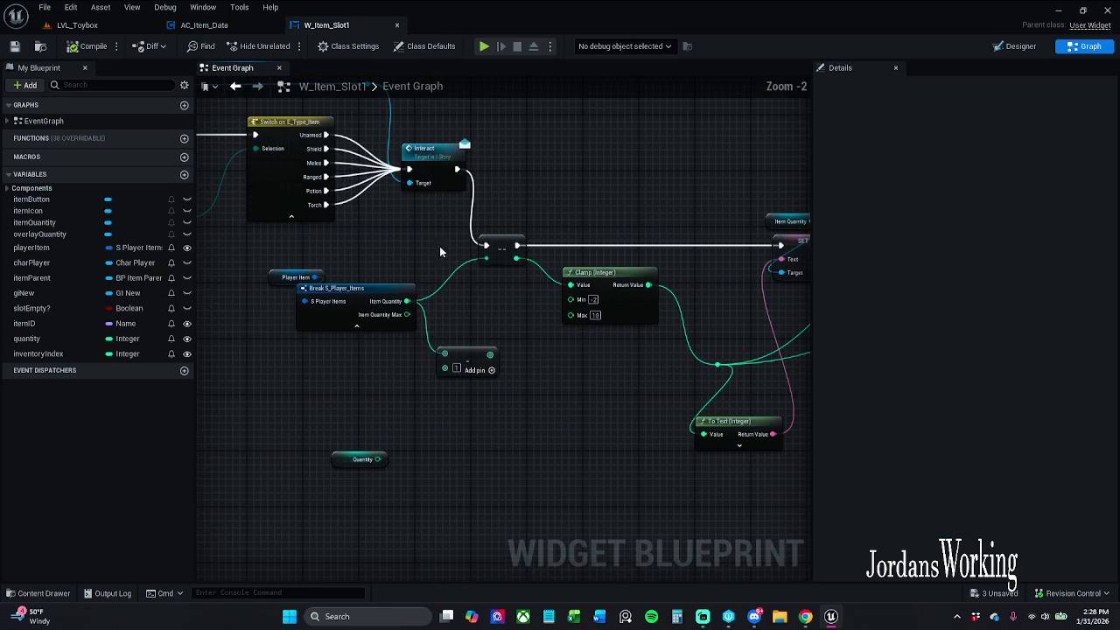
{"action": "left_click", "coordinate": [468, 361]}
{"action": "key", "text": "Delete"}
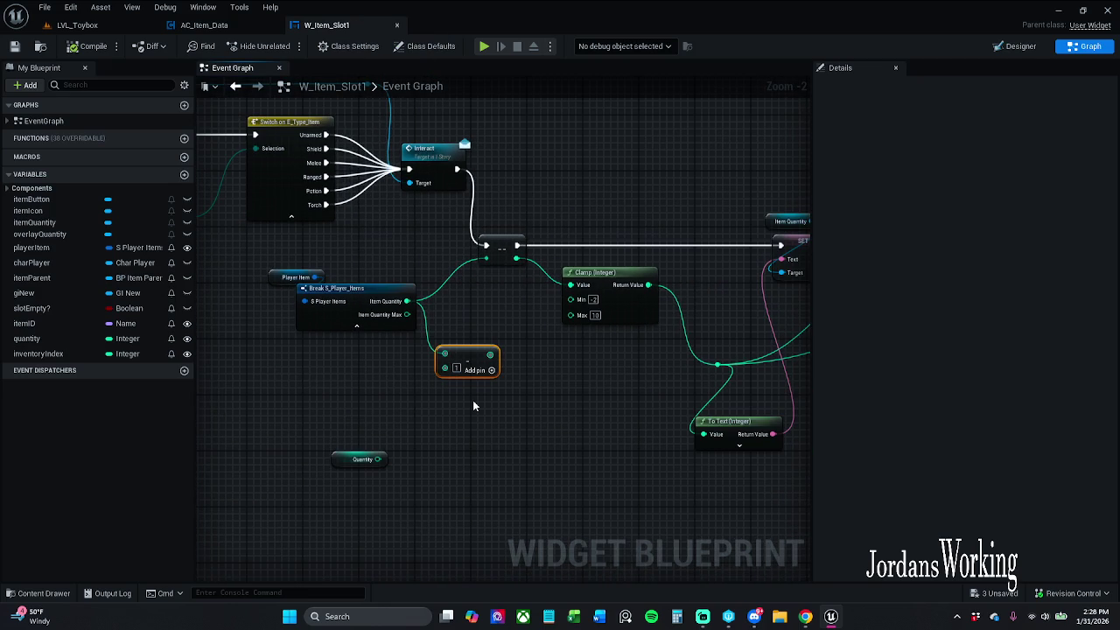
Rearrange the Player Item, Break, reroute and To Text nodes, and wrap the Clamp node in a comment box
{"action": "mouse_move", "coordinate": [286, 262]}
{"action": "left_mouse_down"}
{"action": "mouse_move", "coordinate": [340, 303]}
{"action": "mouse_move", "coordinate": [367, 298]}
{"action": "left_mouse_up"}
{"action": "left_click", "coordinate": [618, 312]}
{"action": "mouse_move", "coordinate": [606, 380]}
{"action": "left_mouse_down"}
{"action": "mouse_move", "coordinate": [520, 389]}
{"action": "mouse_move", "coordinate": [474, 359]}
{"action": "left_mouse_up"}
{"action": "mouse_move", "coordinate": [566, 344]}
{"action": "left_mouse_down"}
{"action": "mouse_move", "coordinate": [395, 342]}
{"action": "mouse_move", "coordinate": [376, 354]}
{"action": "mouse_move", "coordinate": [348, 427]}
{"action": "mouse_move", "coordinate": [386, 394]}
{"action": "mouse_move", "coordinate": [377, 376]}
{"action": "mouse_move", "coordinate": [512, 356]}
{"action": "mouse_move", "coordinate": [559, 323]}
{"action": "left_mouse_up"}
{"action": "left_click", "coordinate": [384, 344]}
{"action": "scroll", "coordinate": [559, 323], "scroll_direction": "down", "scroll_amount": 1}
{"action": "left_click", "coordinate": [463, 262]}
{"action": "type", "text": "c"}
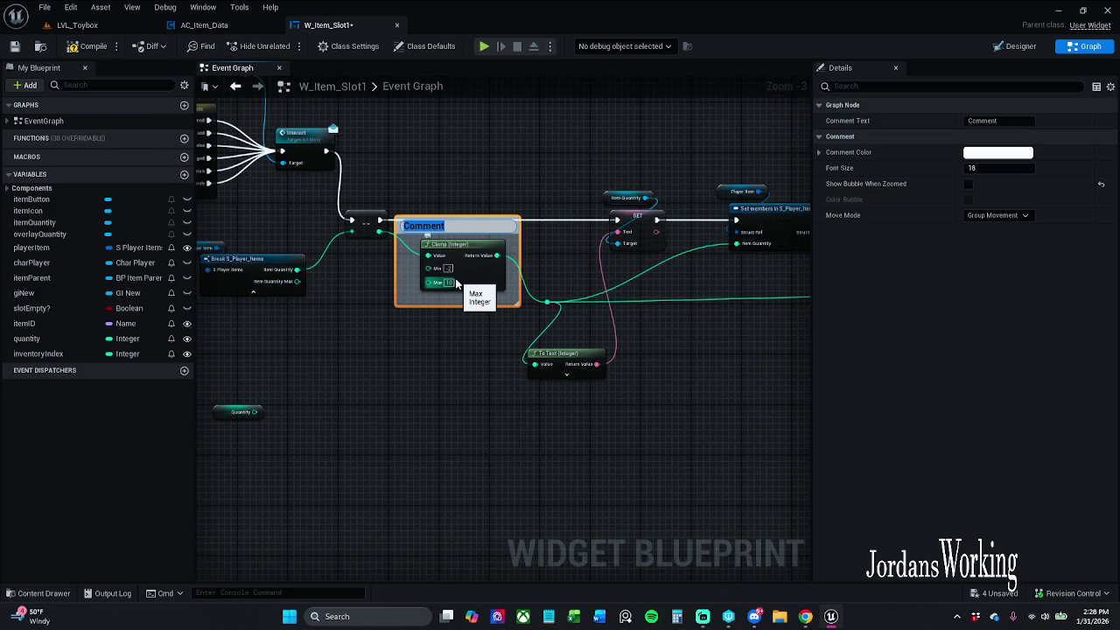
{"action": "type", "text": "W"}
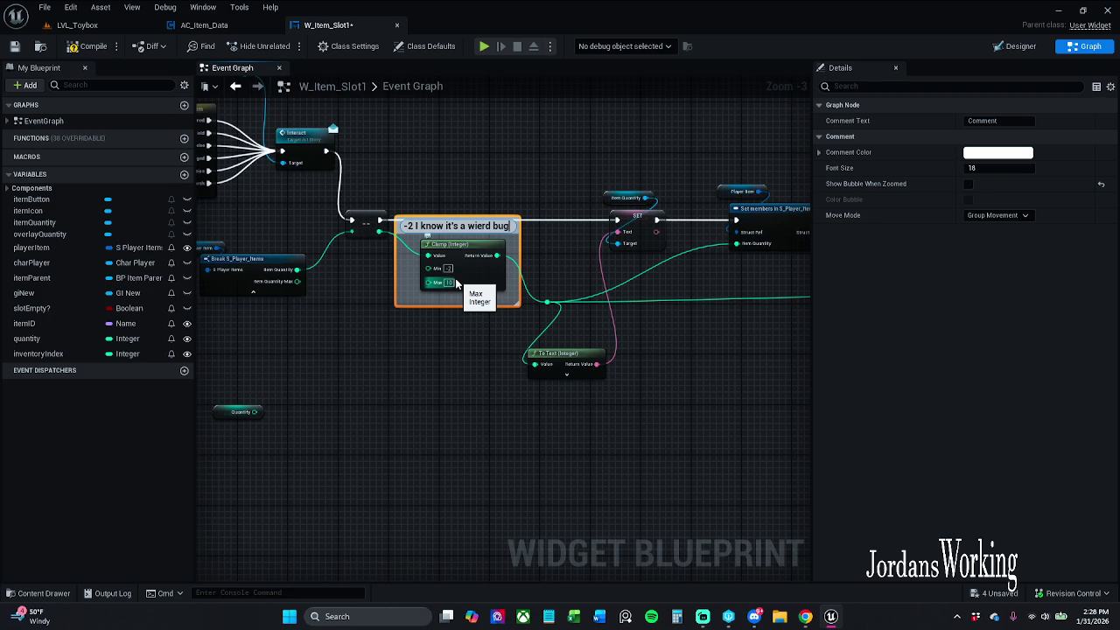
Correct the comment title so it reads "-2 I know it's a weird bug"
{"action": "key", "text": "BackSpace"}
{"action": "key", "text": "BackSpace"}
{"action": "type", "text": "ei"}
{"action": "key", "text": "Return"}
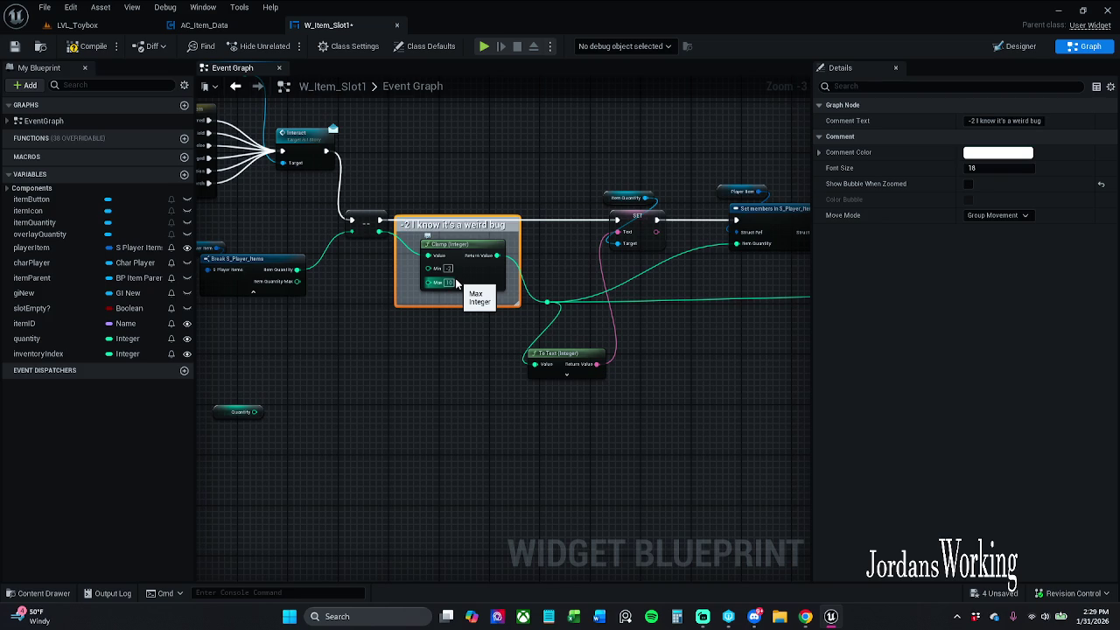
Give the comment a dark grey colour by setting its brightness V to 0.123
{"action": "left_click", "coordinate": [1001, 153]}
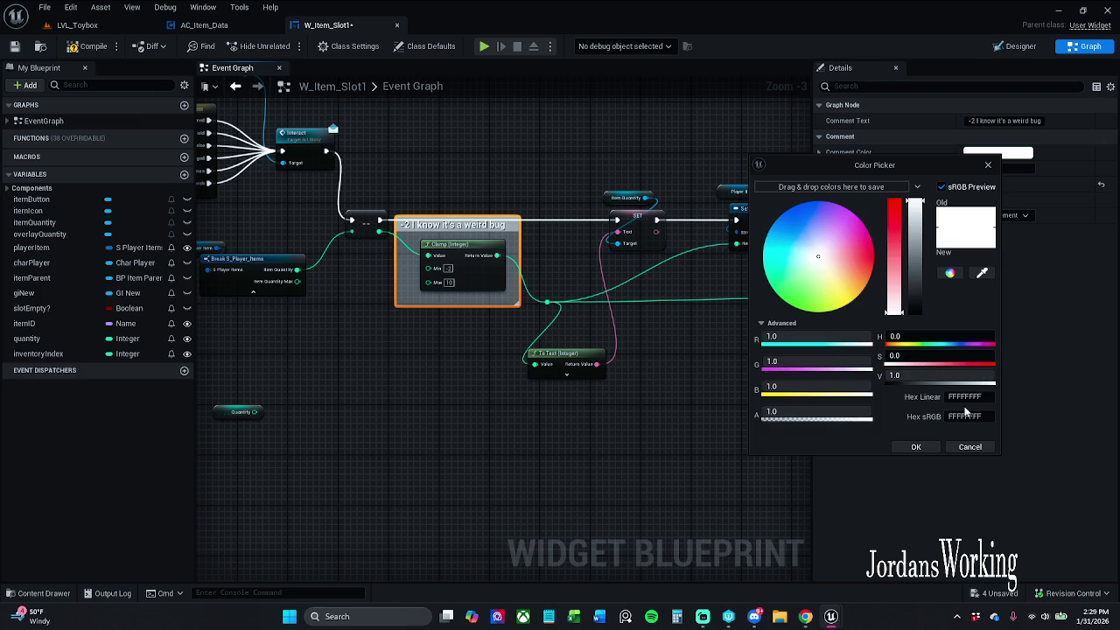
{"action": "left_click", "coordinate": [935, 376]}
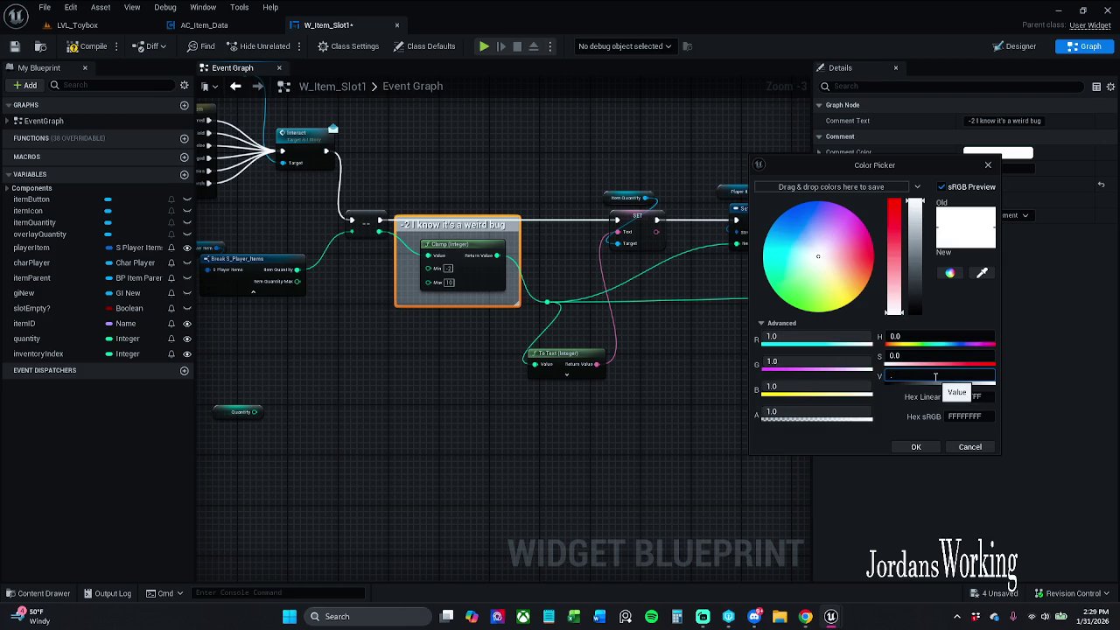
{"action": "type", "text": "123"}
{"action": "type", "text": "0.123"}
{"action": "key", "text": "Return"}
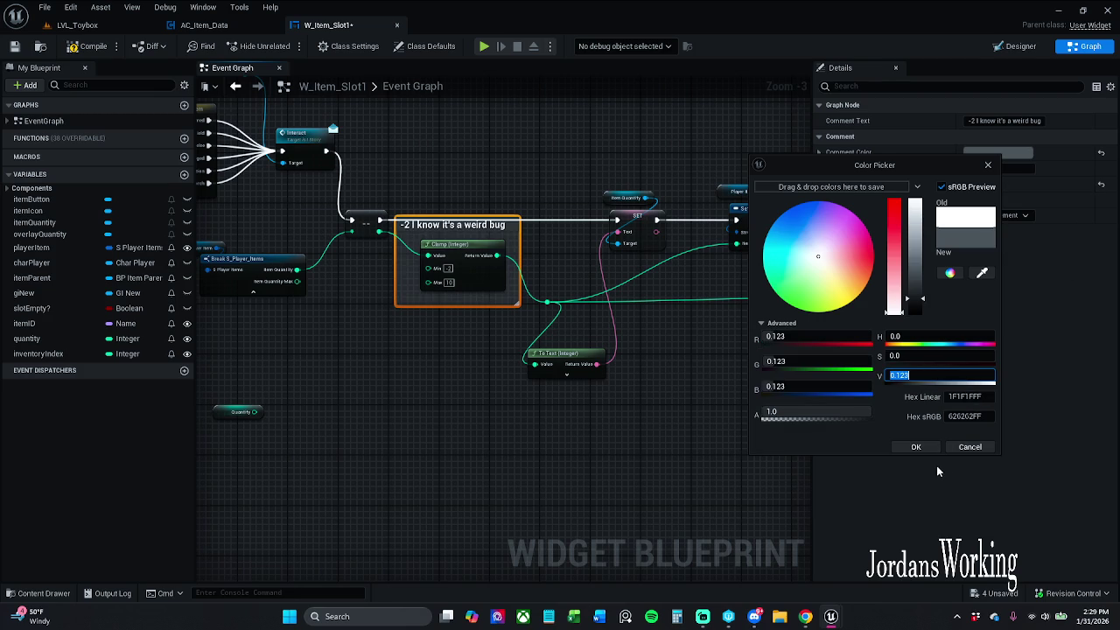
{"action": "left_click", "coordinate": [915, 446]}
Tidy the layout by shifting the comment and its downstream nodes, then reselect the comment
{"action": "left_click", "coordinate": [703, 422]}
{"action": "scroll", "coordinate": [584, 372], "scroll_direction": "down", "scroll_amount": 1}
{"action": "mouse_move", "coordinate": [437, 200]}
{"action": "left_mouse_down"}
{"action": "mouse_move", "coordinate": [450, 250]}
{"action": "mouse_move", "coordinate": [781, 402]}
{"action": "left_mouse_up"}
{"action": "mouse_move", "coordinate": [451, 267]}
{"action": "left_mouse_down"}
{"action": "mouse_move", "coordinate": [579, 273]}
{"action": "mouse_move", "coordinate": [591, 259]}
{"action": "left_mouse_up"}
{"action": "mouse_move", "coordinate": [544, 221]}
{"action": "left_mouse_down"}
{"action": "mouse_move", "coordinate": [692, 358]}
{"action": "mouse_move", "coordinate": [615, 351]}
{"action": "left_mouse_up"}
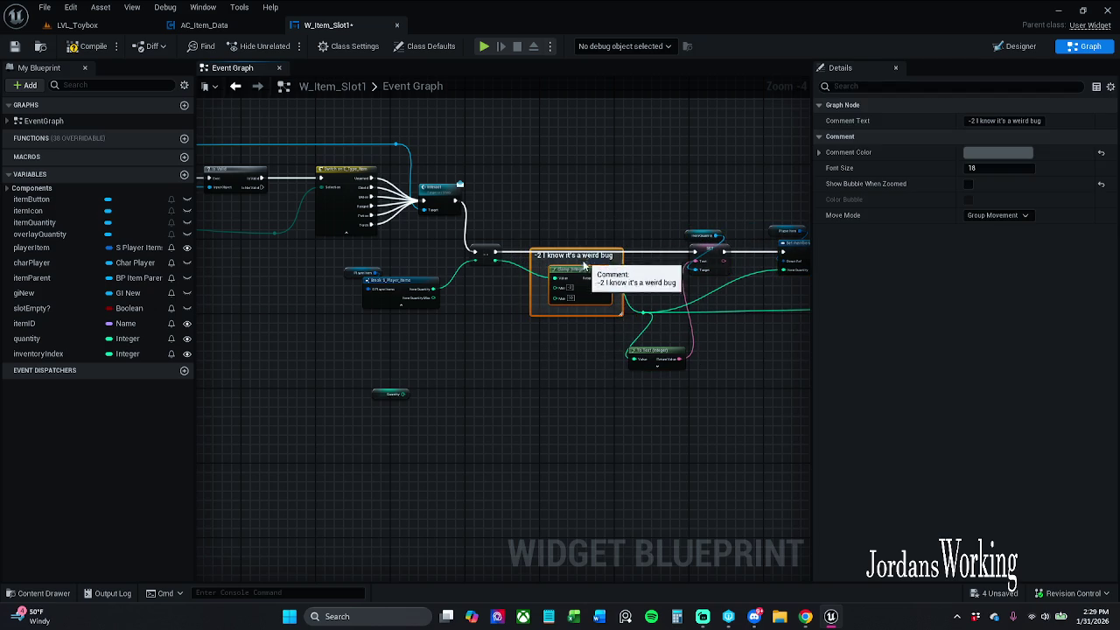
{"action": "left_click_drag", "start_coordinate": [584, 257], "coordinate": [560, 290]}
{"action": "left_click_drag", "start_coordinate": [670, 324], "coordinate": [625, 323]}
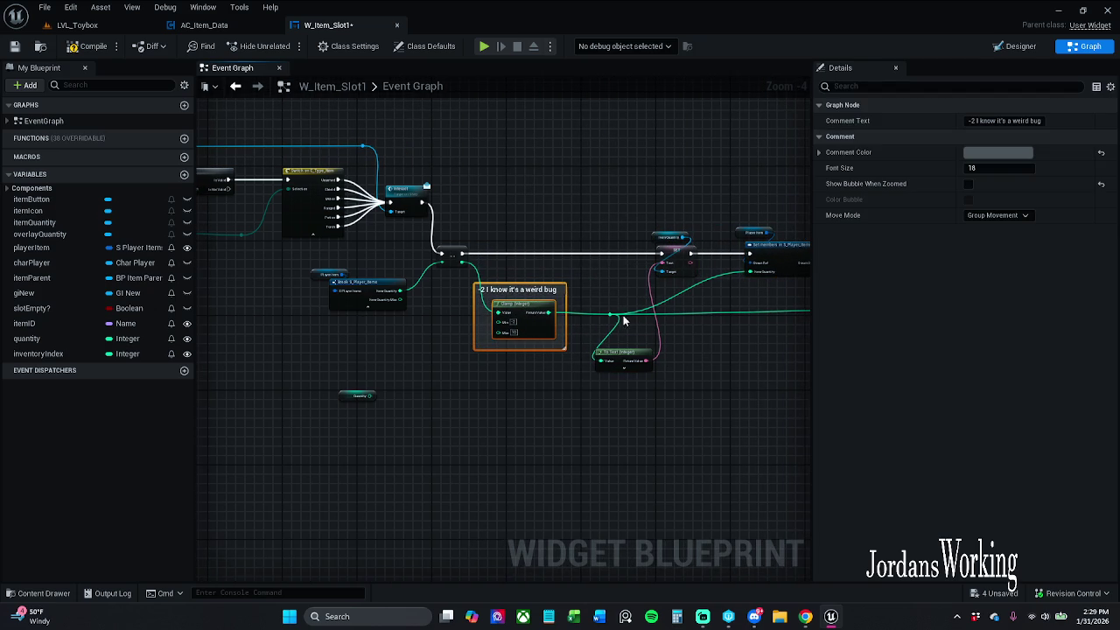
{"action": "left_click", "coordinate": [675, 355]}
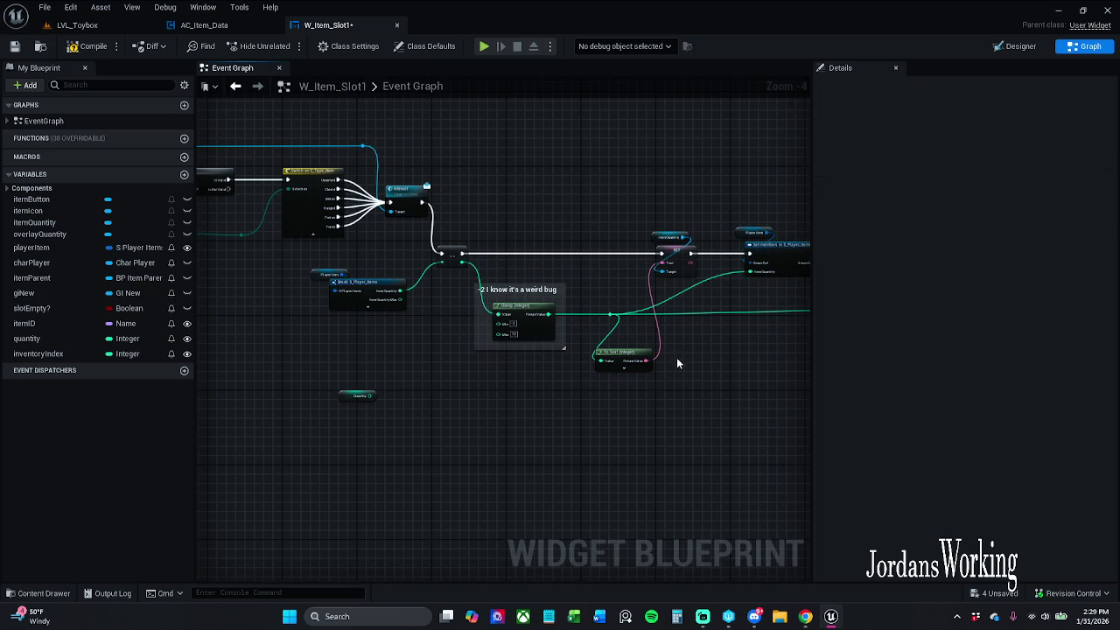
{"action": "scroll", "coordinate": [578, 324], "scroll_direction": "up", "scroll_amount": 2}
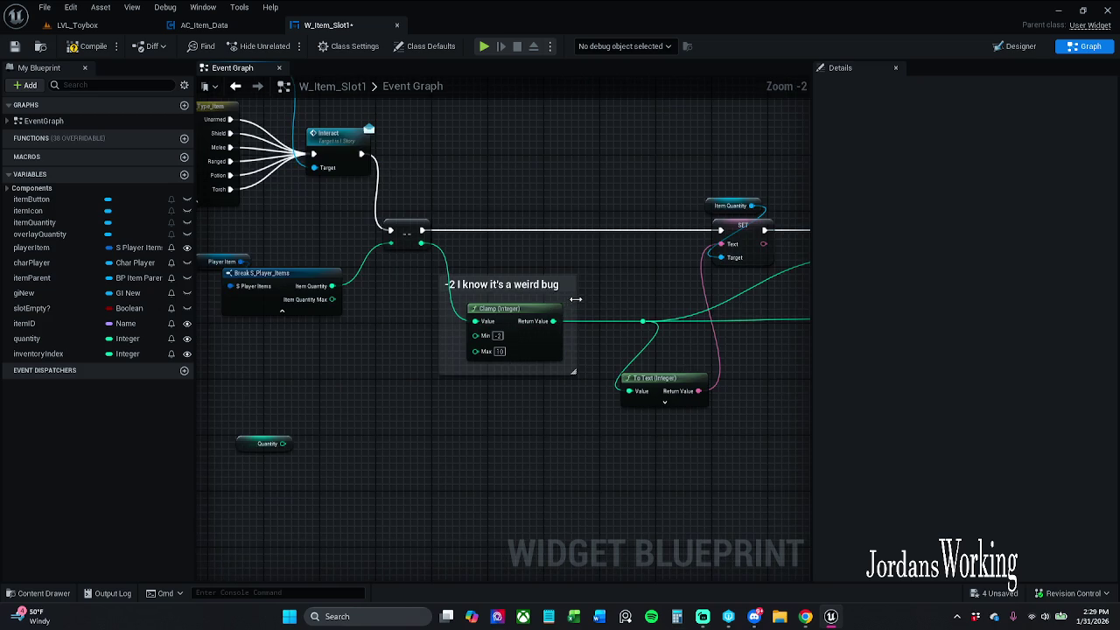
{"action": "left_click", "coordinate": [515, 285]}
Edit the comment text in Details so -2 is wrapped in quotes
{"action": "left_click", "coordinate": [962, 121]}
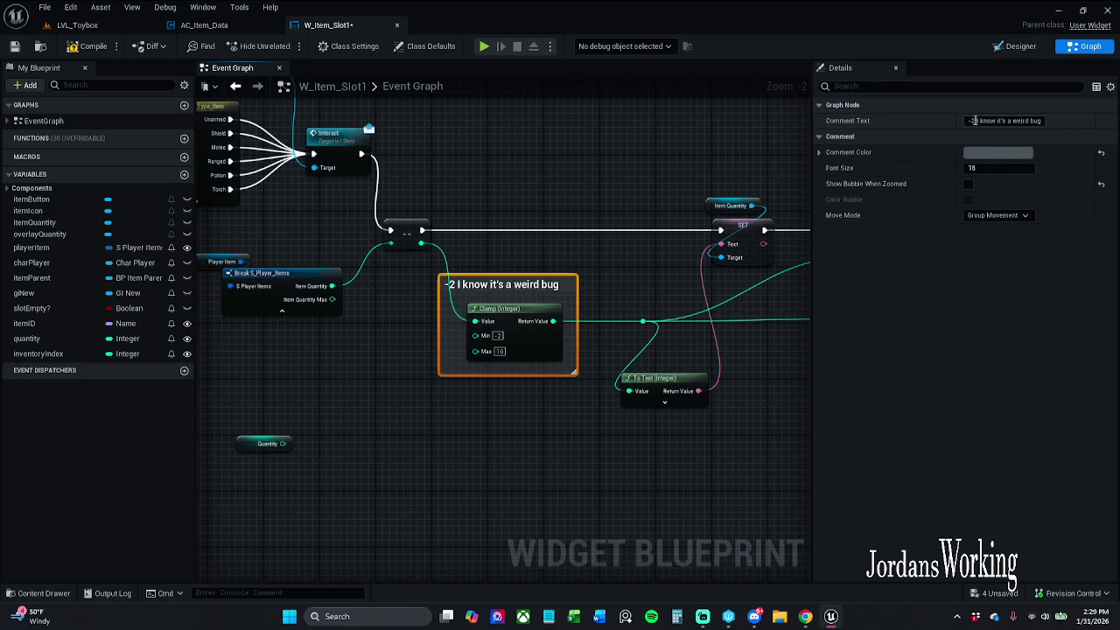
{"action": "left_click_drag", "start_coordinate": [973, 120], "coordinate": [922, 120]}
{"action": "key", "text": "BackSpace"}
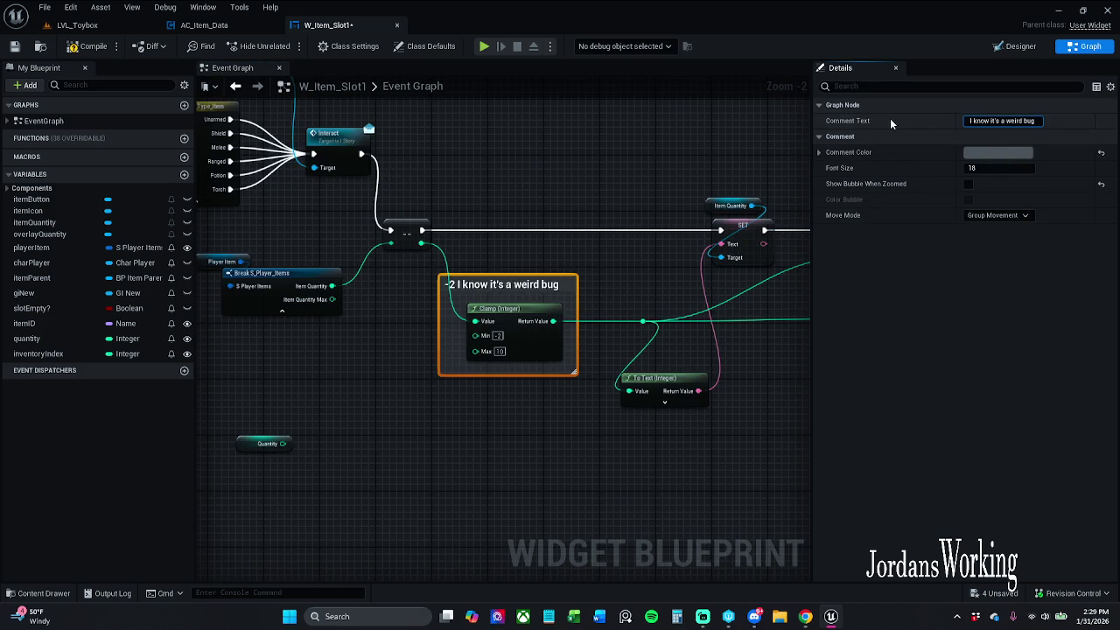
{"action": "type", "text": "-2 "}
{"action": "type", "text": "\""}
{"action": "key", "text": "Return"}
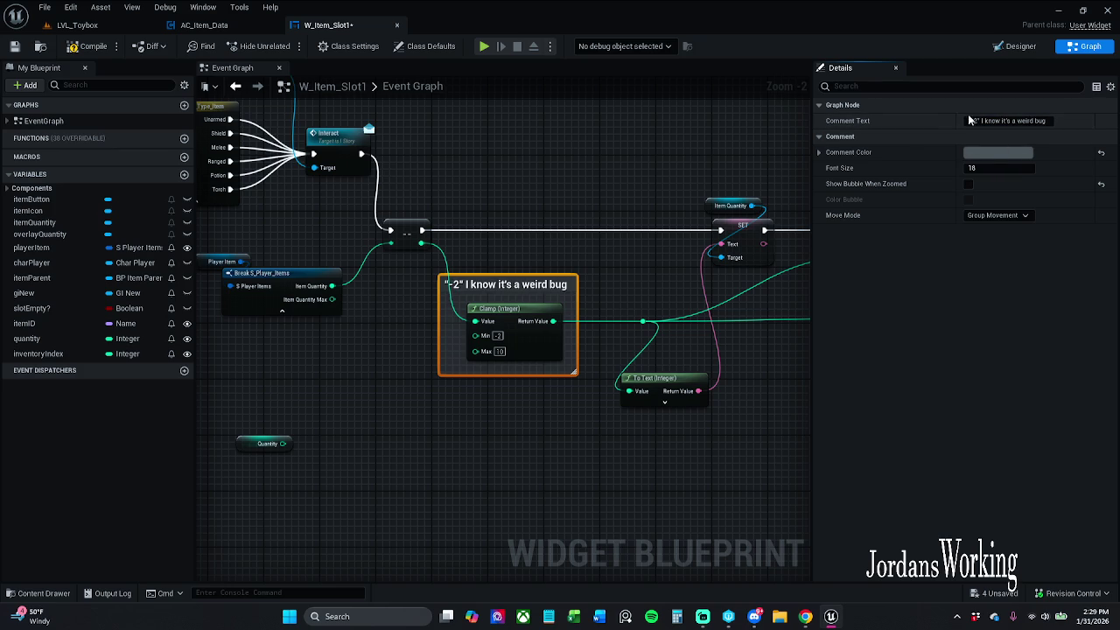
{"action": "left_click", "coordinate": [968, 122]}
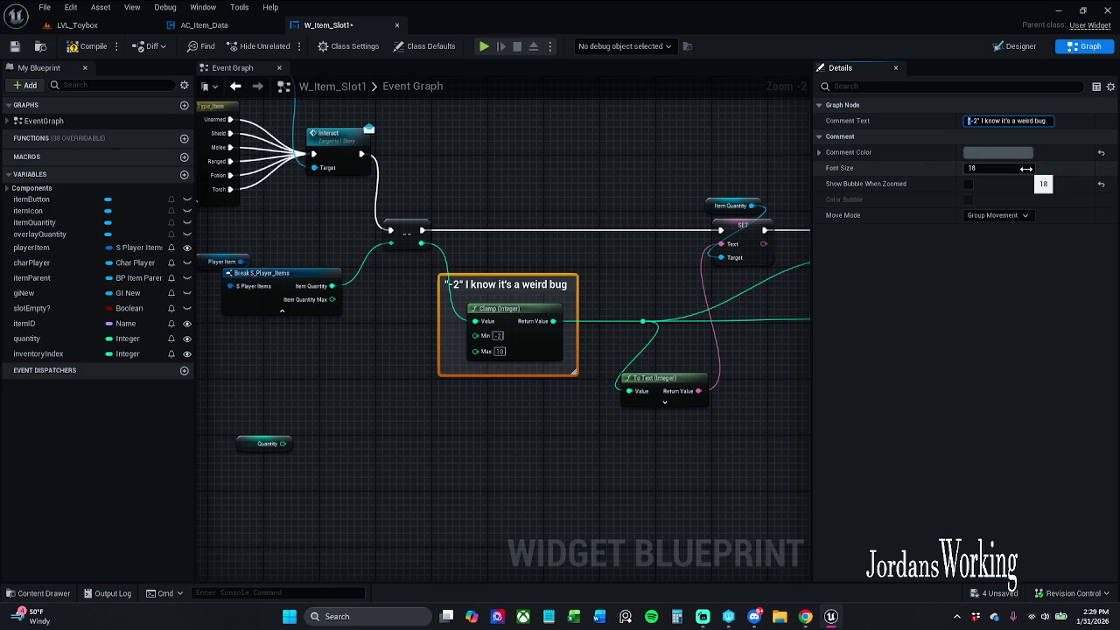
{"action": "key", "text": "Delete"}
{"action": "type", "text": "-"}
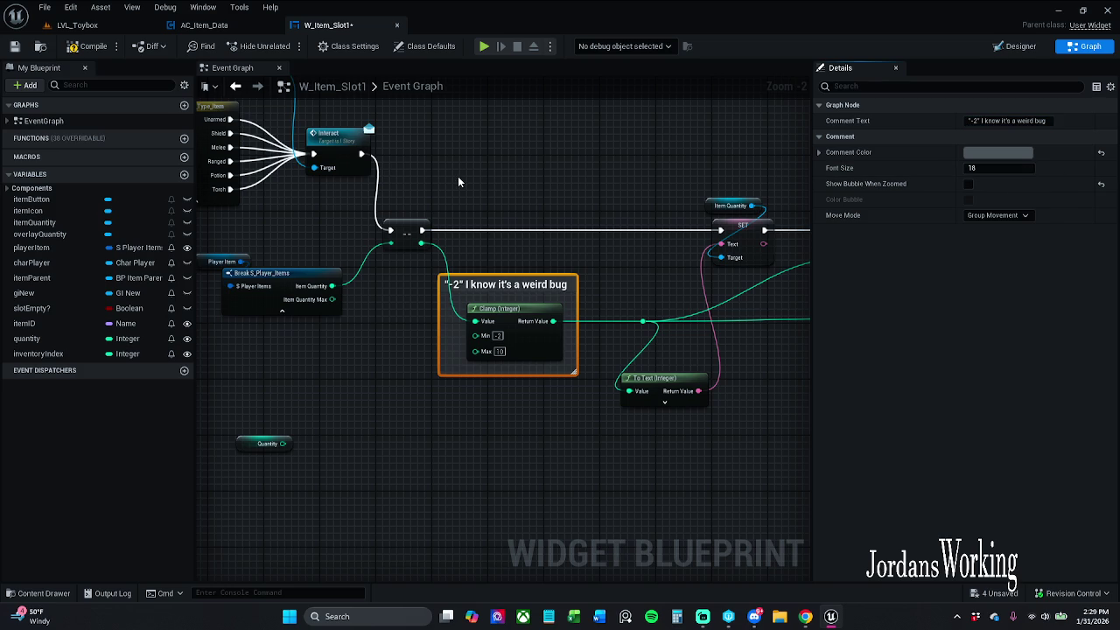
Move the comment, SET, Set members and To Text nodes slightly right, then save W_Item_Slot1
{"action": "left_click", "coordinate": [485, 165]}
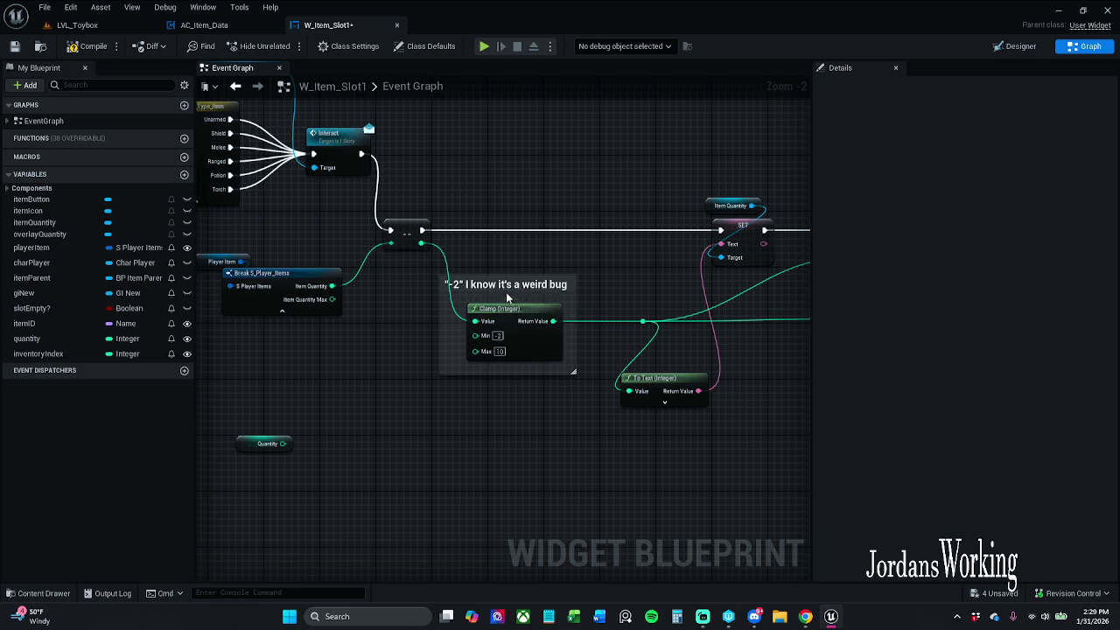
{"action": "left_click_drag", "start_coordinate": [507, 286], "coordinate": [542, 287]}
{"action": "left_click", "coordinate": [613, 259]}
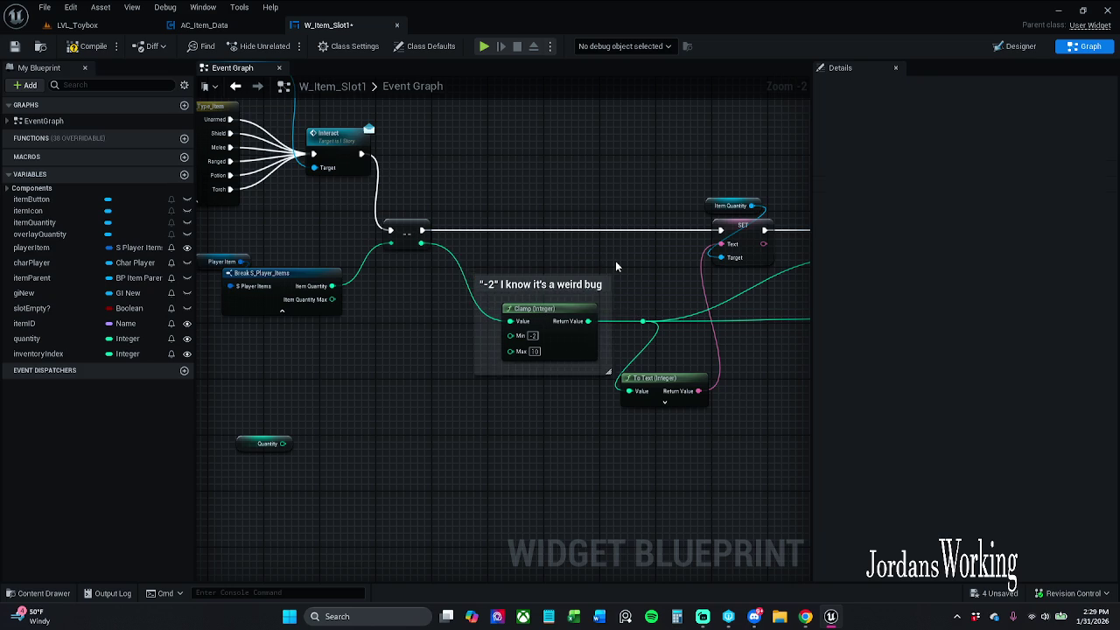
{"action": "mouse_move", "coordinate": [481, 160]}
{"action": "left_mouse_down"}
{"action": "mouse_move", "coordinate": [560, 368]}
{"action": "mouse_move", "coordinate": [822, 422]}
{"action": "mouse_move", "coordinate": [810, 420]}
{"action": "left_mouse_up"}
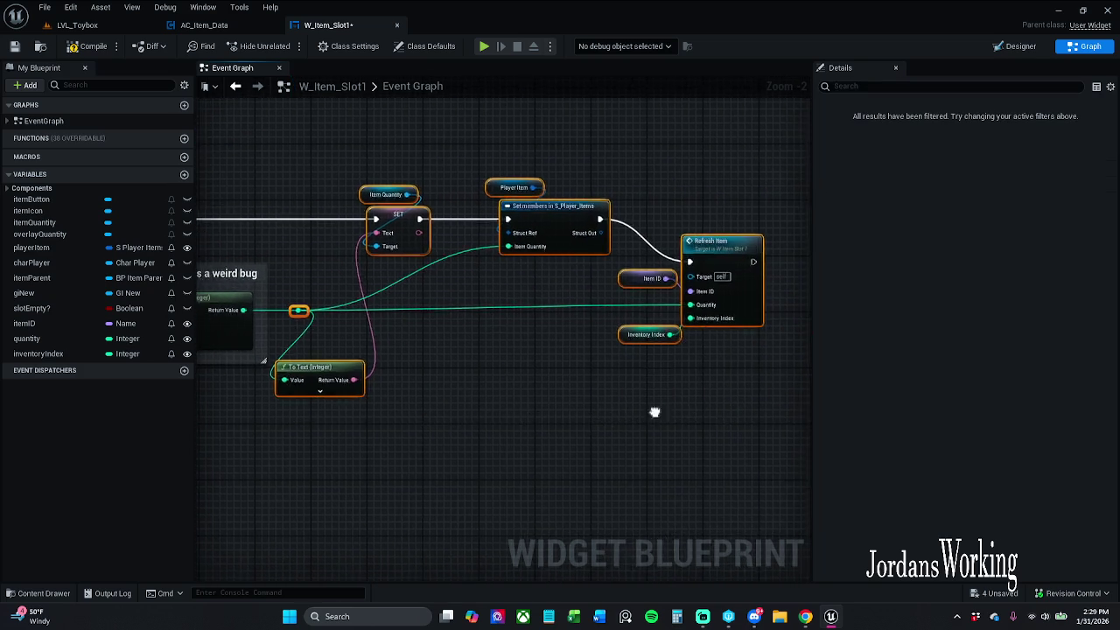
{"action": "left_click_drag", "start_coordinate": [641, 225], "coordinate": [677, 226]}
{"action": "left_click", "coordinate": [455, 166]}
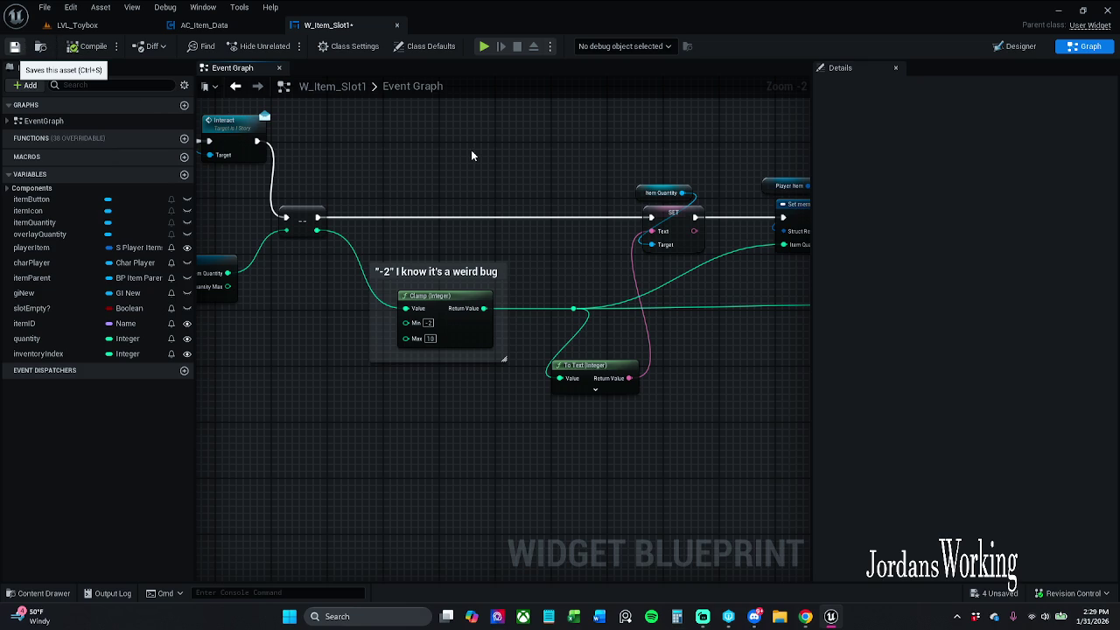
{"action": "key", "text": "ctrl+s"}
{"action": "scroll", "coordinate": [514, 141], "scroll_direction": "down", "scroll_amount": 1}
{"action": "left_click_drag", "start_coordinate": [422, 135], "coordinate": [535, 153]}
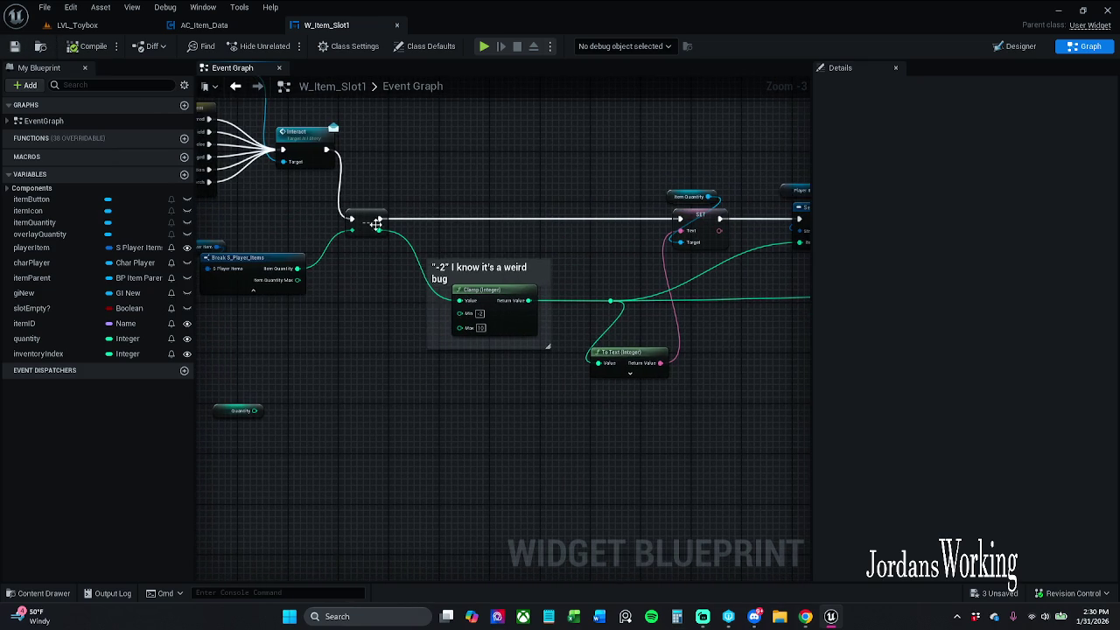
{"action": "left_click_drag", "start_coordinate": [379, 231], "coordinate": [478, 191]}
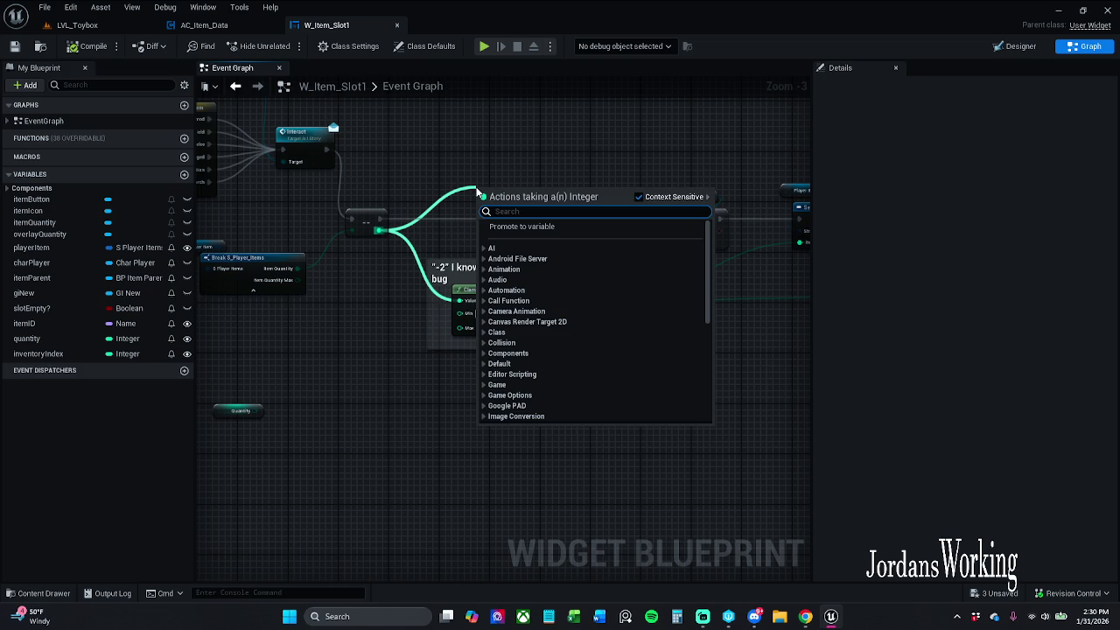
{"action": "type", "text": "<"}
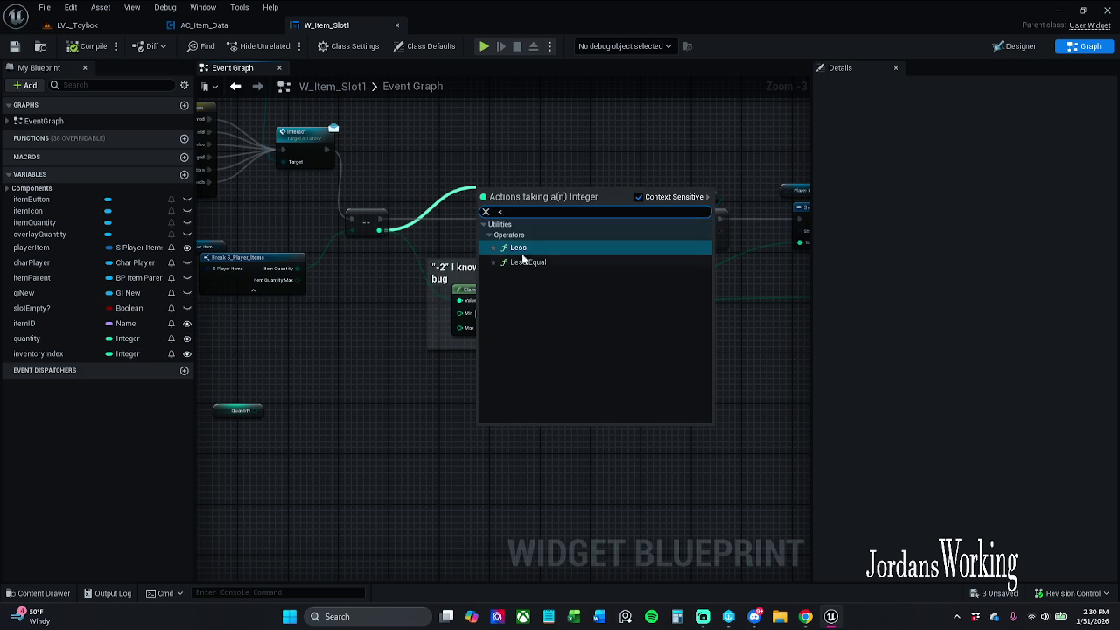
{"action": "left_click", "coordinate": [541, 262]}
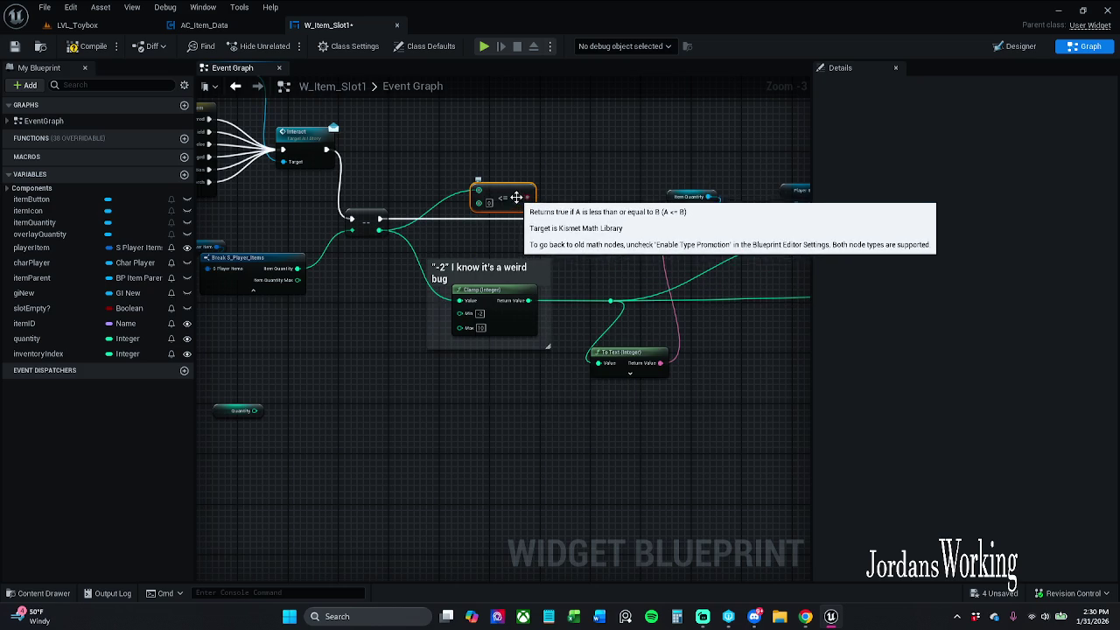
{"action": "mouse_move", "coordinate": [513, 199]}
{"action": "left_mouse_down"}
{"action": "mouse_move", "coordinate": [475, 180]}
{"action": "mouse_move", "coordinate": [602, 182]}
{"action": "mouse_move", "coordinate": [530, 193]}
{"action": "left_mouse_up"}
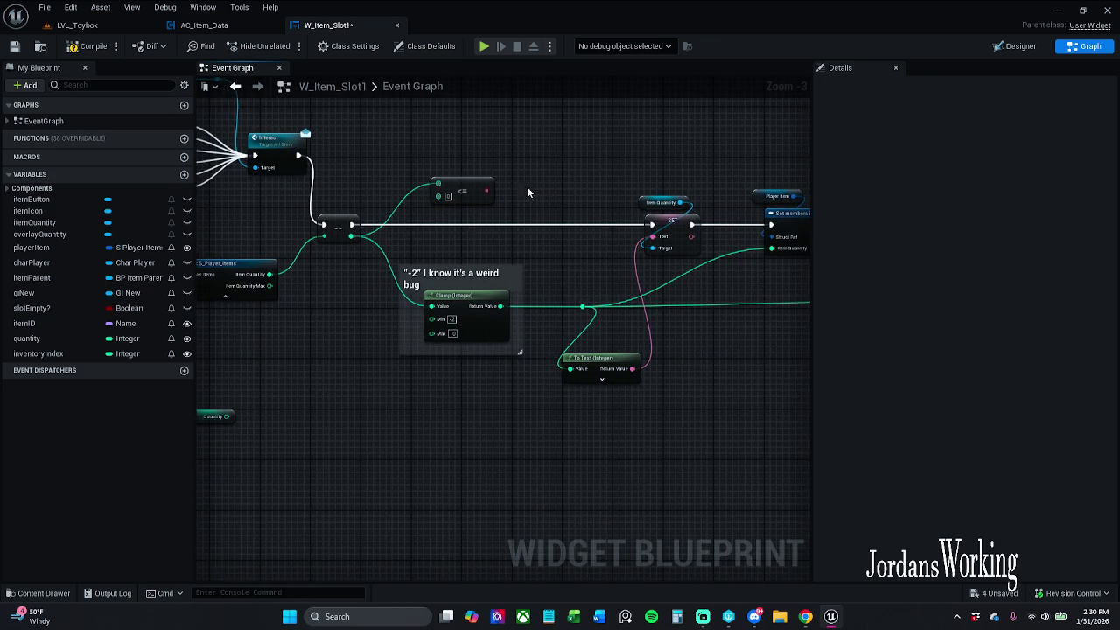
{"action": "left_click", "coordinate": [458, 194]}
{"action": "key", "text": "Delete"}
{"action": "mouse_move", "coordinate": [459, 203]}
{"action": "left_mouse_down"}
{"action": "mouse_move", "coordinate": [234, 186]}
{"action": "mouse_move", "coordinate": [452, 292]}
{"action": "mouse_move", "coordinate": [625, 331]}
{"action": "left_mouse_up"}
{"action": "scroll", "coordinate": [234, 185], "scroll_direction": "down", "scroll_amount": 1}
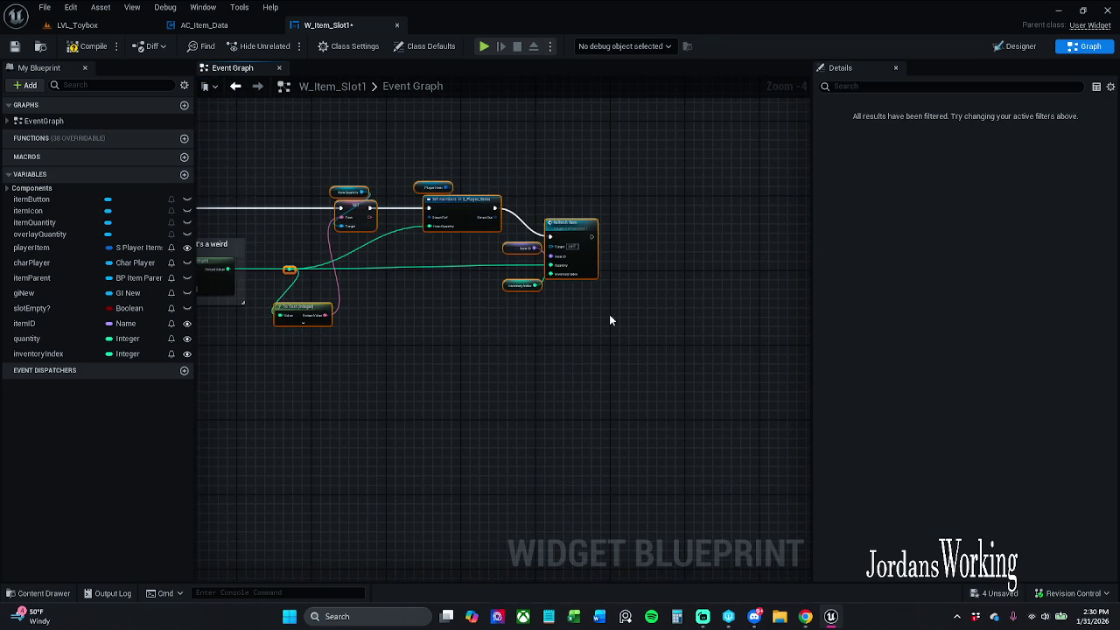
{"action": "mouse_move", "coordinate": [486, 220]}
{"action": "left_mouse_down"}
{"action": "mouse_move", "coordinate": [467, 204]}
{"action": "mouse_move", "coordinate": [495, 195]}
{"action": "left_mouse_up"}
{"action": "left_click", "coordinate": [495, 195]}
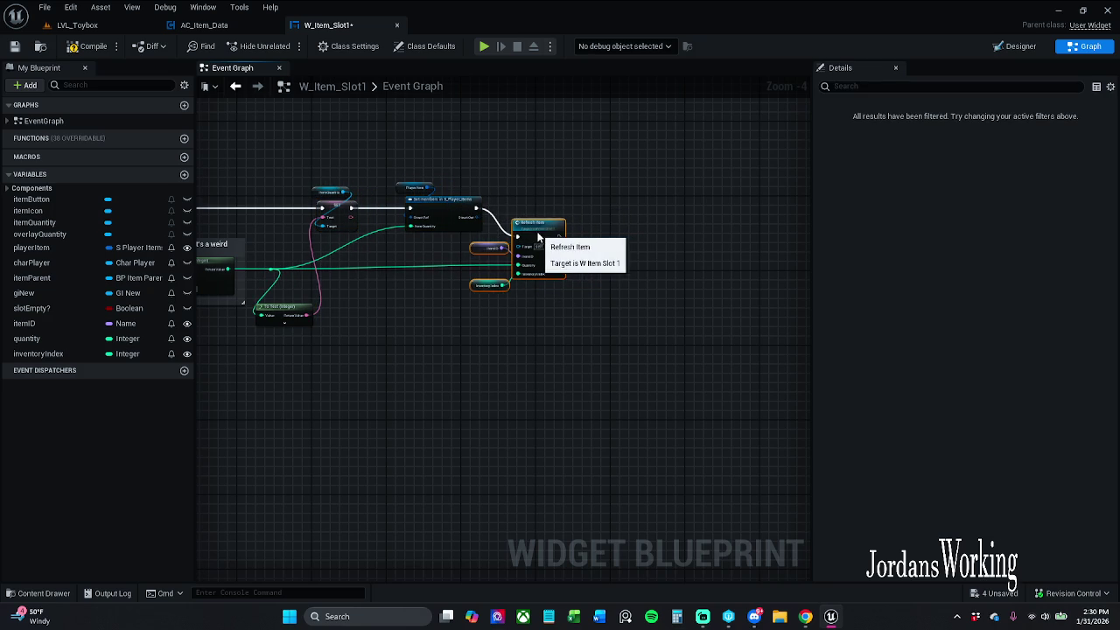
{"action": "mouse_move", "coordinate": [543, 317]}
{"action": "left_mouse_down"}
{"action": "mouse_move", "coordinate": [683, 305]}
{"action": "mouse_move", "coordinate": [487, 293]}
{"action": "left_mouse_up"}
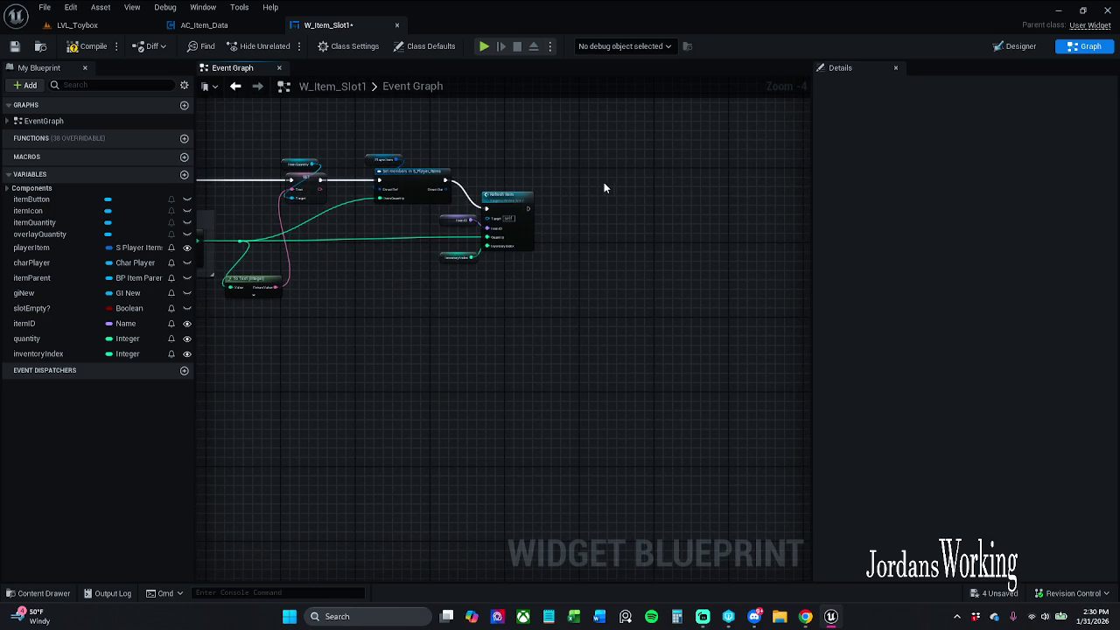
{"action": "mouse_move", "coordinate": [600, 198]}
{"action": "left_mouse_down"}
{"action": "mouse_move", "coordinate": [655, 207]}
{"action": "mouse_move", "coordinate": [803, 198]}
{"action": "mouse_move", "coordinate": [811, 185]}
{"action": "left_mouse_up"}
{"action": "left_click_drag", "start_coordinate": [372, 255], "coordinate": [286, 189]}
{"action": "scroll", "coordinate": [282, 191], "scroll_direction": "down", "scroll_amount": 1}
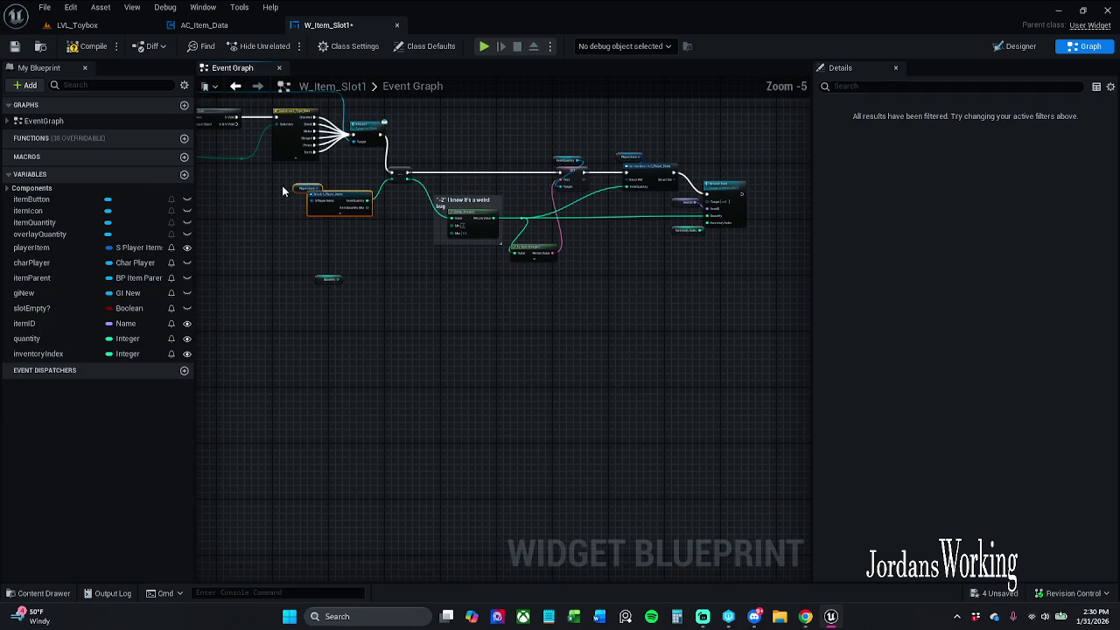
{"action": "left_click_drag", "start_coordinate": [511, 214], "coordinate": [285, 229]}
{"action": "scroll", "coordinate": [539, 209], "scroll_direction": "up", "scroll_amount": 1}
{"action": "scroll", "coordinate": [469, 240], "scroll_direction": "up", "scroll_amount": 1}
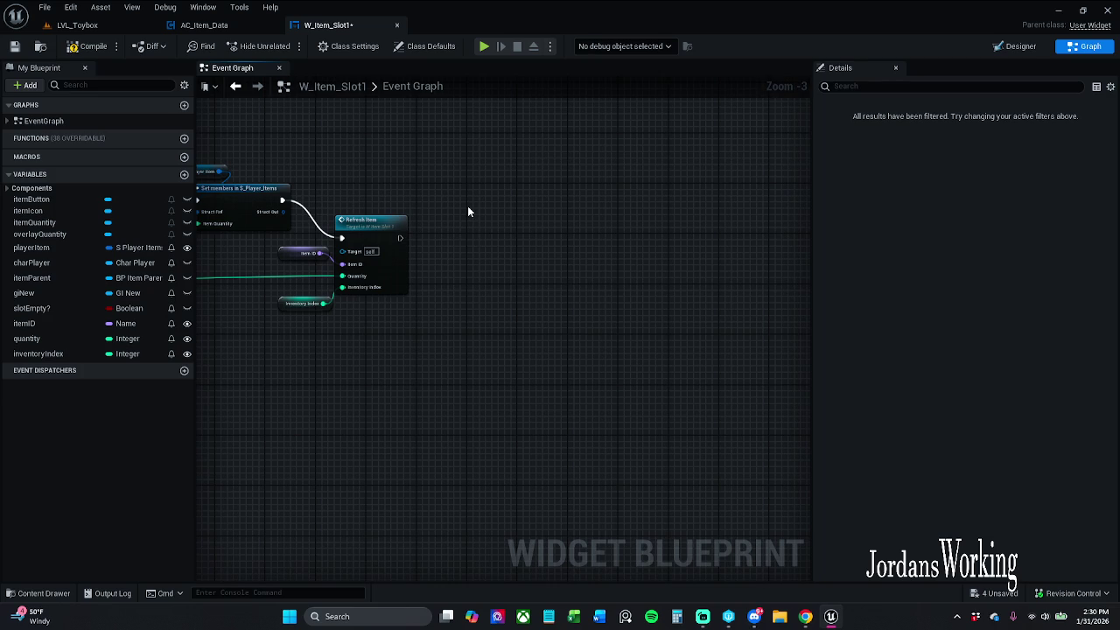
Paste copies of Player Item and Break S_Player_Items, and compare Item Quantity with a <= node
{"action": "key", "text": "ctrl+v"}
{"action": "mouse_move", "coordinate": [508, 237]}
{"action": "left_mouse_down"}
{"action": "mouse_move", "coordinate": [481, 288]}
{"action": "mouse_move", "coordinate": [462, 381]}
{"action": "left_mouse_up"}
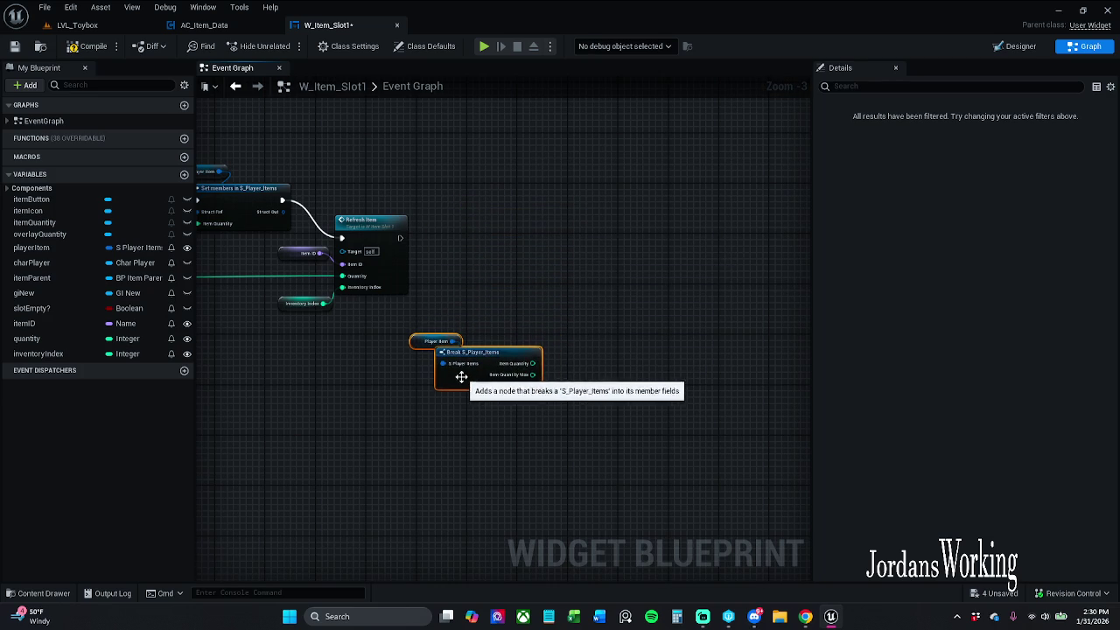
{"action": "mouse_move", "coordinate": [532, 363]}
{"action": "left_mouse_down"}
{"action": "mouse_move", "coordinate": [555, 305]}
{"action": "mouse_move", "coordinate": [569, 306]}
{"action": "left_mouse_up"}
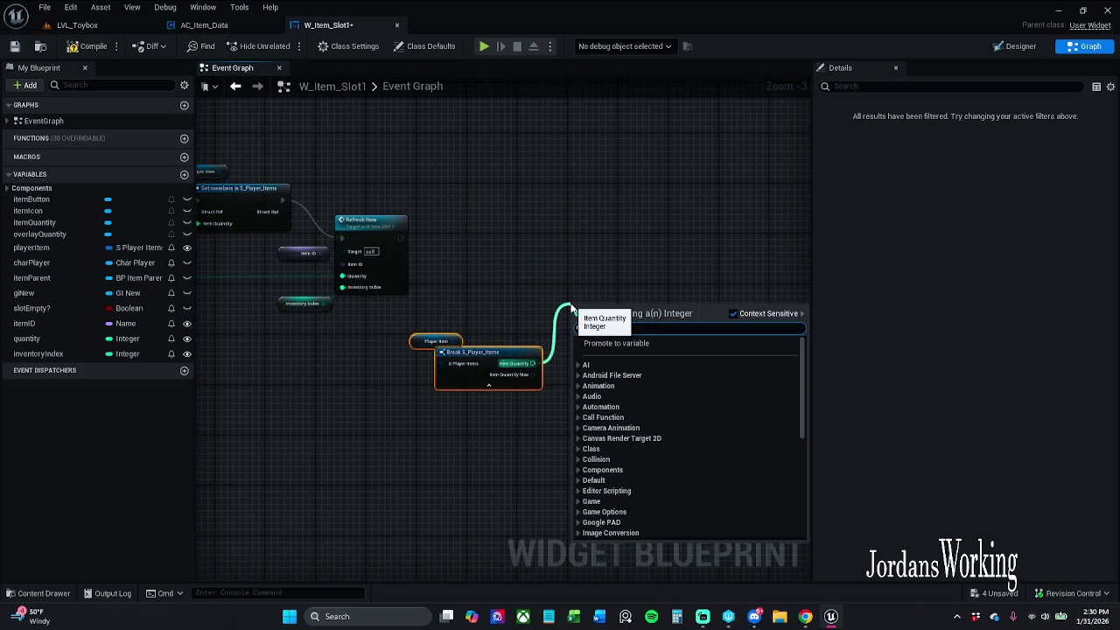
{"action": "type", "text": "<"}
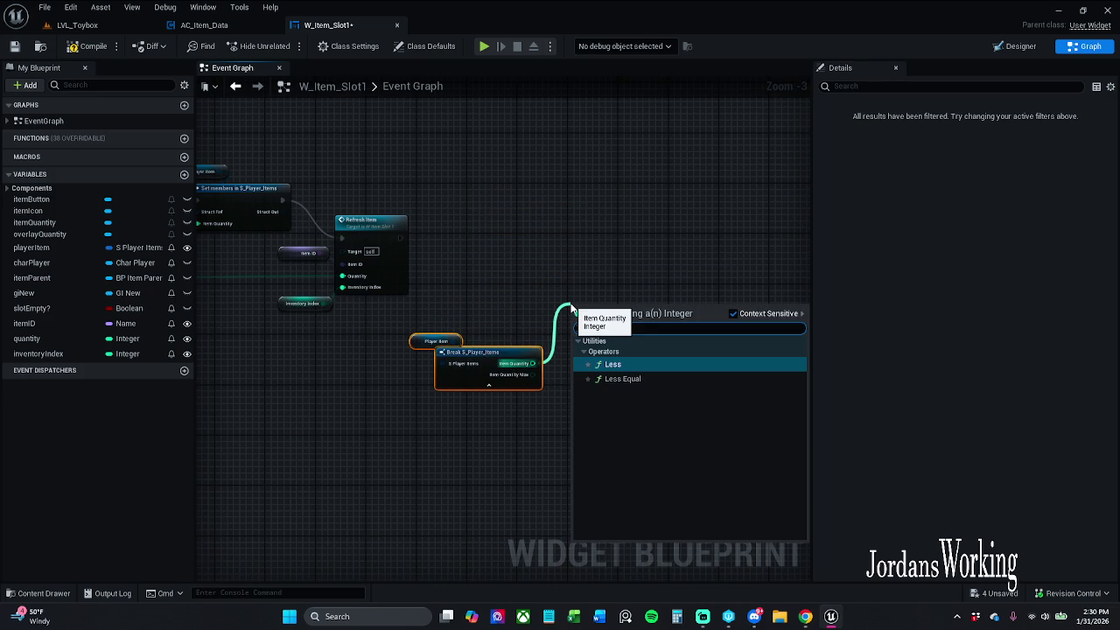
{"action": "left_click", "coordinate": [612, 364]}
Add a Branch that runs after Refresh Item, aligned with it
{"action": "mouse_move", "coordinate": [498, 255]}
{"action": "left_mouse_down"}
{"action": "mouse_move", "coordinate": [783, 246]}
{"action": "mouse_move", "coordinate": [522, 282]}
{"action": "mouse_move", "coordinate": [533, 338]}
{"action": "mouse_move", "coordinate": [570, 330]}
{"action": "mouse_move", "coordinate": [568, 258]}
{"action": "mouse_move", "coordinate": [325, 244]}
{"action": "left_mouse_up"}
{"action": "left_click", "coordinate": [547, 296]}
{"action": "left_click", "coordinate": [297, 229]}
{"action": "key", "text": "q"}
{"action": "left_click", "coordinate": [417, 207]}
{"action": "left_click_drag", "start_coordinate": [515, 445], "coordinate": [349, 324]}
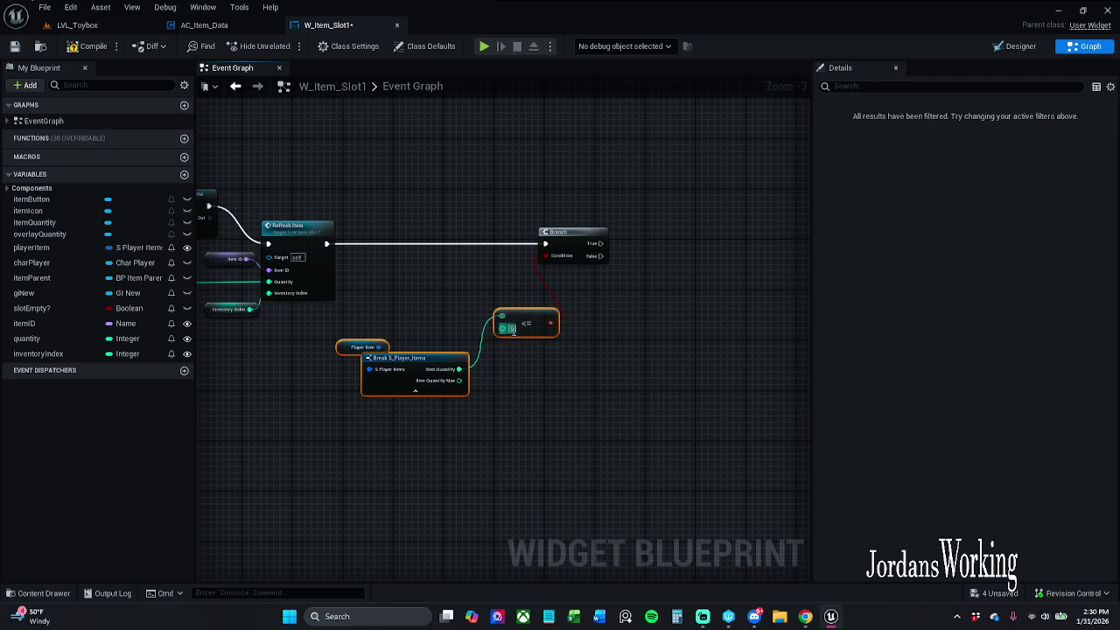
{"action": "left_click_drag", "start_coordinate": [530, 319], "coordinate": [498, 325]}
Attach a Remove from Parent node to the Branch's True output
{"action": "mouse_move", "coordinate": [613, 268]}
{"action": "left_mouse_down"}
{"action": "mouse_move", "coordinate": [553, 281]}
{"action": "mouse_move", "coordinate": [614, 248]}
{"action": "left_mouse_up"}
{"action": "type", "text": "remove fr"}
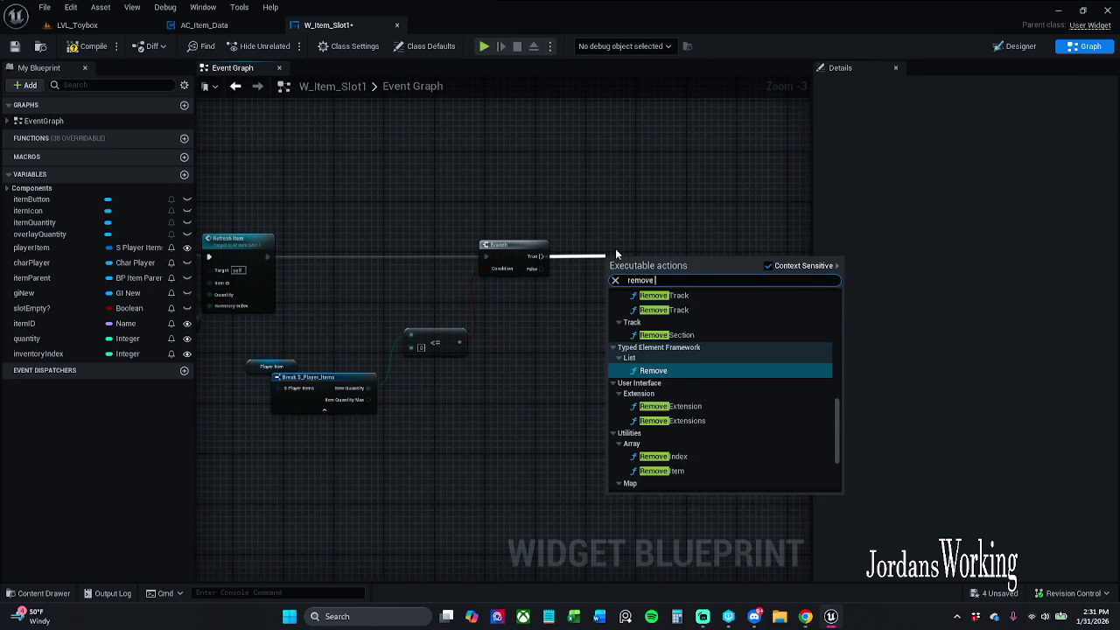
{"action": "key", "text": "Return"}
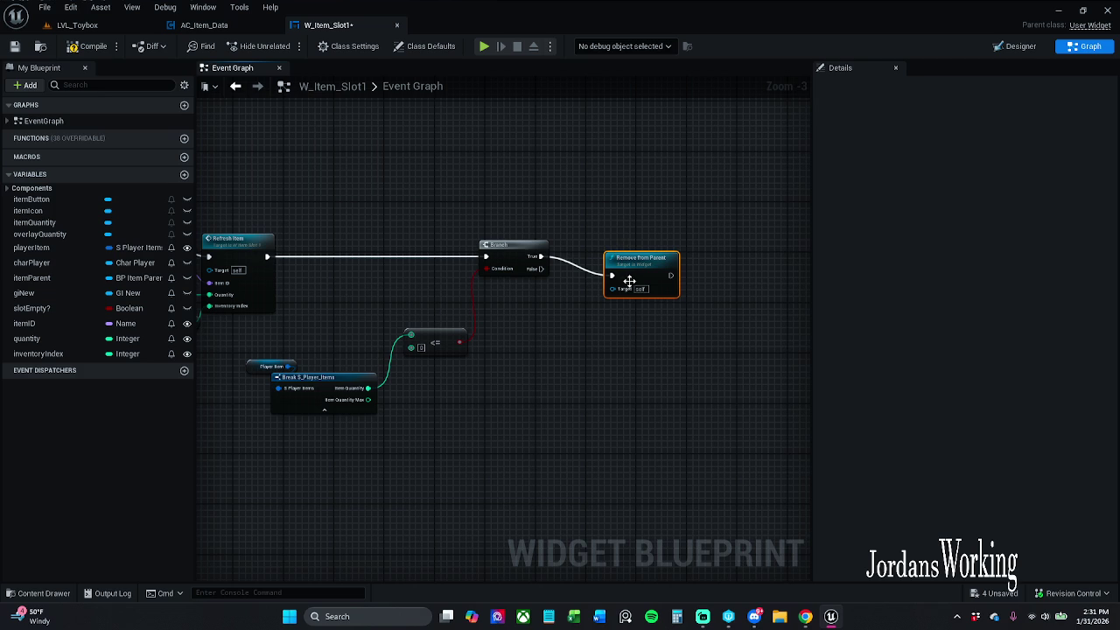
{"action": "left_click_drag", "start_coordinate": [627, 280], "coordinate": [627, 261]}
Reposition the Player Item, break and comparison nodes neatly beside the Branch
{"action": "left_click_drag", "start_coordinate": [267, 442], "coordinate": [450, 315]}
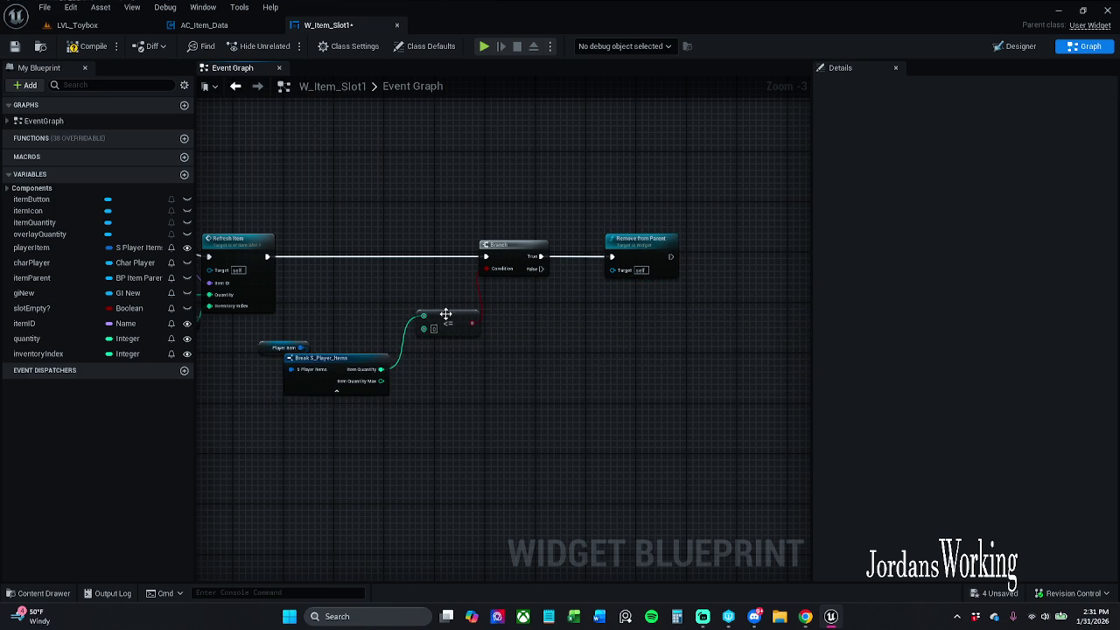
{"action": "mouse_move", "coordinate": [270, 434]}
{"action": "left_mouse_down"}
{"action": "mouse_move", "coordinate": [319, 340]}
{"action": "mouse_move", "coordinate": [333, 341]}
{"action": "mouse_move", "coordinate": [341, 323]}
{"action": "left_mouse_up"}
{"action": "left_click", "coordinate": [447, 321], "text": "ctrl"}
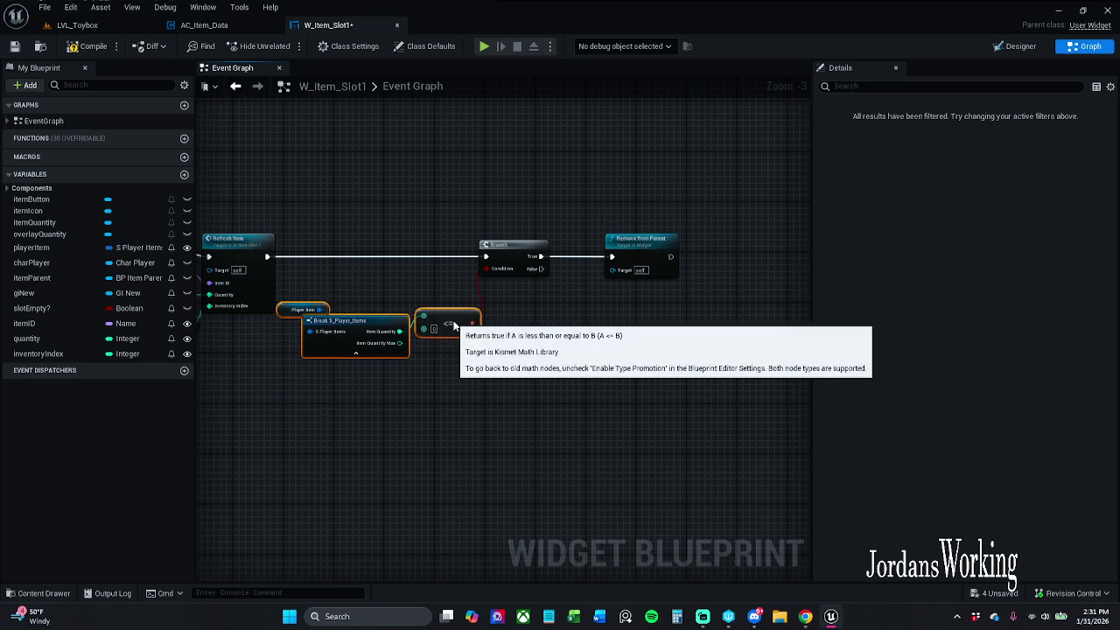
{"action": "left_click_drag", "start_coordinate": [454, 322], "coordinate": [495, 315]}
{"action": "left_click", "coordinate": [490, 380]}
{"action": "left_click", "coordinate": [403, 312]}
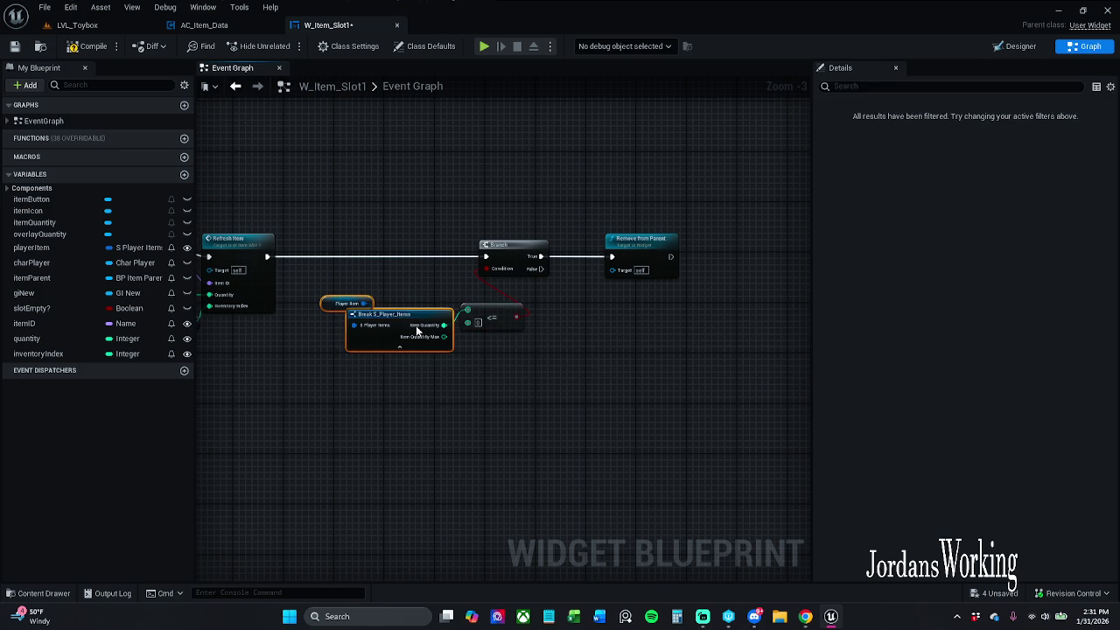
{"action": "left_click_drag", "start_coordinate": [402, 312], "coordinate": [383, 298]}
{"action": "left_click", "coordinate": [416, 278]}
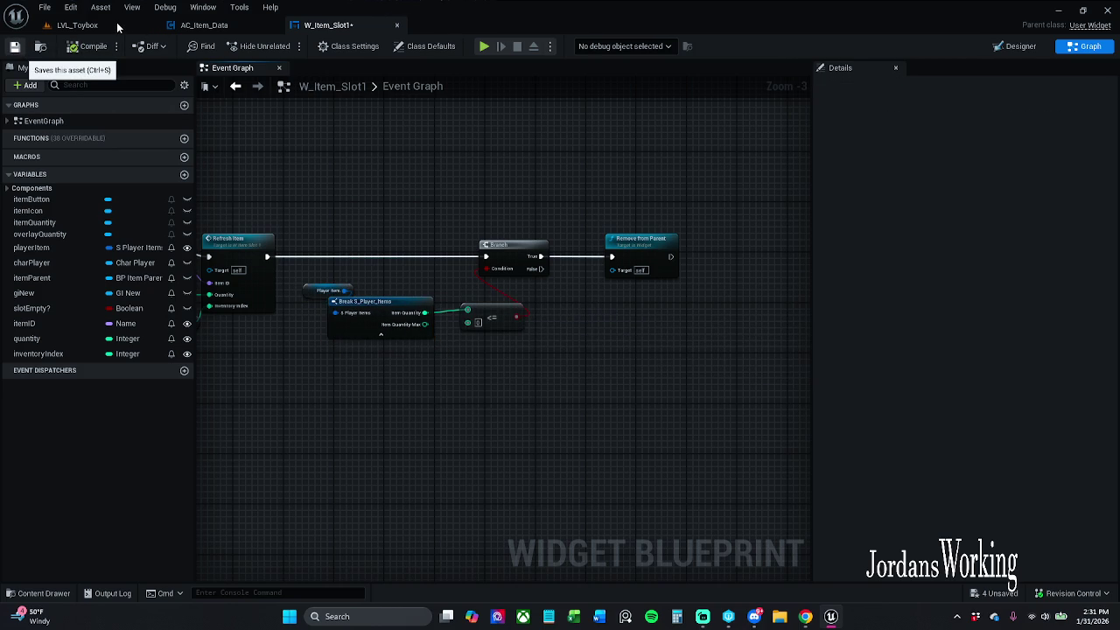
Play LVL_Toybox, use a few inventory items including a bomb, then stop and check the graph
{"action": "left_click", "coordinate": [87, 25]}
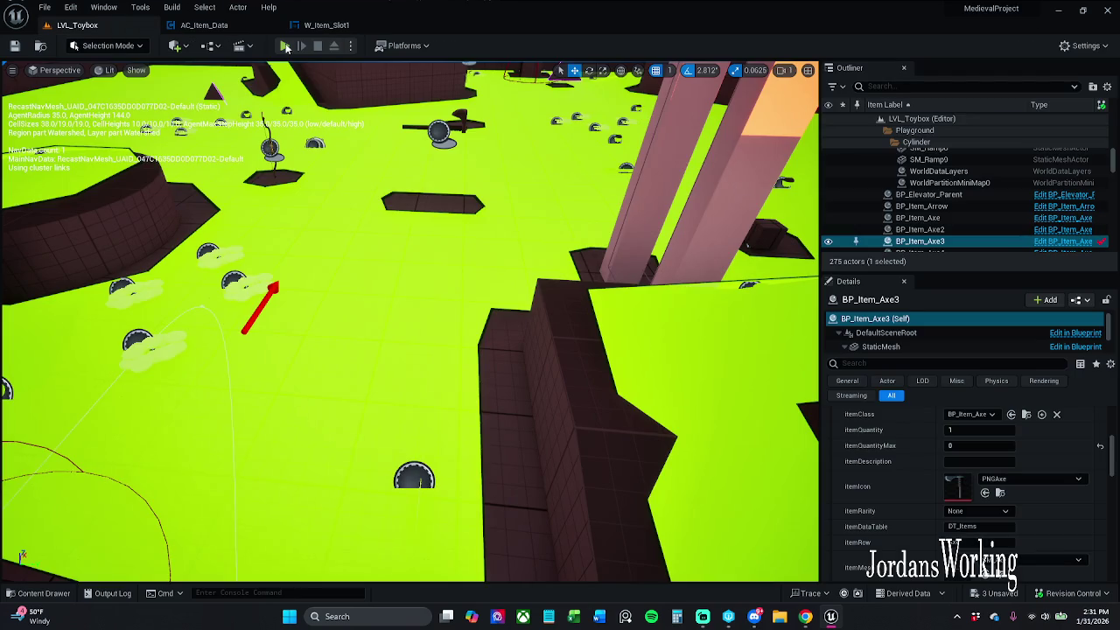
{"action": "left_click", "coordinate": [285, 46]}
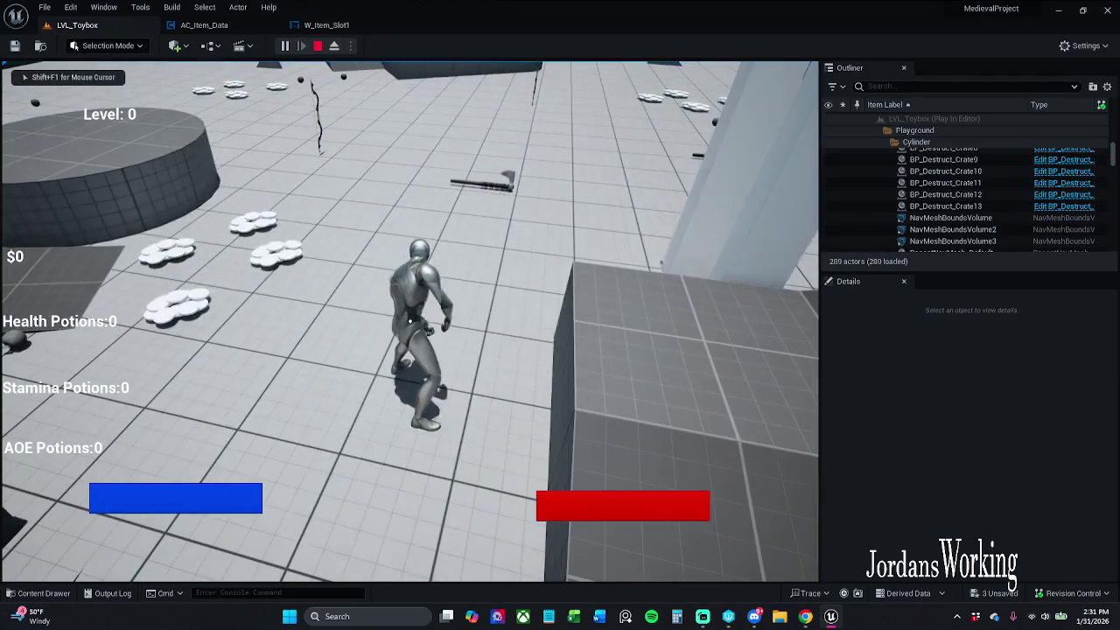
{"action": "key", "text": "i"}
{"action": "left_click", "coordinate": [421, 312]}
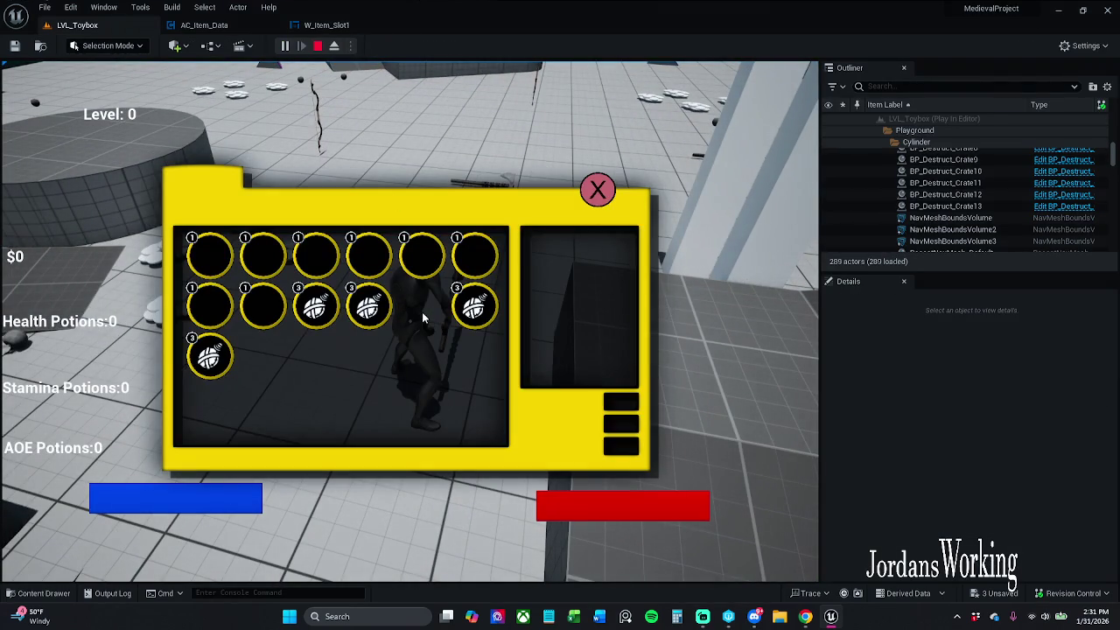
{"action": "left_click", "coordinate": [475, 306]}
{"action": "left_click", "coordinate": [367, 306]}
{"action": "key", "text": "Escape"}
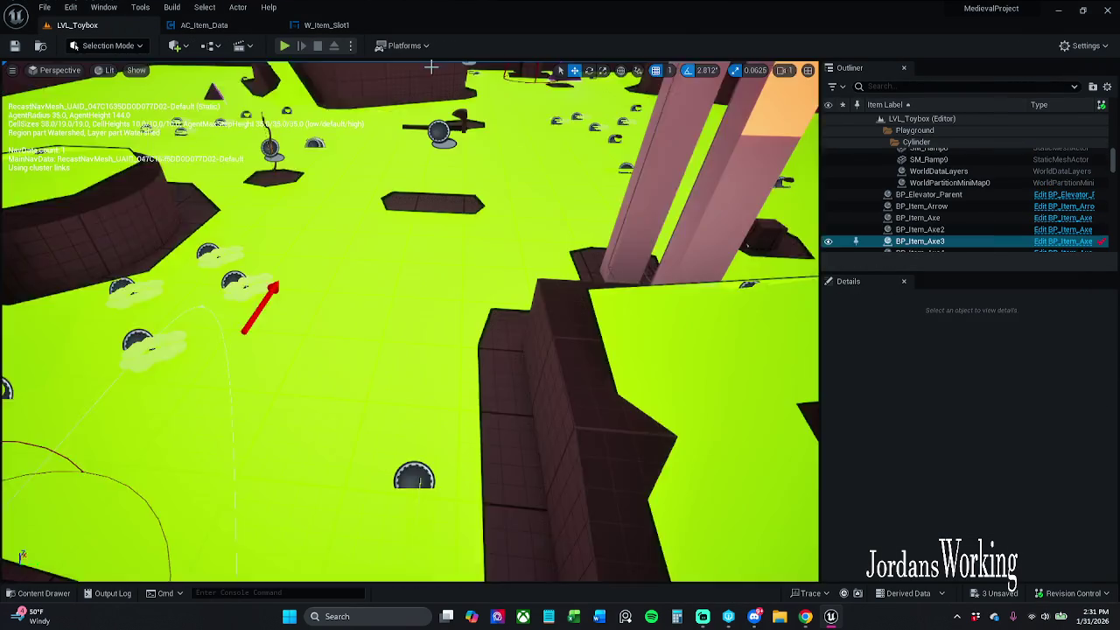
{"action": "left_click", "coordinate": [326, 24]}
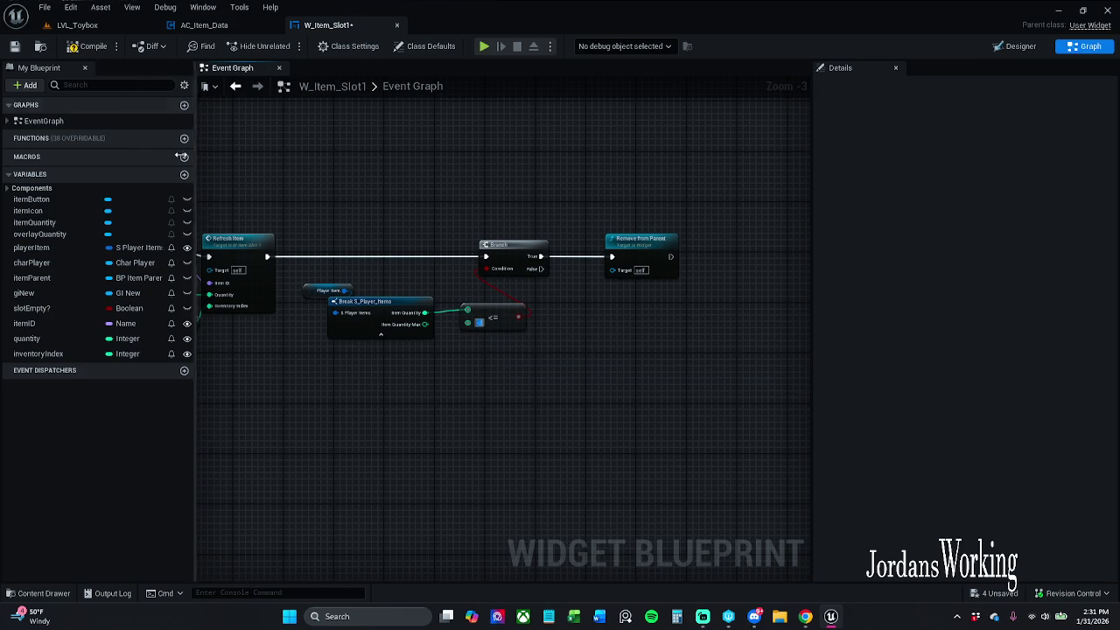
Play again and use items until their counts run out and the slots disappear
{"action": "left_click", "coordinate": [77, 24]}
{"action": "left_click", "coordinate": [287, 48]}
{"action": "key", "text": "i"}
{"action": "left_click", "coordinate": [420, 318]}
{"action": "left_click", "coordinate": [419, 317]}
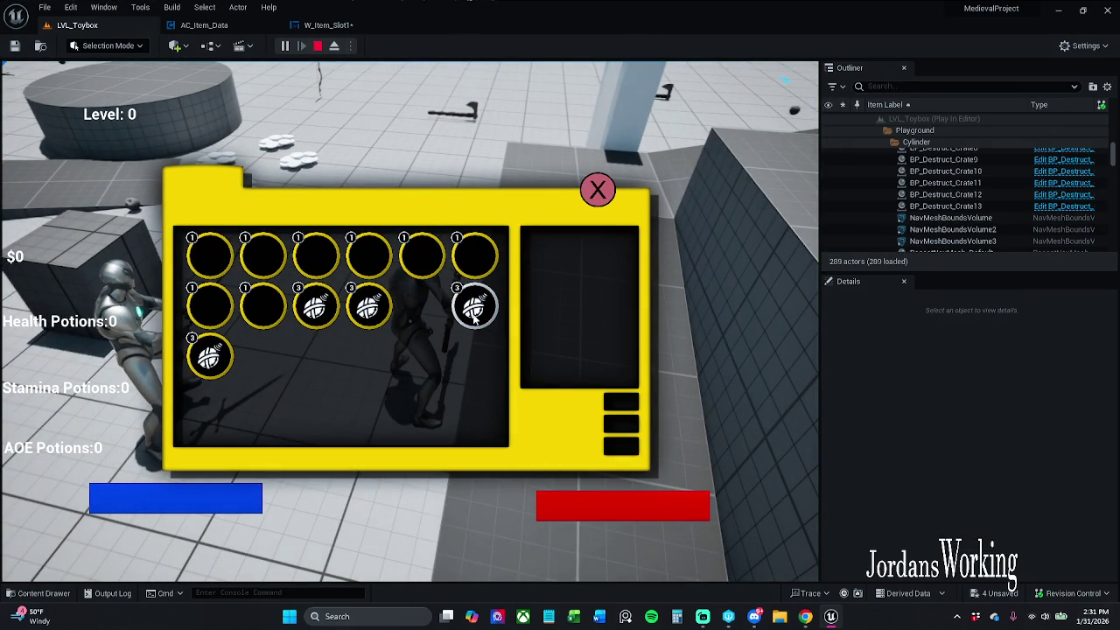
{"action": "left_click", "coordinate": [369, 308]}
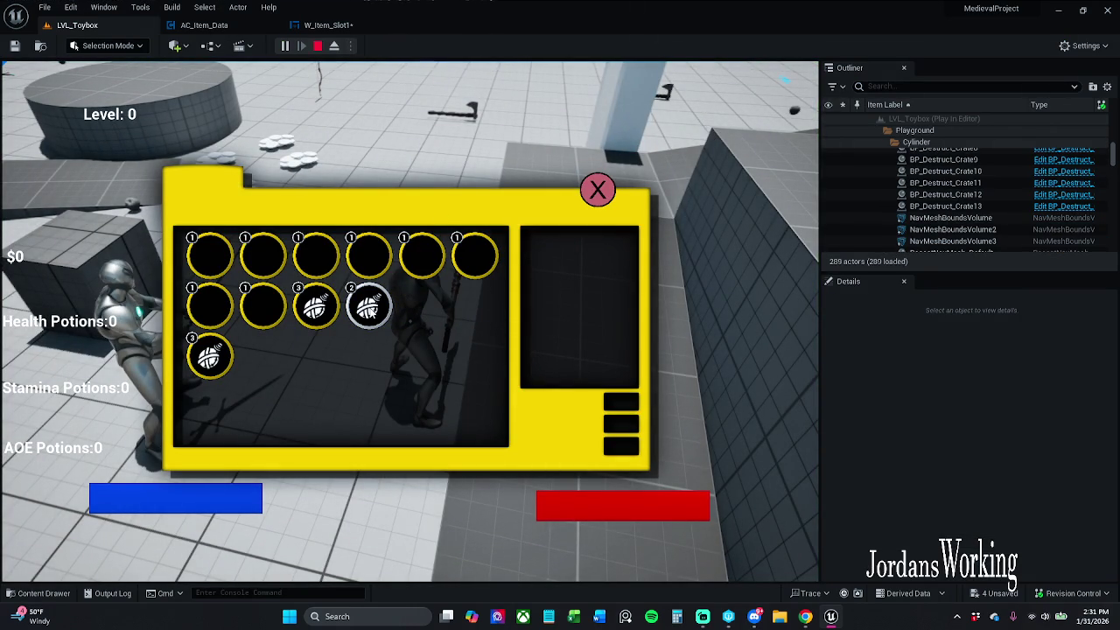
{"action": "left_click", "coordinate": [307, 322]}
{"action": "left_click", "coordinate": [214, 354]}
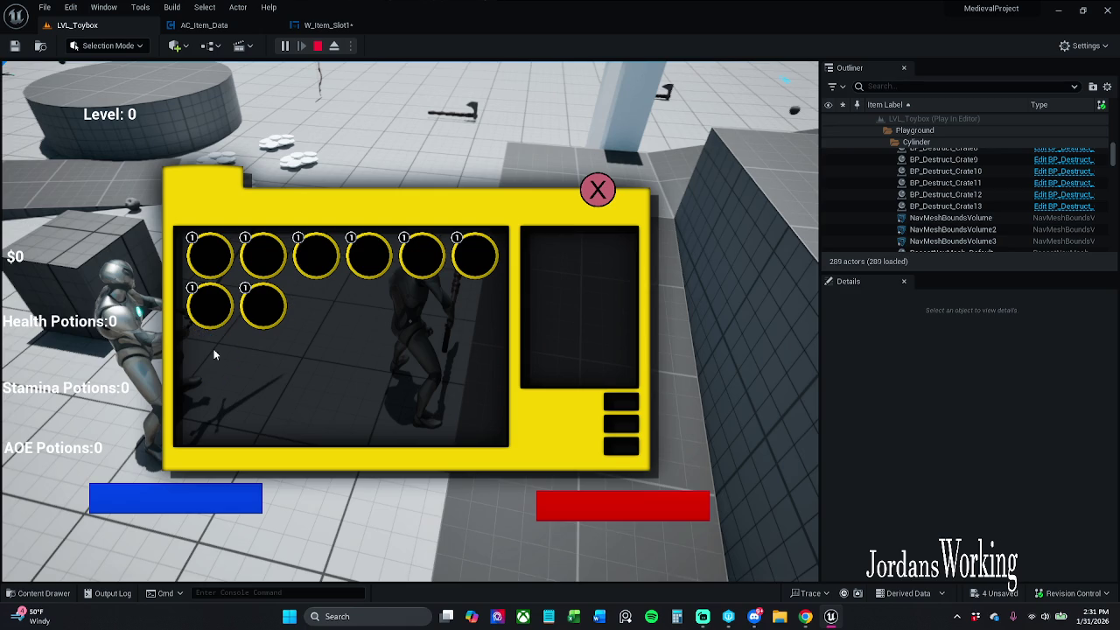
Stop play, connect the <= result to the Branch Condition, and save W_Item_Slot1
{"action": "key", "text": "Escape"}
{"action": "left_click", "coordinate": [328, 24]}
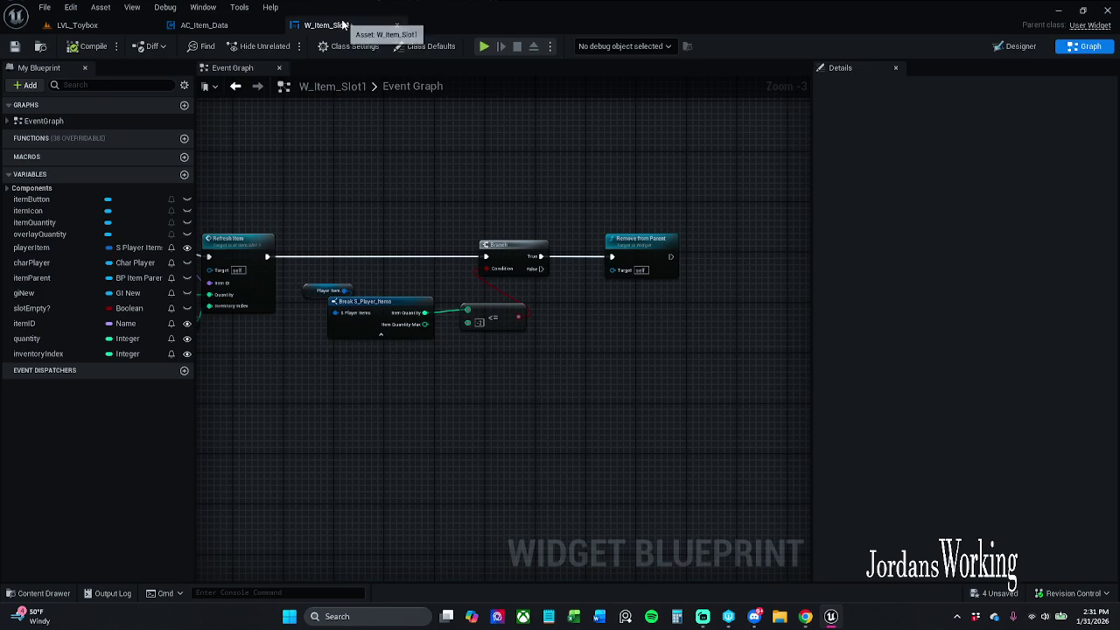
{"action": "mouse_move", "coordinate": [487, 268]}
{"action": "left_mouse_down"}
{"action": "mouse_move", "coordinate": [517, 316]}
{"action": "mouse_move", "coordinate": [495, 312]}
{"action": "mouse_move", "coordinate": [489, 298]}
{"action": "left_mouse_up"}
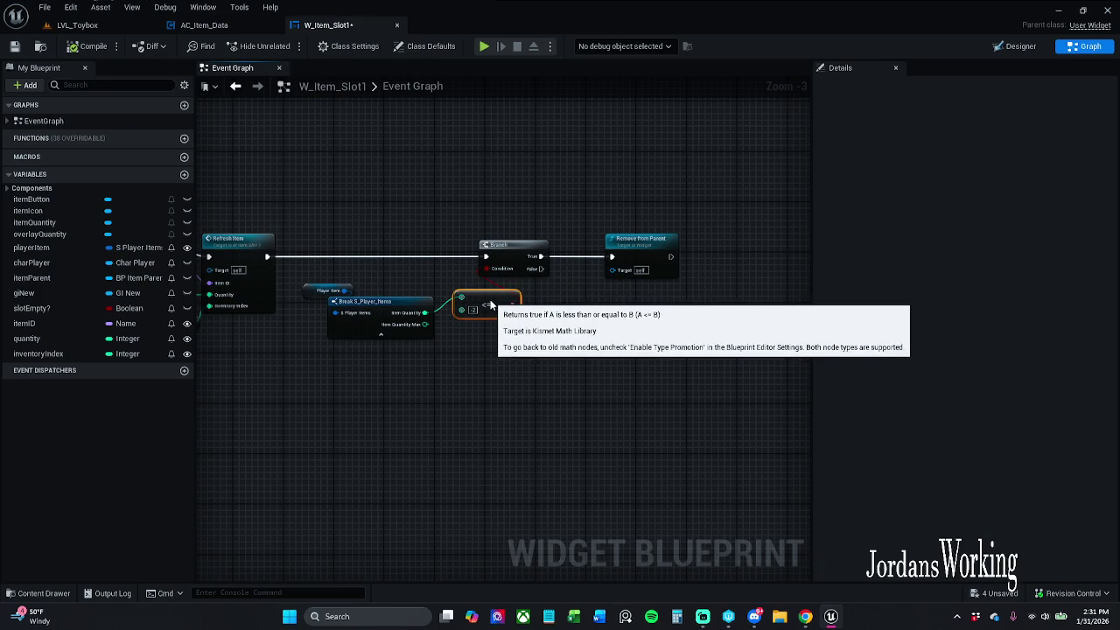
{"action": "left_click_drag", "start_coordinate": [467, 372], "coordinate": [474, 375]}
{"action": "left_click_drag", "start_coordinate": [377, 227], "coordinate": [415, 234]}
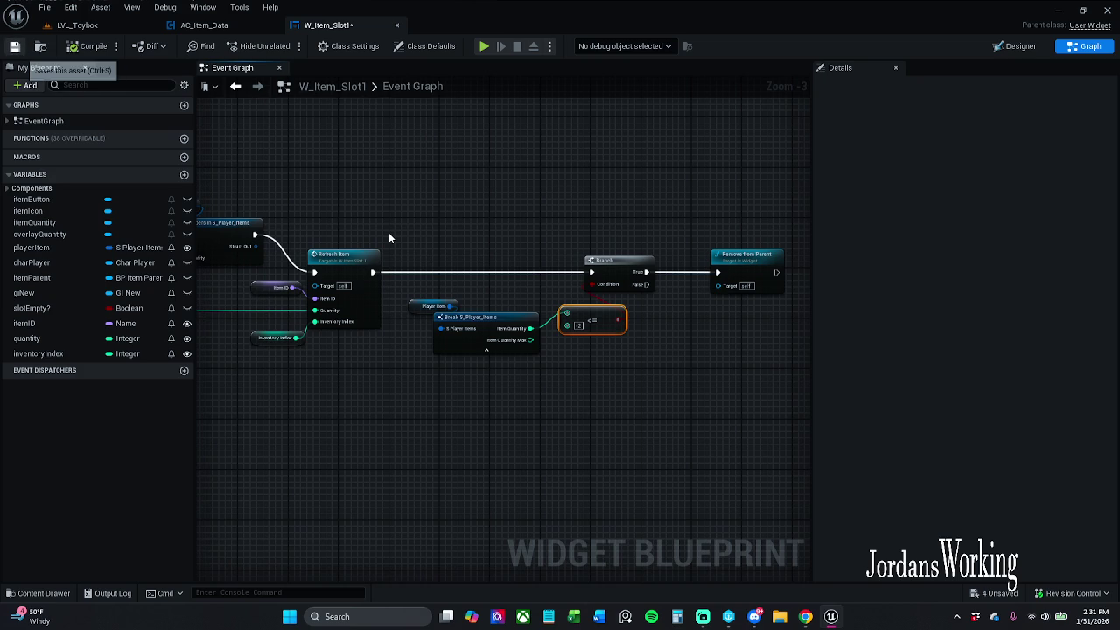
{"action": "key", "text": "ctrl+s"}
Review the Refresh Item to Remove from Parent chain, then return to LVL_Toybox
{"action": "mouse_move", "coordinate": [460, 237]}
{"action": "left_mouse_down"}
{"action": "mouse_move", "coordinate": [420, 218]}
{"action": "mouse_move", "coordinate": [746, 244]}
{"action": "left_mouse_up"}
{"action": "scroll", "coordinate": [428, 220], "scroll_direction": "down", "scroll_amount": 1}
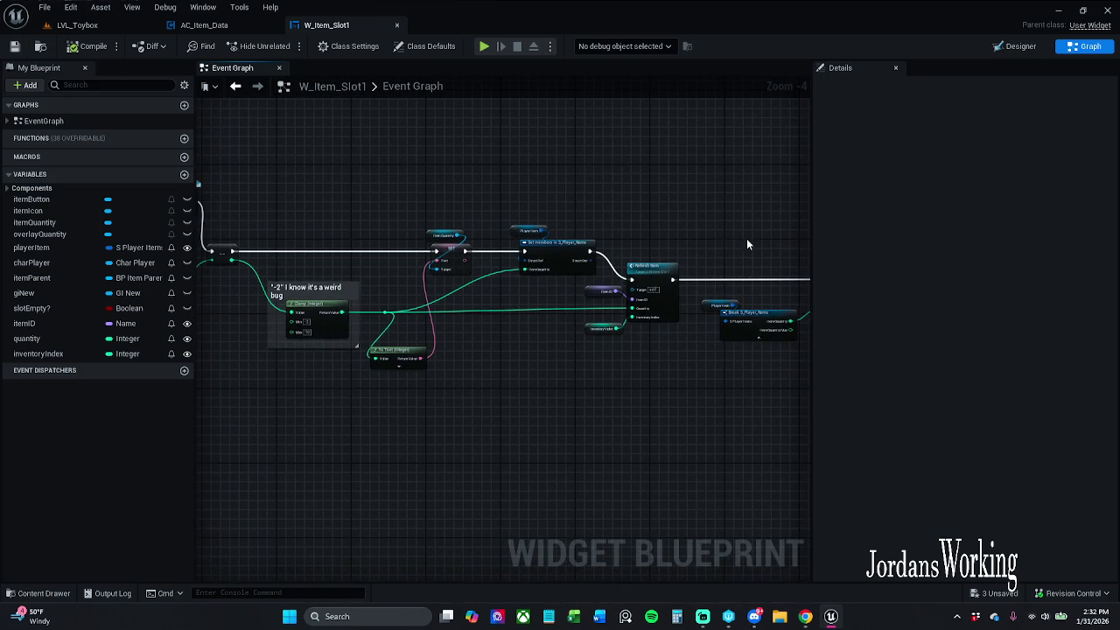
{"action": "mouse_move", "coordinate": [599, 212]}
{"action": "left_mouse_down"}
{"action": "mouse_move", "coordinate": [675, 179]}
{"action": "mouse_move", "coordinate": [607, 179]}
{"action": "mouse_move", "coordinate": [240, 273]}
{"action": "mouse_move", "coordinate": [325, 242]}
{"action": "mouse_move", "coordinate": [537, 288]}
{"action": "mouse_move", "coordinate": [800, 289]}
{"action": "left_mouse_up"}
{"action": "scroll", "coordinate": [473, 278], "scroll_direction": "down", "scroll_amount": 2}
{"action": "scroll", "coordinate": [517, 262], "scroll_direction": "up", "scroll_amount": 1}
{"action": "left_click_drag", "start_coordinate": [517, 263], "coordinate": [482, 270]}
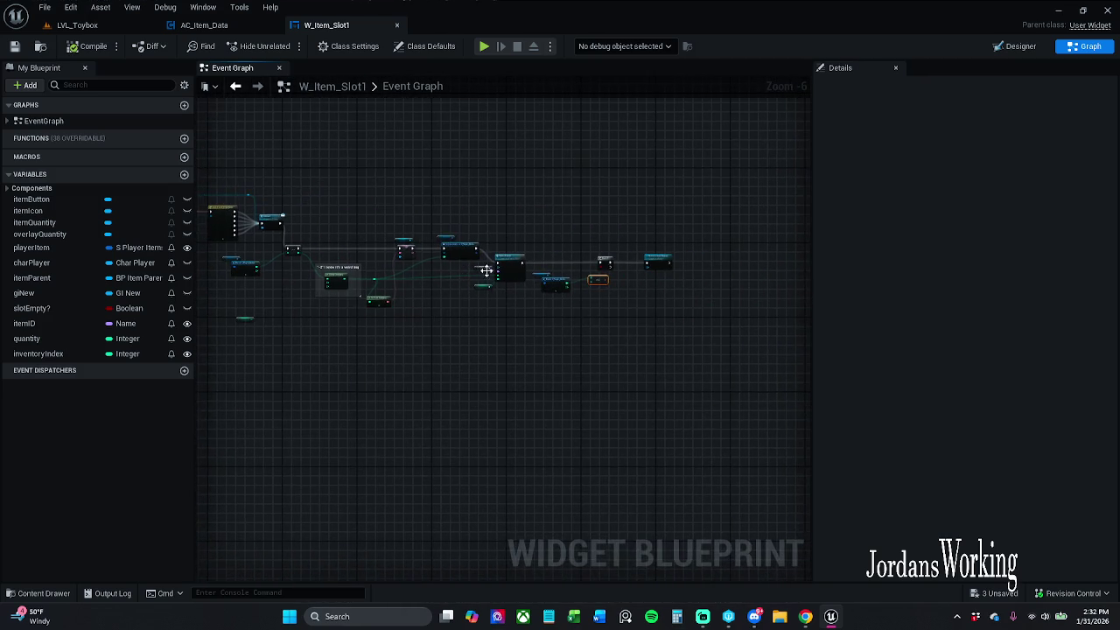
{"action": "scroll", "coordinate": [597, 252], "scroll_direction": "up", "scroll_amount": 1}
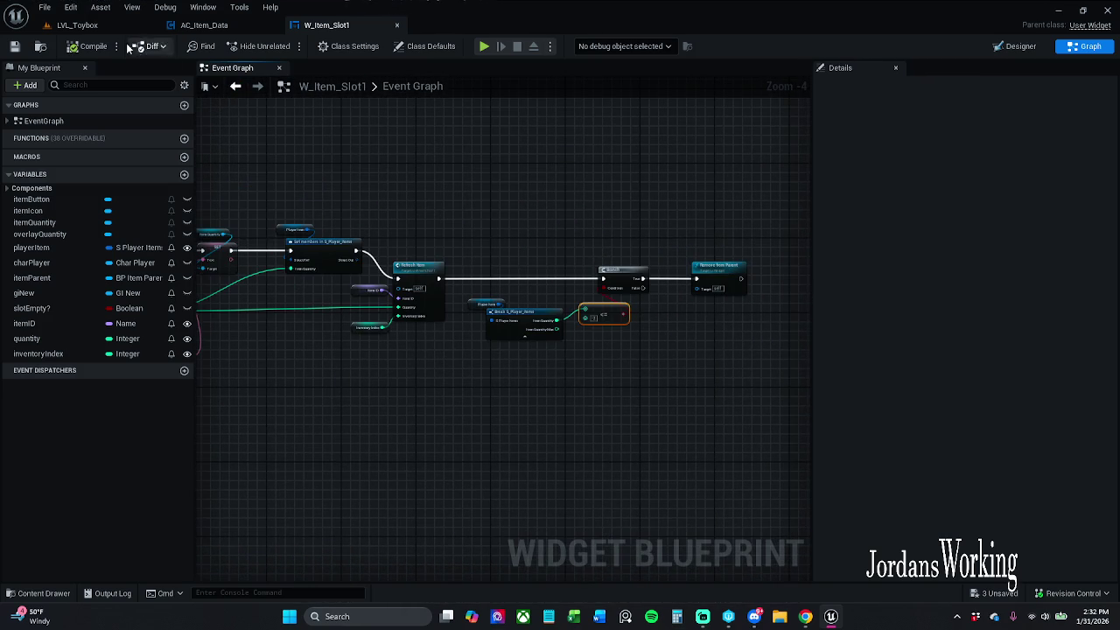
{"action": "left_click", "coordinate": [77, 25]}
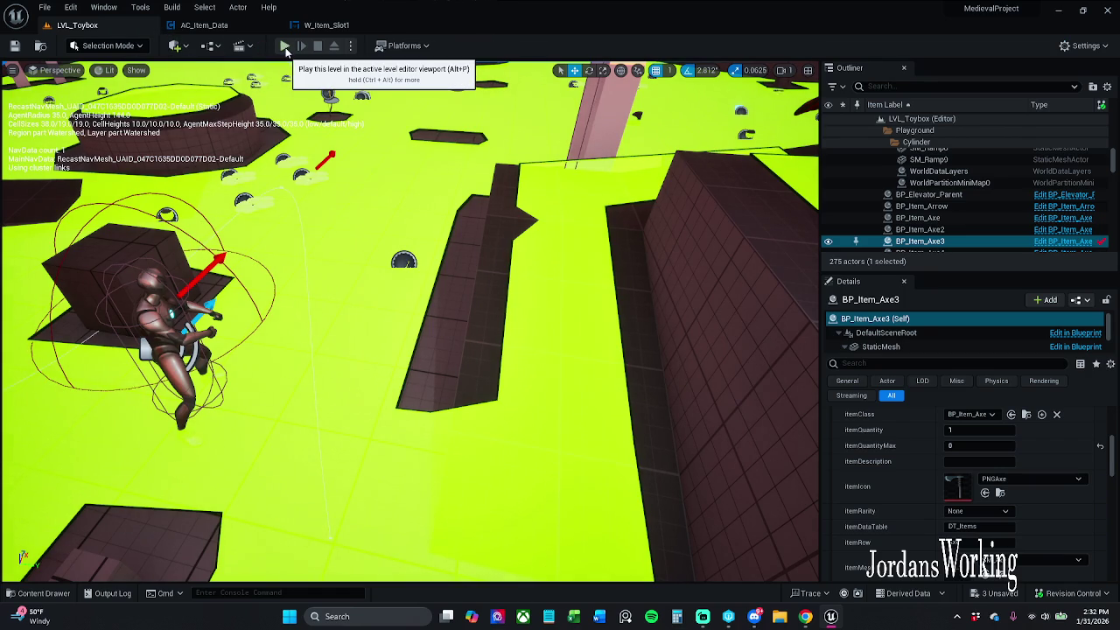
Play the level, use up the bomb and hammer so their slots disappear, then stop
{"action": "left_click", "coordinate": [287, 49]}
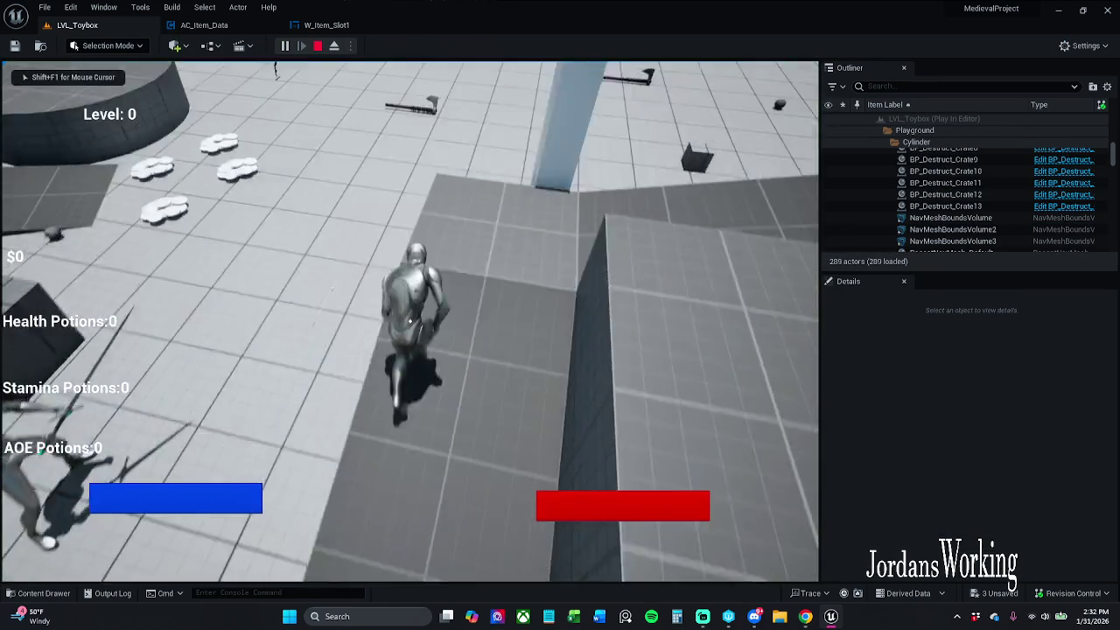
{"action": "key", "text": "i"}
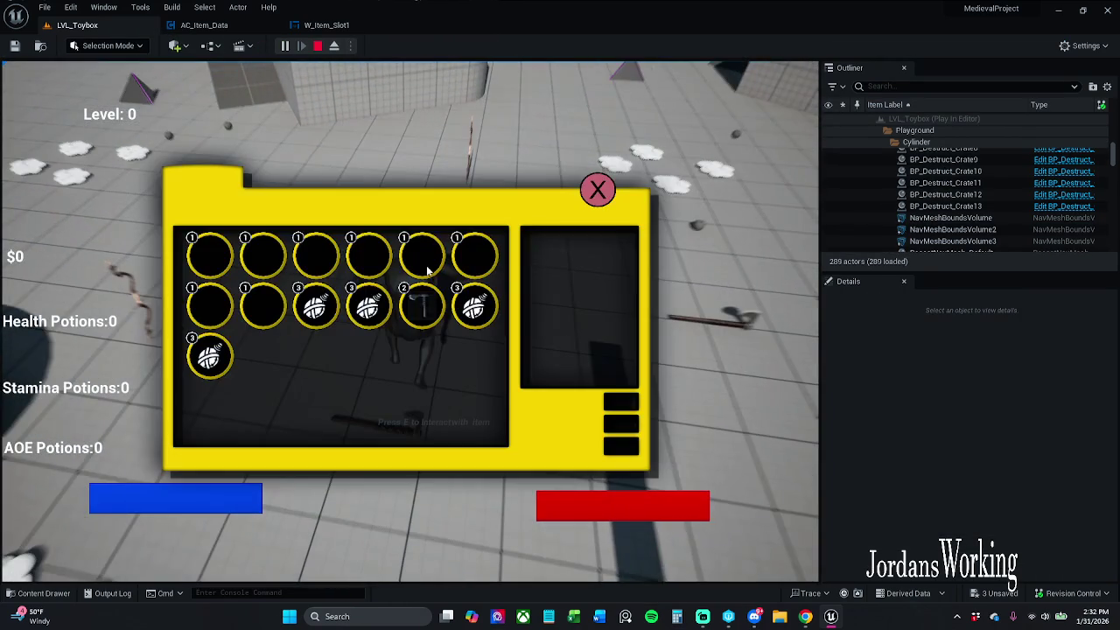
{"action": "left_click", "coordinate": [598, 190]}
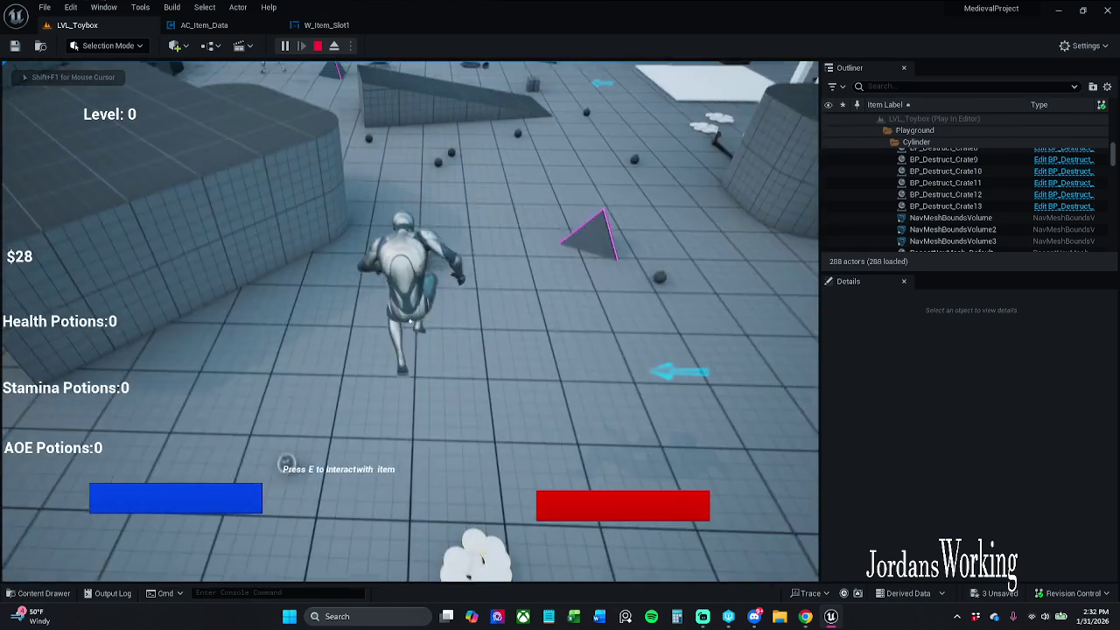
{"action": "key", "text": "i"}
{"action": "left_click", "coordinate": [482, 312]}
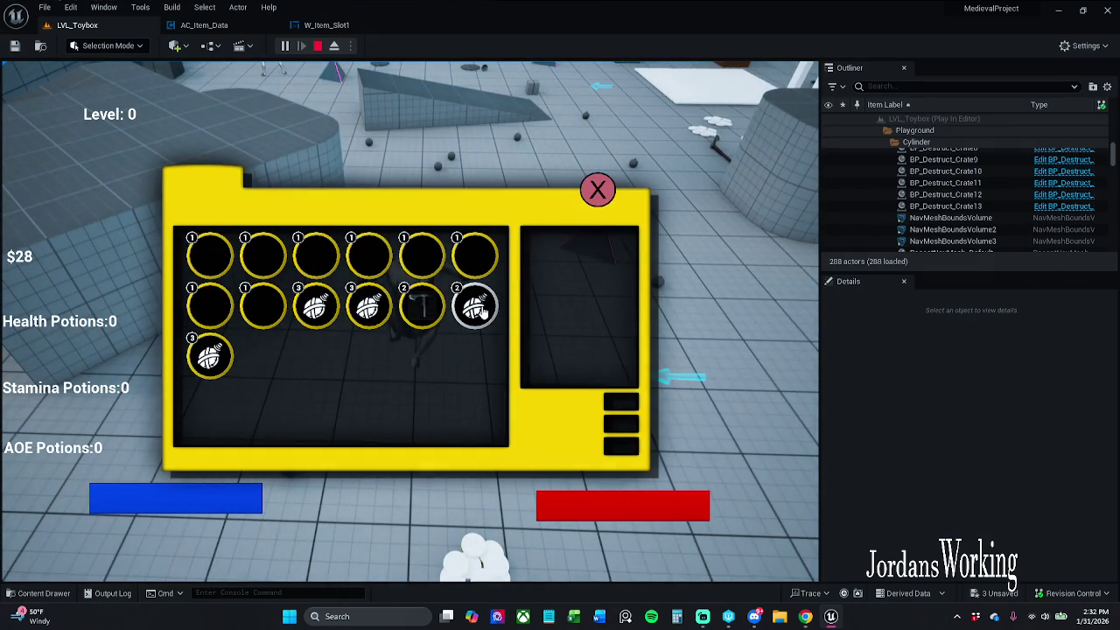
{"action": "left_click", "coordinate": [482, 312]}
{"action": "left_click", "coordinate": [597, 193]}
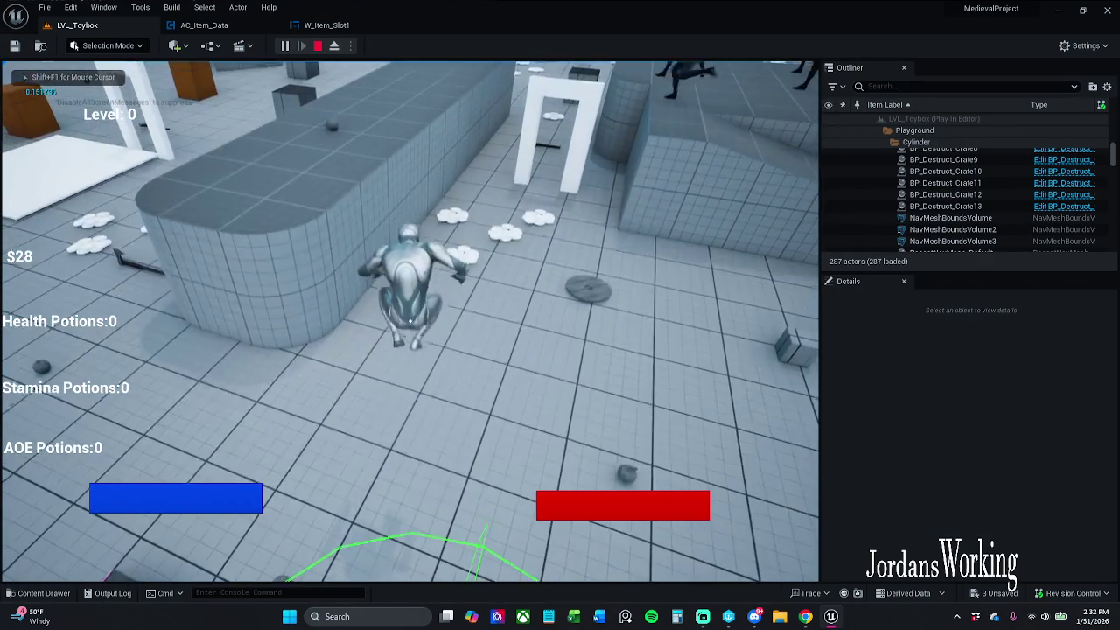
{"action": "key", "text": "i"}
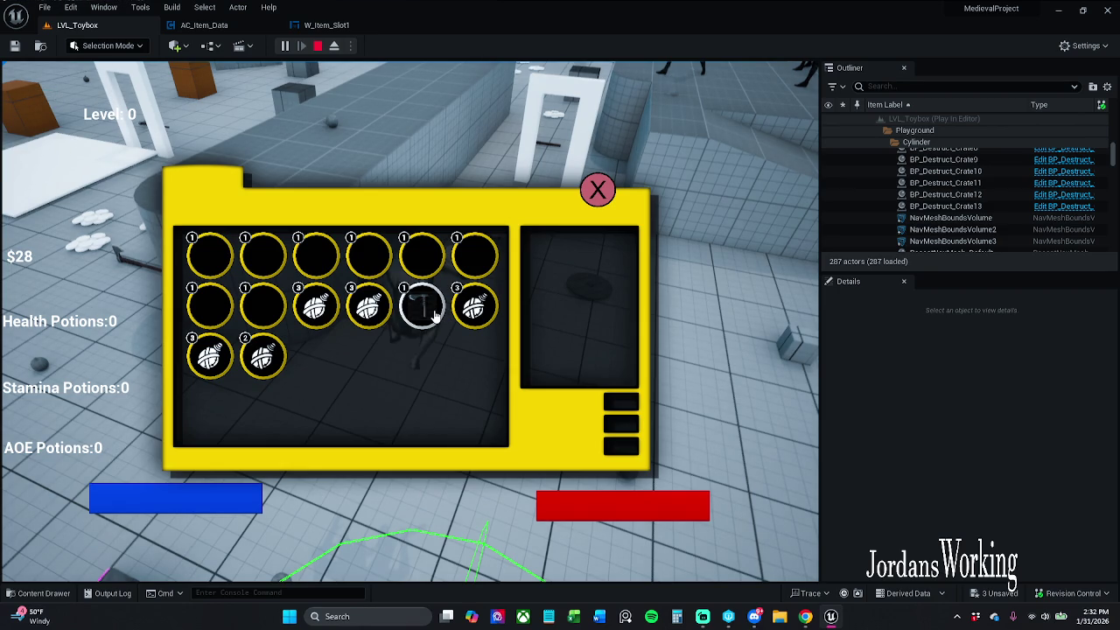
{"action": "left_click", "coordinate": [435, 315]}
{"action": "key", "text": "Escape"}
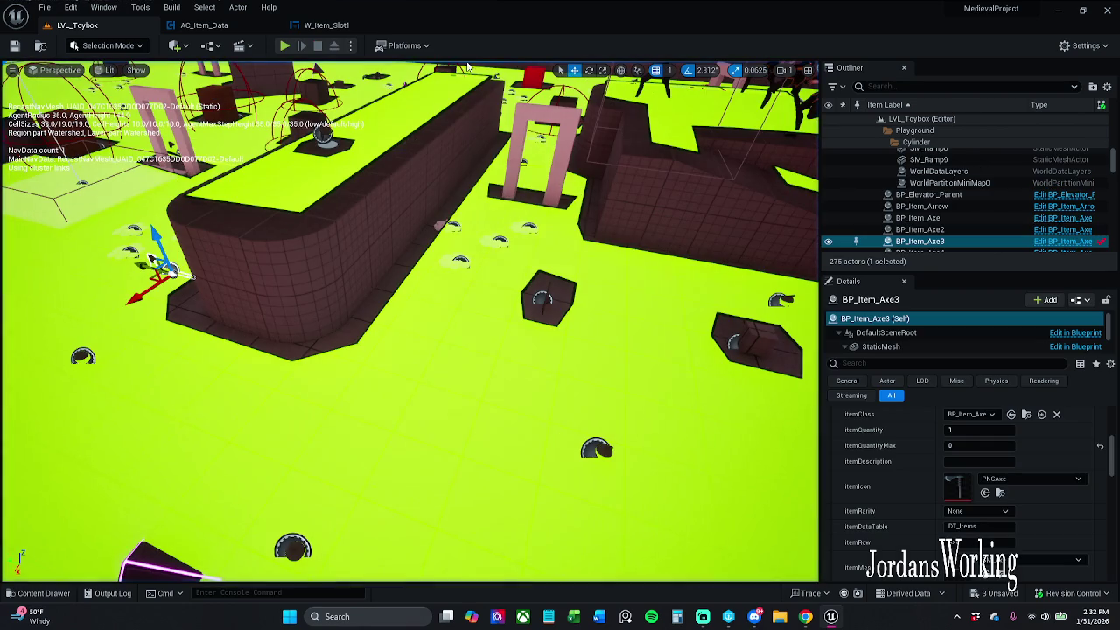
Start another play session, check the inventory a couple of times, and end it
{"action": "left_click", "coordinate": [283, 48]}
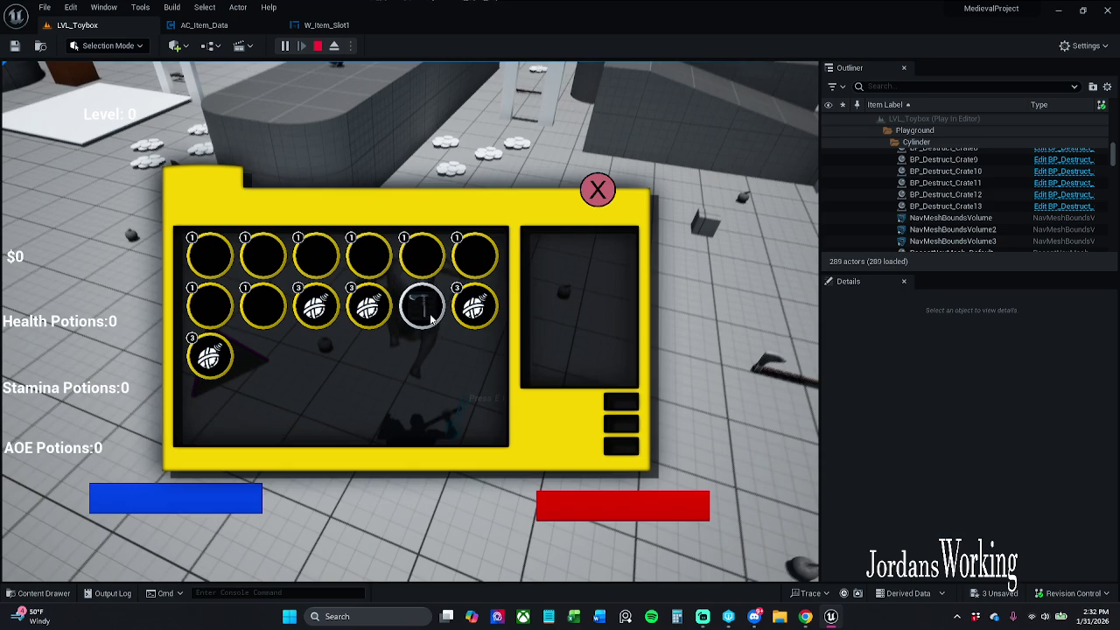
{"action": "left_click", "coordinate": [597, 190]}
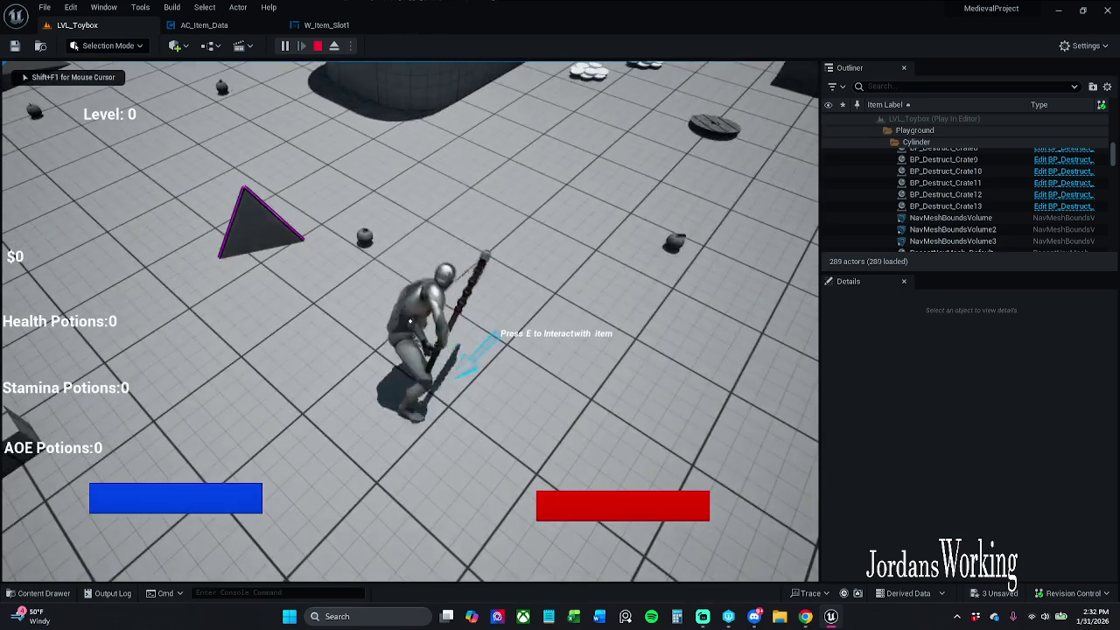
{"action": "key", "text": "i"}
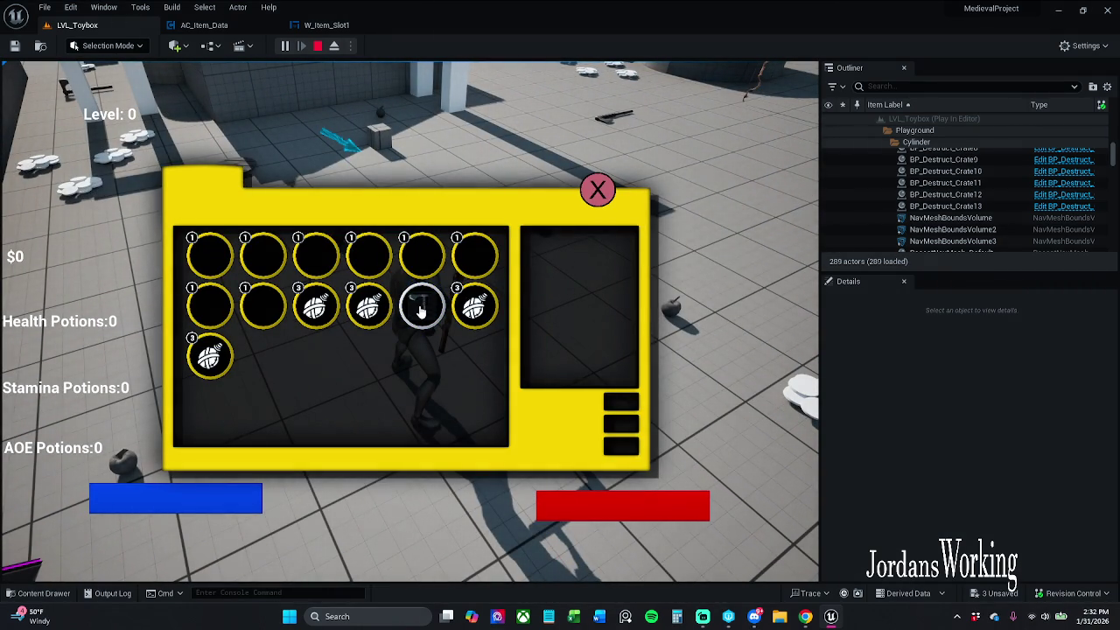
{"action": "left_click", "coordinate": [597, 191]}
{"action": "key", "text": "i"}
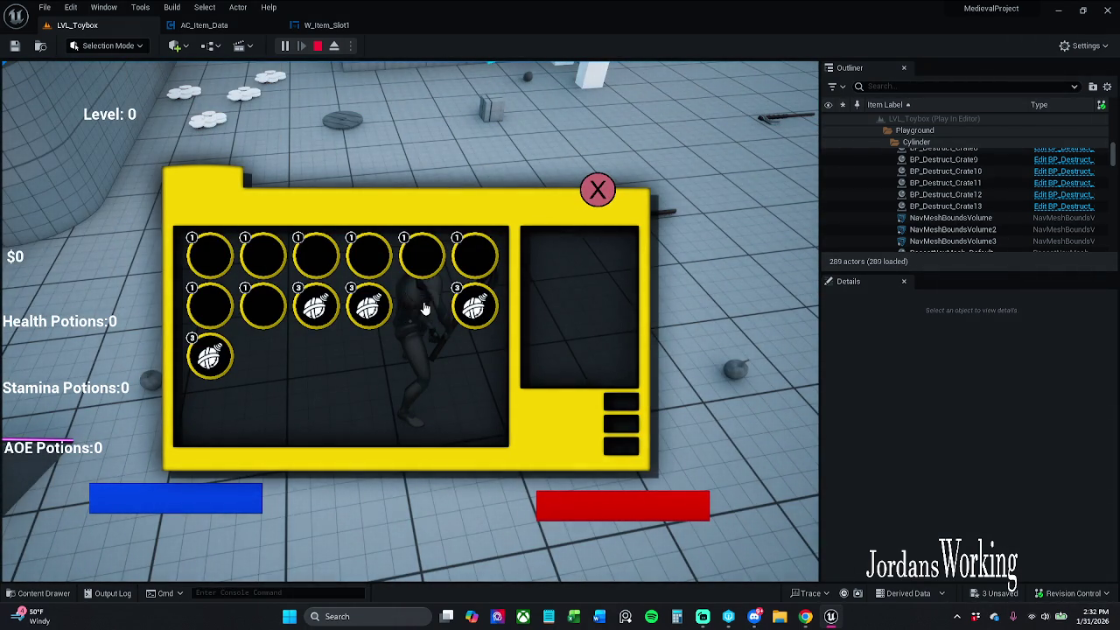
{"action": "key", "text": "Escape"}
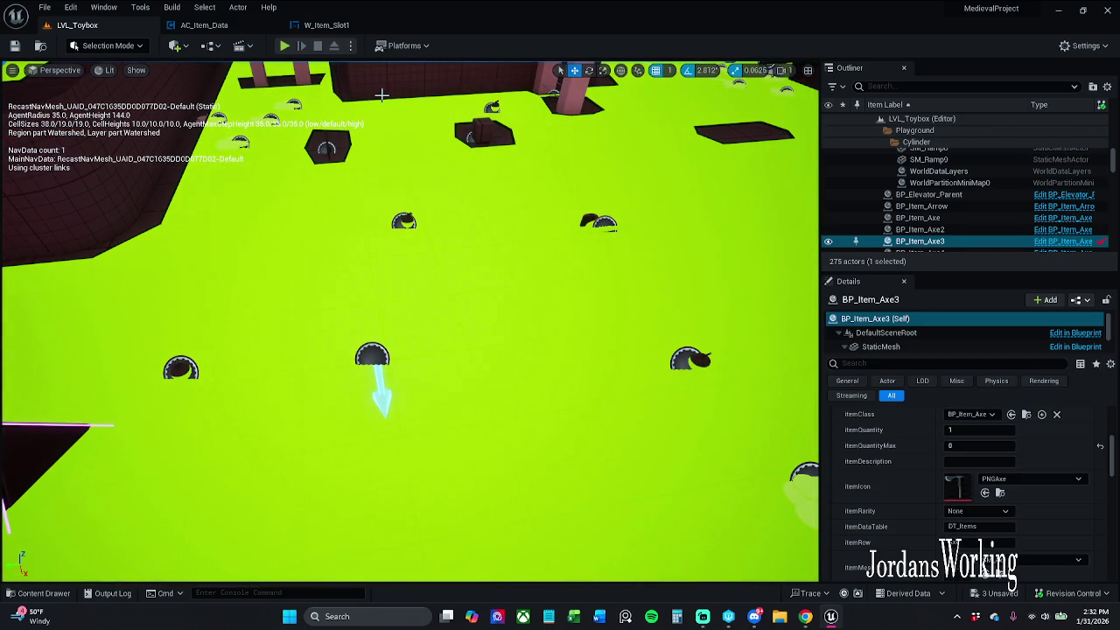
Change the axe's itemQuantityMax from 0 to 1, save LVL_Toybox, and launch Play
{"action": "left_click_drag", "start_coordinate": [482, 122], "coordinate": [483, 121]}
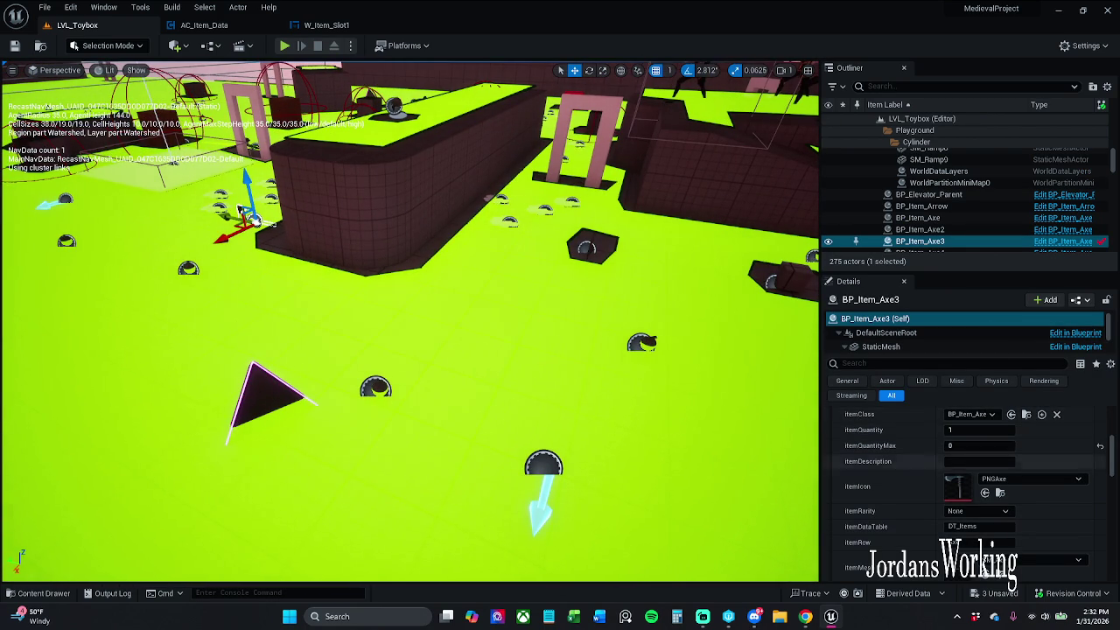
{"action": "left_click", "coordinate": [1100, 445]}
{"action": "left_click_drag", "start_coordinate": [442, 267], "coordinate": [442, 268]}
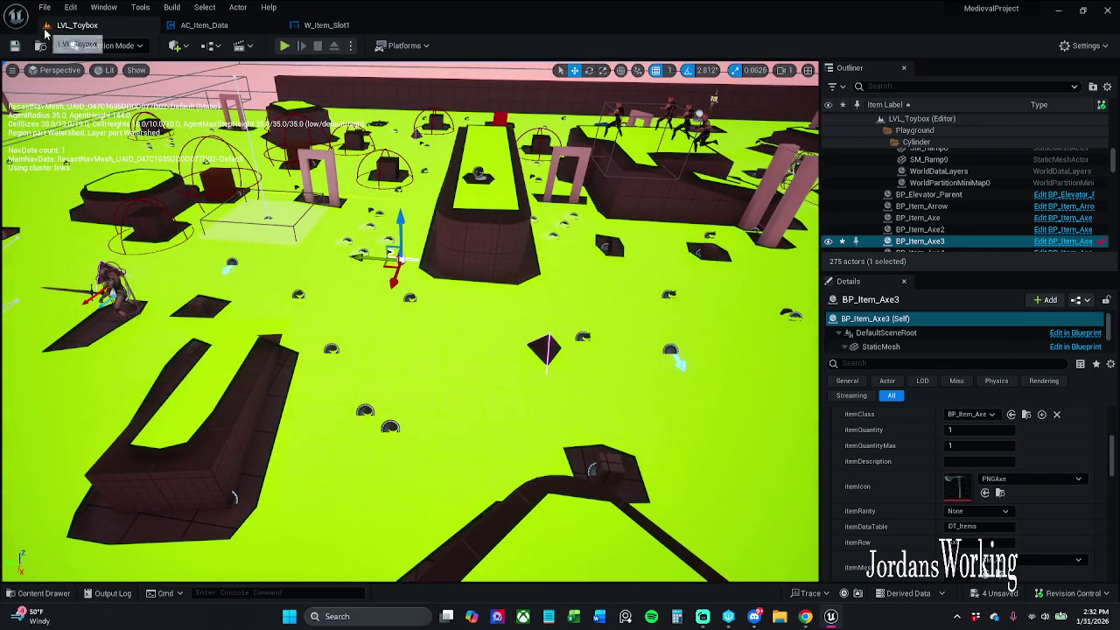
{"action": "left_click", "coordinate": [15, 46]}
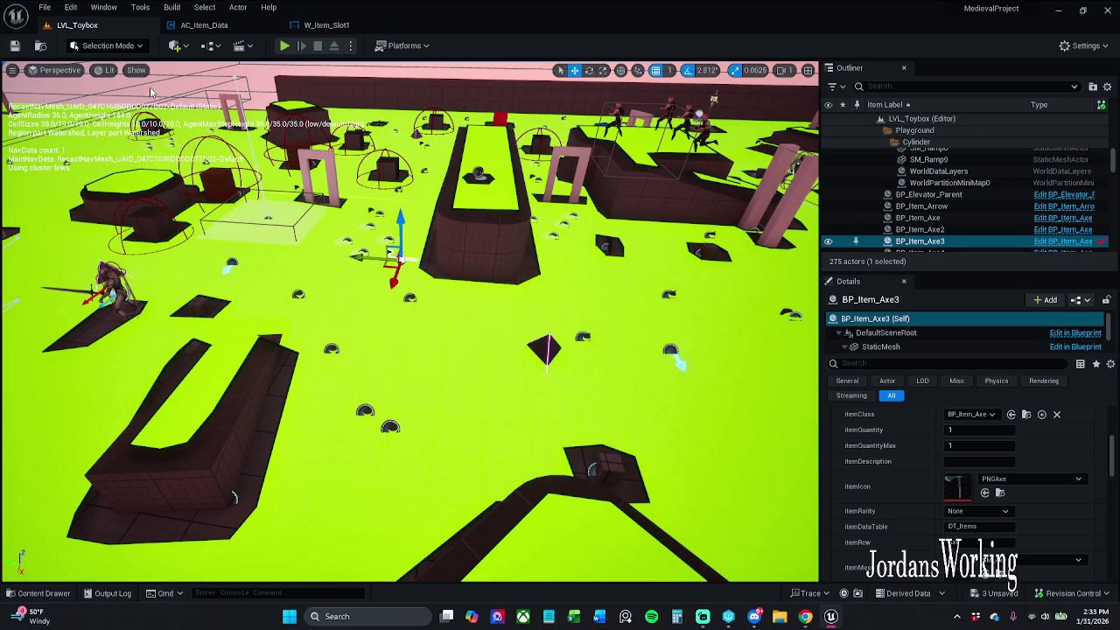
{"action": "left_click", "coordinate": [285, 46]}
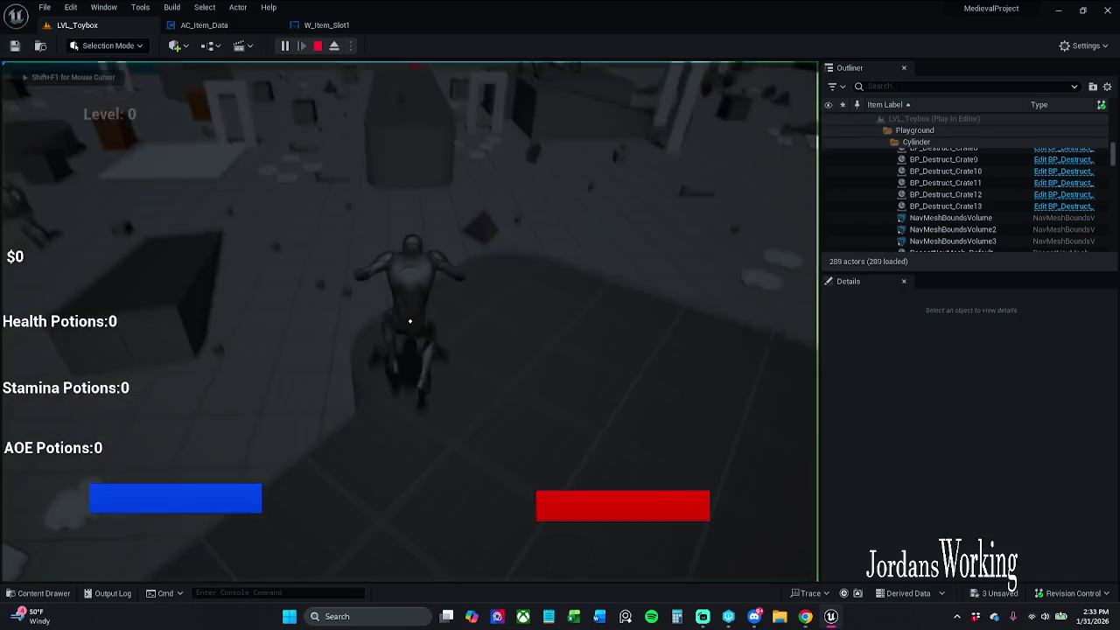
Run the character through the level collecting money, checking the inventory along the way
{"action": "key", "text": "i"}
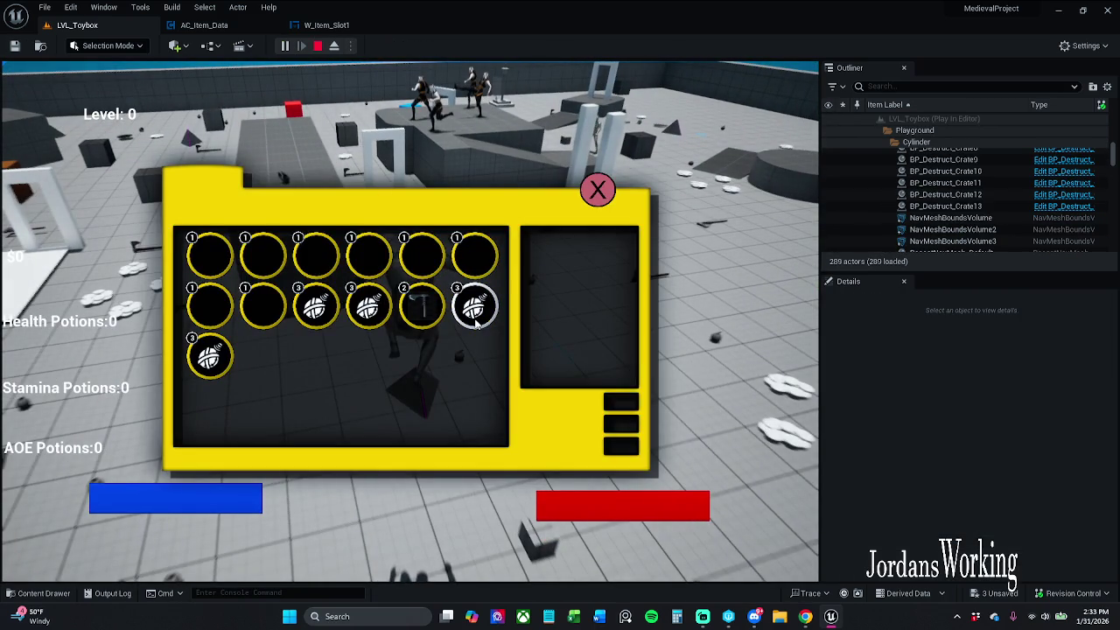
{"action": "left_click", "coordinate": [598, 203]}
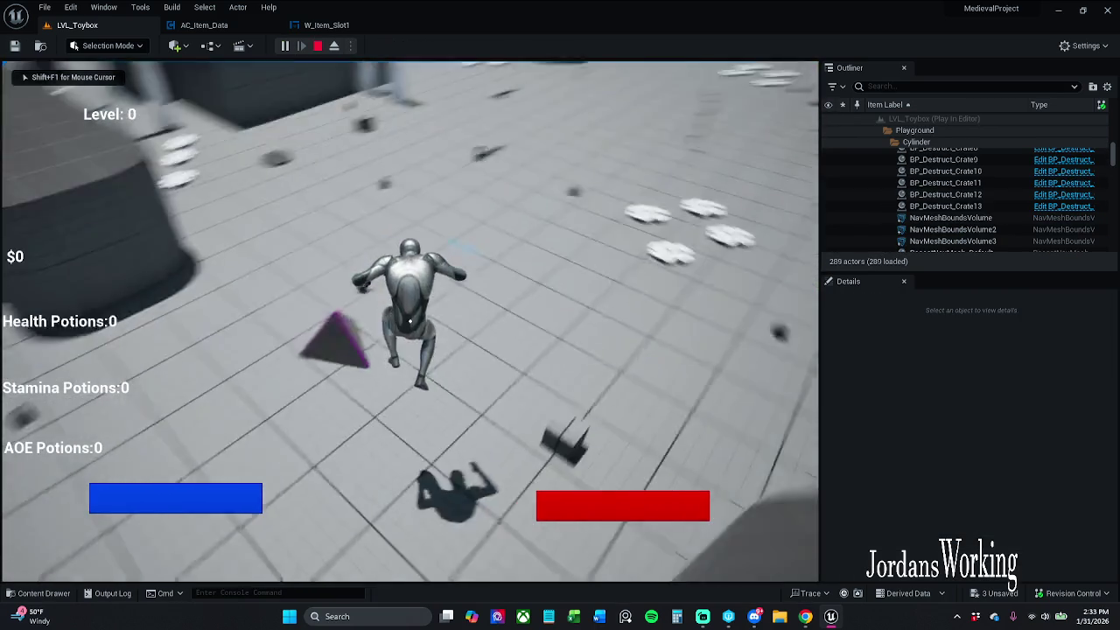
{"action": "key", "text": "w"}
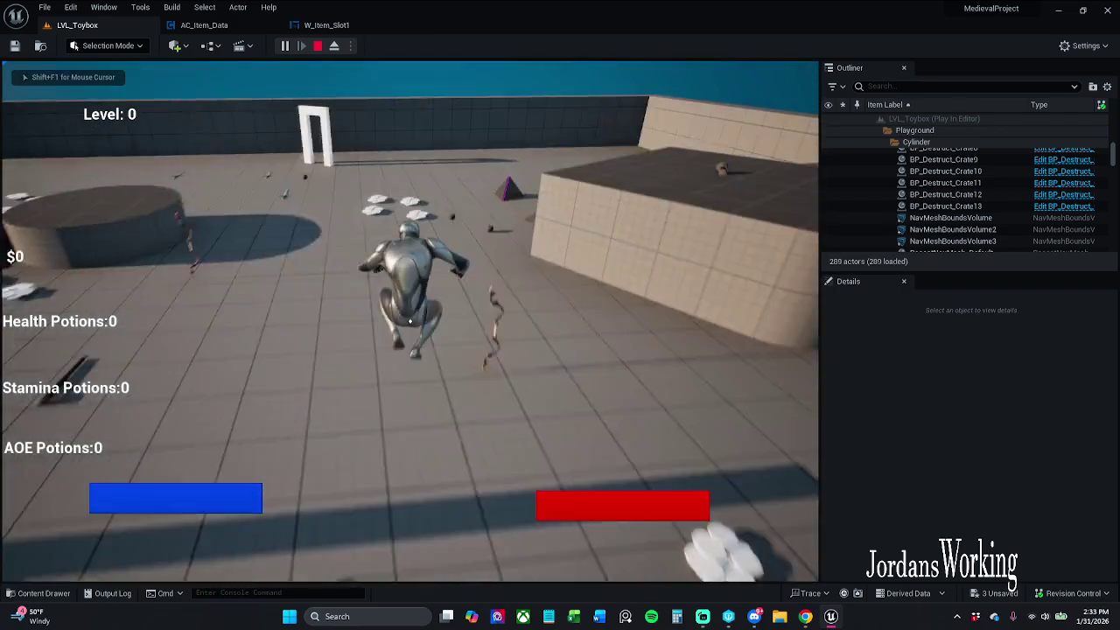
{"action": "key", "text": "w"}
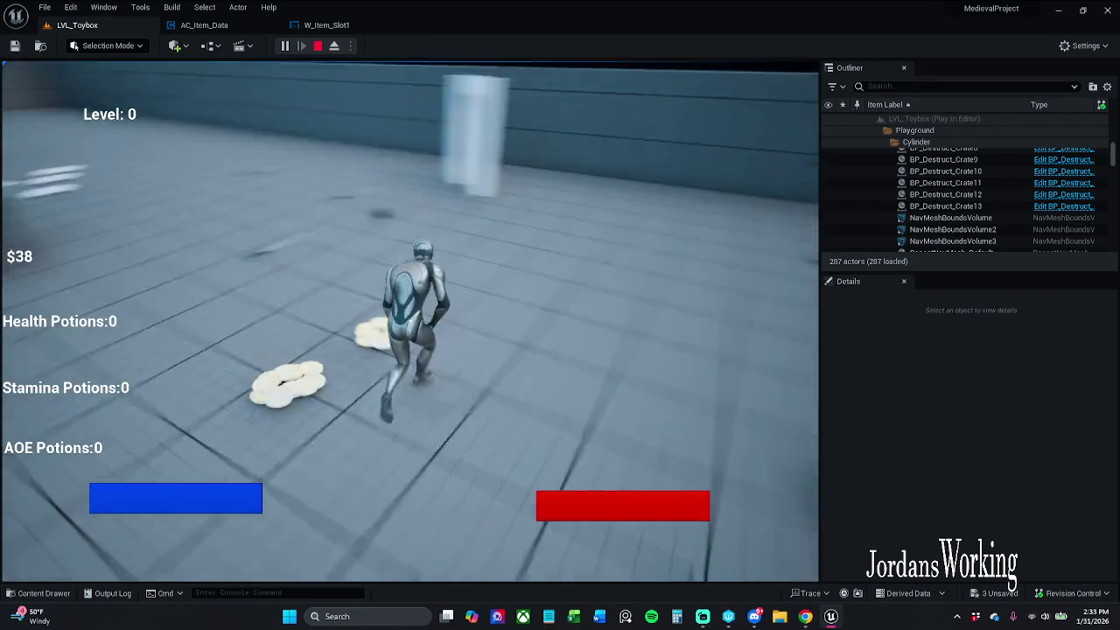
{"action": "key", "text": "w"}
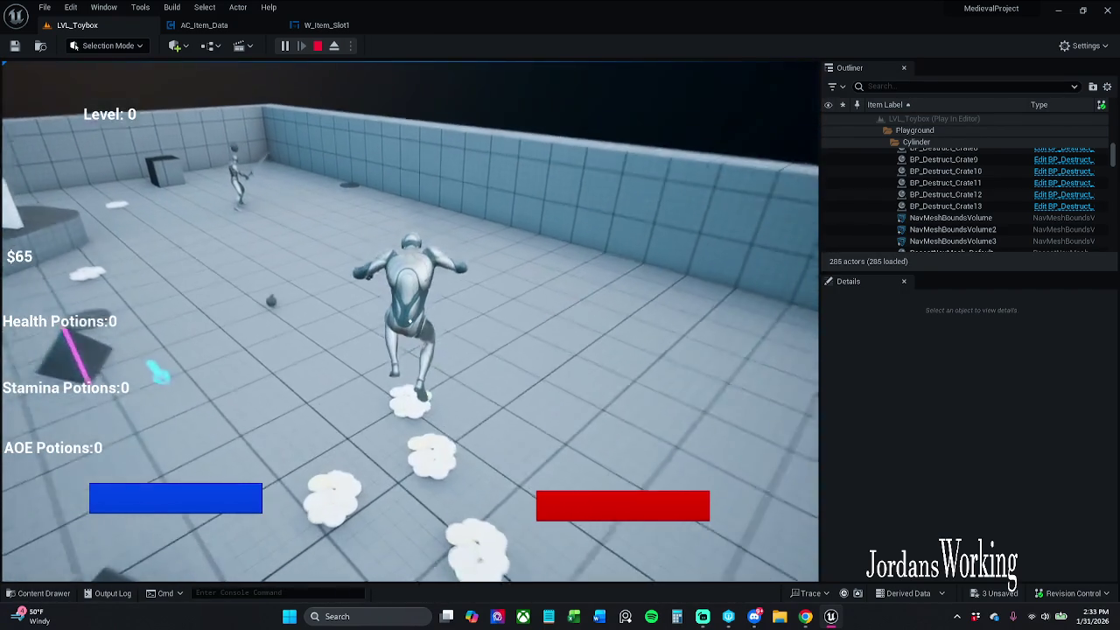
{"action": "key", "text": "i"}
{"action": "left_click", "coordinate": [589, 201]}
{"action": "key", "text": "w"}
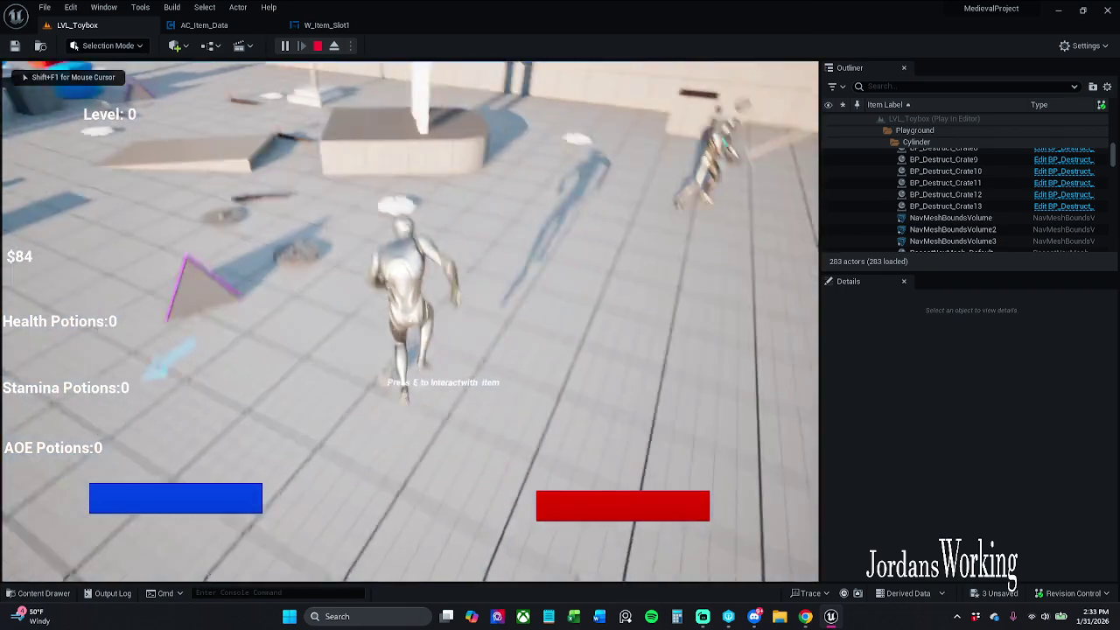
{"action": "key", "text": "w"}
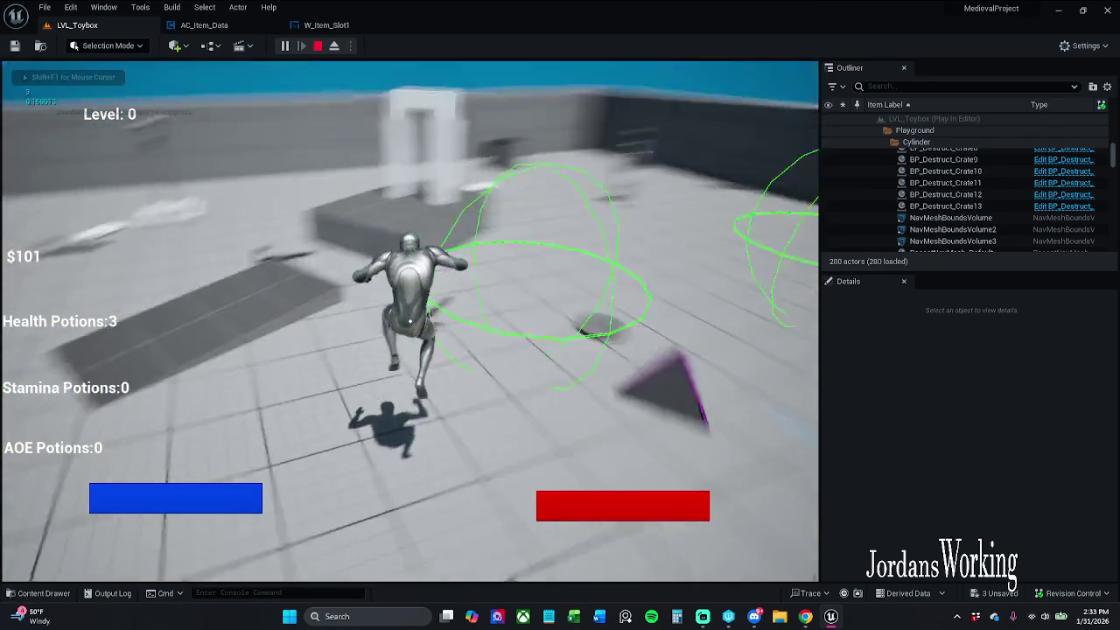
{"action": "key", "text": "w"}
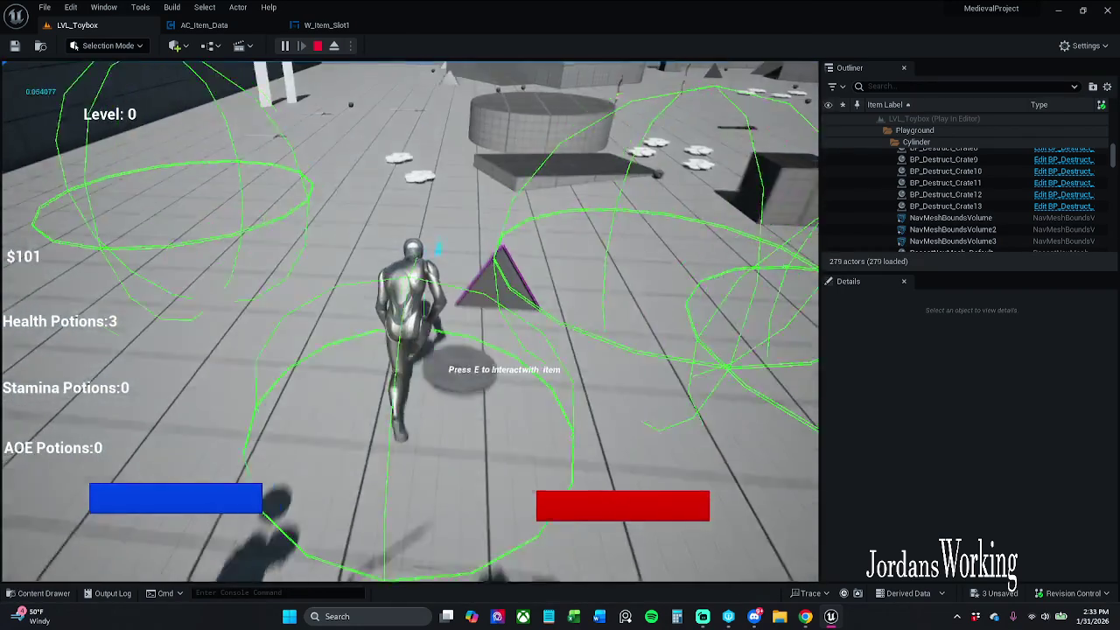
Pick up health potions and more money, then reopen the inventory
{"action": "key", "text": "w"}
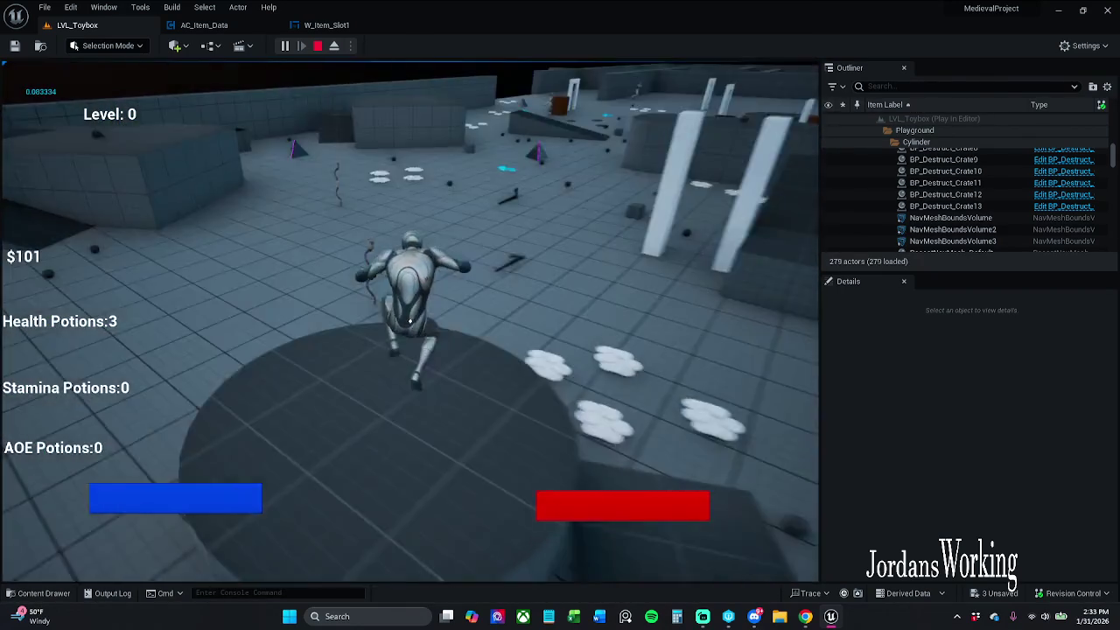
{"action": "key", "text": "w"}
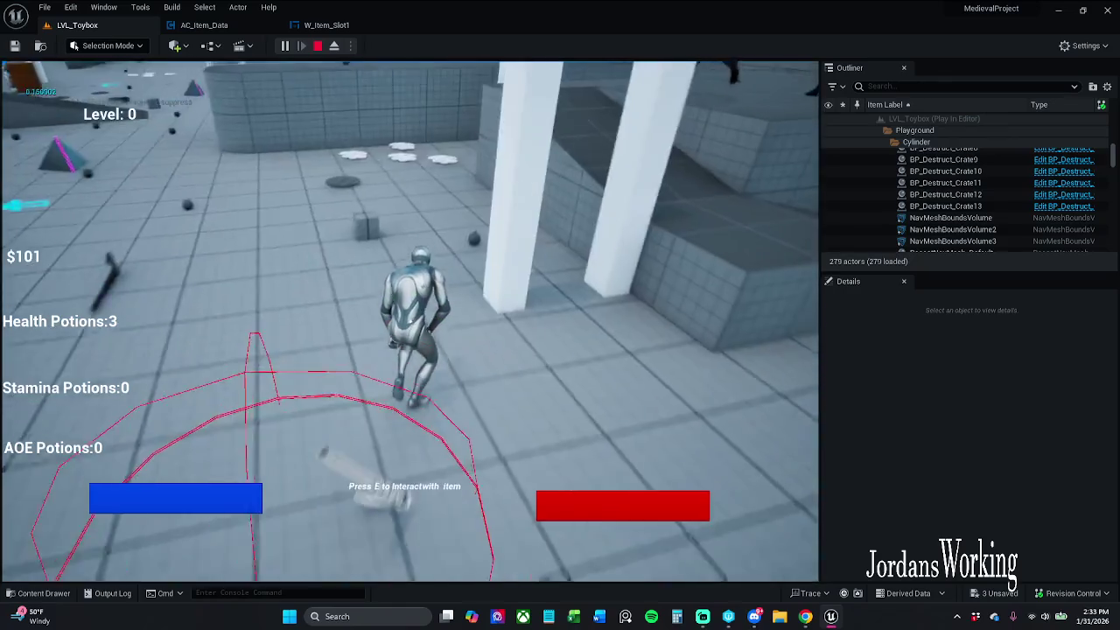
{"action": "key", "text": "e"}
{"action": "key", "text": "w"}
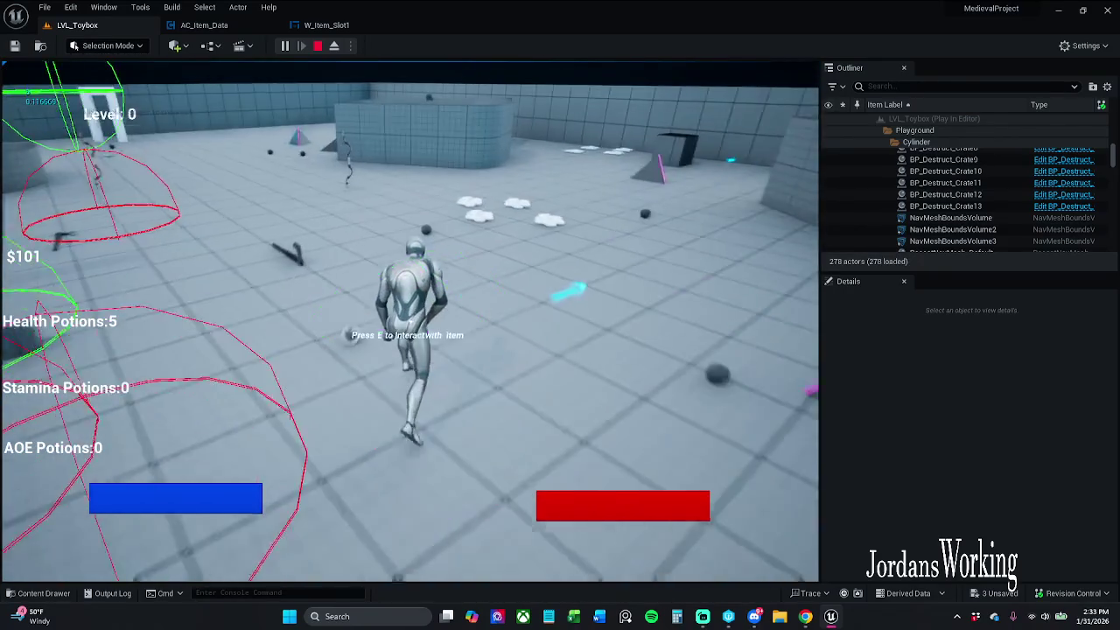
{"action": "key", "text": "w"}
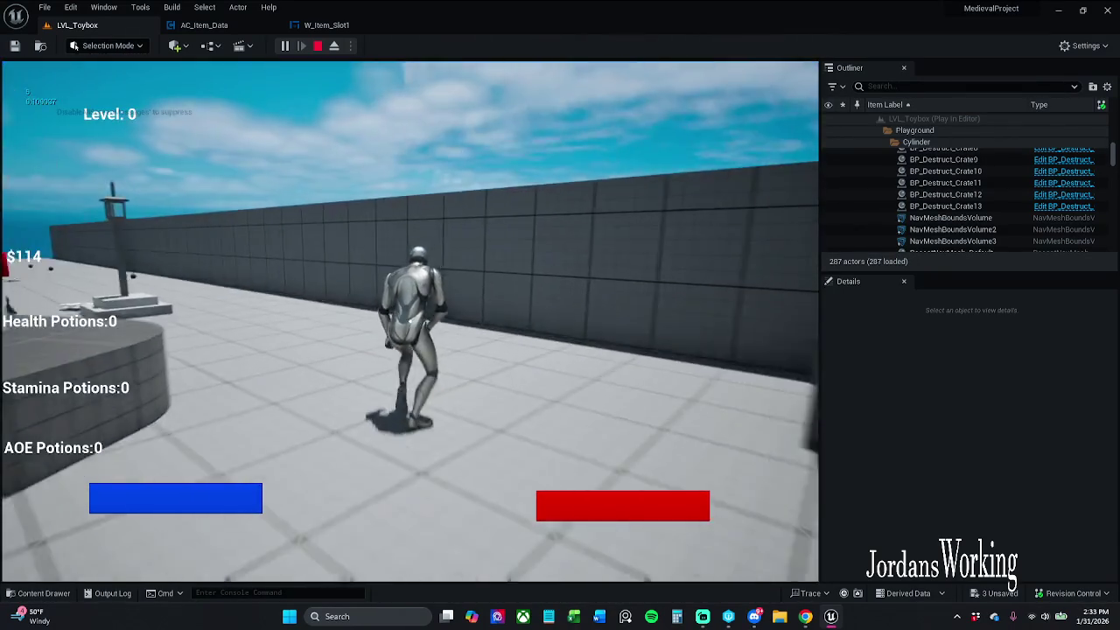
{"action": "key", "text": "i"}
{"action": "left_click", "coordinate": [597, 190]}
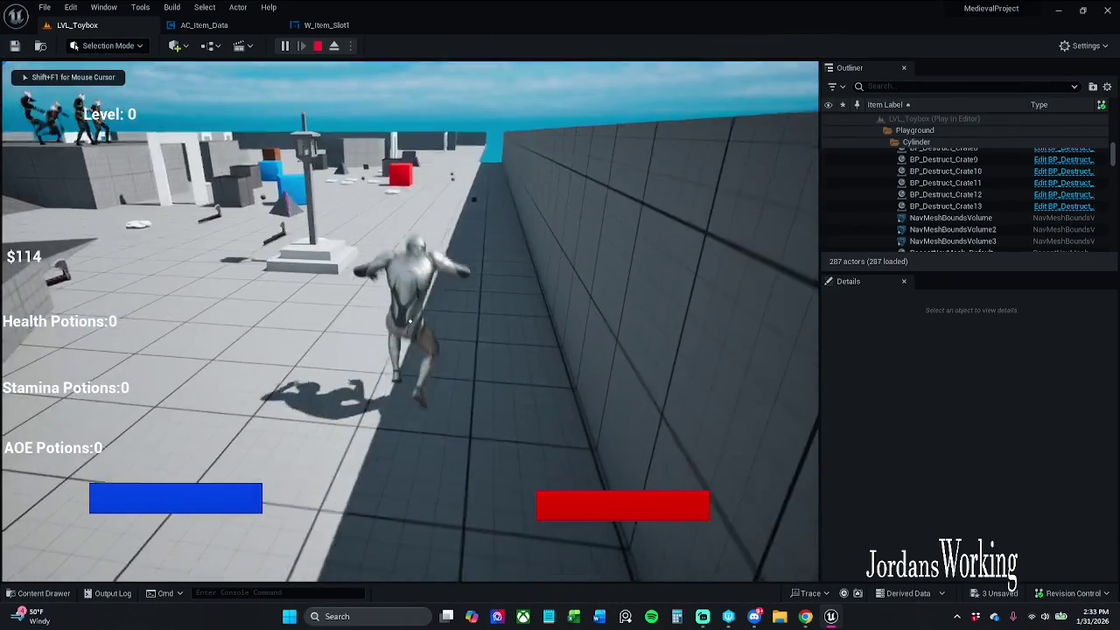
{"action": "key", "text": "i"}
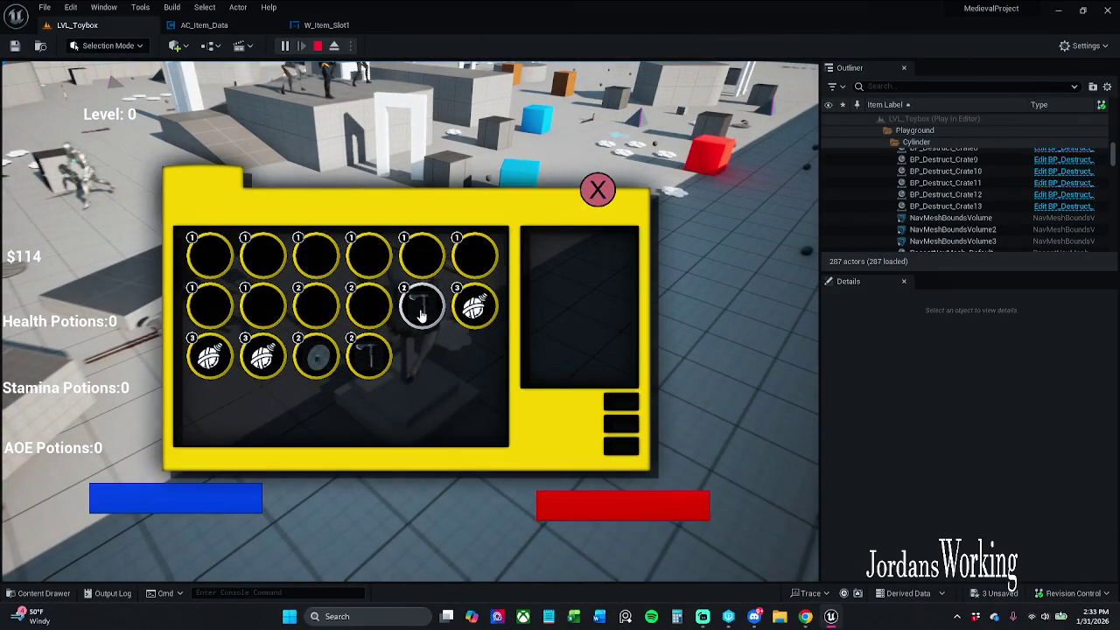
Use up the hammer, bomb and axe so their slots vanish, then stop playing
{"action": "left_click", "coordinate": [421, 315]}
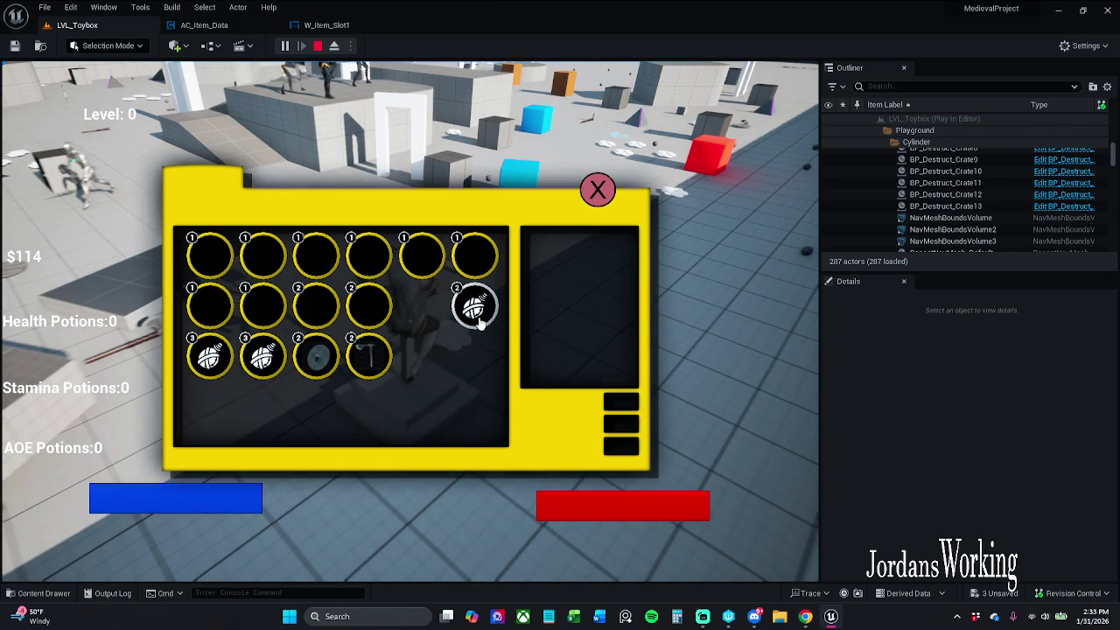
{"action": "left_click", "coordinate": [478, 321]}
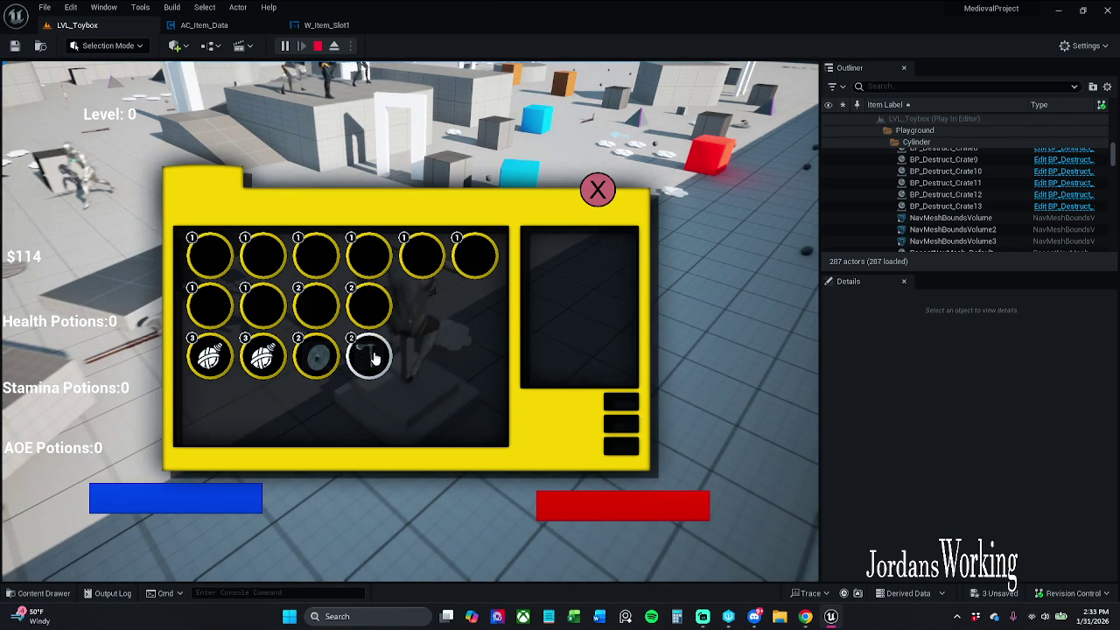
{"action": "left_click", "coordinate": [373, 357]}
{"action": "key", "text": "Escape"}
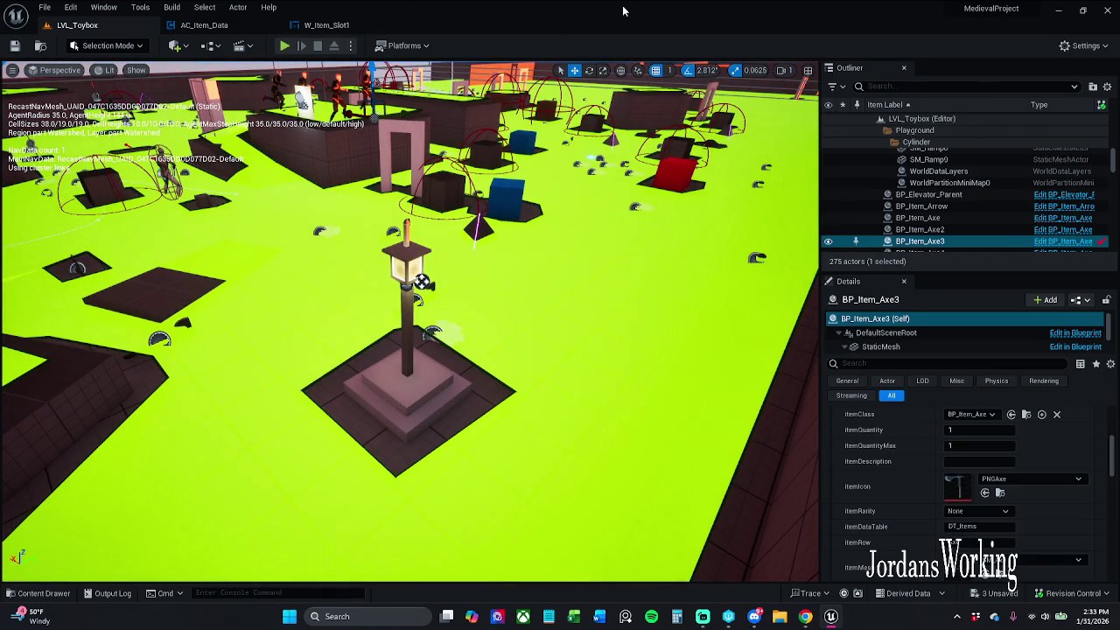
Save all modified assets, checking out the listed files so they save
{"action": "left_click", "coordinate": [44, 7]}
{"action": "left_click", "coordinate": [88, 161]}
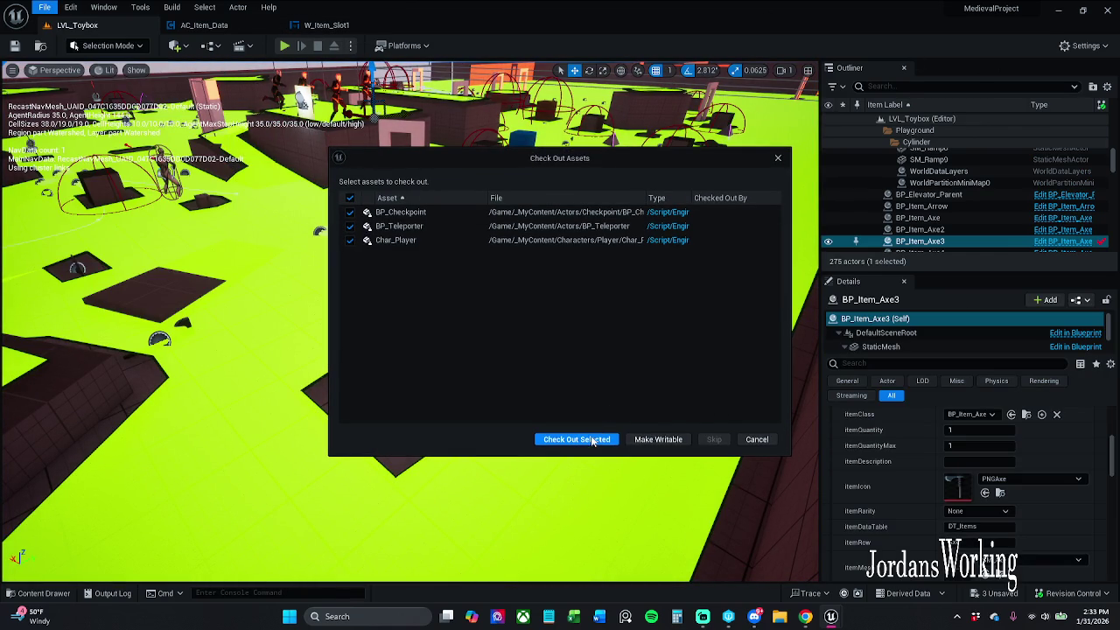
{"action": "left_click", "coordinate": [576, 440]}
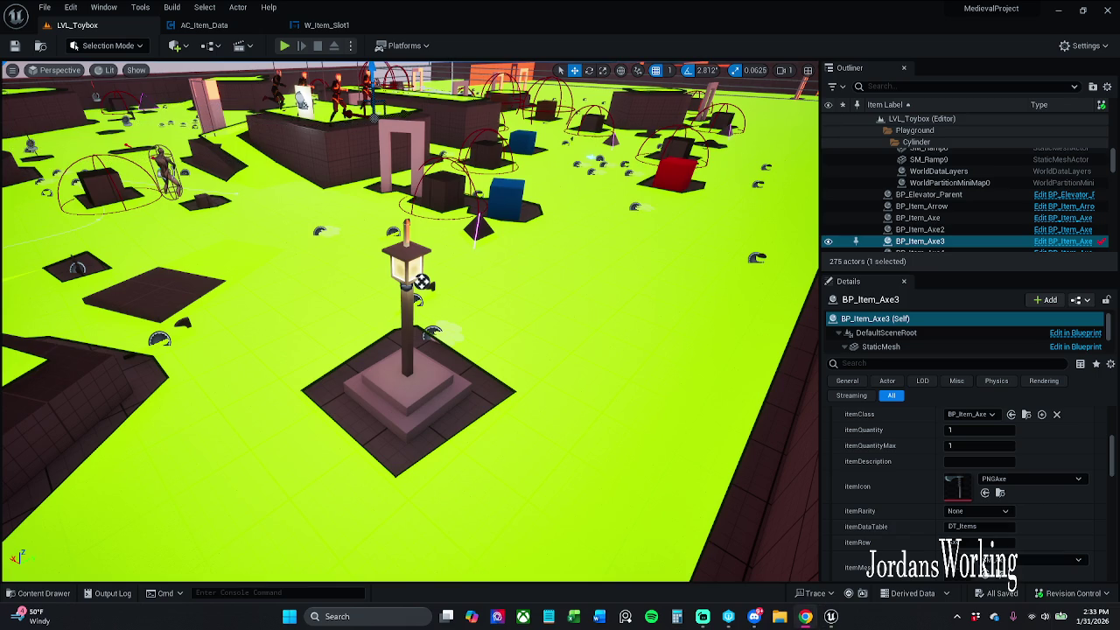
Play LVL_Toybox and use up the hammer from its inventory slot
{"action": "left_click_drag", "start_coordinate": [722, 445], "coordinate": [613, 260]}
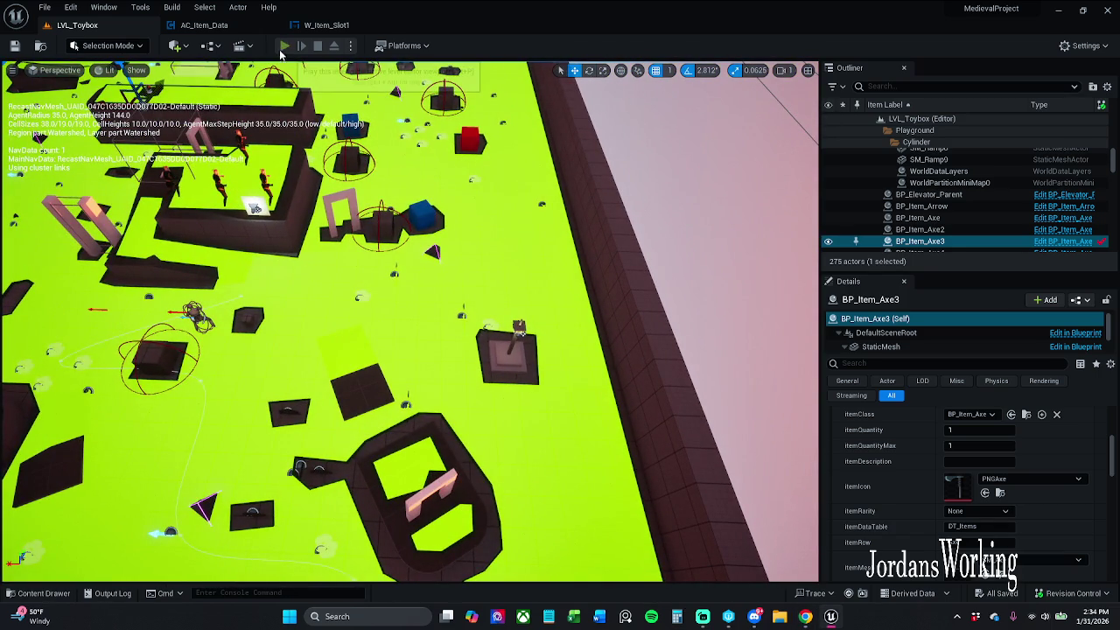
{"action": "left_click", "coordinate": [285, 46]}
{"action": "key", "text": "i"}
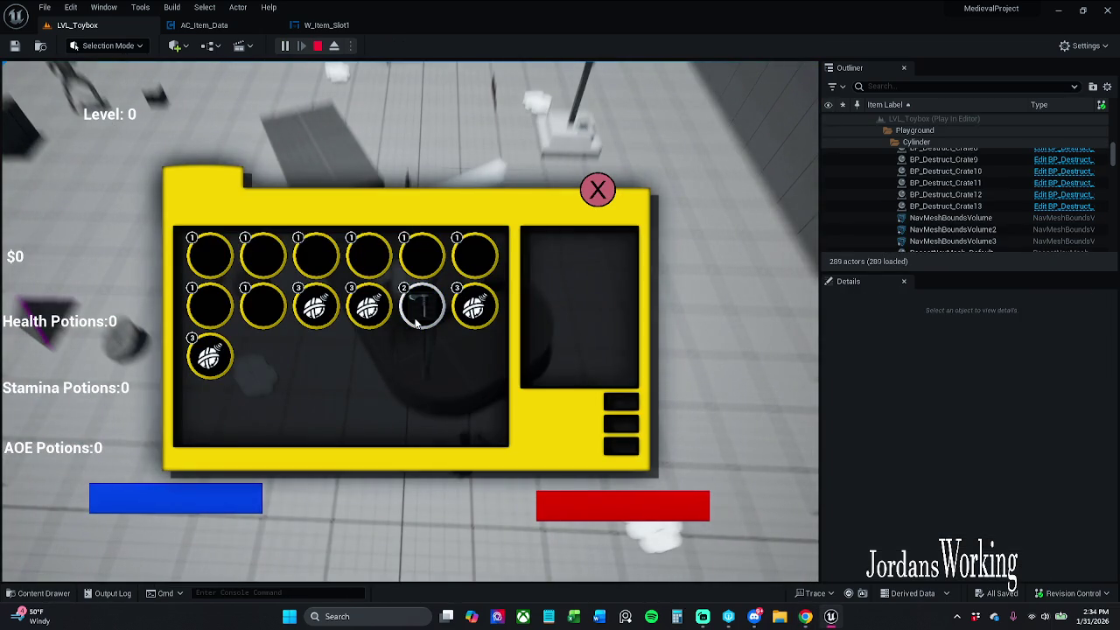
{"action": "left_click", "coordinate": [430, 328]}
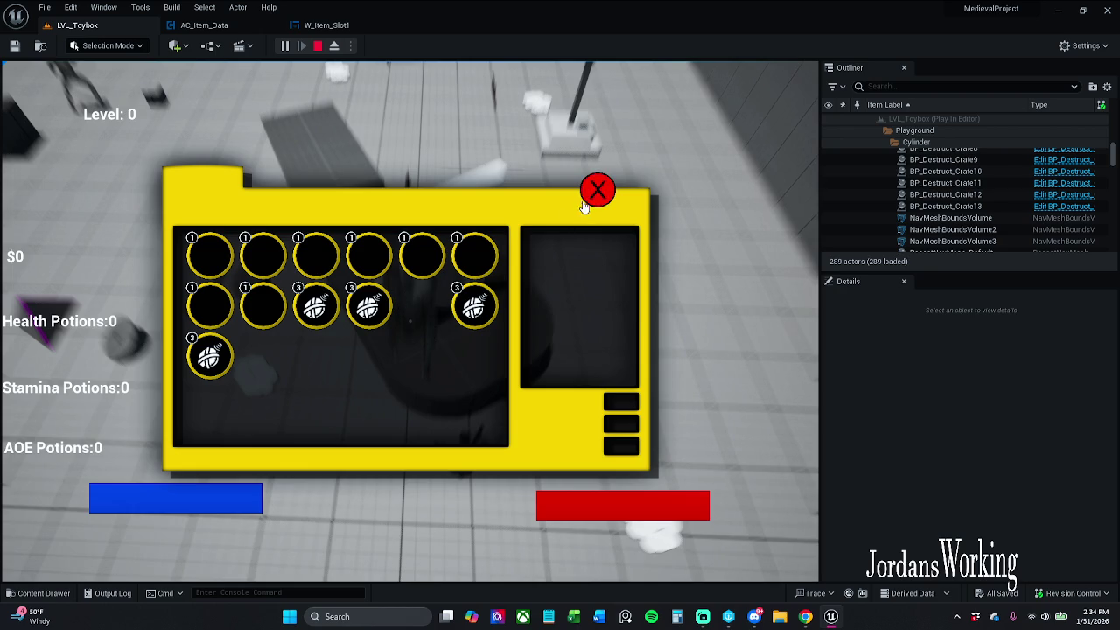
{"action": "left_click", "coordinate": [584, 201]}
Swing at the crate and collect the money and AOE potion pickups
{"action": "key", "text": "w"}
{"action": "key", "text": "w"}
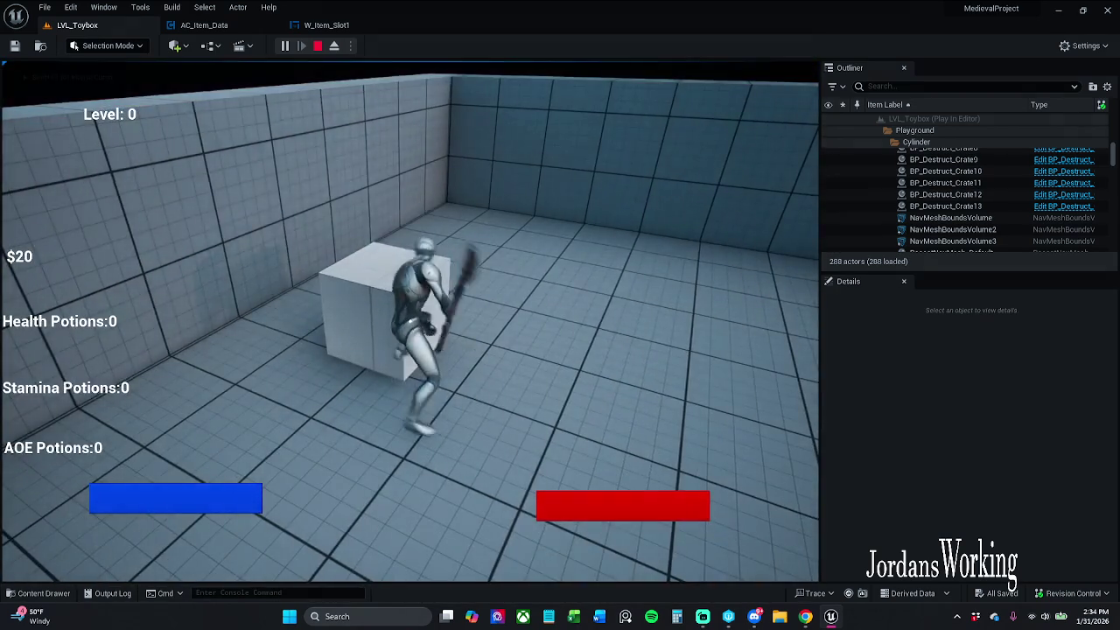
{"action": "left_click", "coordinate": [409, 322]}
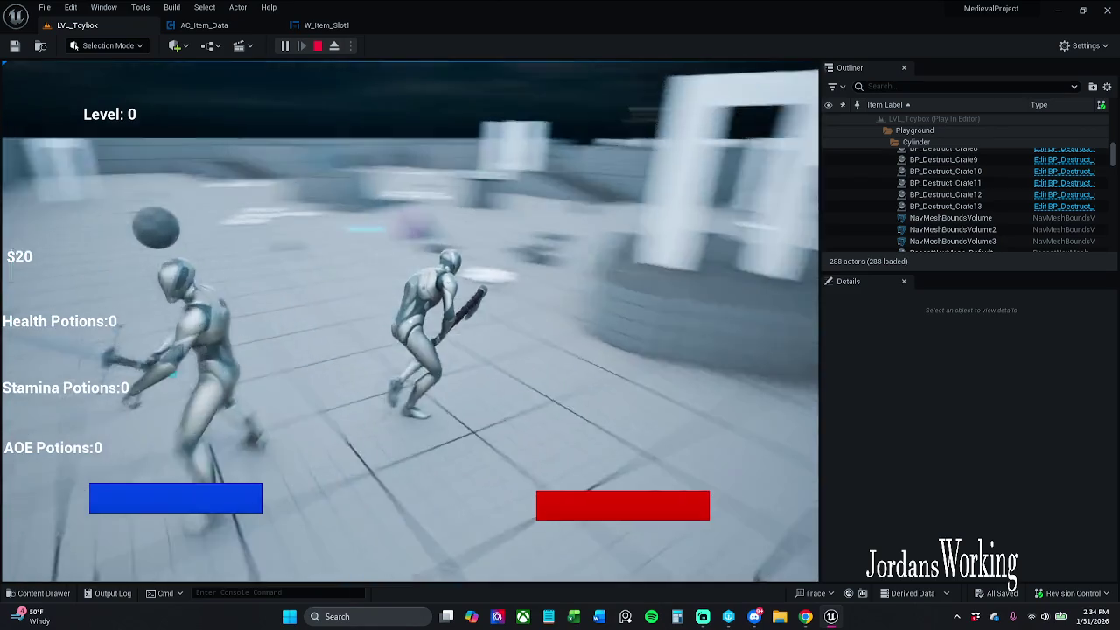
{"action": "key", "text": "space"}
{"action": "key", "text": "w"}
{"action": "left_click", "coordinate": [410, 315]}
{"action": "key", "text": "w"}
{"action": "key", "text": "e"}
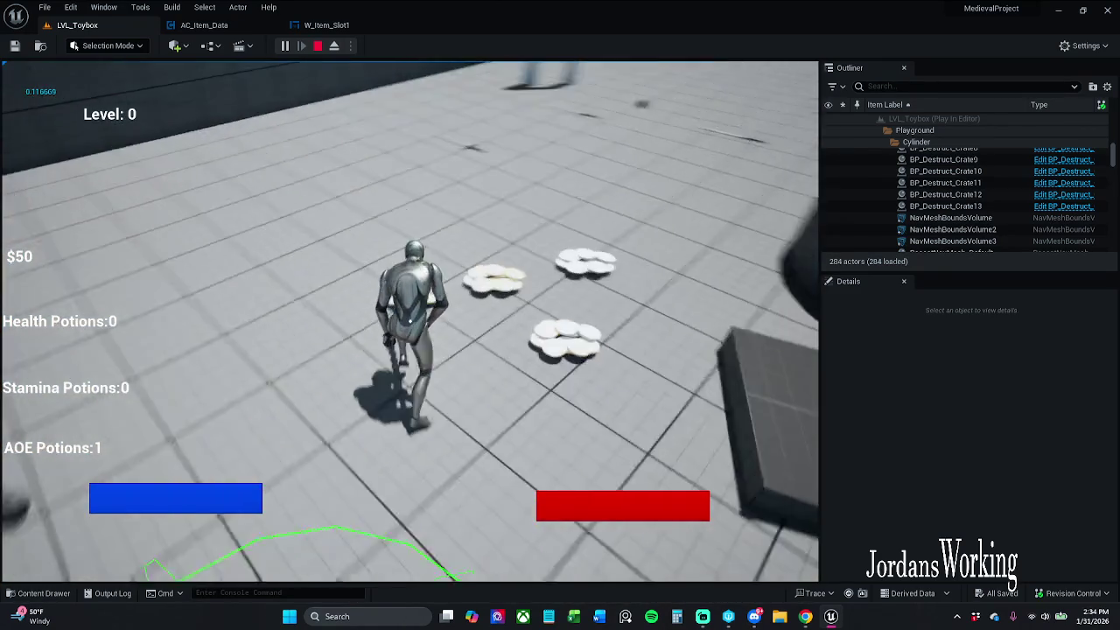
{"action": "key", "text": "w"}
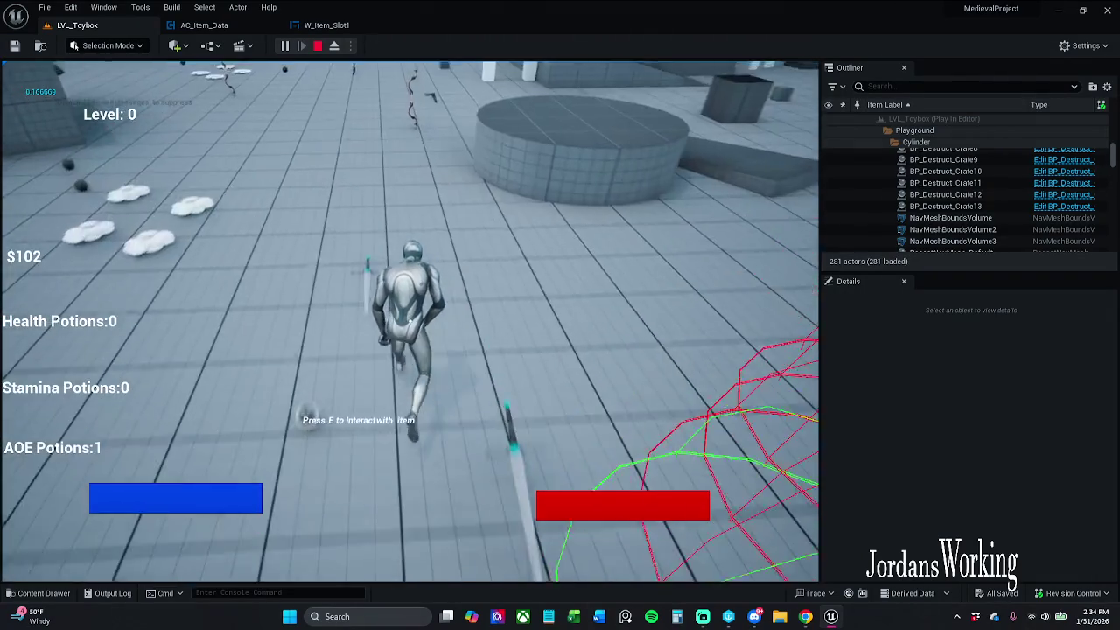
{"action": "key", "text": "w"}
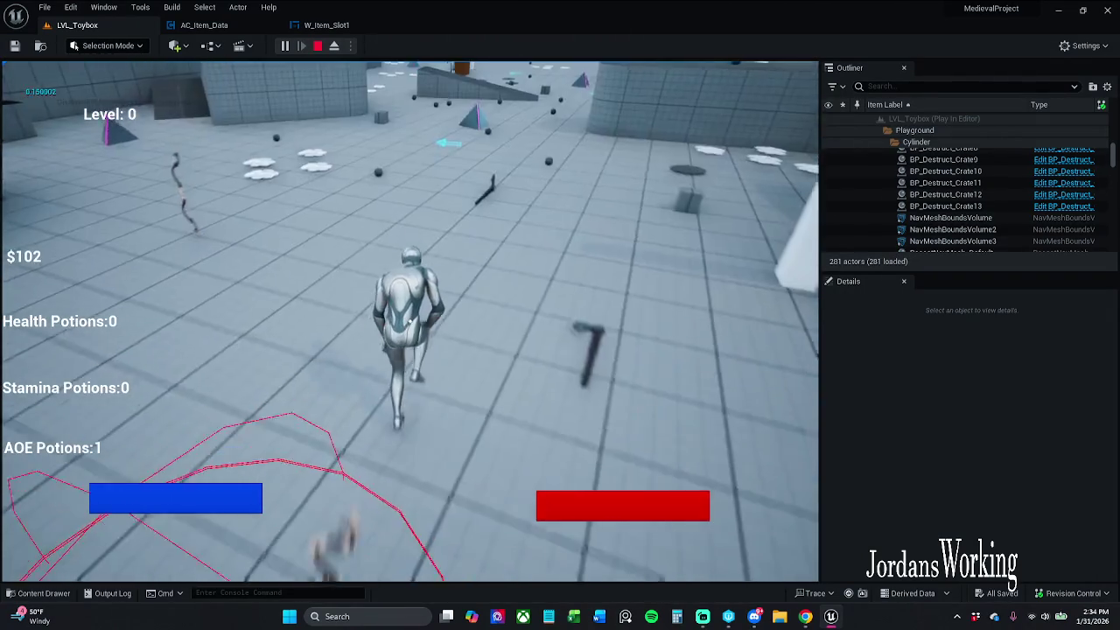
Check the inventory for stacked items twice, then stop the play session
{"action": "key", "text": "i"}
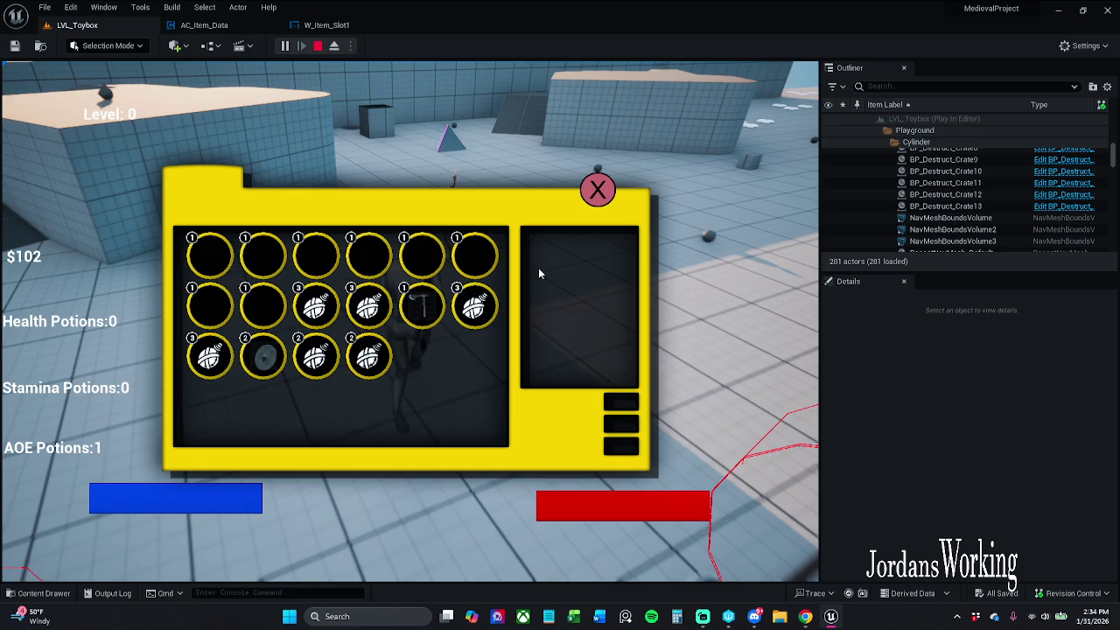
{"action": "left_click", "coordinate": [594, 192]}
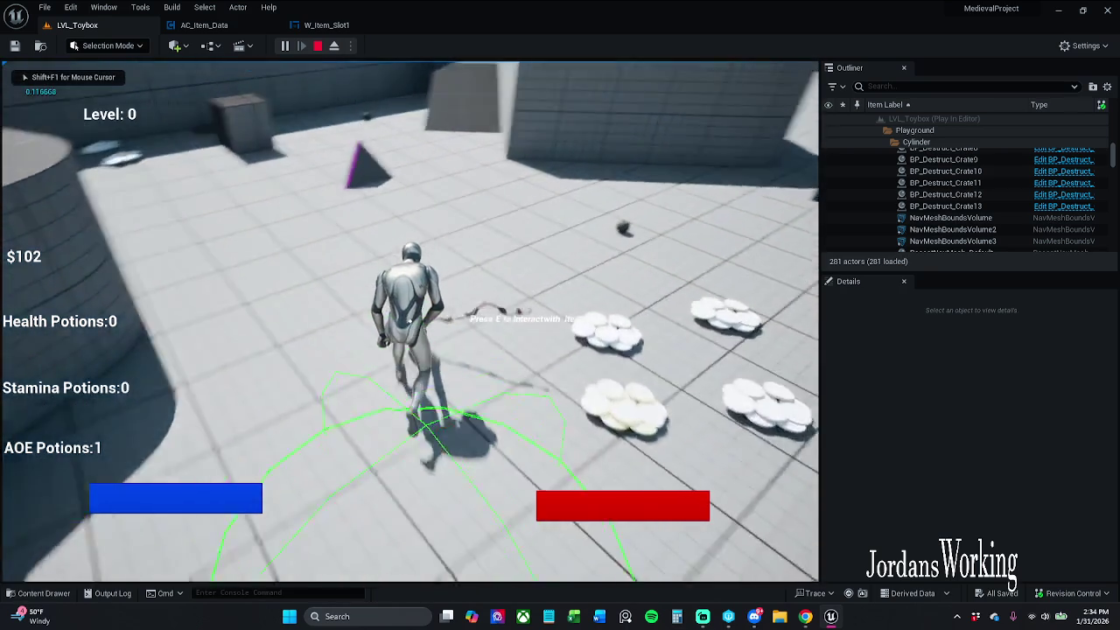
{"action": "key", "text": "w"}
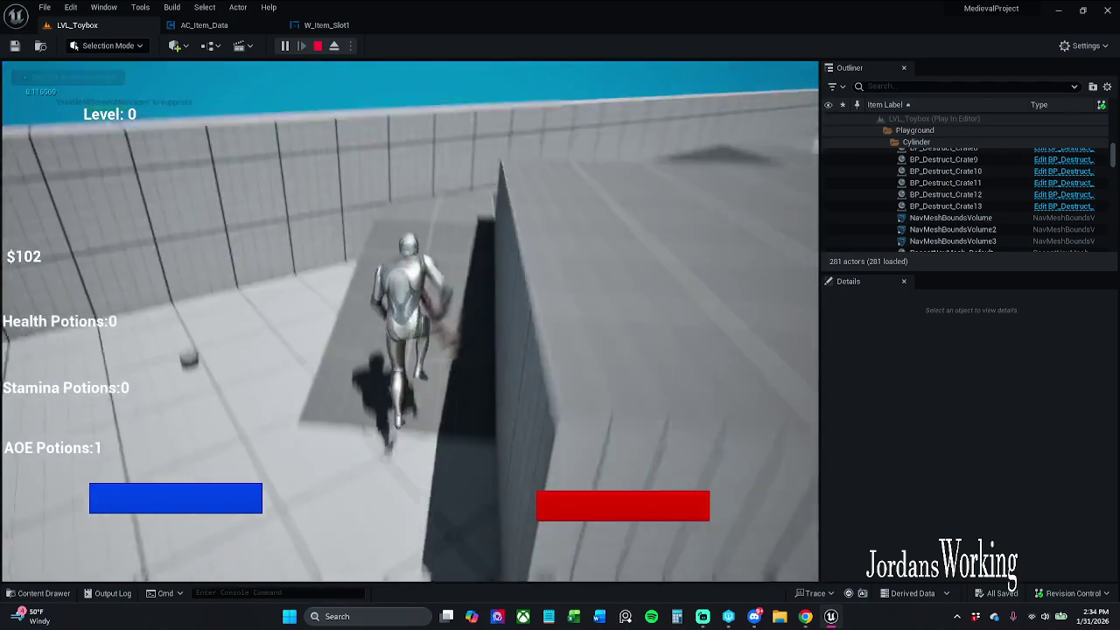
{"action": "key", "text": "w"}
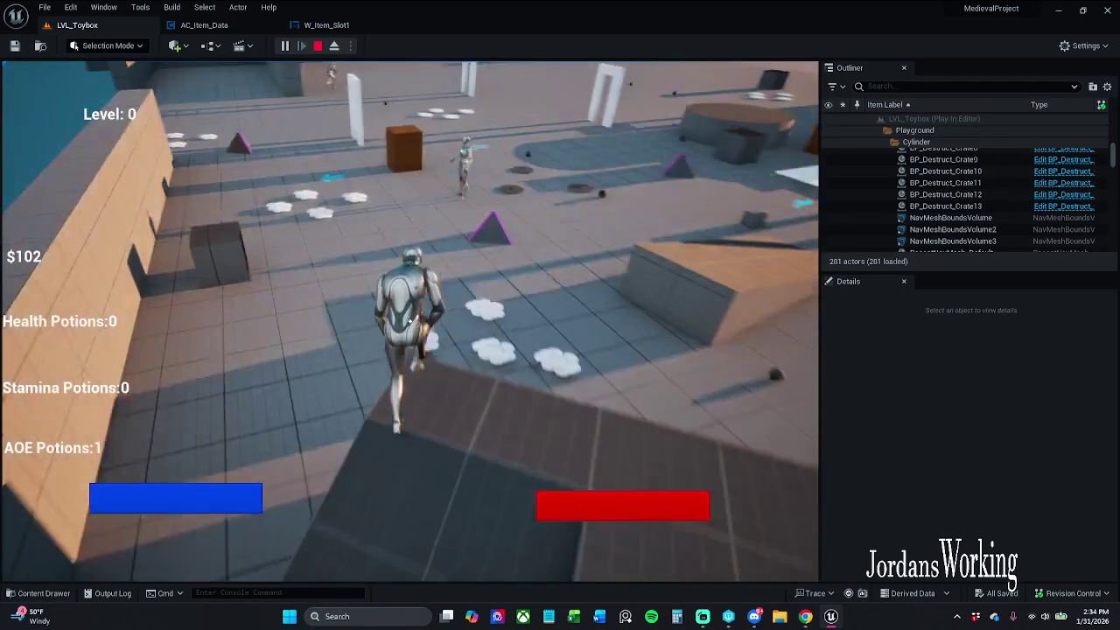
{"action": "key", "text": "i"}
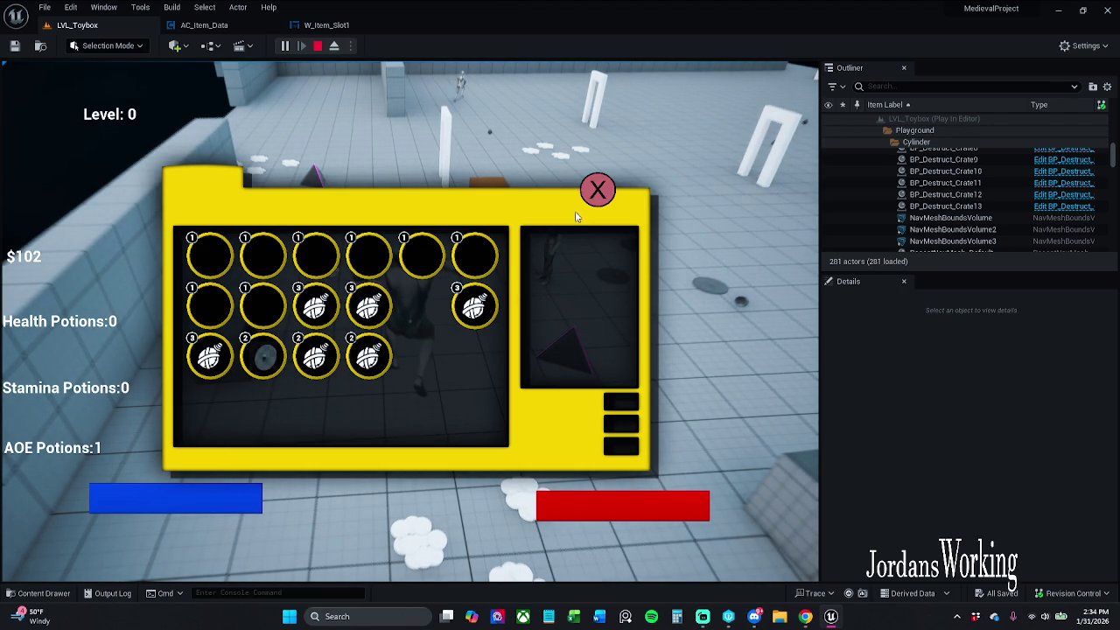
{"action": "left_click", "coordinate": [597, 189]}
{"action": "key", "text": "Escape"}
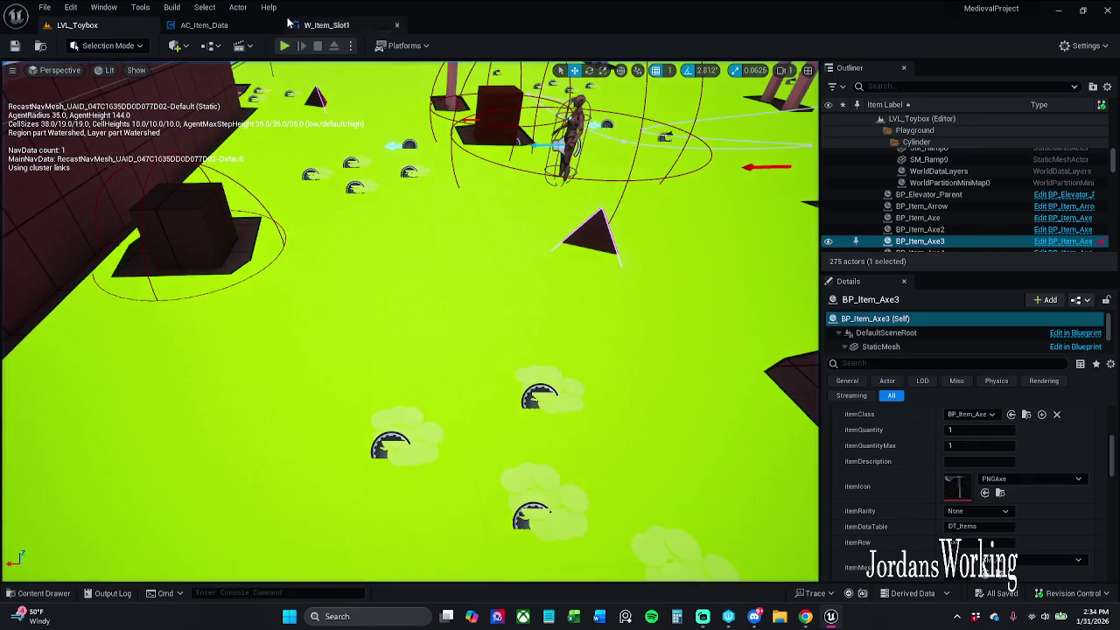
In W_Item_Slot1, move Refresh Item after Remove from Parent and wire Branch False into it
{"action": "left_click", "coordinate": [326, 24]}
{"action": "scroll", "coordinate": [420, 215], "scroll_direction": "up", "scroll_amount": 5}
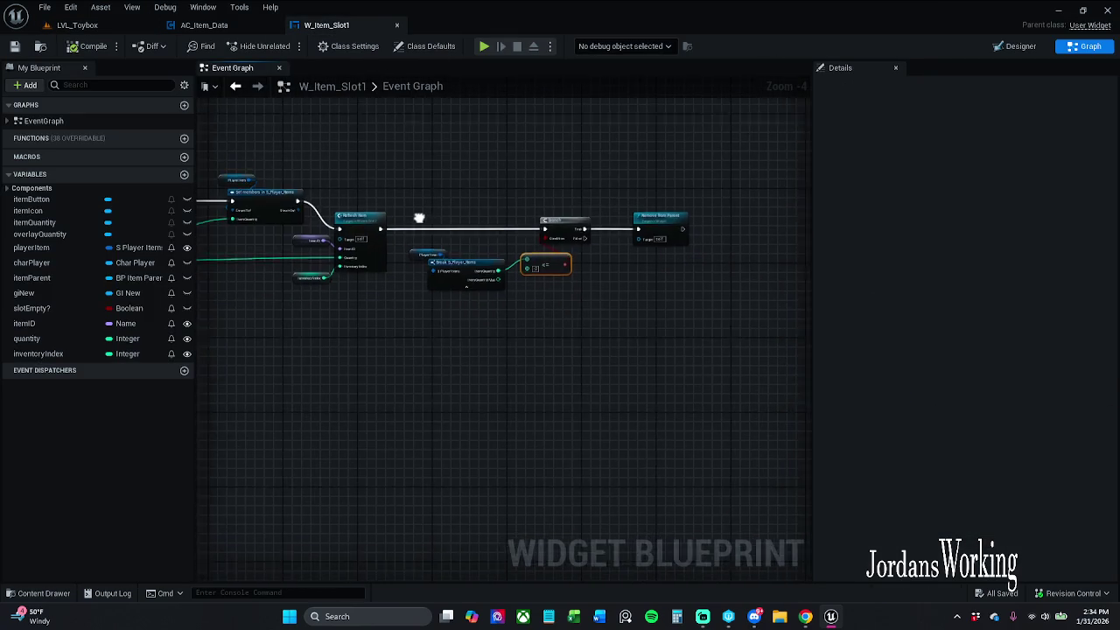
{"action": "scroll", "coordinate": [411, 210], "scroll_direction": "down", "scroll_amount": 3}
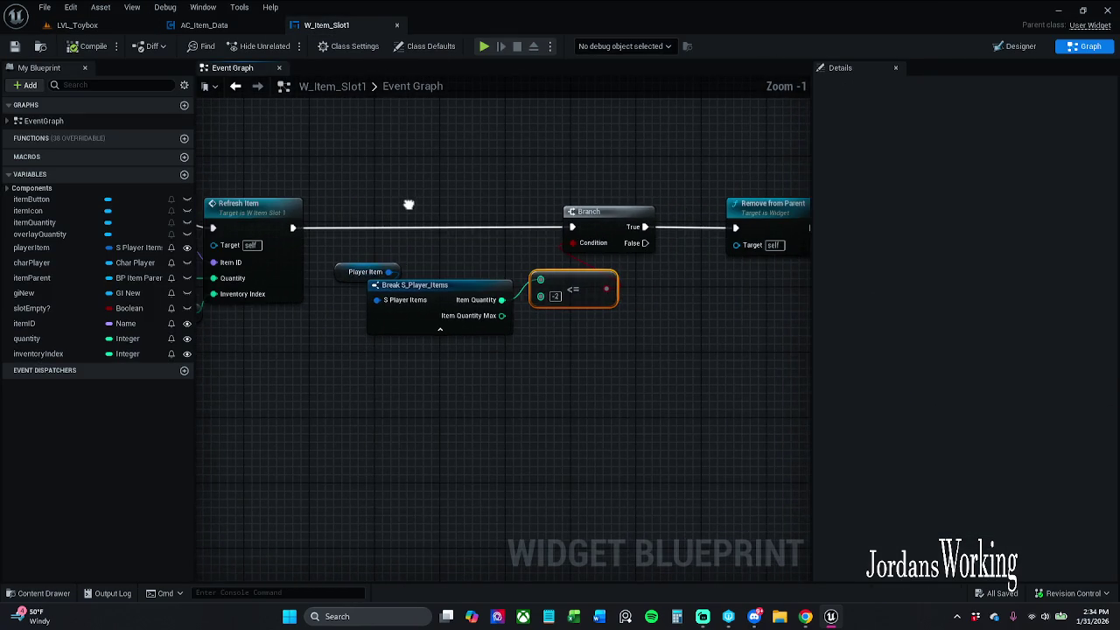
{"action": "left_click_drag", "start_coordinate": [460, 207], "coordinate": [635, 206]}
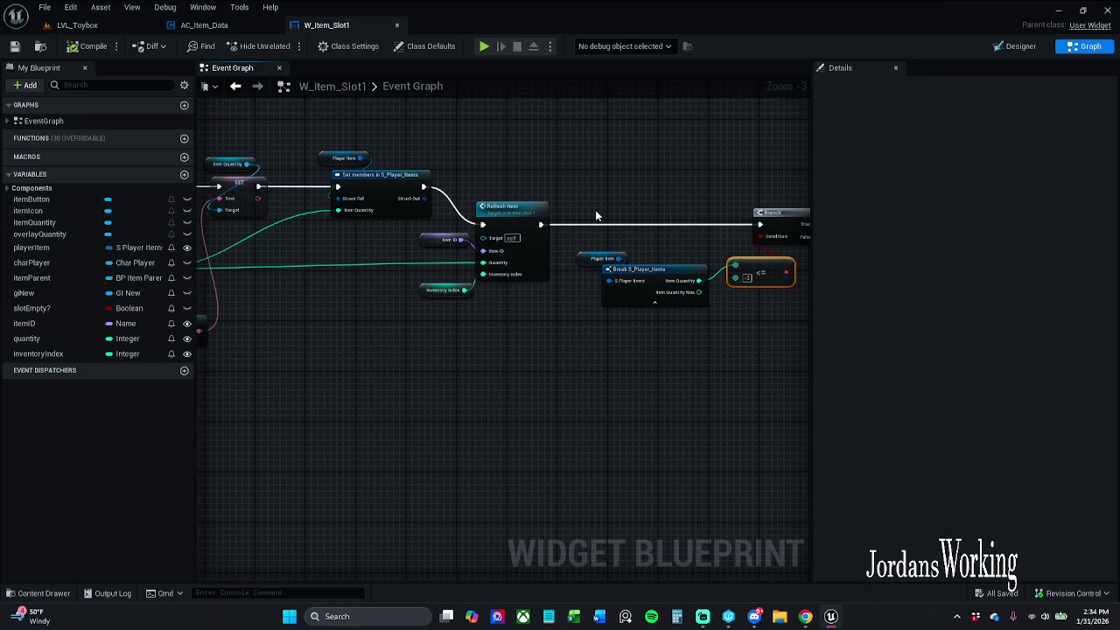
{"action": "mouse_move", "coordinate": [464, 211]}
{"action": "left_mouse_down"}
{"action": "mouse_move", "coordinate": [356, 211]}
{"action": "mouse_move", "coordinate": [609, 195]}
{"action": "mouse_move", "coordinate": [659, 224]}
{"action": "left_mouse_up"}
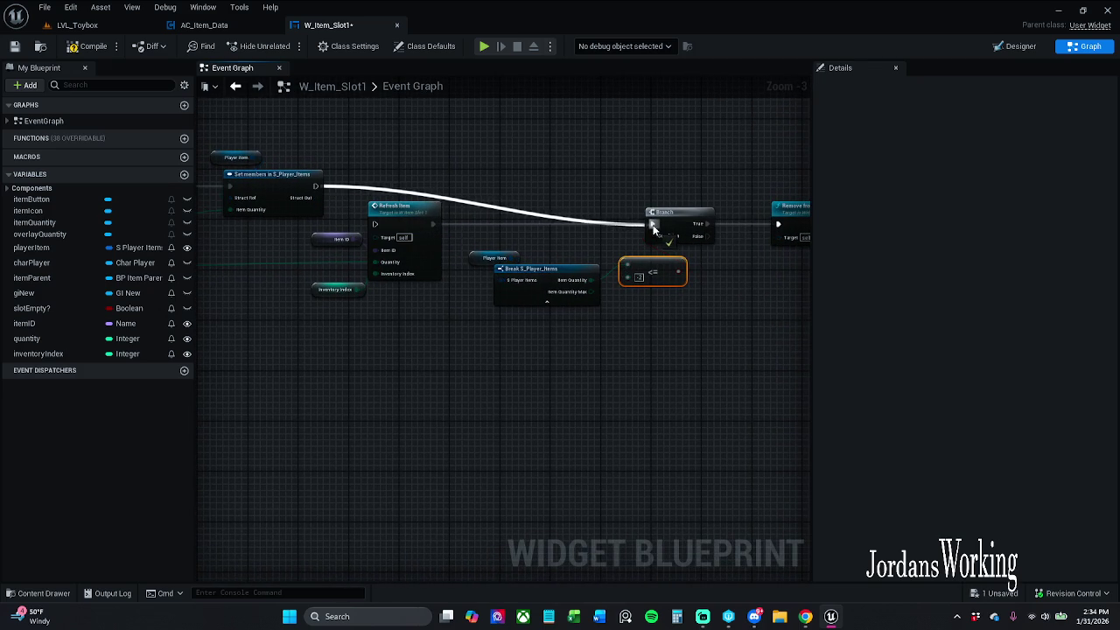
{"action": "left_click_drag", "start_coordinate": [432, 224], "coordinate": [754, 280]}
{"action": "mouse_move", "coordinate": [595, 223]}
{"action": "left_mouse_down"}
{"action": "mouse_move", "coordinate": [608, 229]}
{"action": "mouse_move", "coordinate": [598, 223]}
{"action": "left_mouse_up"}
{"action": "left_click_drag", "start_coordinate": [536, 252], "coordinate": [749, 252]}
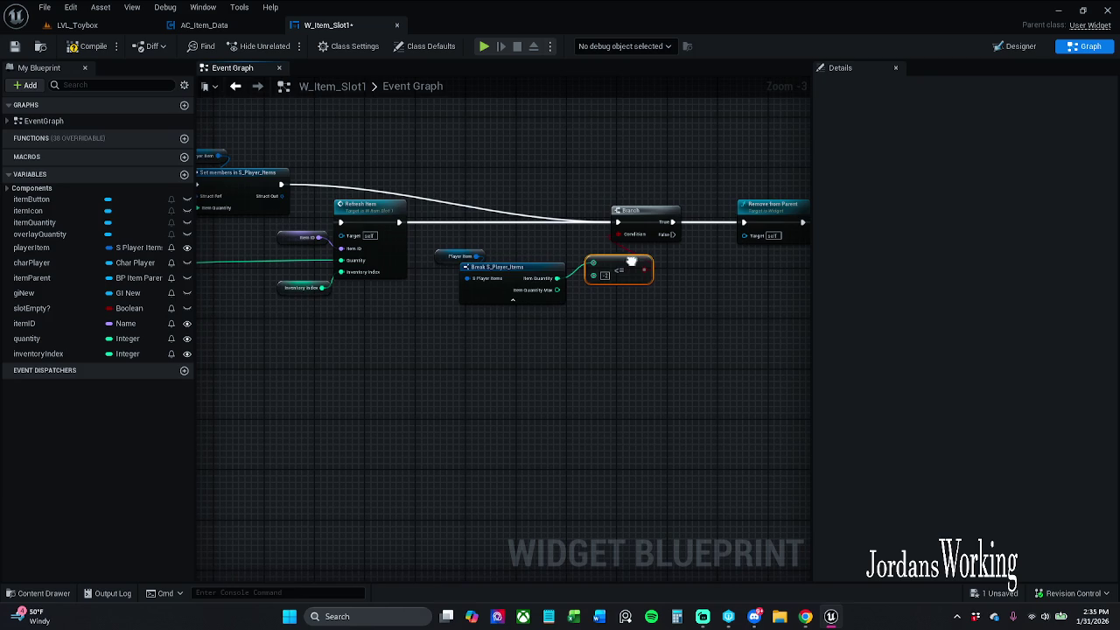
{"action": "mouse_move", "coordinate": [274, 339]}
{"action": "left_mouse_down"}
{"action": "mouse_move", "coordinate": [407, 194]}
{"action": "mouse_move", "coordinate": [560, 467]}
{"action": "mouse_move", "coordinate": [808, 296]}
{"action": "mouse_move", "coordinate": [621, 223]}
{"action": "mouse_move", "coordinate": [595, 259]}
{"action": "left_mouse_up"}
{"action": "mouse_move", "coordinate": [431, 252]}
{"action": "left_mouse_down"}
{"action": "mouse_move", "coordinate": [495, 265]}
{"action": "mouse_move", "coordinate": [524, 250]}
{"action": "left_mouse_up"}
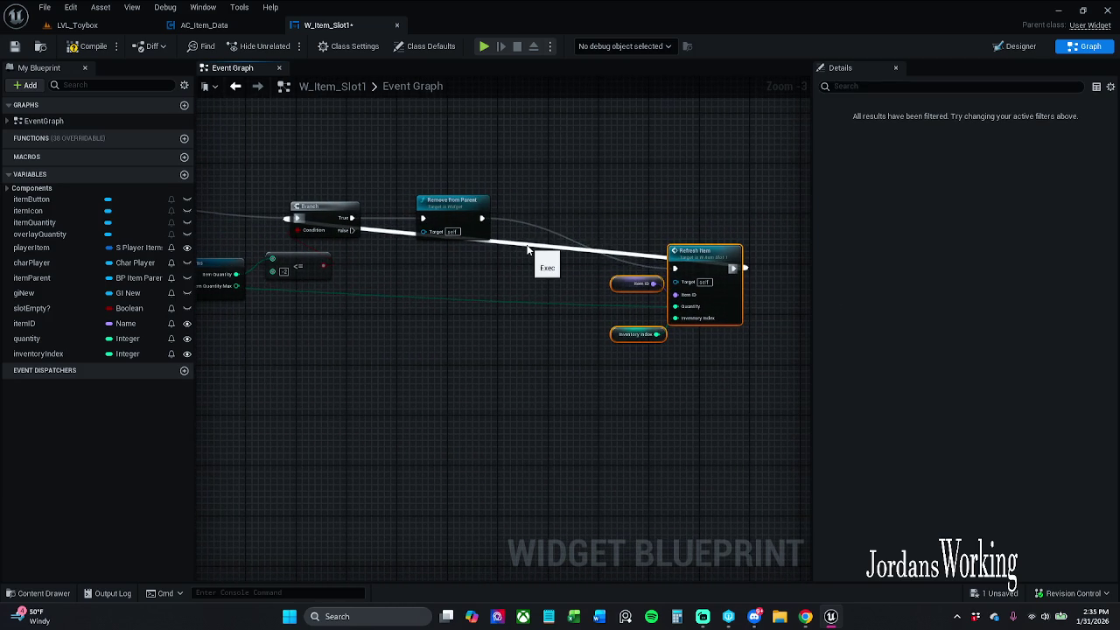
Remove the extra execution link into Refresh Item and shift its nodes left
{"action": "key", "text": "super"}
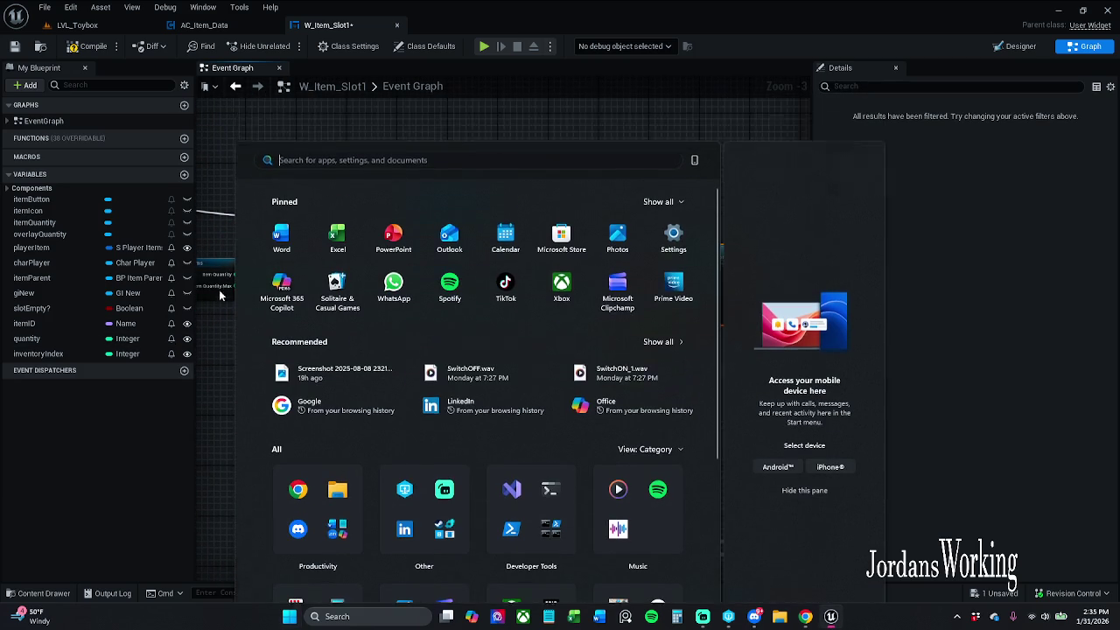
{"action": "left_click", "coordinate": [220, 289]}
{"action": "left_click", "coordinate": [533, 267], "text": "alt"}
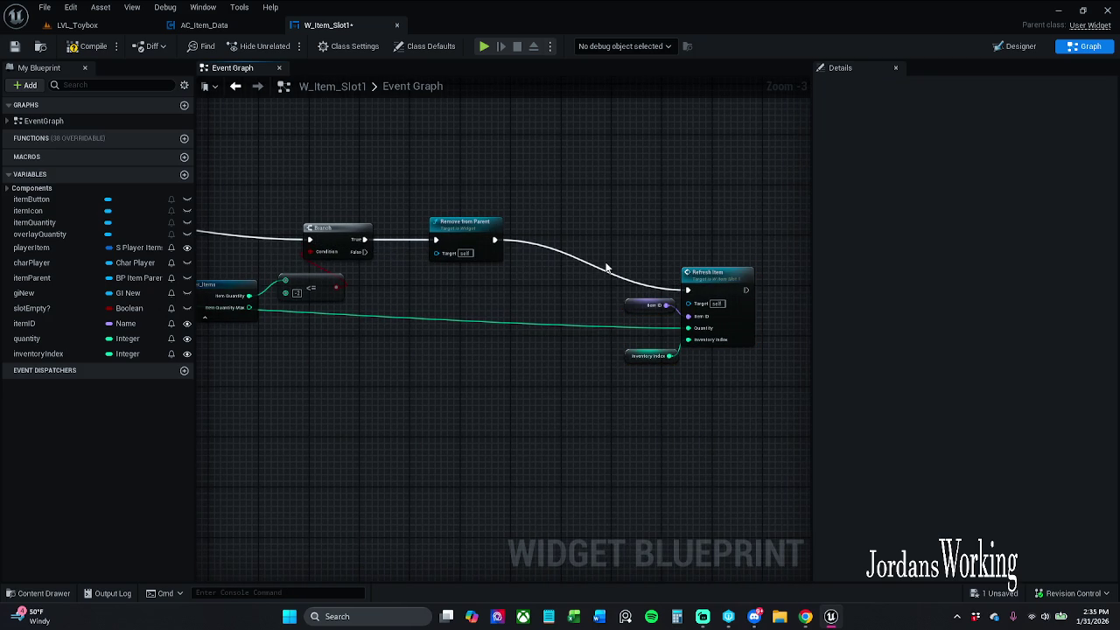
{"action": "left_click_drag", "start_coordinate": [643, 299], "coordinate": [707, 342]}
{"action": "left_click_drag", "start_coordinate": [716, 278], "coordinate": [656, 293]}
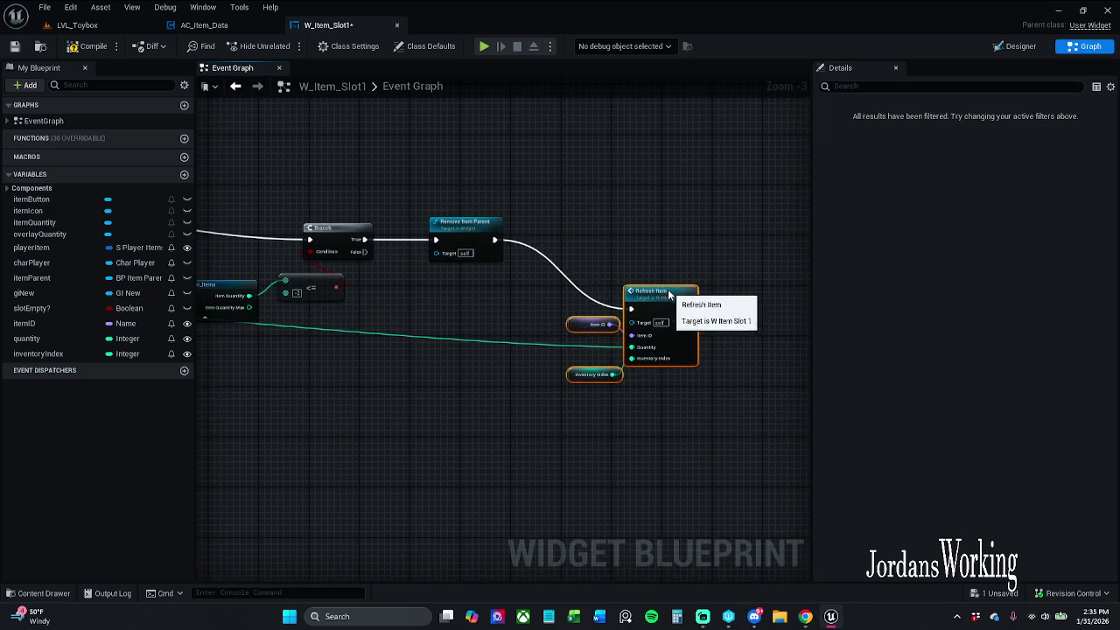
{"action": "left_click_drag", "start_coordinate": [721, 266], "coordinate": [794, 259]}
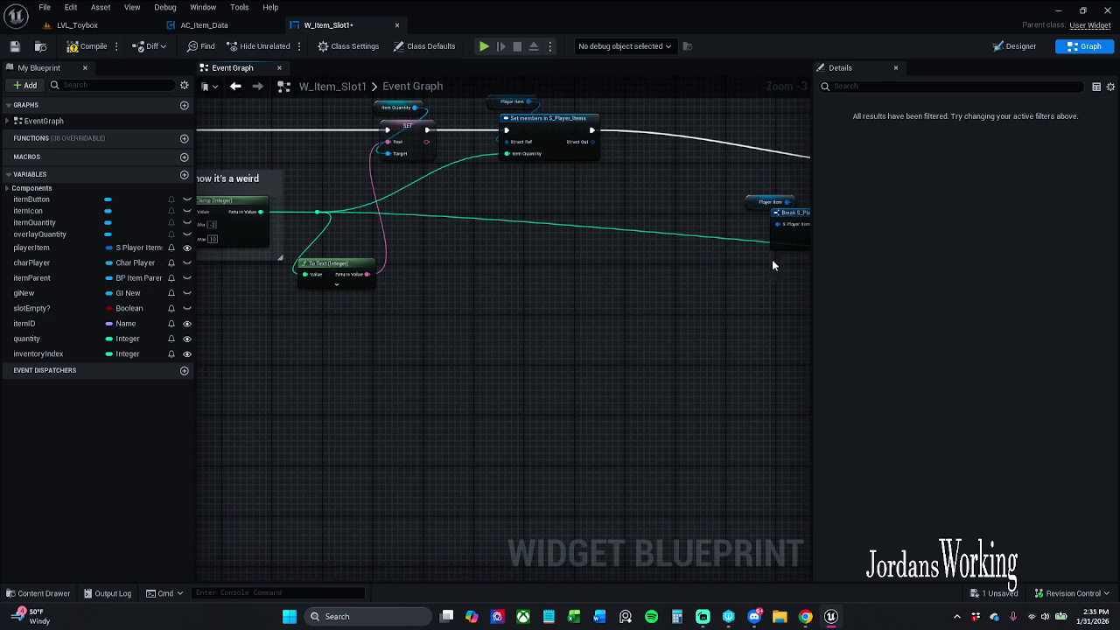
{"action": "mouse_move", "coordinate": [395, 214]}
{"action": "left_mouse_down"}
{"action": "mouse_move", "coordinate": [537, 187]}
{"action": "mouse_move", "coordinate": [315, 187]}
{"action": "mouse_move", "coordinate": [393, 246]}
{"action": "mouse_move", "coordinate": [412, 336]}
{"action": "mouse_move", "coordinate": [424, 333]}
{"action": "left_mouse_up"}
{"action": "mouse_move", "coordinate": [373, 287]}
{"action": "left_mouse_down"}
{"action": "mouse_move", "coordinate": [204, 299]}
{"action": "mouse_move", "coordinate": [432, 278]}
{"action": "left_mouse_up"}
Nudge the To Text node into place and save W_Item_Slot1
{"action": "left_click", "coordinate": [613, 219]}
{"action": "left_click_drag", "start_coordinate": [603, 232], "coordinate": [754, 307]}
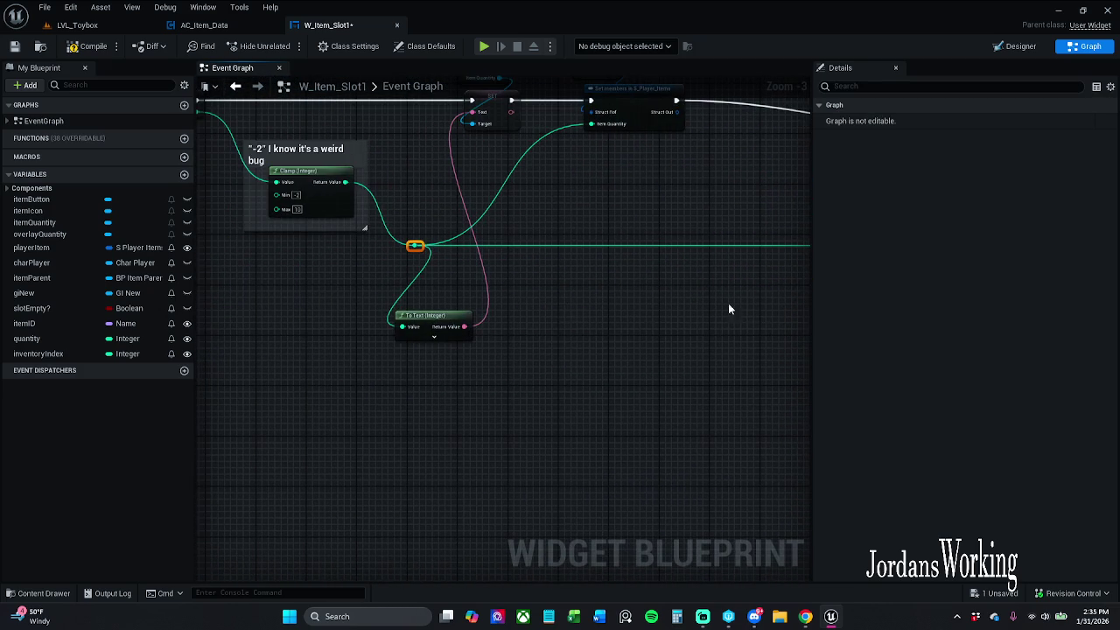
{"action": "left_click_drag", "start_coordinate": [443, 328], "coordinate": [469, 303]}
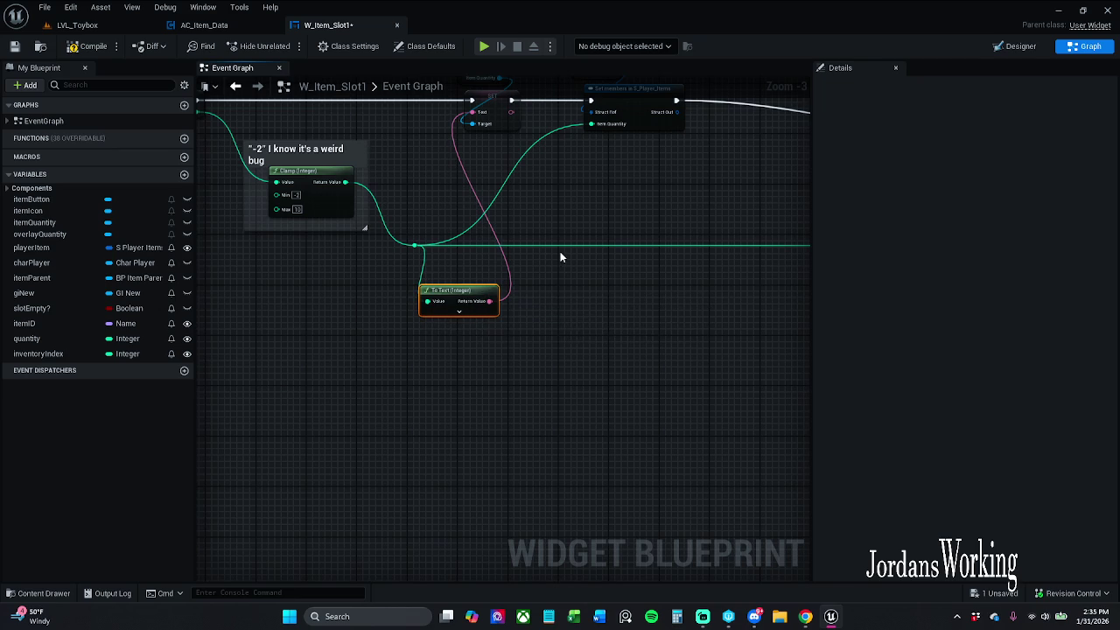
{"action": "left_click", "coordinate": [10, 50]}
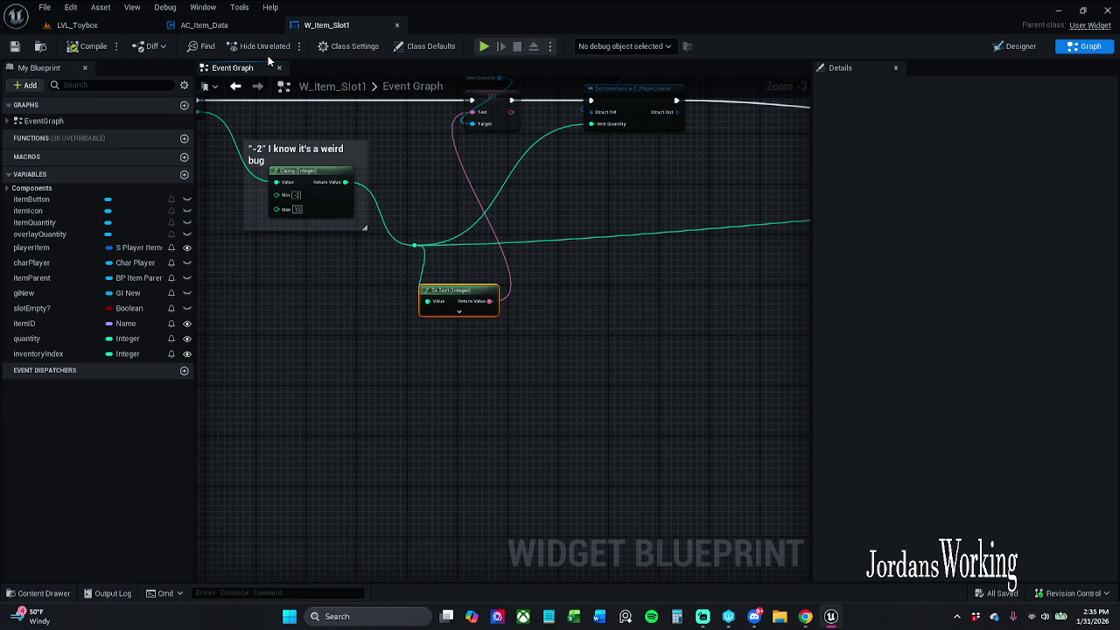
{"action": "mouse_move", "coordinate": [662, 183]}
{"action": "left_mouse_down"}
{"action": "mouse_move", "coordinate": [509, 208]}
{"action": "mouse_move", "coordinate": [382, 184]}
{"action": "left_mouse_up"}
Move the Branch and Break removal nodes up and left, then save
{"action": "scroll", "coordinate": [495, 202], "scroll_direction": "down", "scroll_amount": 2}
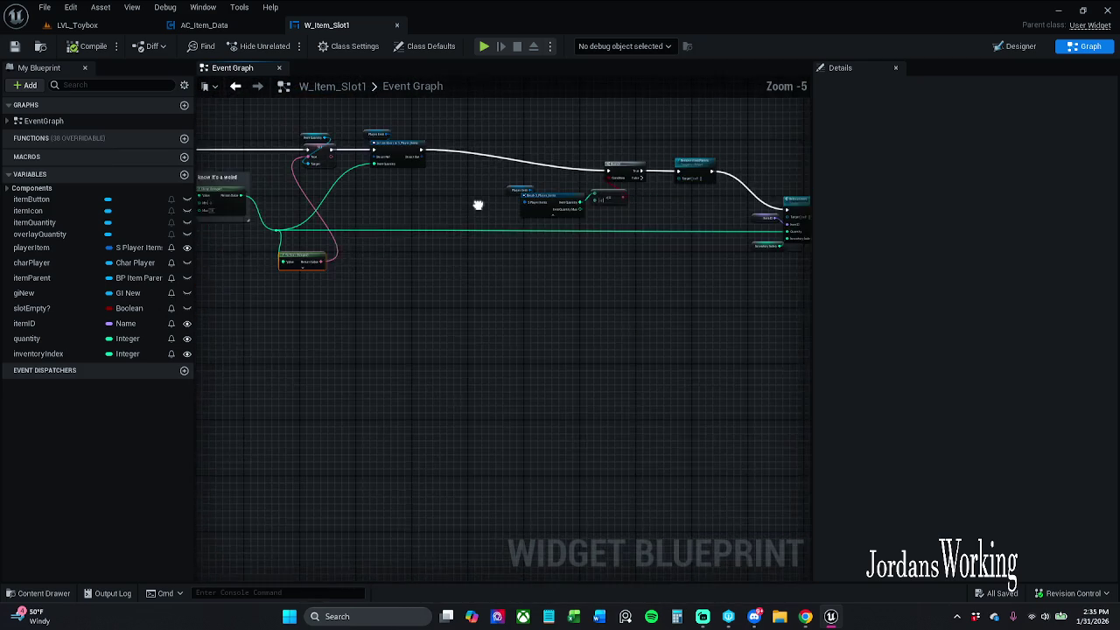
{"action": "left_click_drag", "start_coordinate": [748, 206], "coordinate": [715, 212]}
{"action": "left_click_drag", "start_coordinate": [653, 158], "coordinate": [606, 143]}
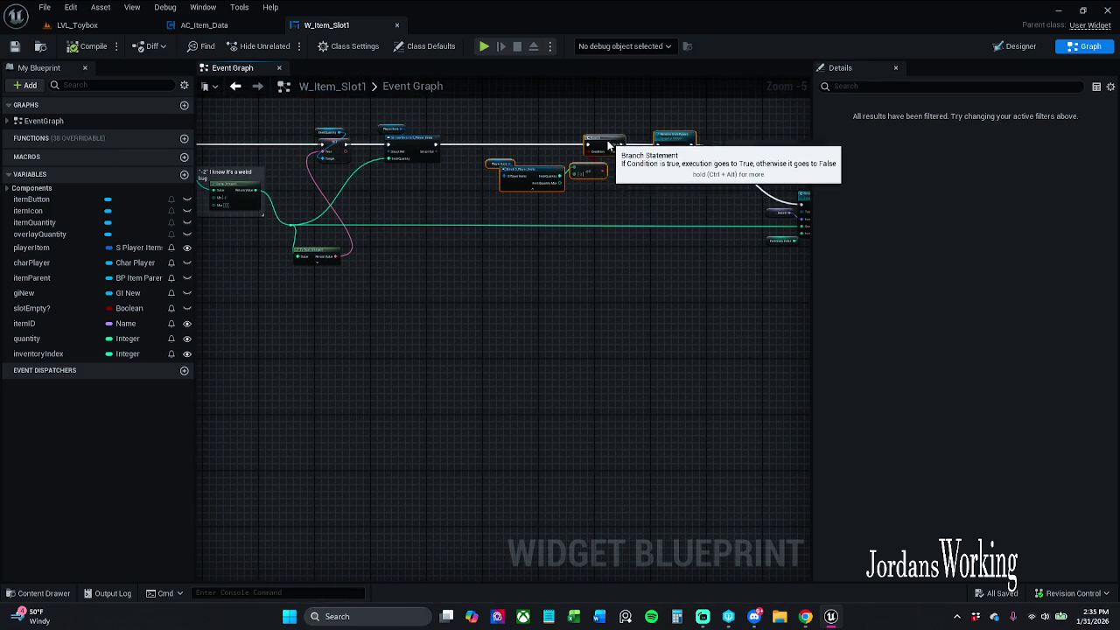
{"action": "scroll", "coordinate": [573, 140], "scroll_direction": "up", "scroll_amount": 4}
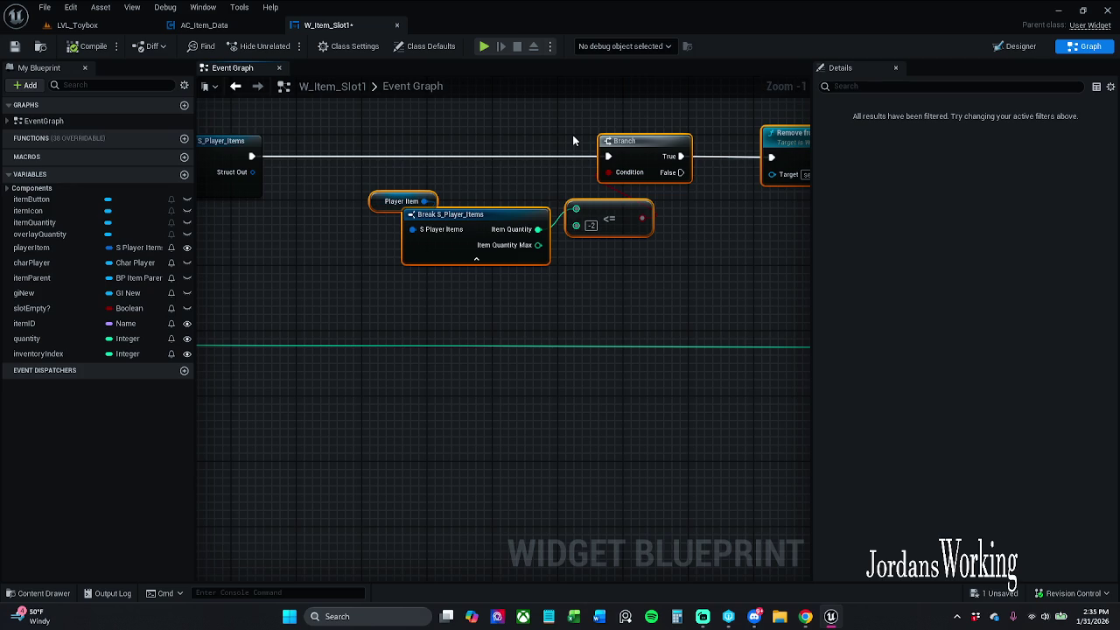
{"action": "mouse_move", "coordinate": [570, 140]}
{"action": "left_mouse_down"}
{"action": "mouse_move", "coordinate": [370, 137]}
{"action": "mouse_move", "coordinate": [480, 135]}
{"action": "left_mouse_up"}
{"action": "scroll", "coordinate": [378, 142], "scroll_direction": "down", "scroll_amount": 1}
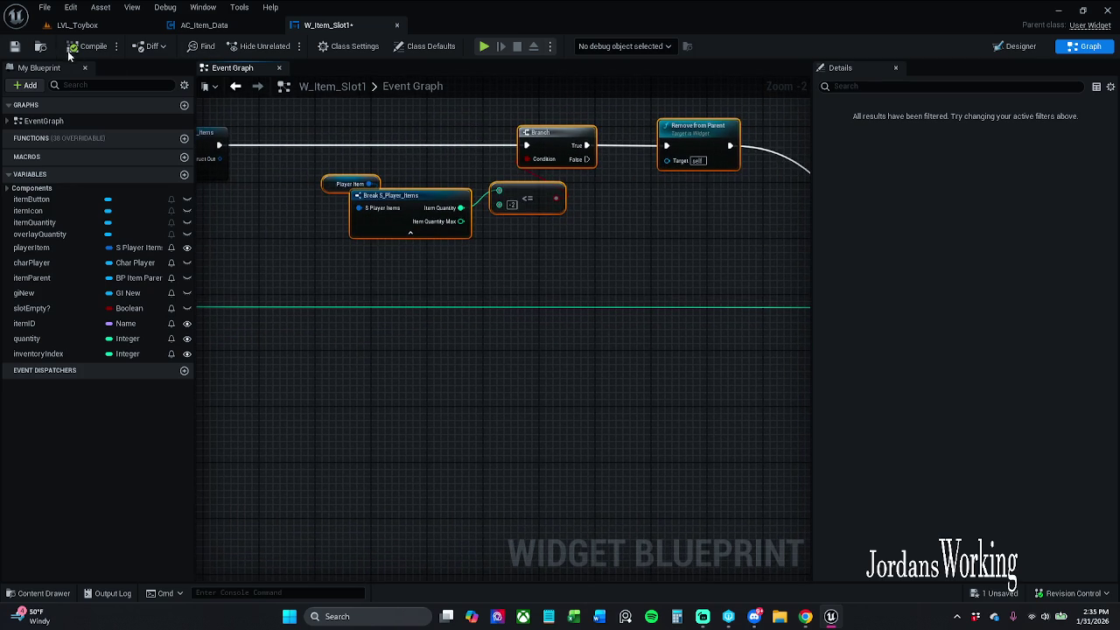
{"action": "left_click", "coordinate": [15, 45]}
Set the <= comparison's B value to -1, save, and play LVL_Toybox
{"action": "mouse_move", "coordinate": [290, 242]}
{"action": "left_mouse_down"}
{"action": "mouse_move", "coordinate": [522, 257]}
{"action": "mouse_move", "coordinate": [335, 271]}
{"action": "left_mouse_up"}
{"action": "scroll", "coordinate": [577, 232], "scroll_direction": "up", "scroll_amount": 1}
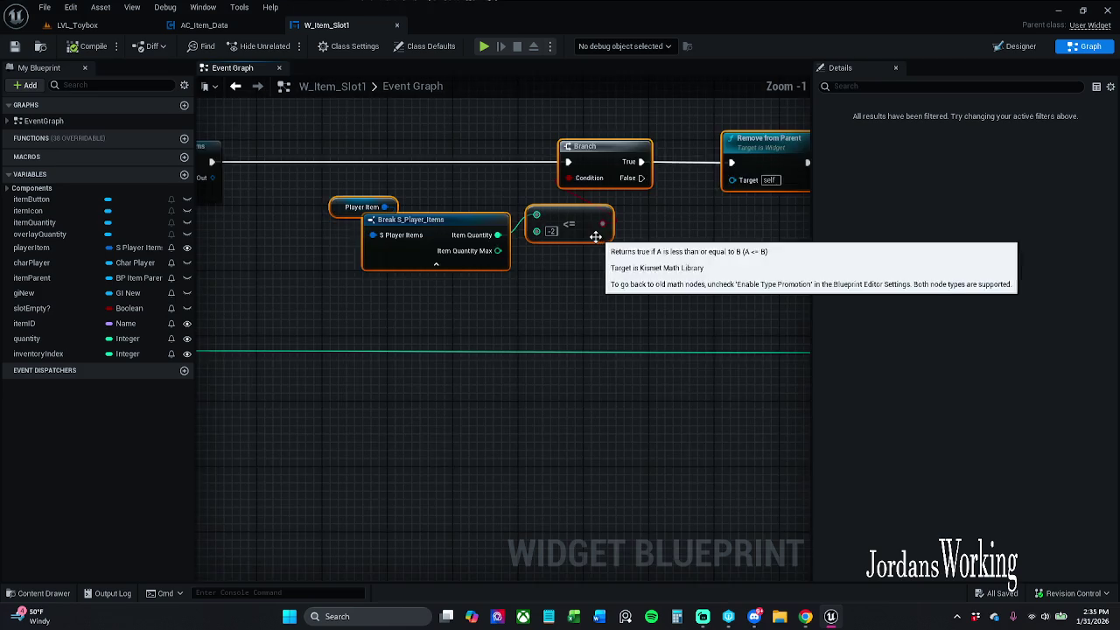
{"action": "scroll", "coordinate": [596, 237], "scroll_direction": "up", "scroll_amount": 1}
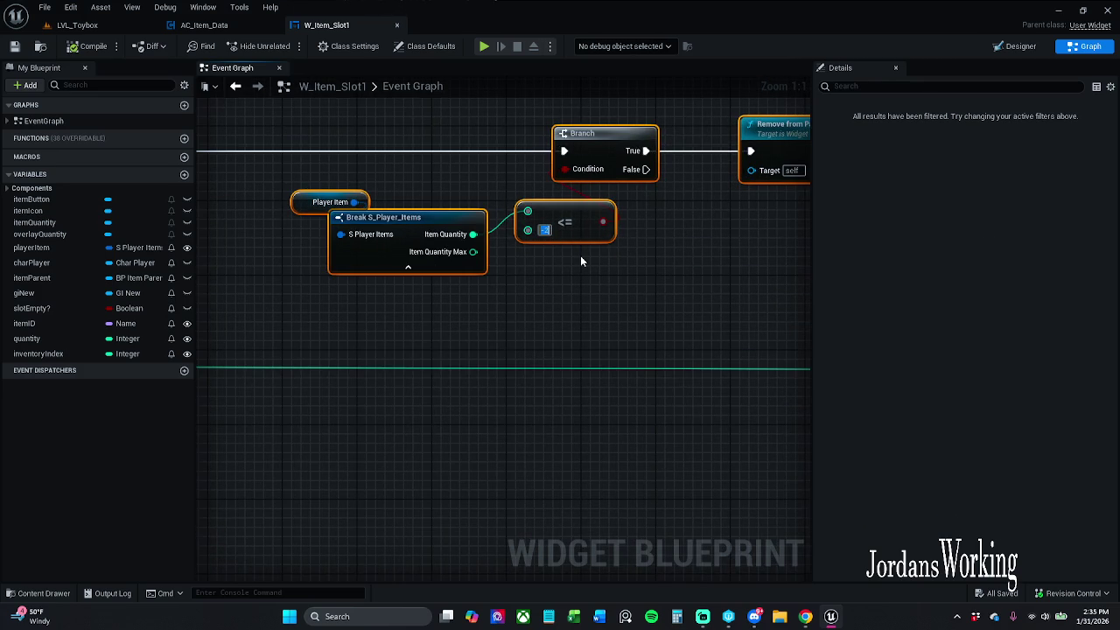
{"action": "type", "text": "-1"}
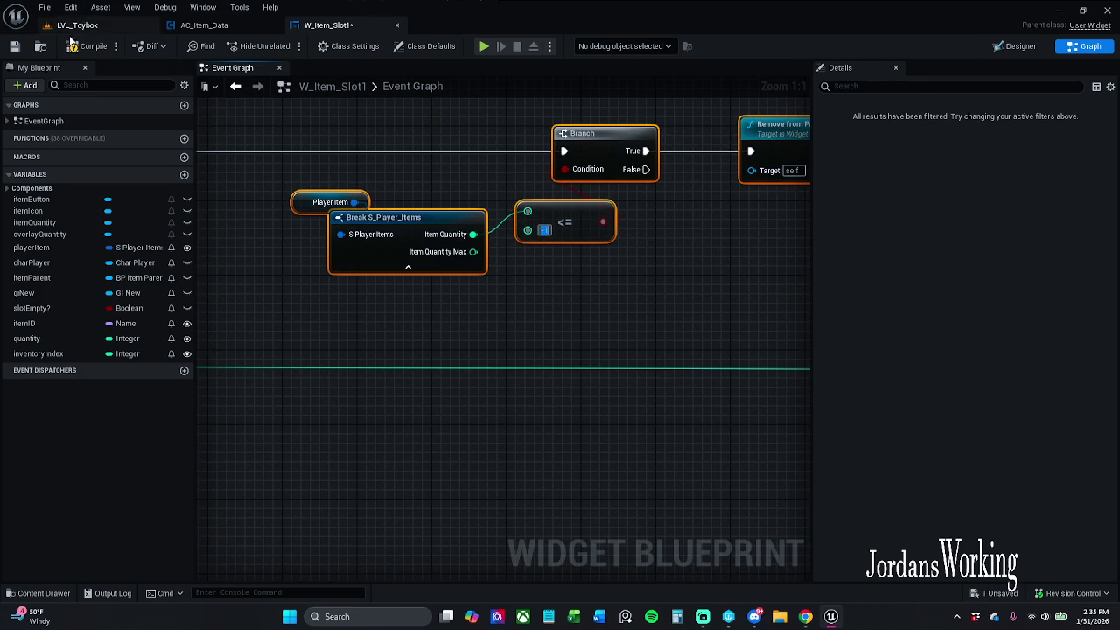
{"action": "left_click", "coordinate": [14, 46]}
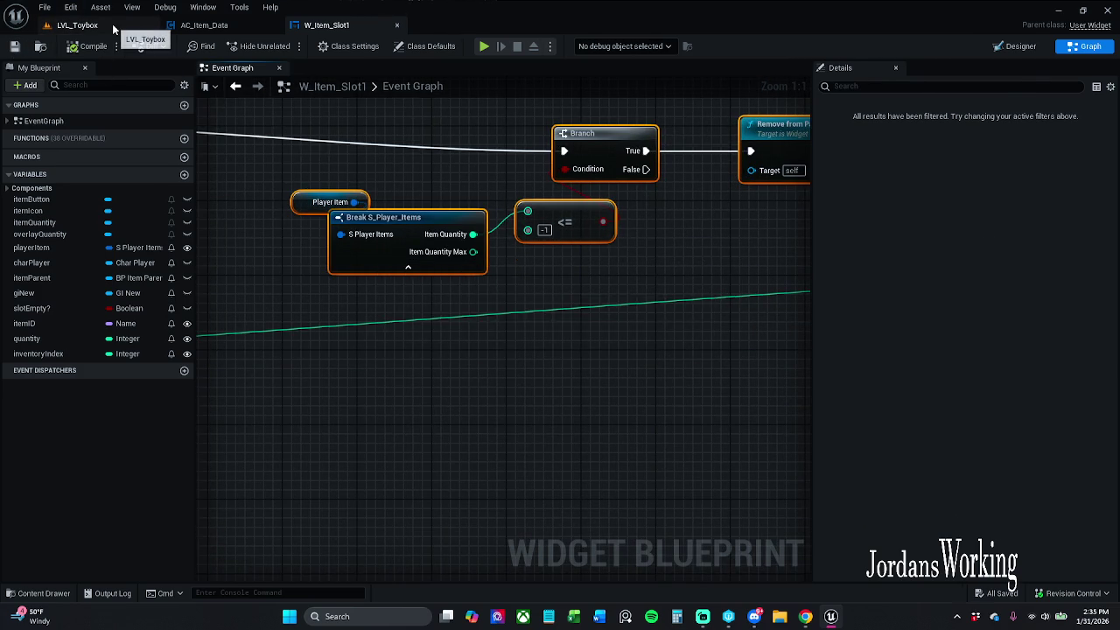
{"action": "left_click", "coordinate": [77, 24]}
{"action": "left_click", "coordinate": [284, 45]}
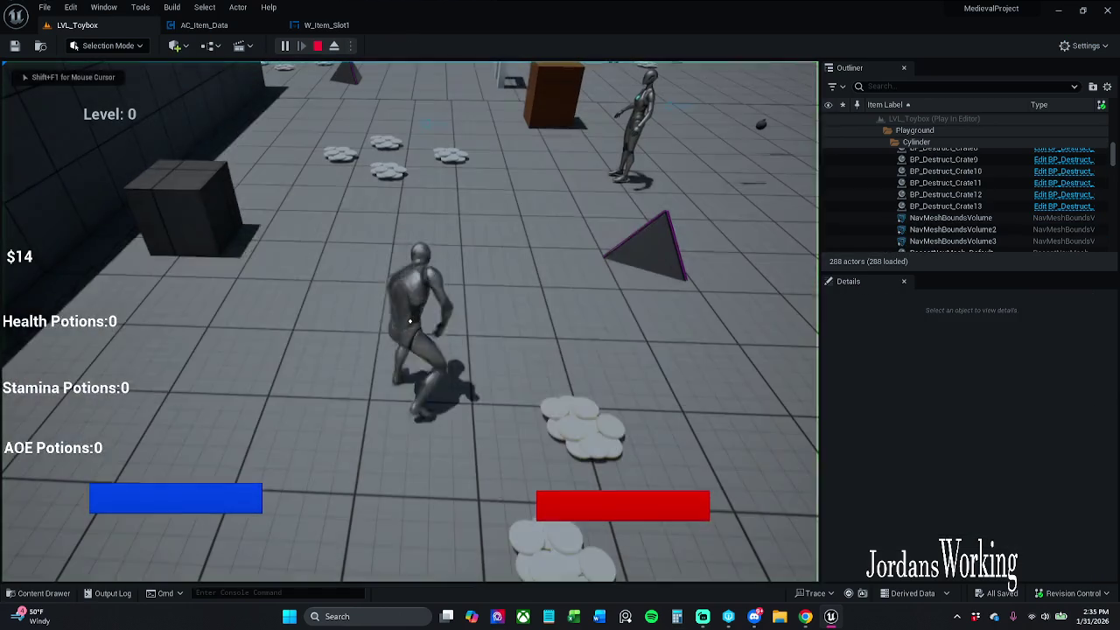
Use the bomb (0) and hammer (2) inventory slots, then stop playing
{"action": "key", "text": "i"}
{"action": "left_click", "coordinate": [467, 311]}
{"action": "left_click", "coordinate": [424, 317]}
{"action": "left_click", "coordinate": [598, 189]}
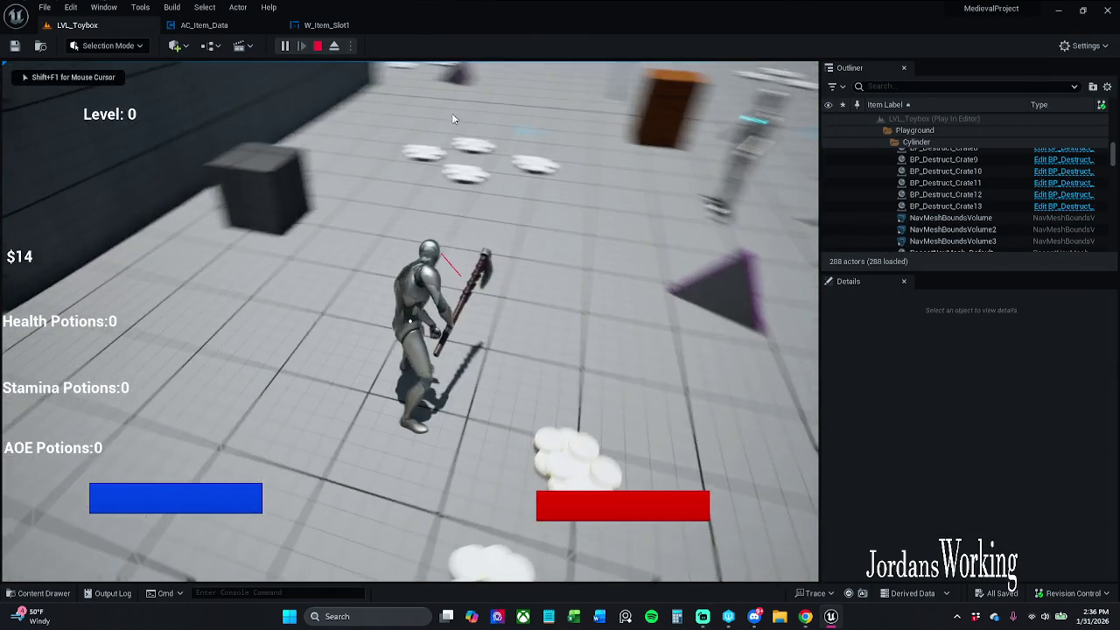
{"action": "key", "text": "Escape"}
Restore the <= threshold to -2, then compile and save W_Item_Slot1
{"action": "left_click", "coordinate": [326, 25]}
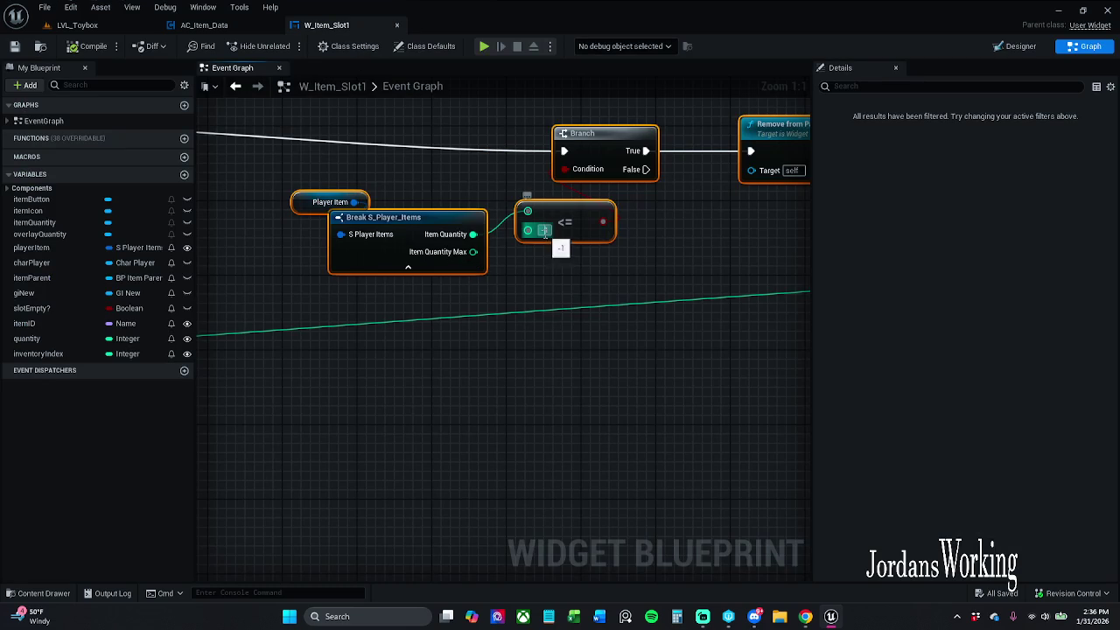
{"action": "type", "text": "-2"}
{"action": "key", "text": "Return"}
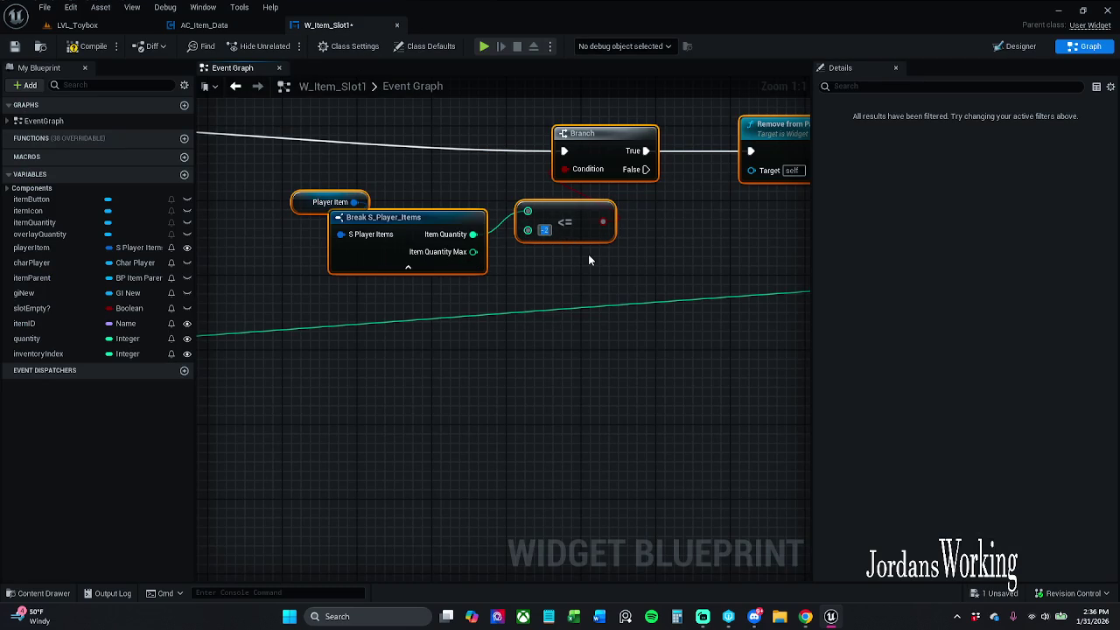
{"action": "left_click", "coordinate": [90, 50]}
{"action": "left_click", "coordinate": [14, 46]}
Replay LVL_Toybox, use the hammer from the inventory, and exit play
{"action": "left_click", "coordinate": [106, 31]}
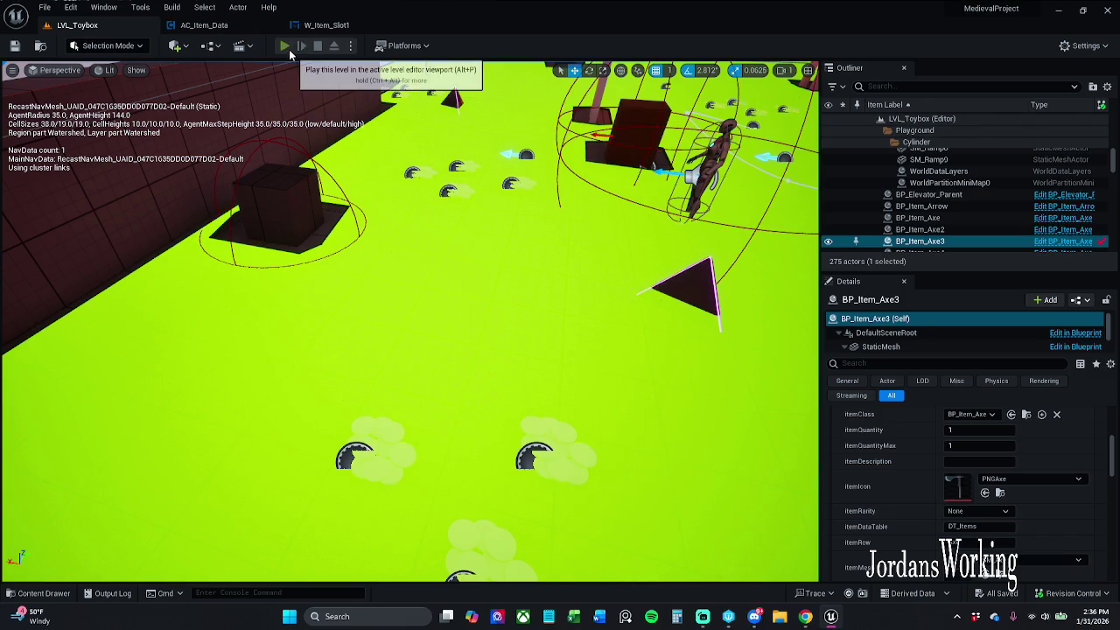
{"action": "left_click", "coordinate": [284, 45]}
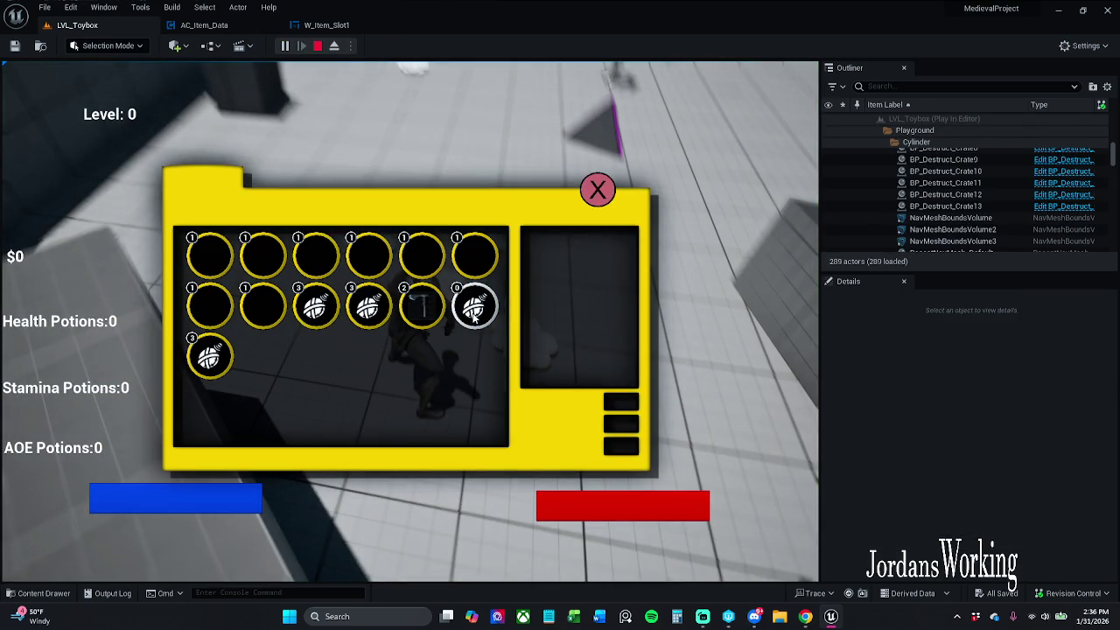
{"action": "left_click", "coordinate": [412, 320]}
{"action": "left_click", "coordinate": [597, 189]}
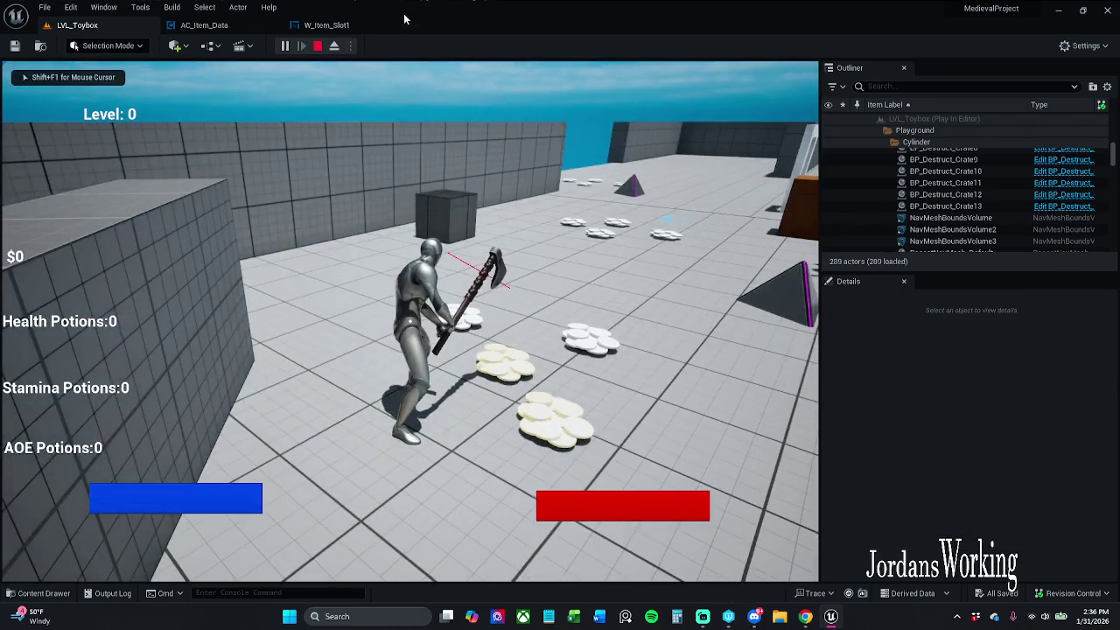
{"action": "key", "text": "shift+F1"}
Review the Clamp and To Text nodes, then play LVL_Toybox again
{"action": "left_click", "coordinate": [326, 25]}
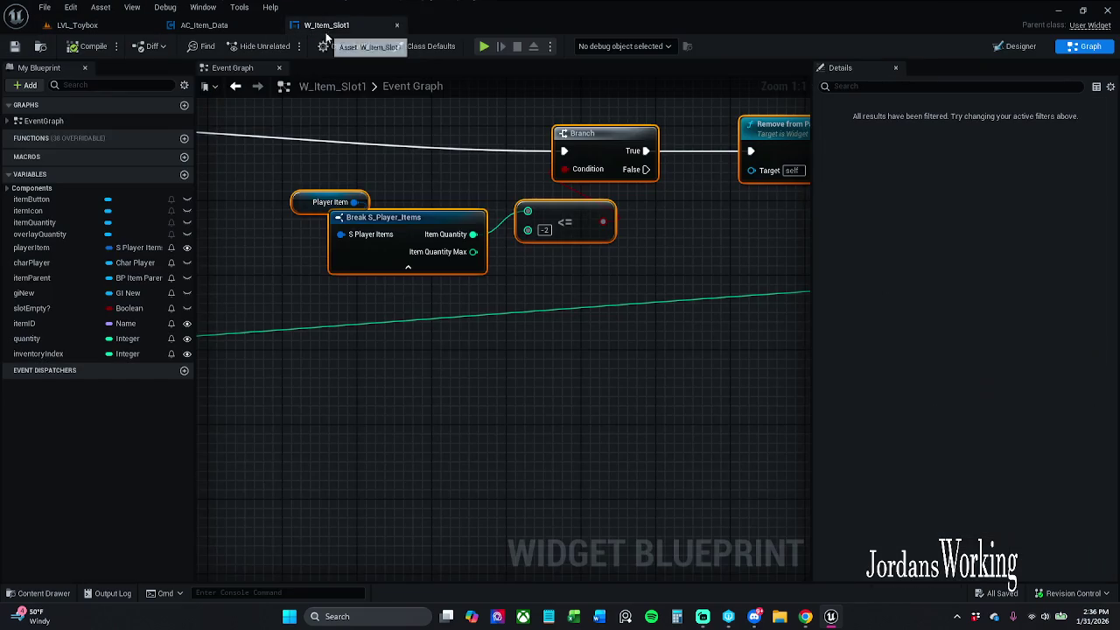
{"action": "scroll", "coordinate": [492, 293], "scroll_direction": "down", "scroll_amount": 2}
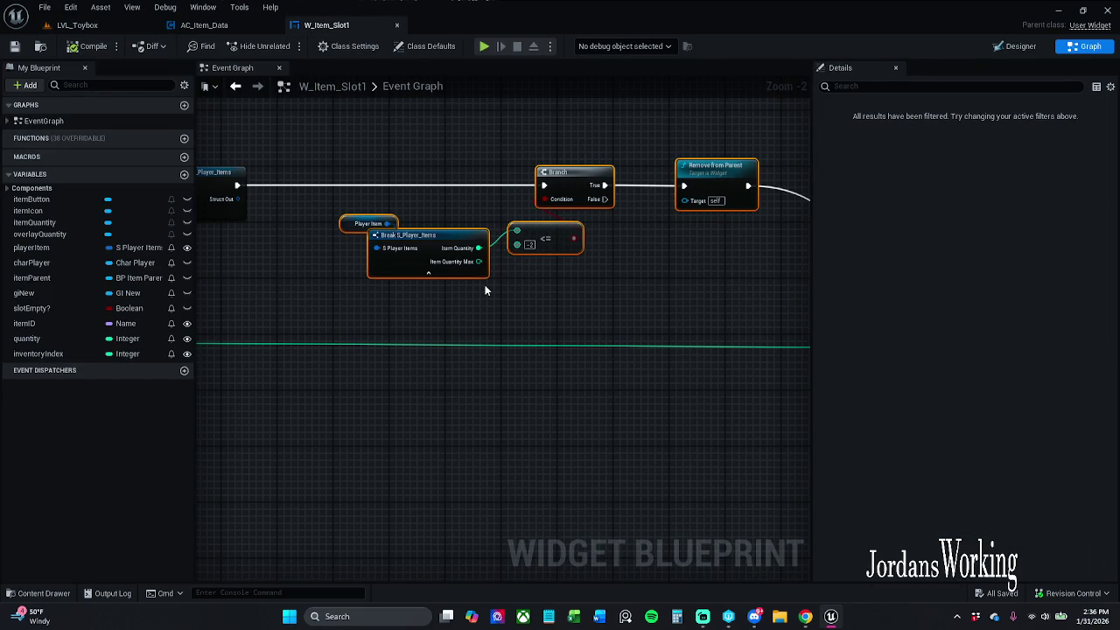
{"action": "mouse_move", "coordinate": [484, 290]}
{"action": "left_mouse_down"}
{"action": "mouse_move", "coordinate": [593, 320]}
{"action": "mouse_move", "coordinate": [746, 292]}
{"action": "mouse_move", "coordinate": [622, 288]}
{"action": "mouse_move", "coordinate": [498, 312]}
{"action": "mouse_move", "coordinate": [217, 297]}
{"action": "mouse_move", "coordinate": [808, 271]}
{"action": "mouse_move", "coordinate": [701, 306]}
{"action": "left_mouse_up"}
{"action": "scroll", "coordinate": [746, 293], "scroll_direction": "down", "scroll_amount": 1}
{"action": "scroll", "coordinate": [218, 297], "scroll_direction": "down", "scroll_amount": 1}
{"action": "scroll", "coordinate": [808, 271], "scroll_direction": "up", "scroll_amount": 1}
{"action": "scroll", "coordinate": [701, 306], "scroll_direction": "down", "scroll_amount": 1}
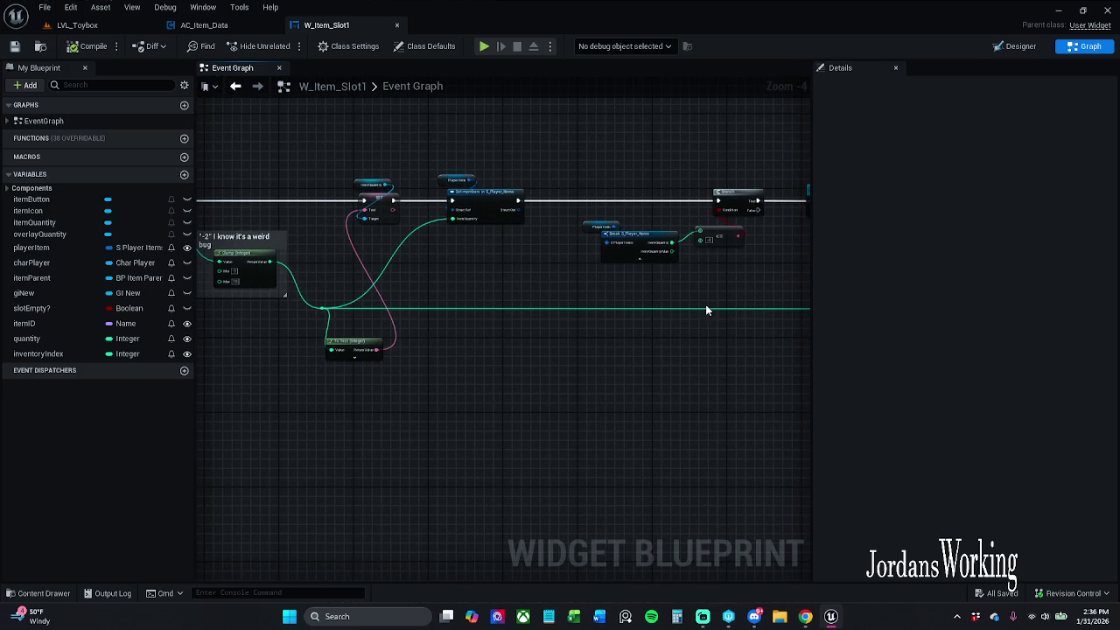
{"action": "left_click", "coordinate": [123, 25]}
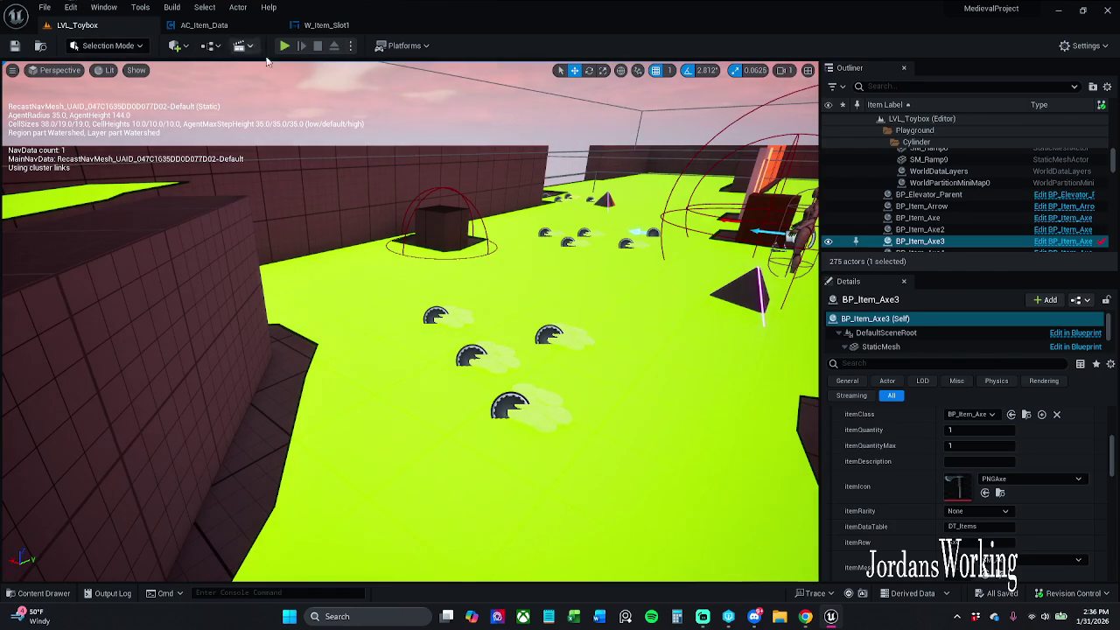
{"action": "left_click", "coordinate": [292, 50]}
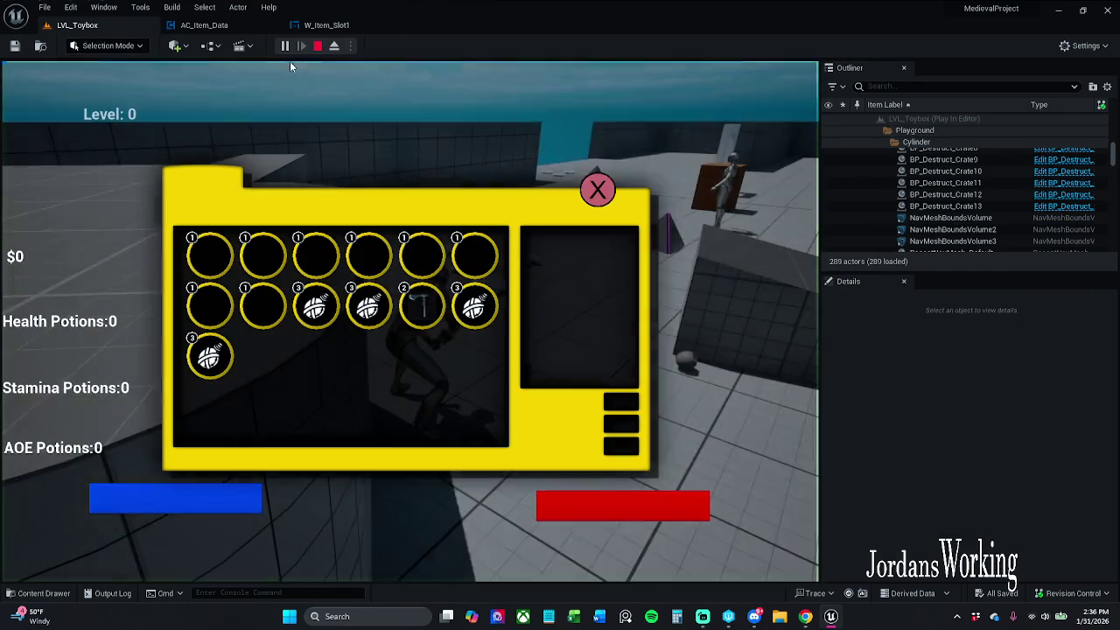